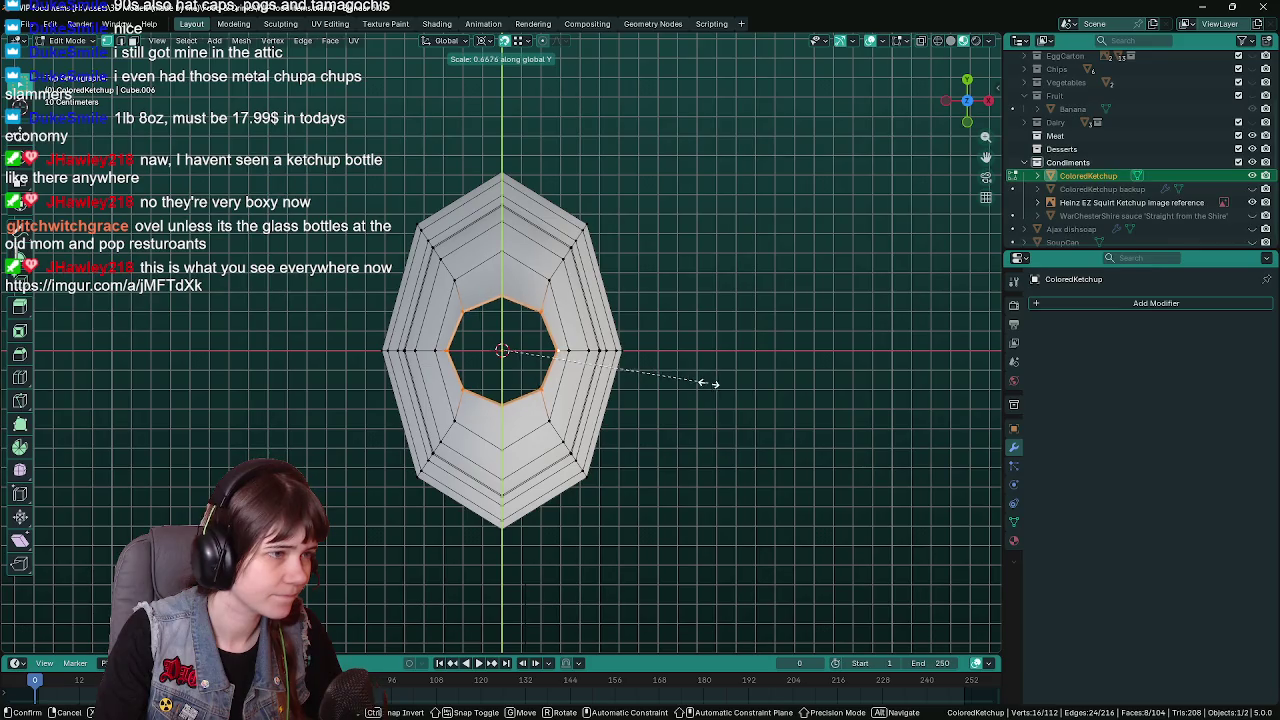
Confirm the top ring's Y squash, return to Object Mode and save WIP food items.blend
click(683, 403)
middle_drag(683, 403, 661, 326)
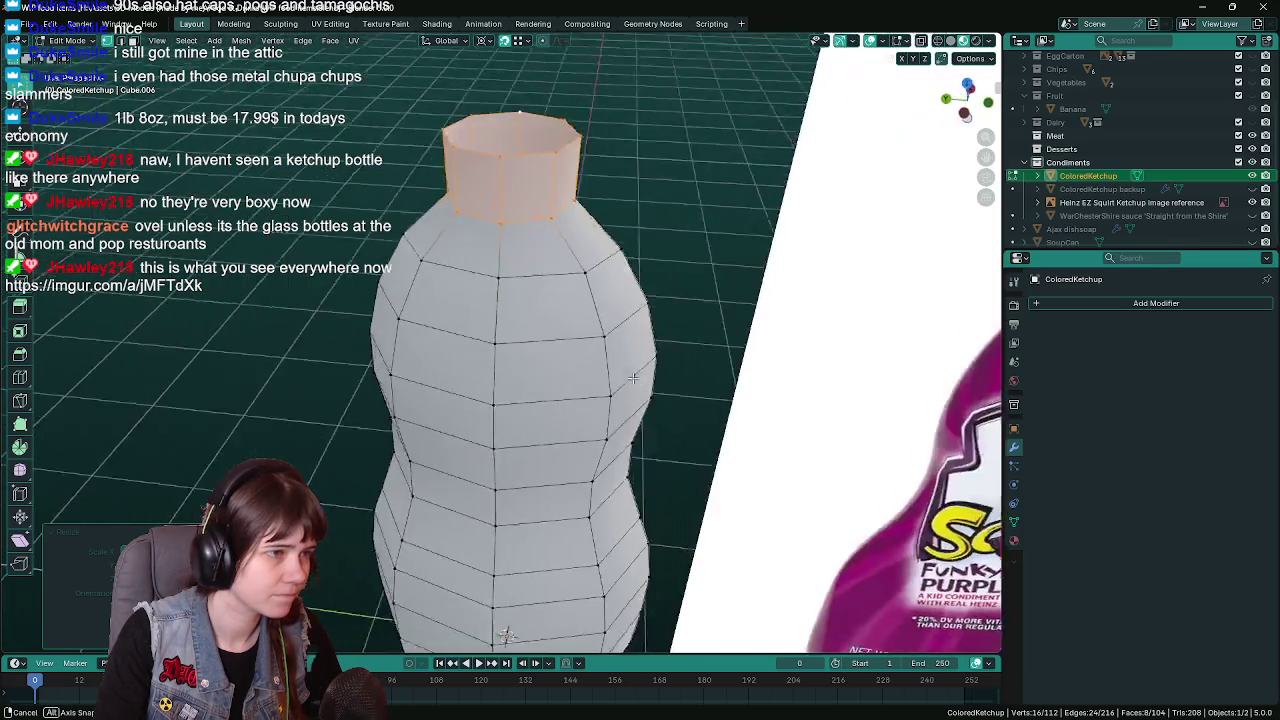
key(Tab)
scroll(620, 380, down, 4)
key(ctrl+s)
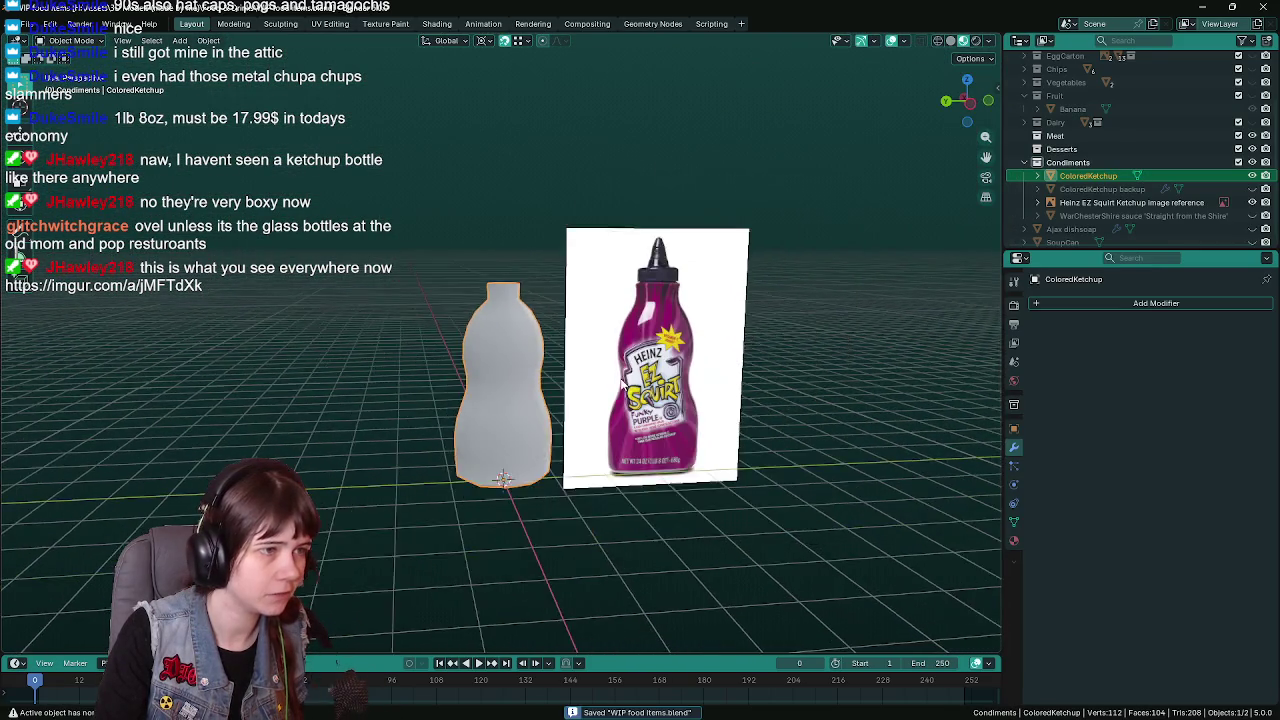
scroll(610, 374, up, 1)
scroll(610, 374, up, 1)
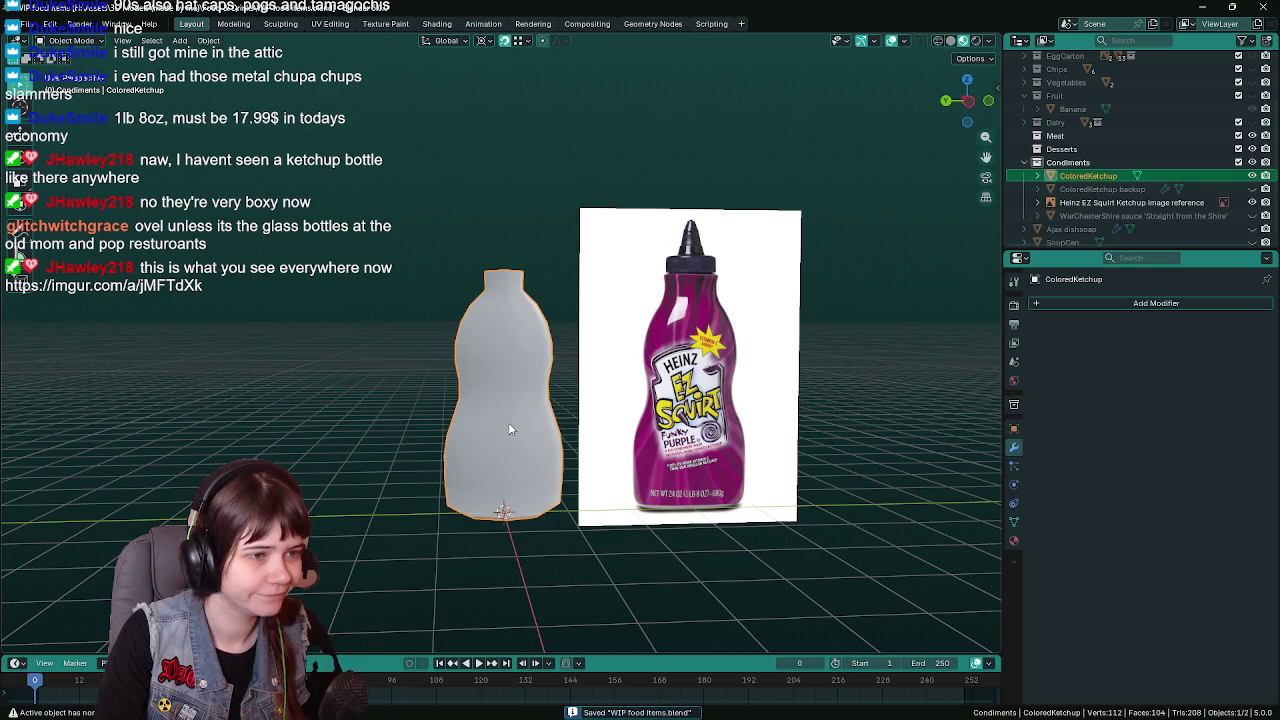
key(ctrl+s)
Select the Heinz EZ Squirt reference image, leaving the ColoredKetchup name unchanged
middle_drag(540, 410, 474, 410)
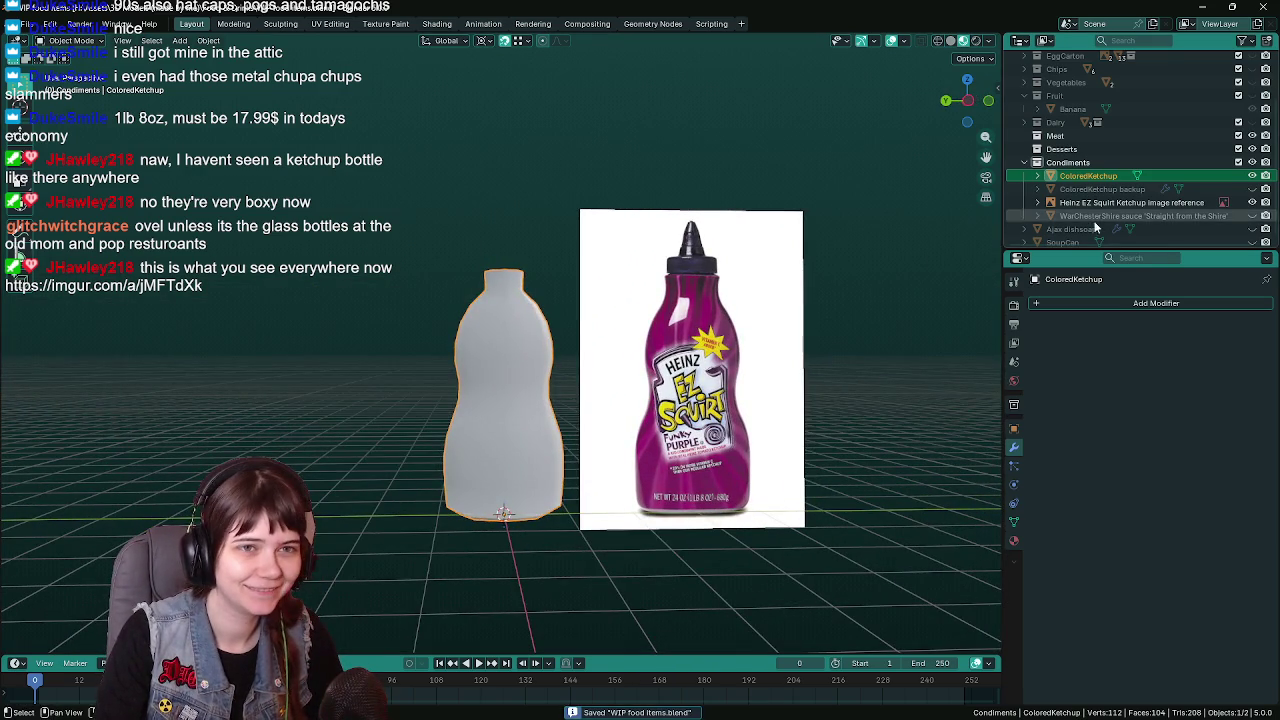
double_click(1090, 176)
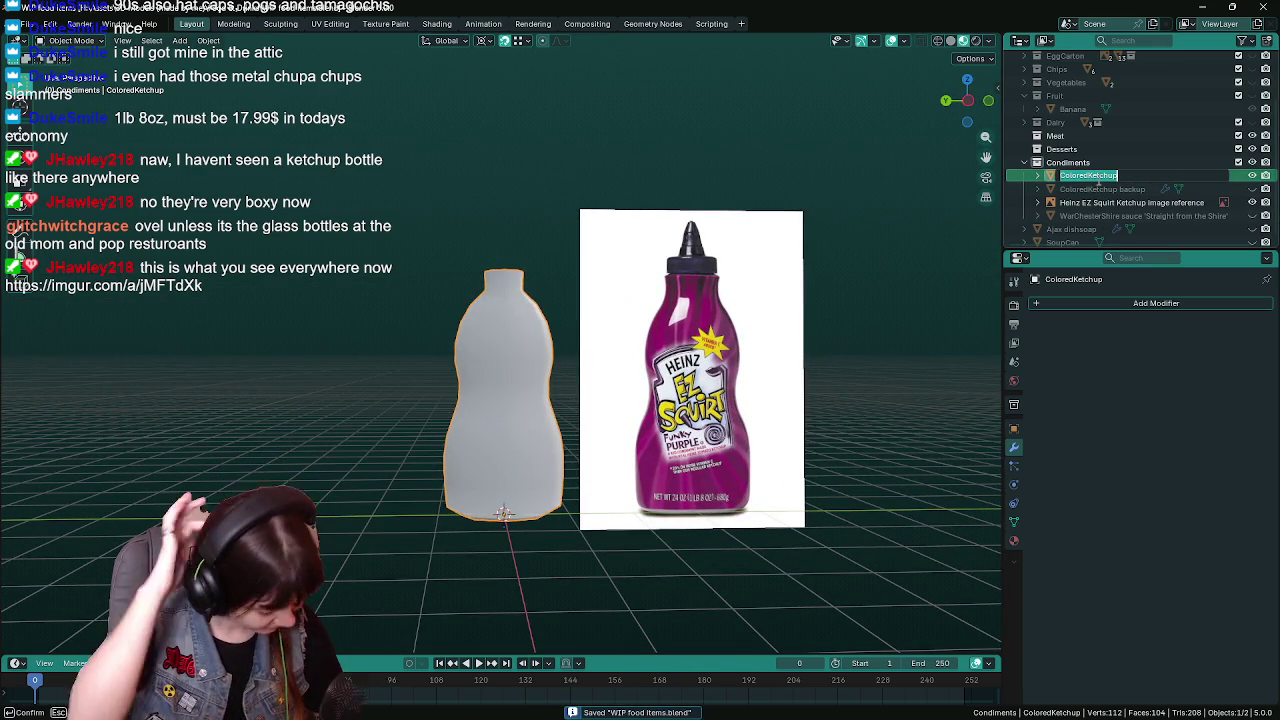
key(Escape)
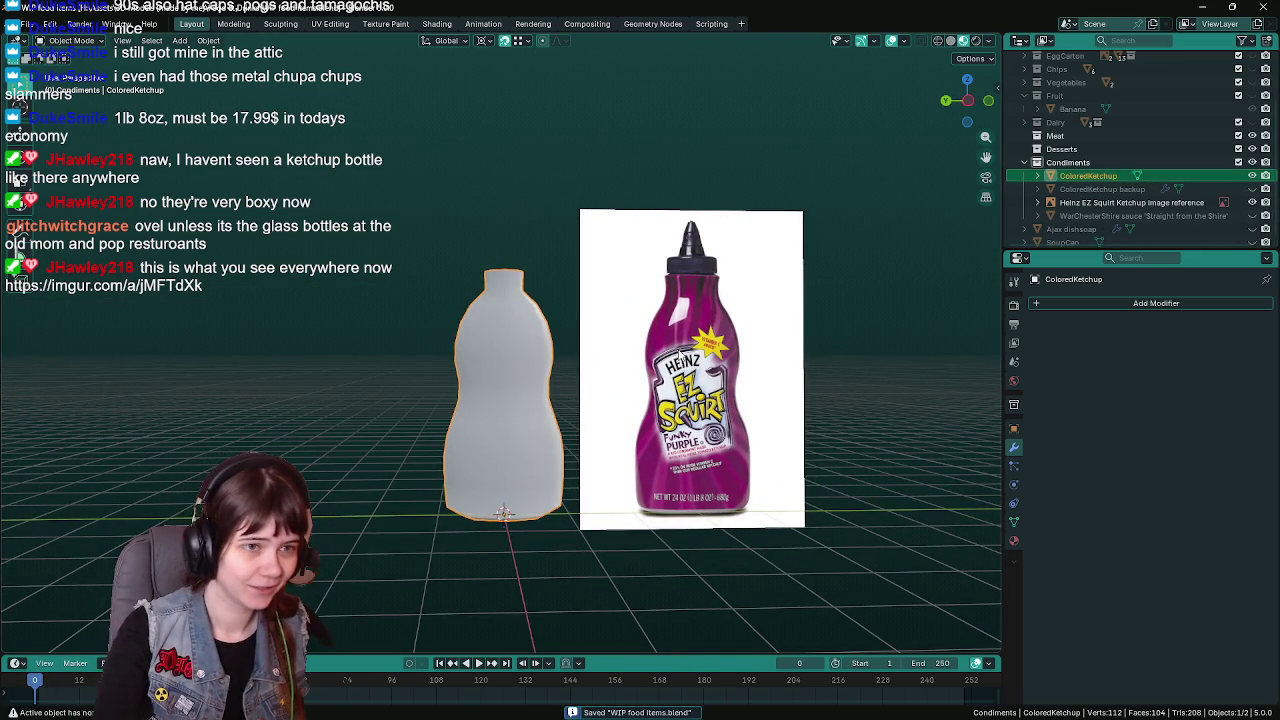
click(1102, 202)
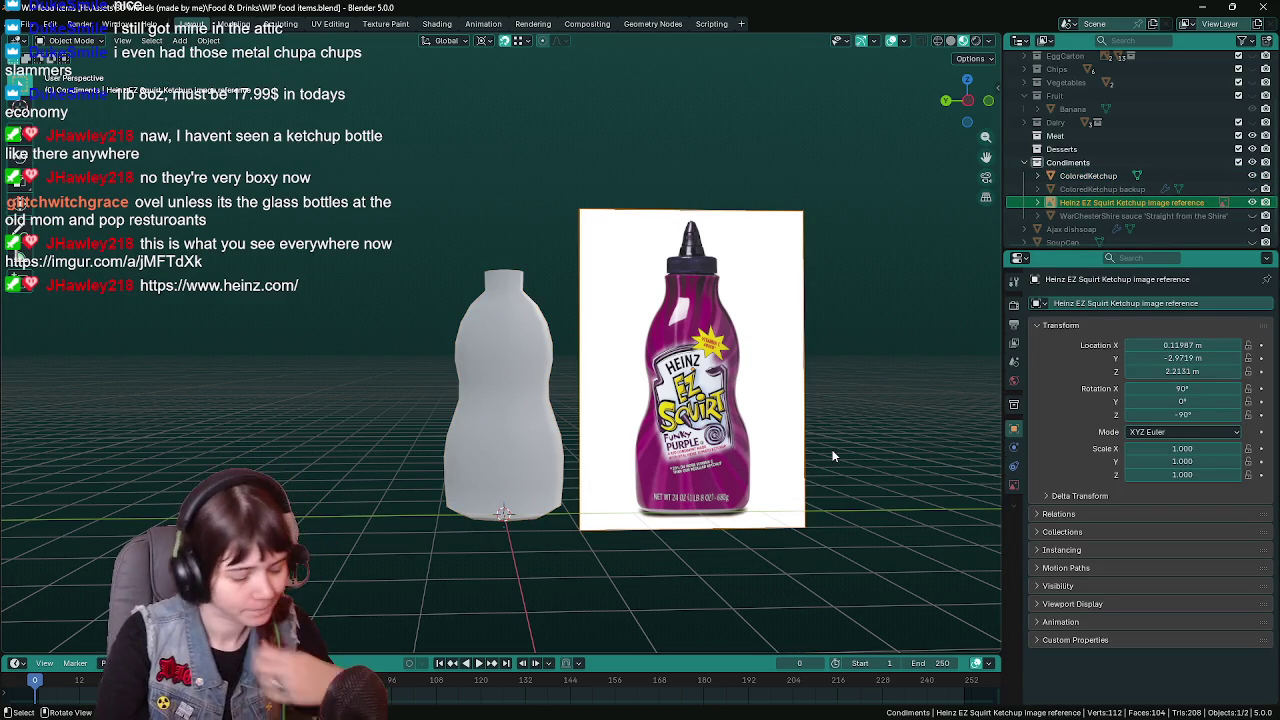
In Left Ortho view, slide the reference image along Y to 0.008522 m behind the bottle
key(ctrl+s)
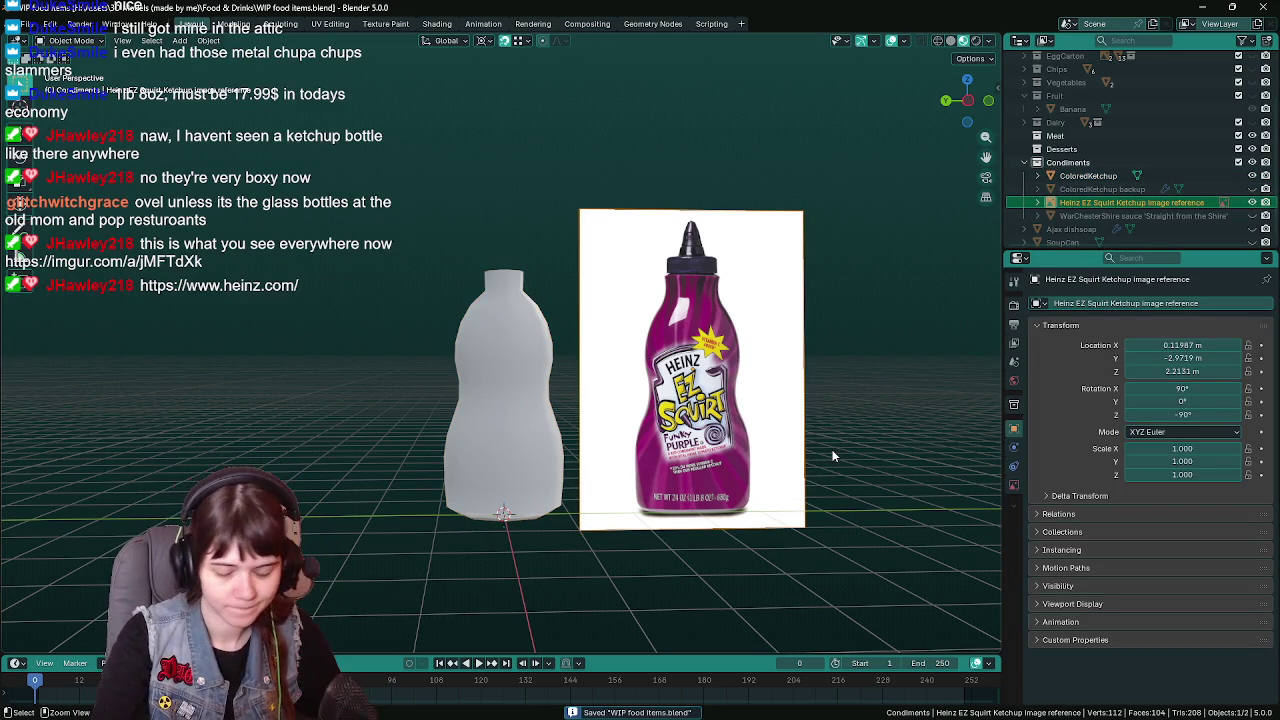
key(ctrl+KP_3)
key(g)
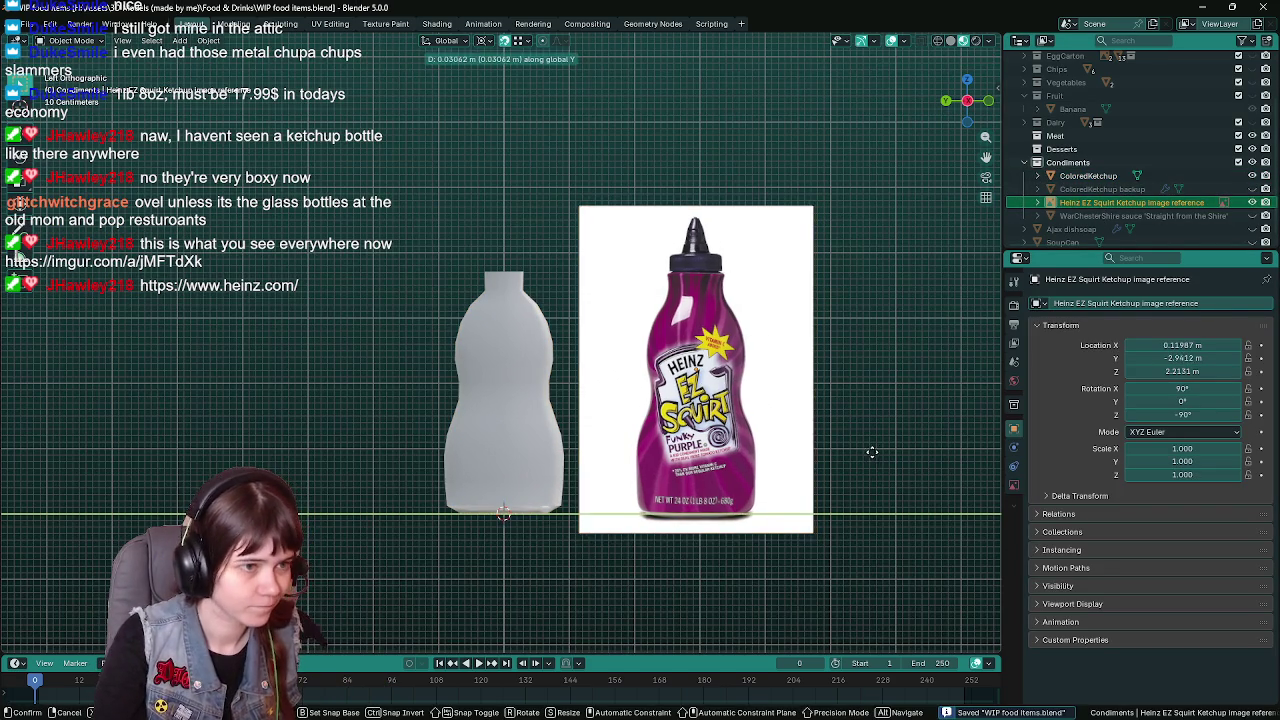
key(y)
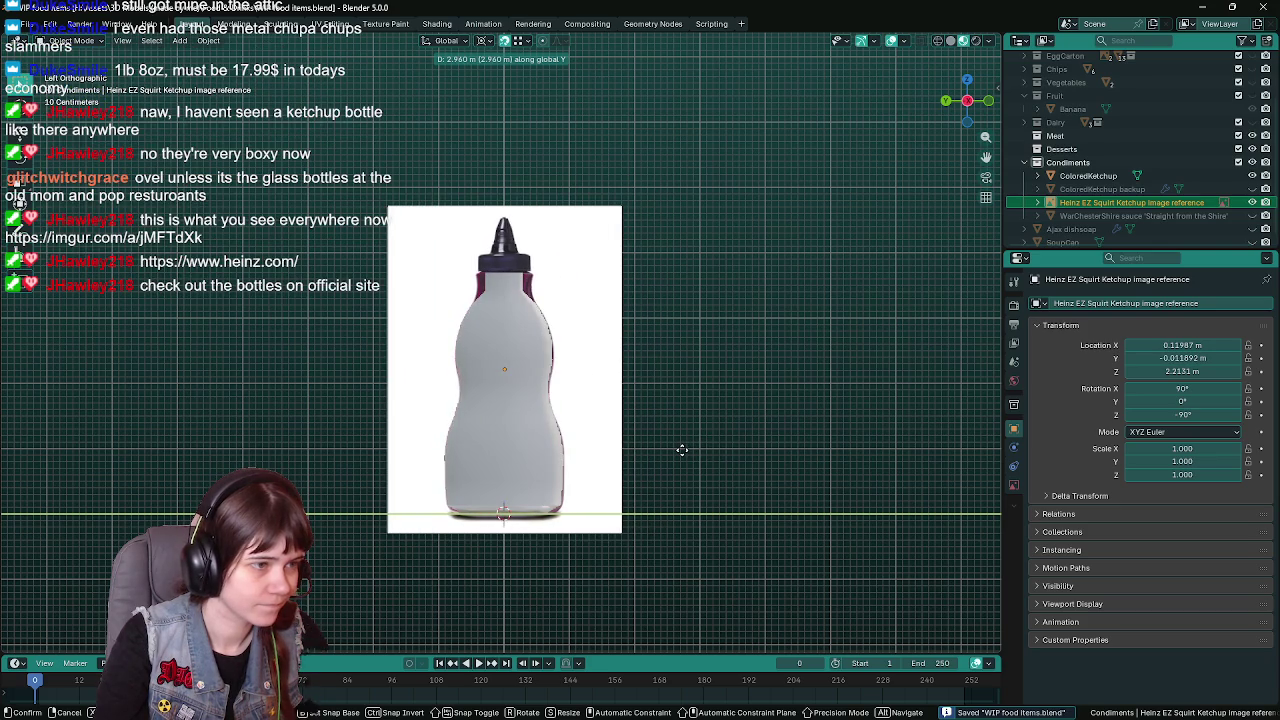
click(680, 449)
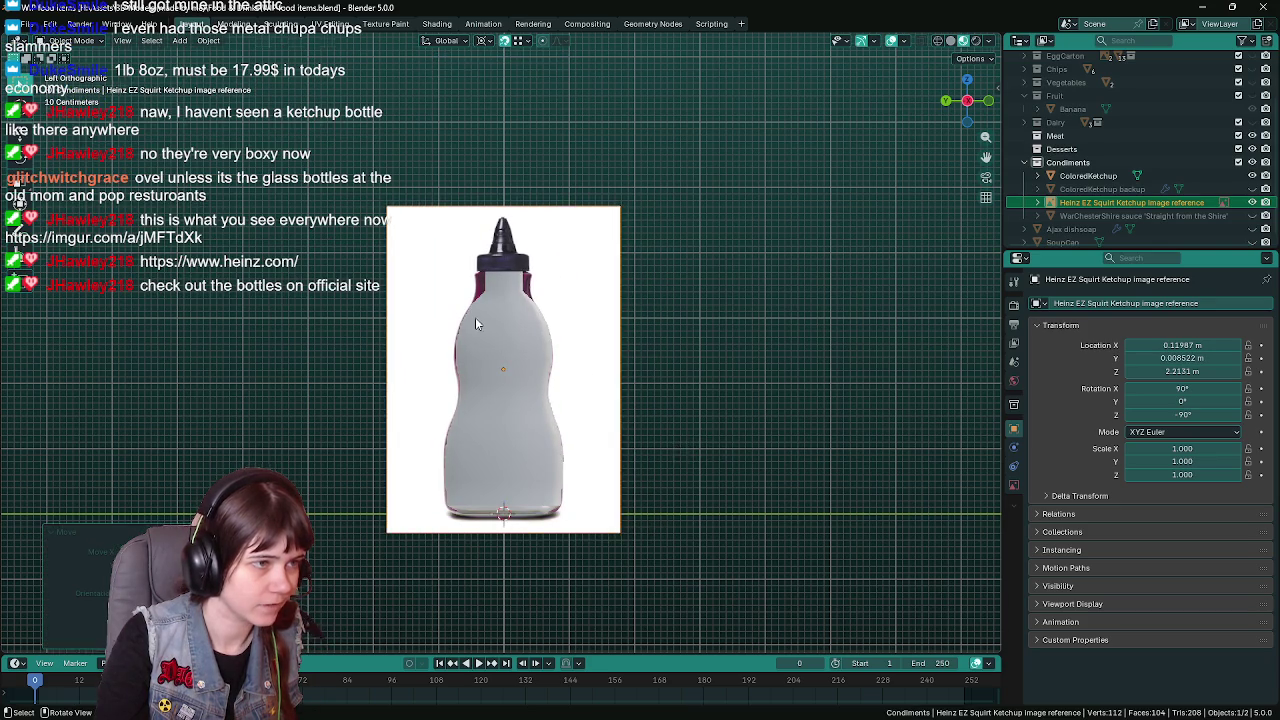
Select the ColoredKetchup bottle mesh and enter Edit Mode
scroll(475, 317, up, 3)
click(499, 331)
scroll(534, 334, down, 1)
key(Tab)
scroll(446, 362, up, 1)
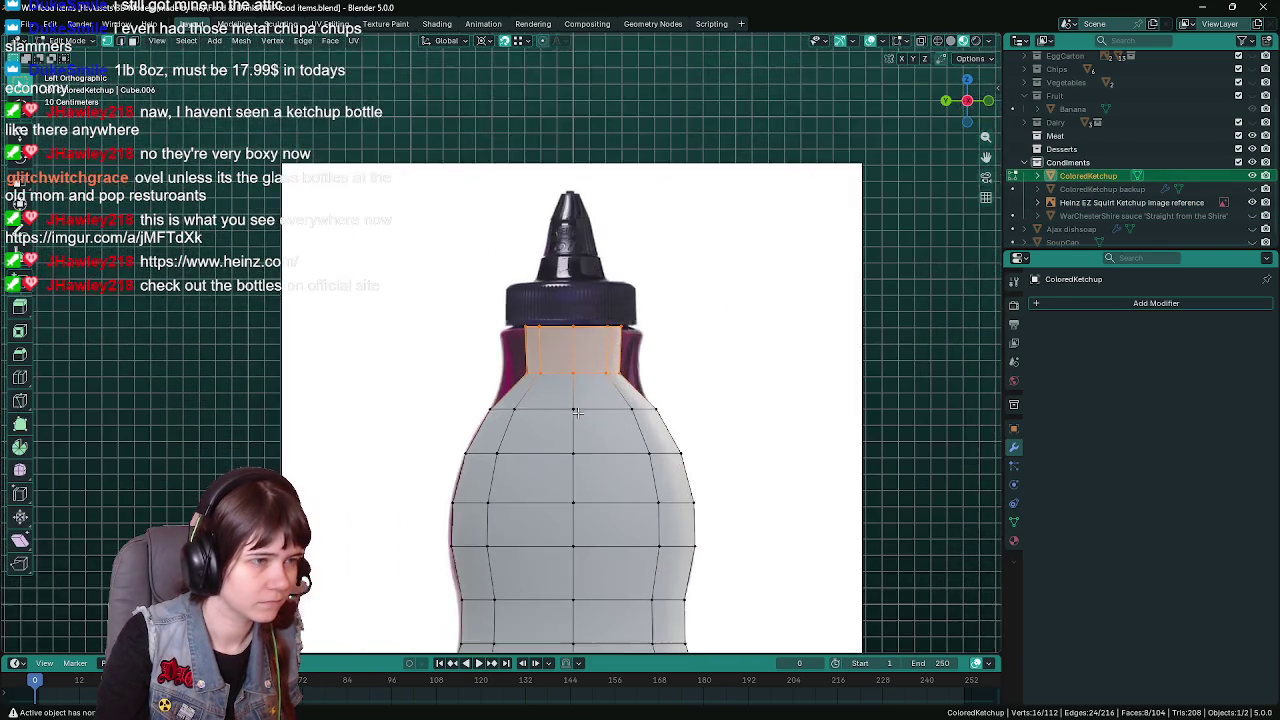
Make the mesh see-through and move the two left neck-ring faces as a first attempt
scroll(446, 362, up, 1)
key(shift+z)
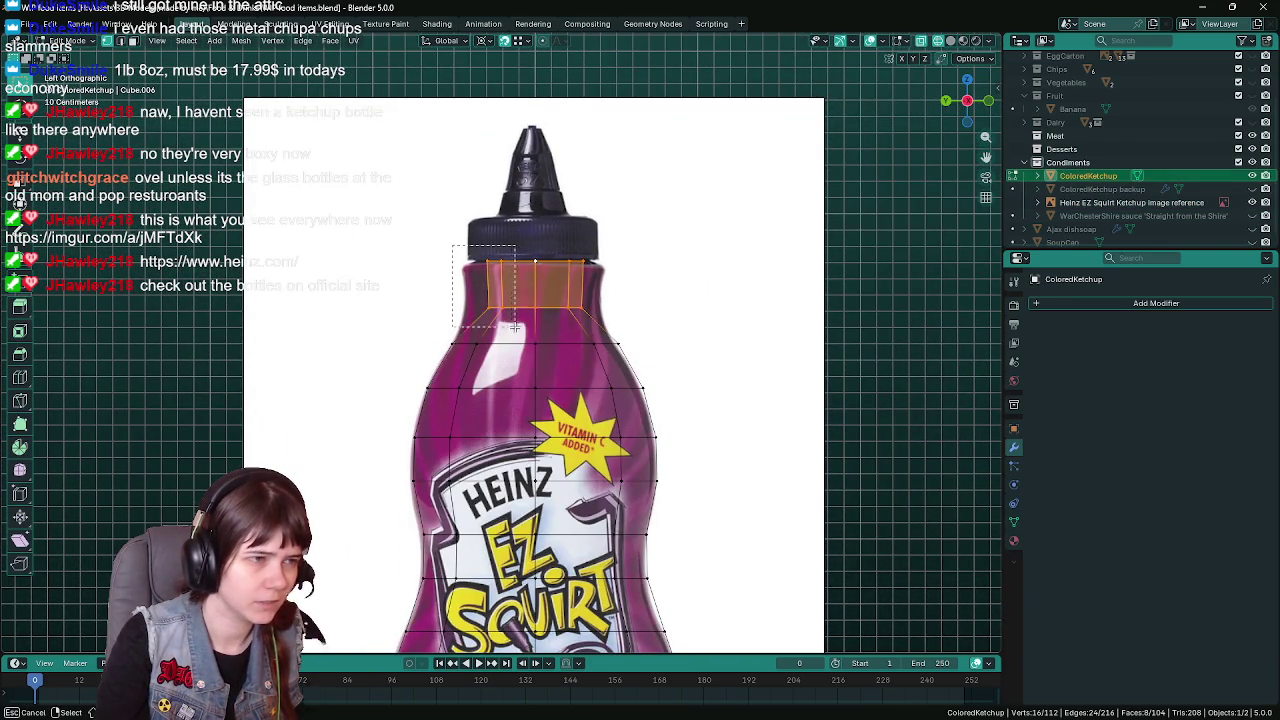
drag(453, 247, 518, 330)
key(g)
key(Escape)
key(g)
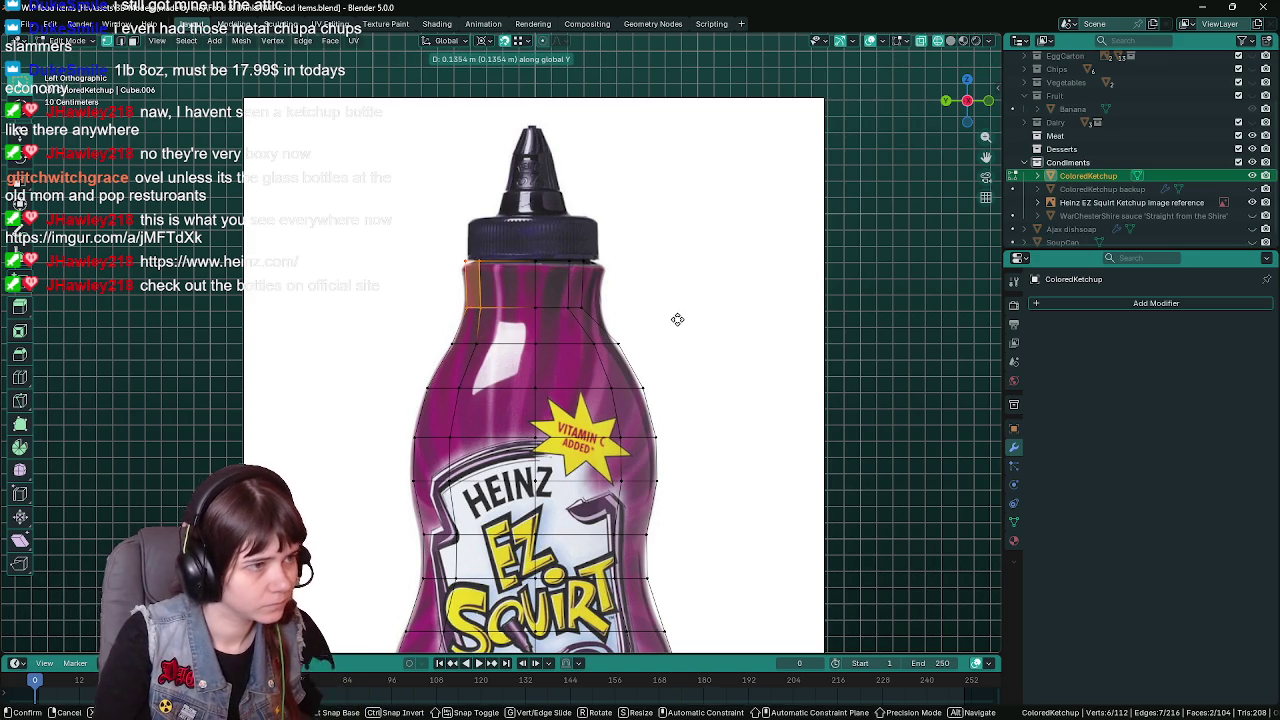
click(677, 319)
Undo that move and instead shift the neck faces along Y only
key(ctrl+z)
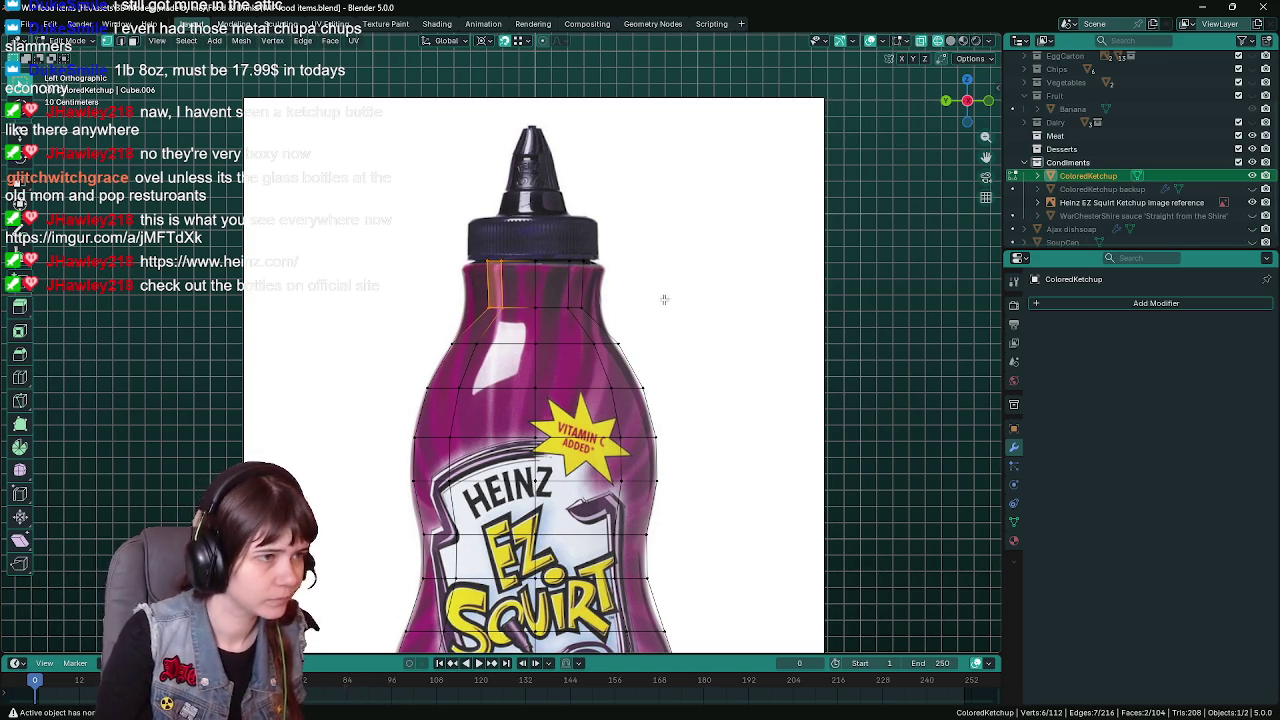
key(g)
key(y)
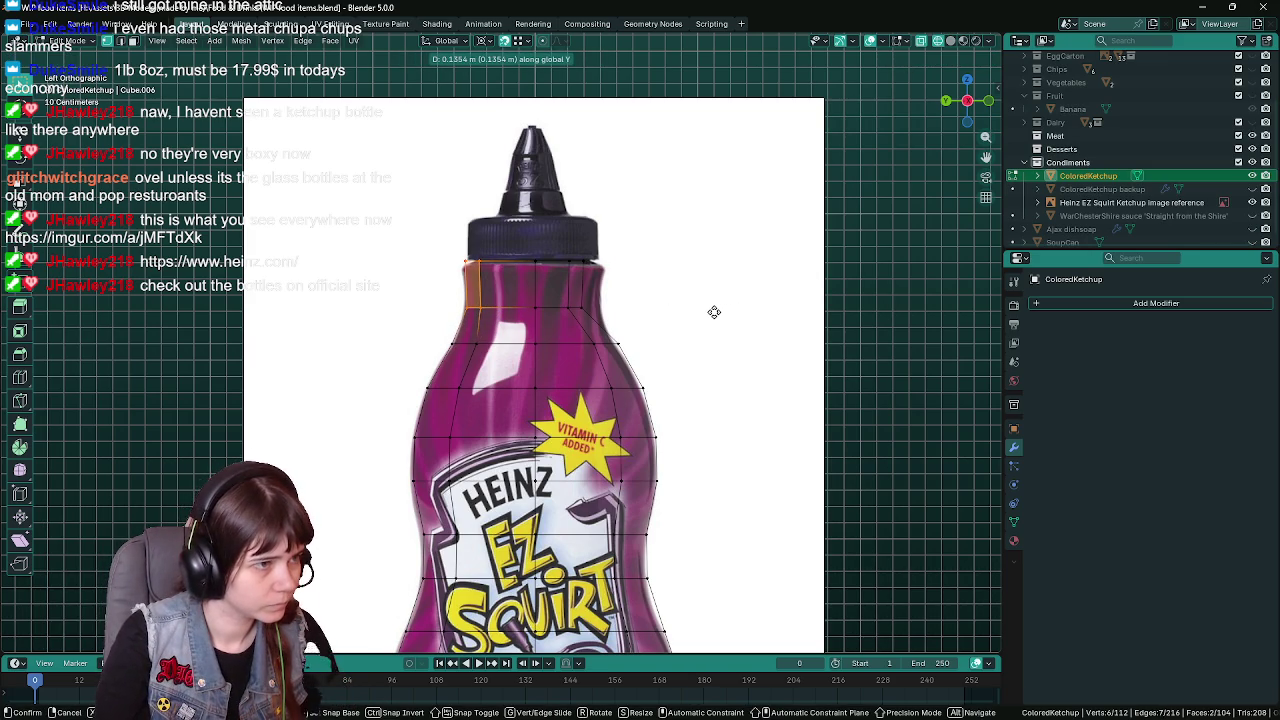
click(714, 312)
mouse_move(714, 310)
middle_down()
mouse_move(671, 337)
mouse_move(681, 406)
middle_up()
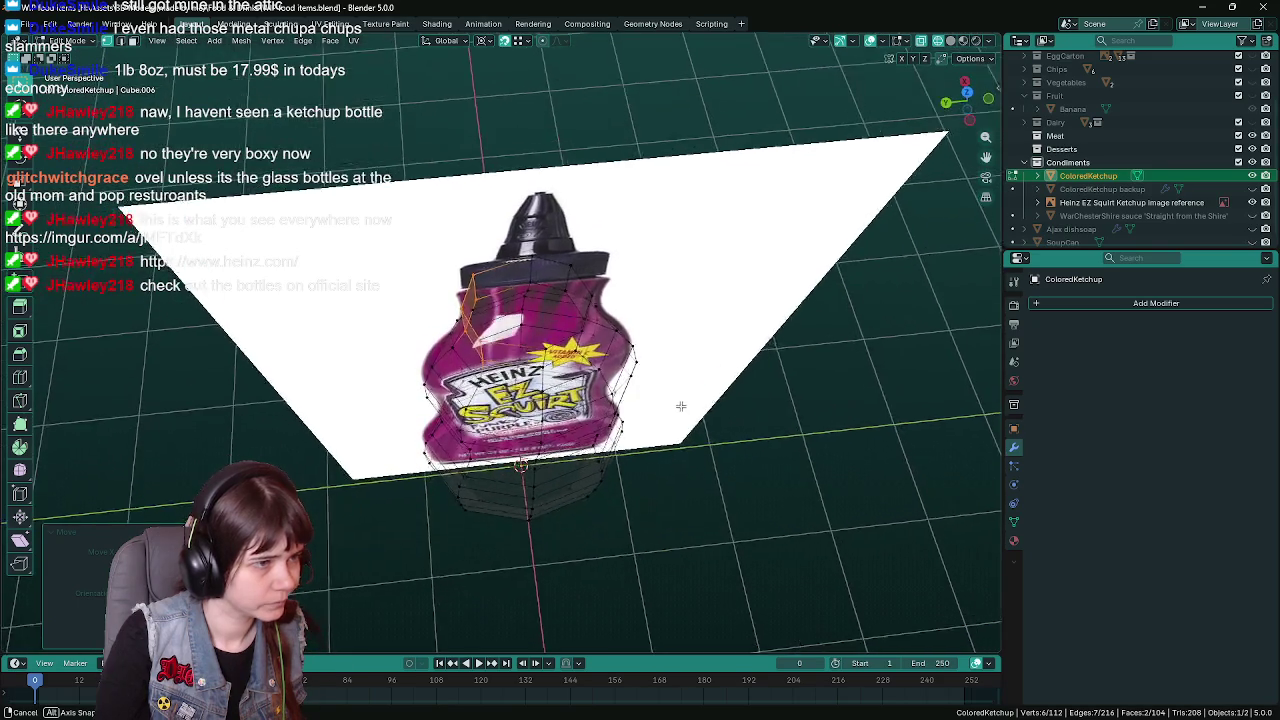
Check the neck against the reference in front, top and left side views, saving the file
key(KP_1)
key(ctrl+s)
key(KP_7)
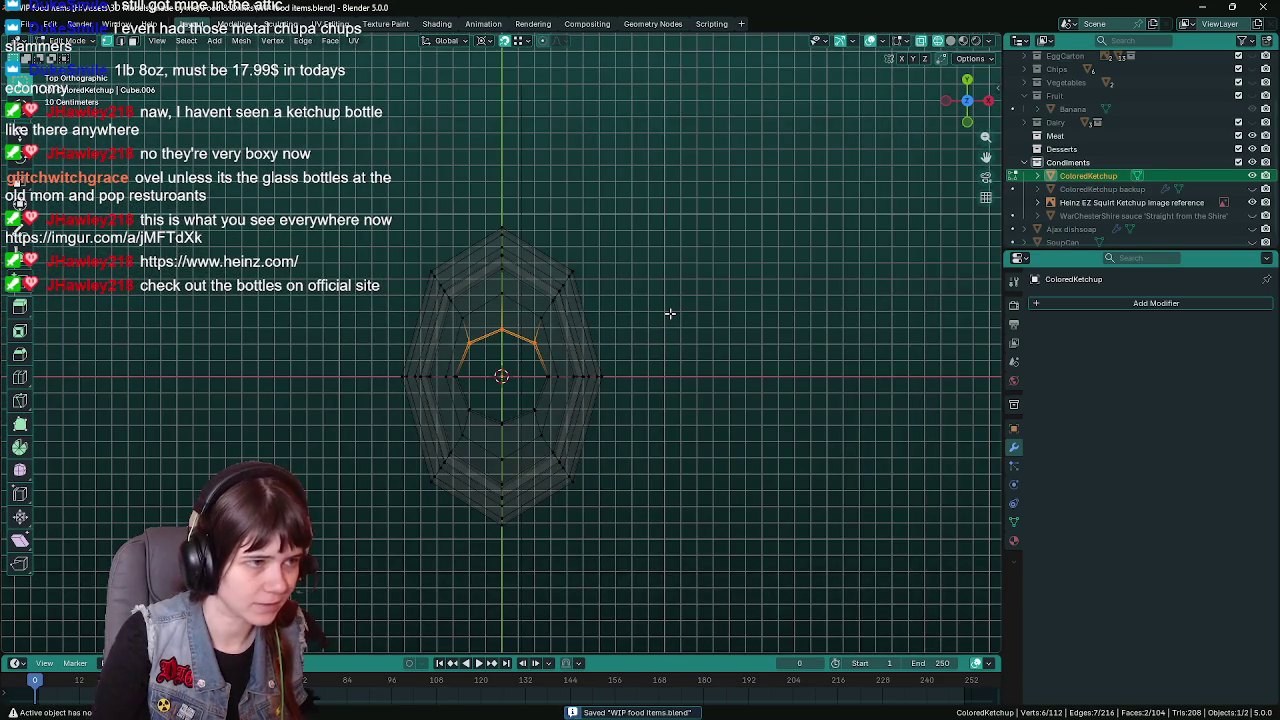
key(ctrl+KP_3)
scroll(635, 310, down, 1)
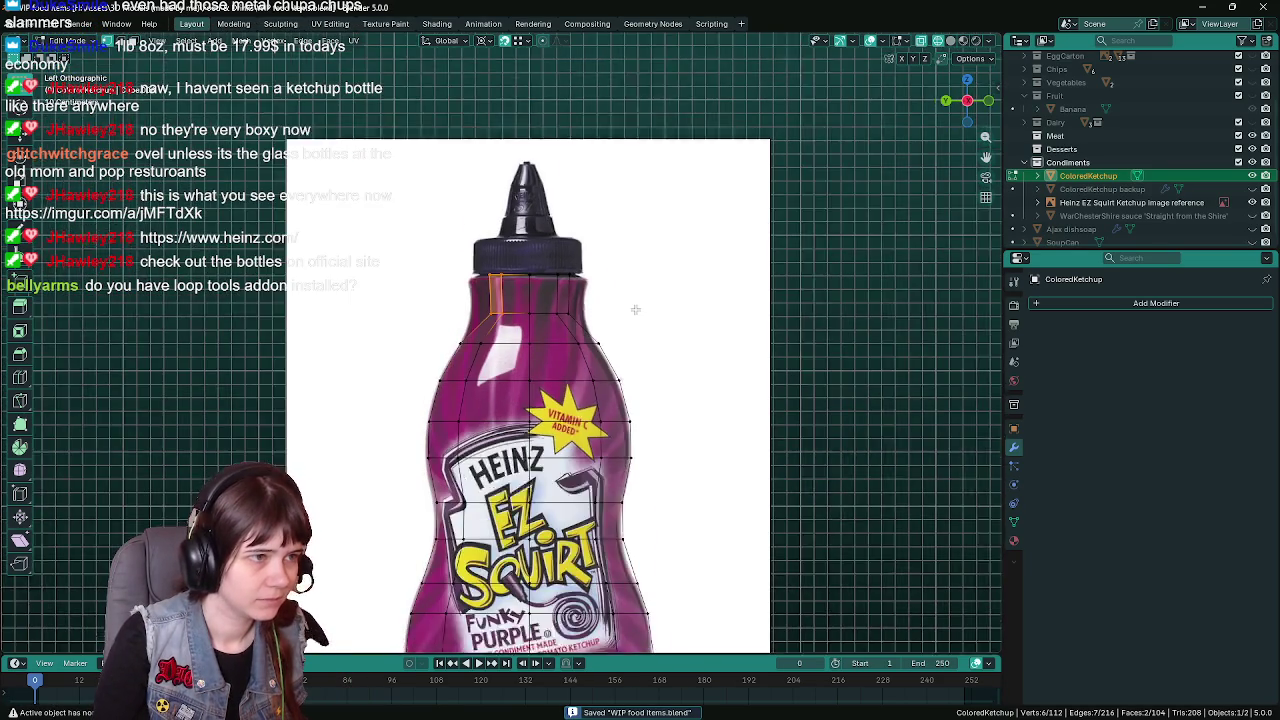
scroll(635, 310, down, 1)
scroll(635, 310, up, 1)
scroll(635, 310, down, 2)
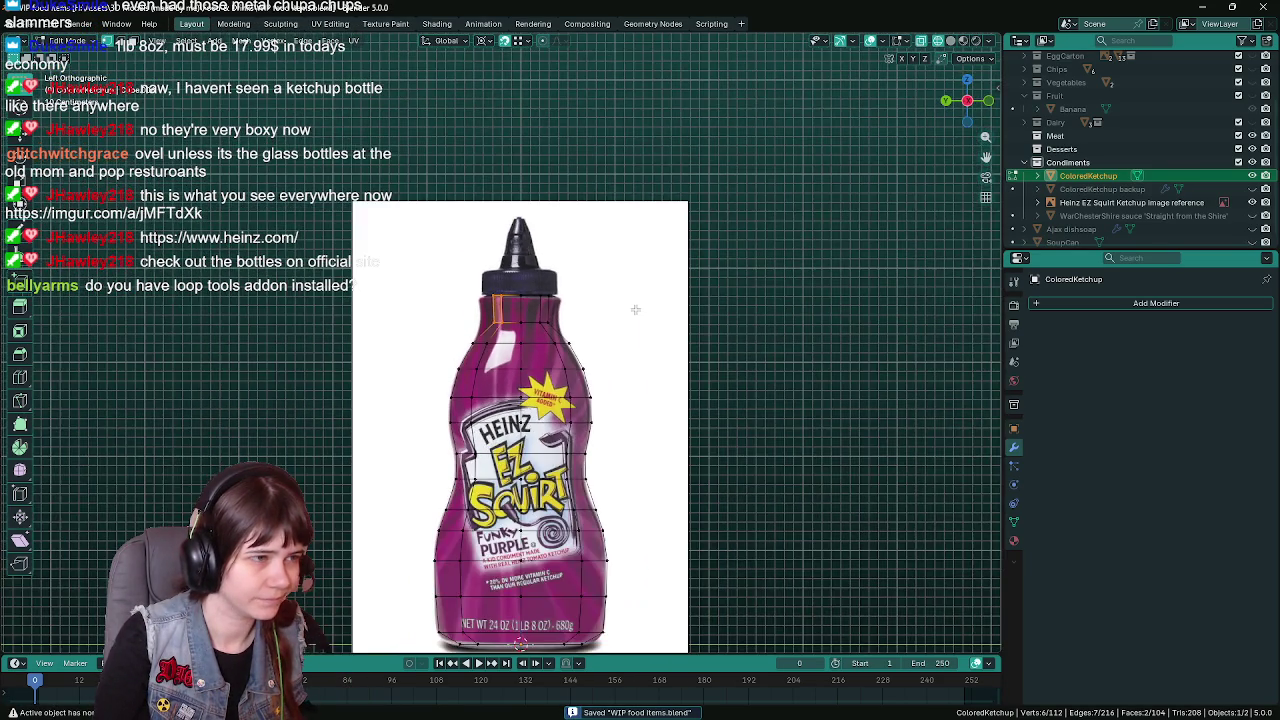
scroll(635, 310, up, 1)
scroll(635, 310, up, 1)
scroll(635, 310, up, 2)
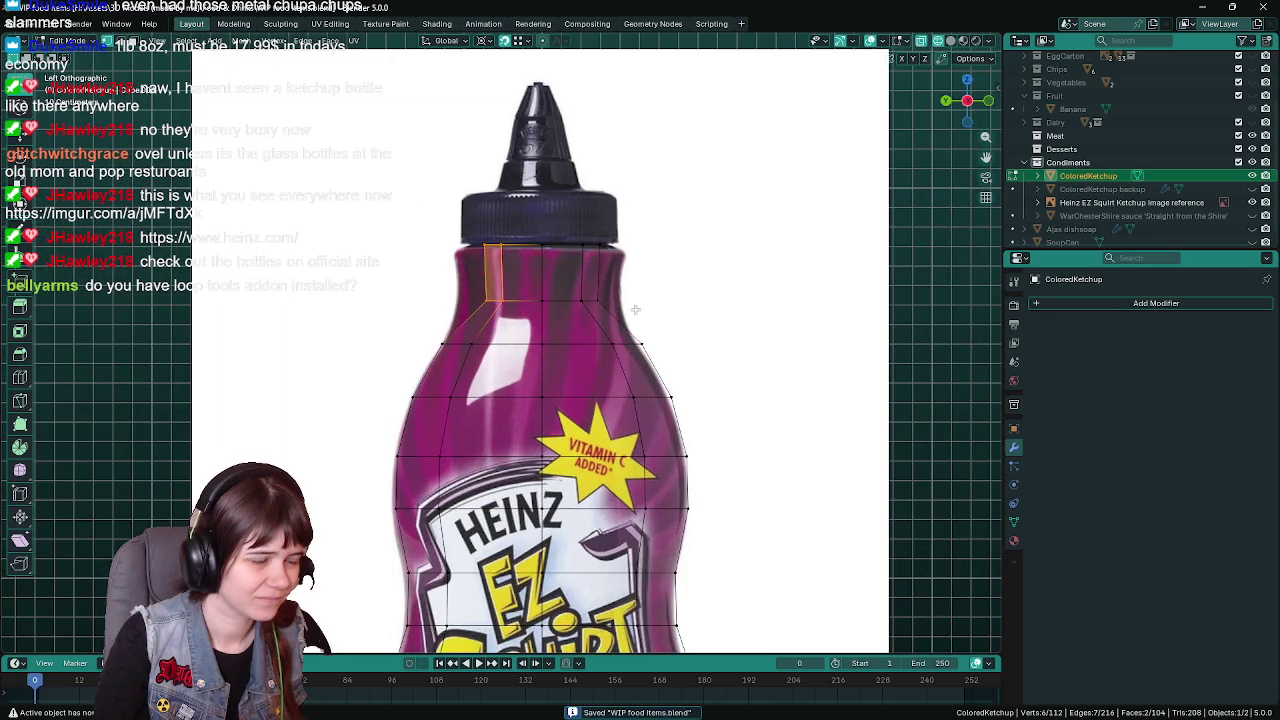
Select the whole top neck ring, save, and return to Object Mode
drag(408, 227, 641, 316)
scroll(651, 314, down, 3)
scroll(651, 314, down, 2)
scroll(659, 318, up, 2)
shift+middle_drag(659, 318, 656, 358)
key(ctrl+s)
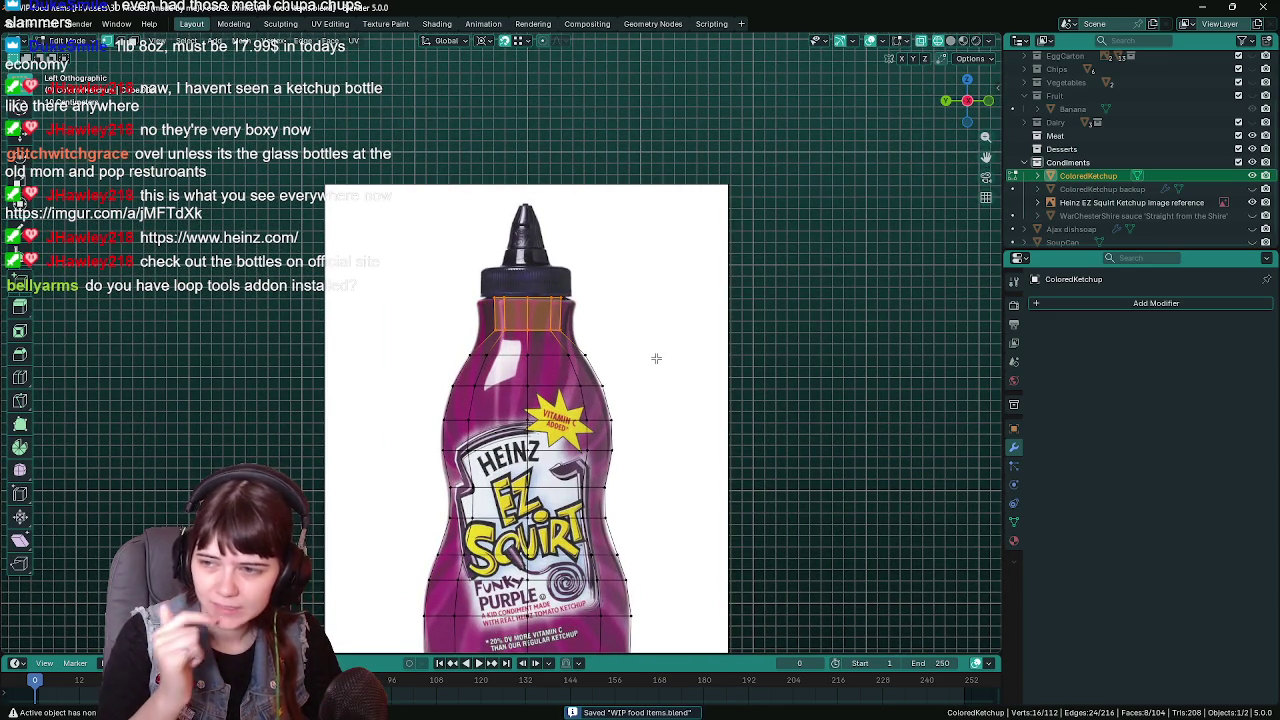
scroll(656, 358, up, 1)
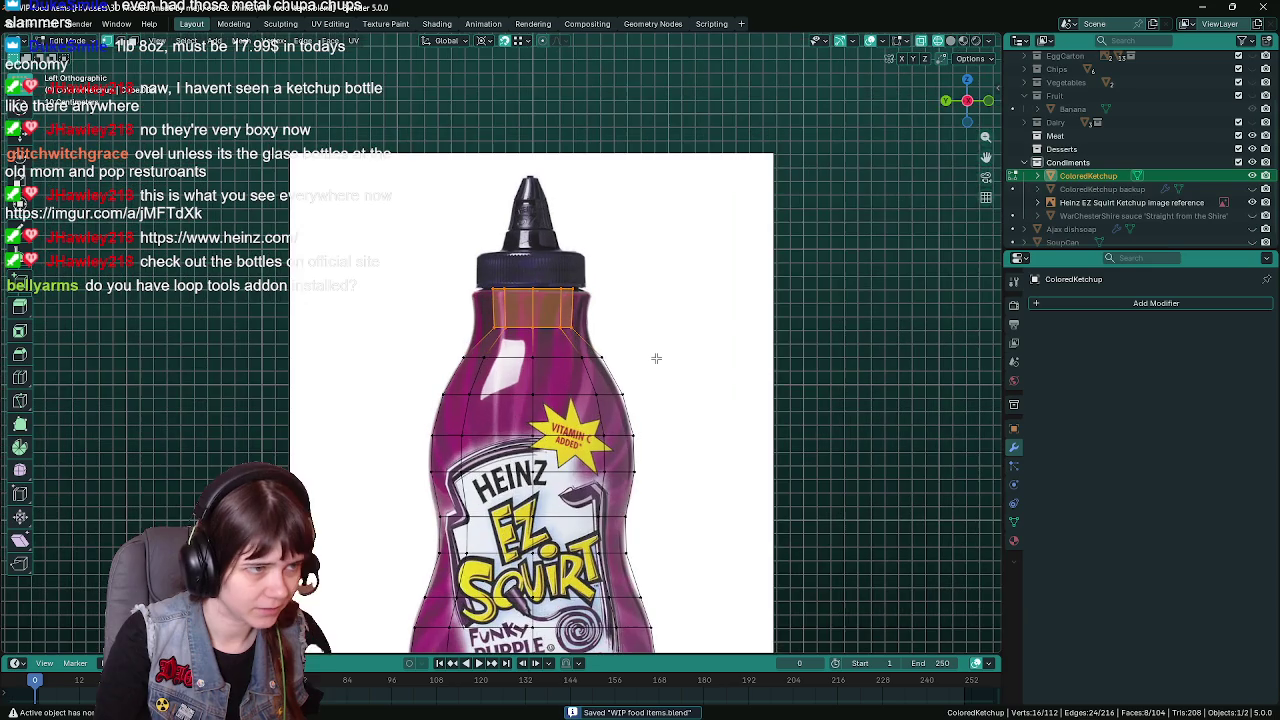
scroll(656, 358, down, 2)
key(Tab)
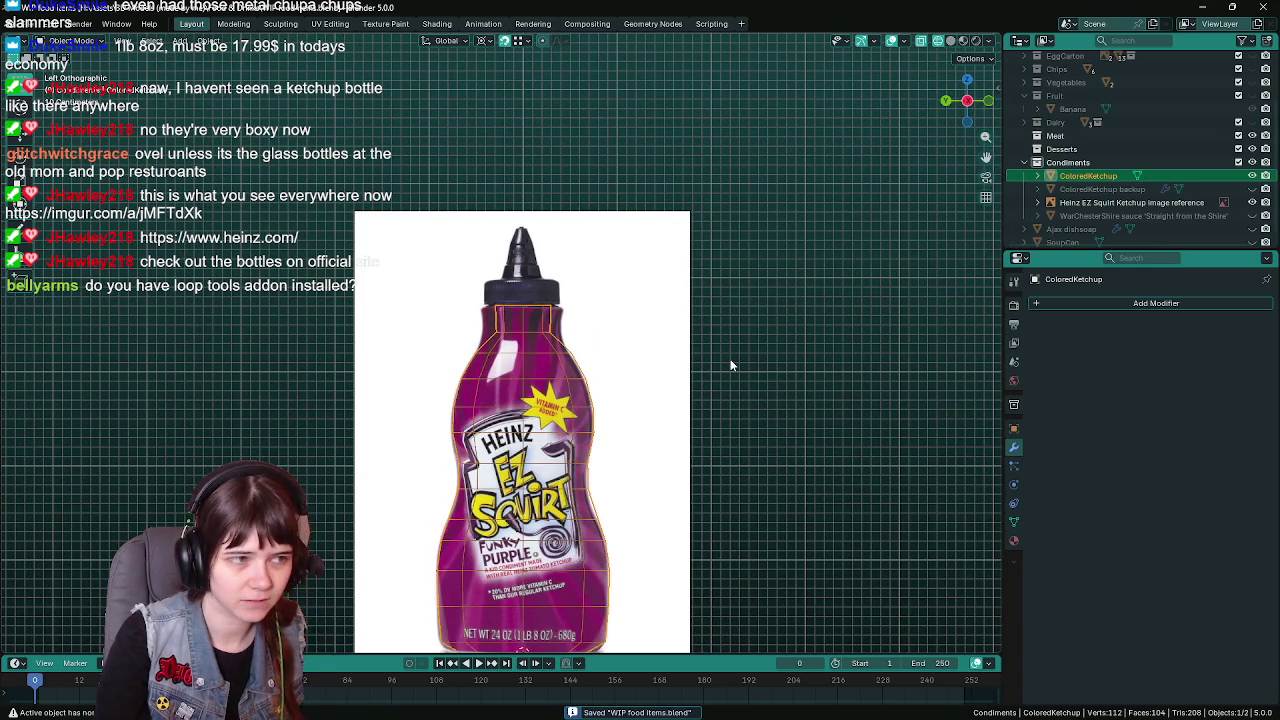
Zoom in on the reference photo's neck and cap, then re-enter Edit Mode on ColoredKetchup
scroll(657, 389, down, 2)
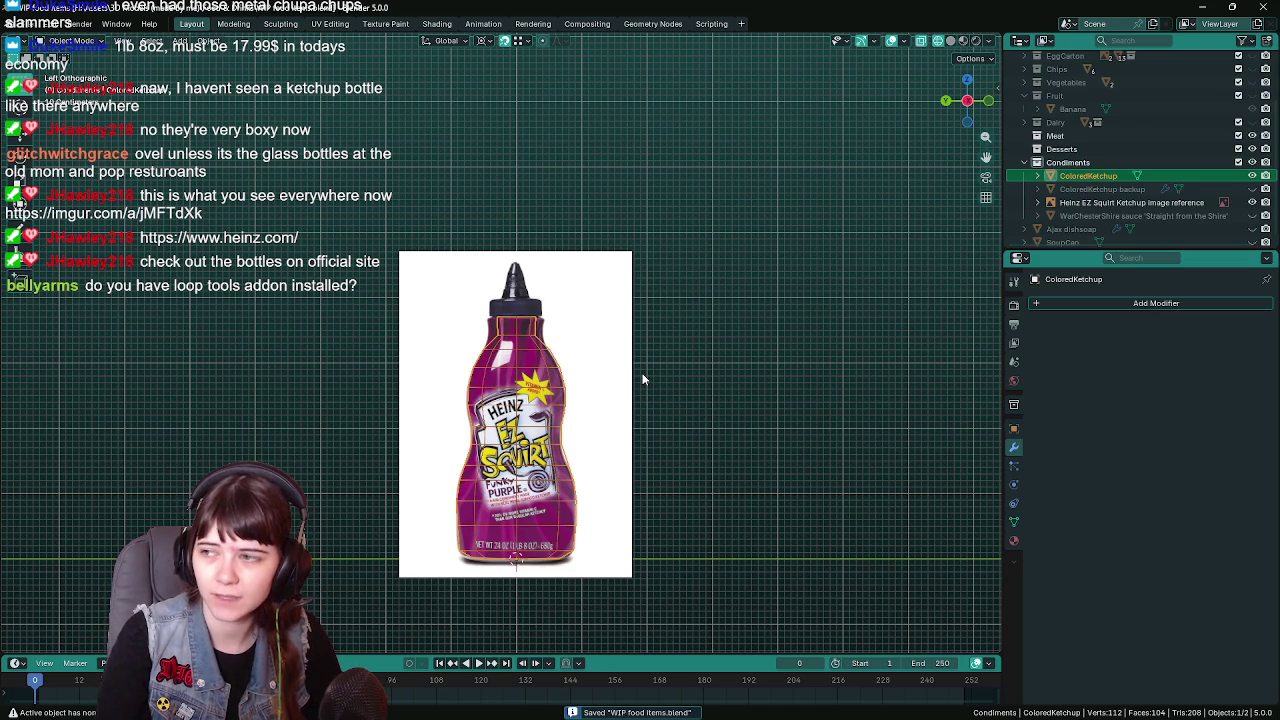
scroll(620, 372, up, 1)
scroll(610, 368, up, 1)
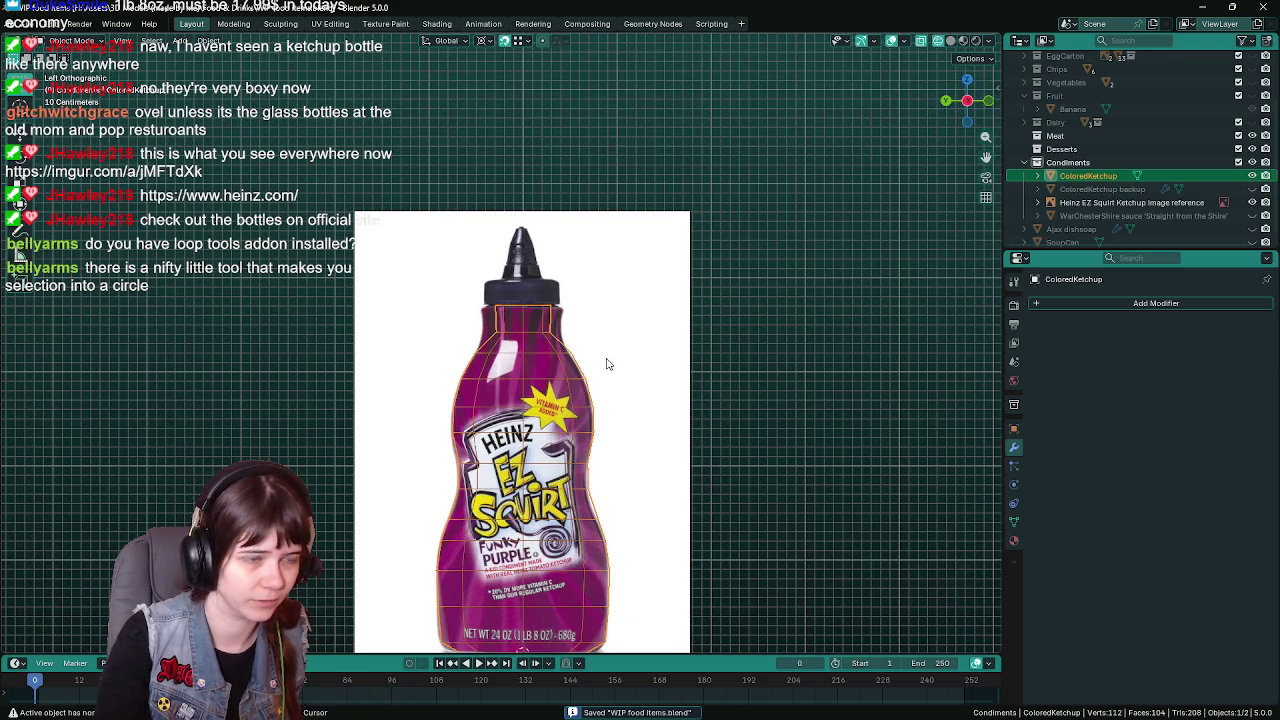
scroll(612, 372, up, 1)
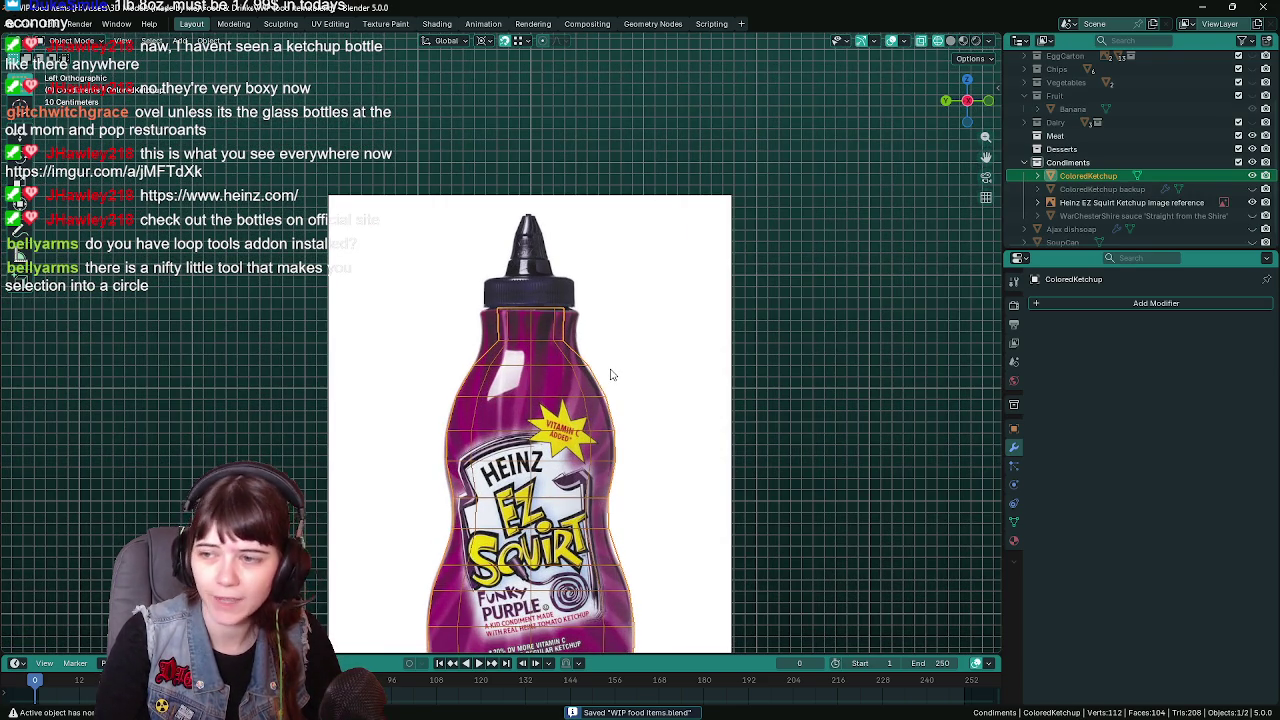
scroll(630, 370, up, 1)
scroll(700, 380, up, 1)
scroll(697, 338, down, 1)
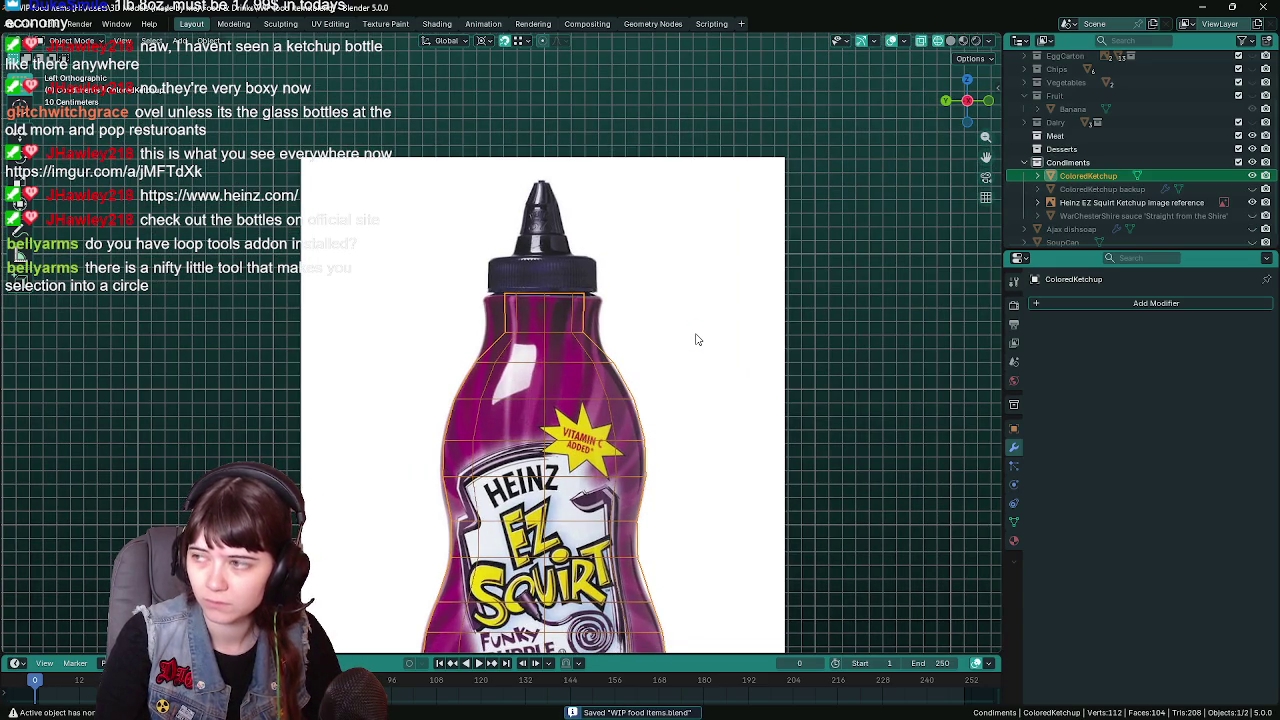
key(Tab)
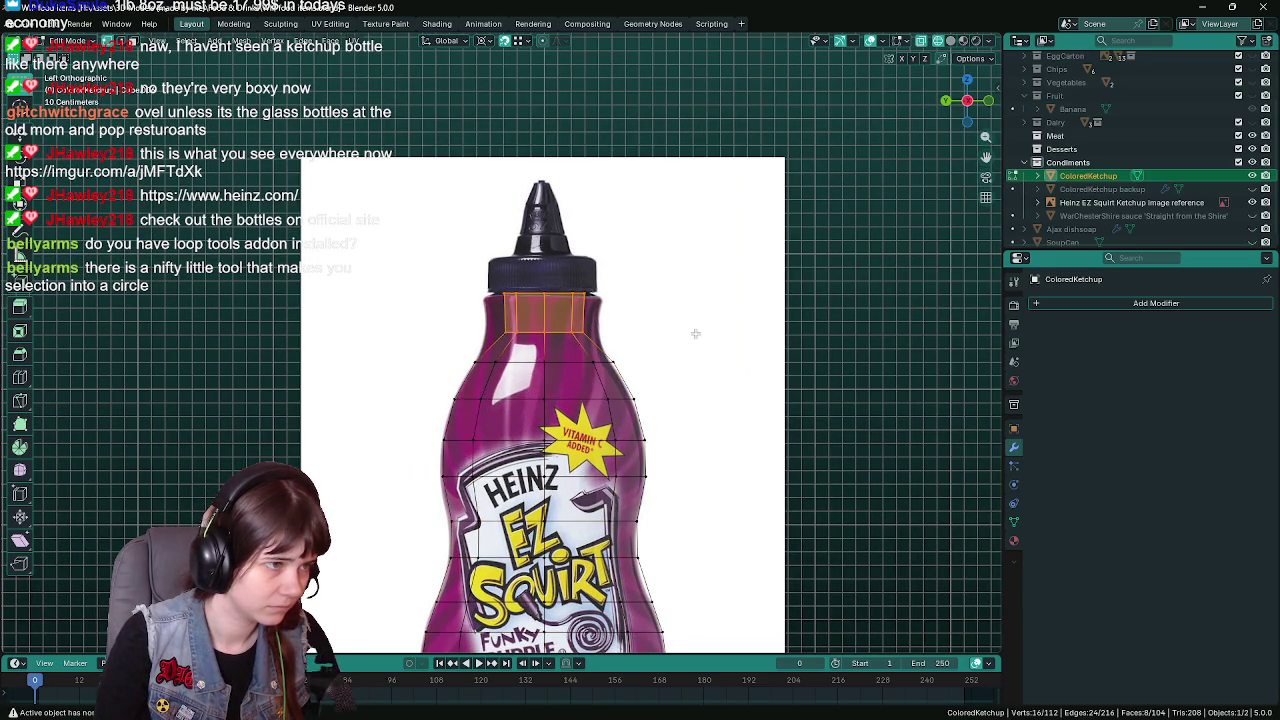
scroll(695, 344, down, 3)
scroll(693, 340, up, 4)
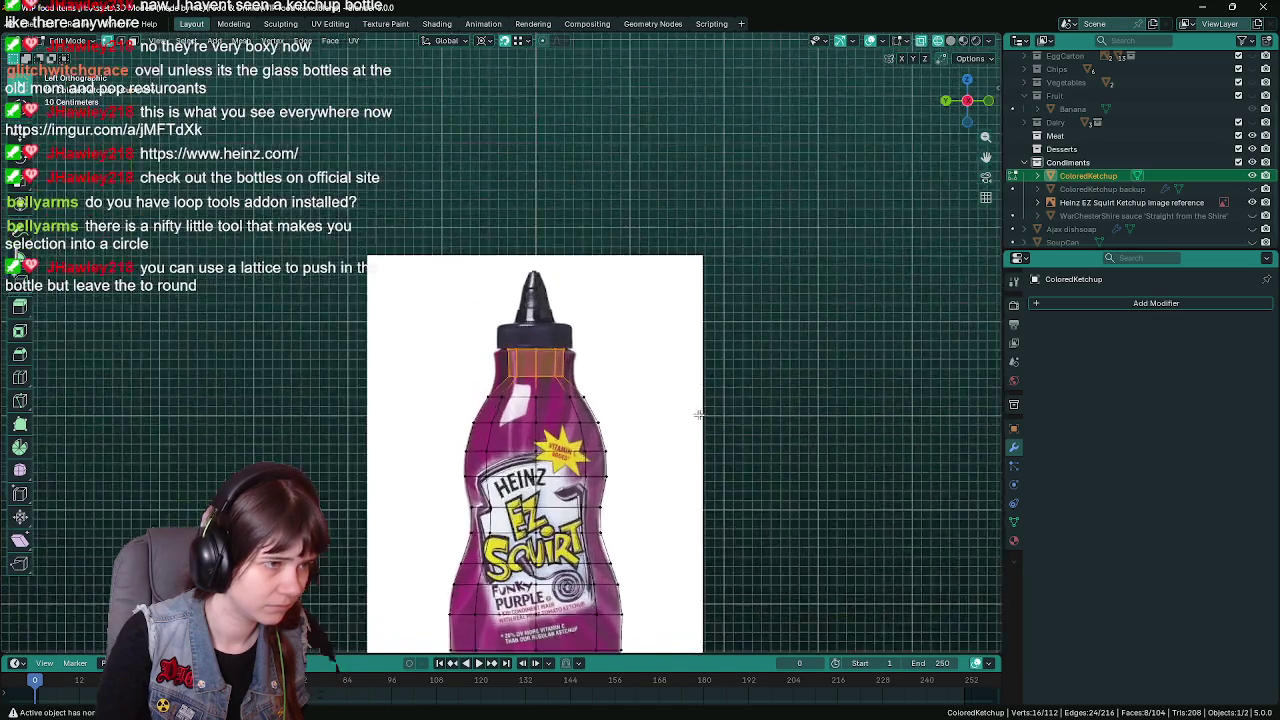
key(ctrl+s)
scroll(690, 335, down, 1)
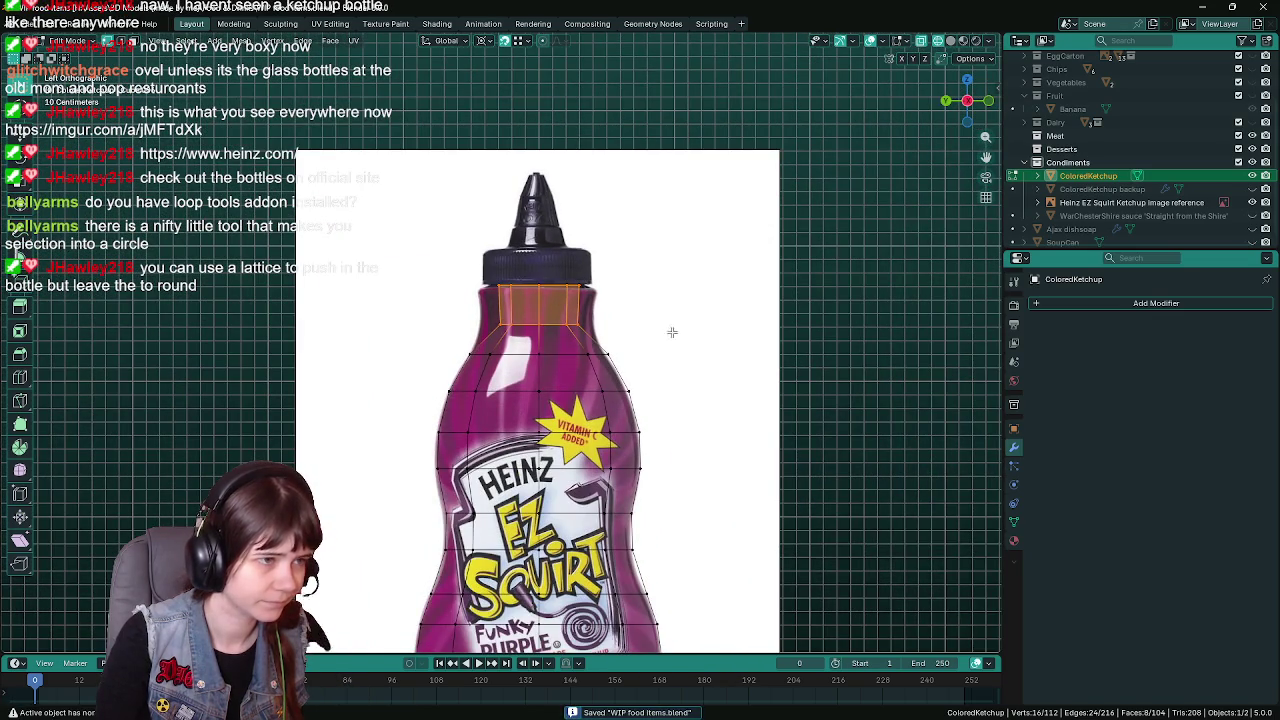
shift+middle_drag(631, 305, 632, 358)
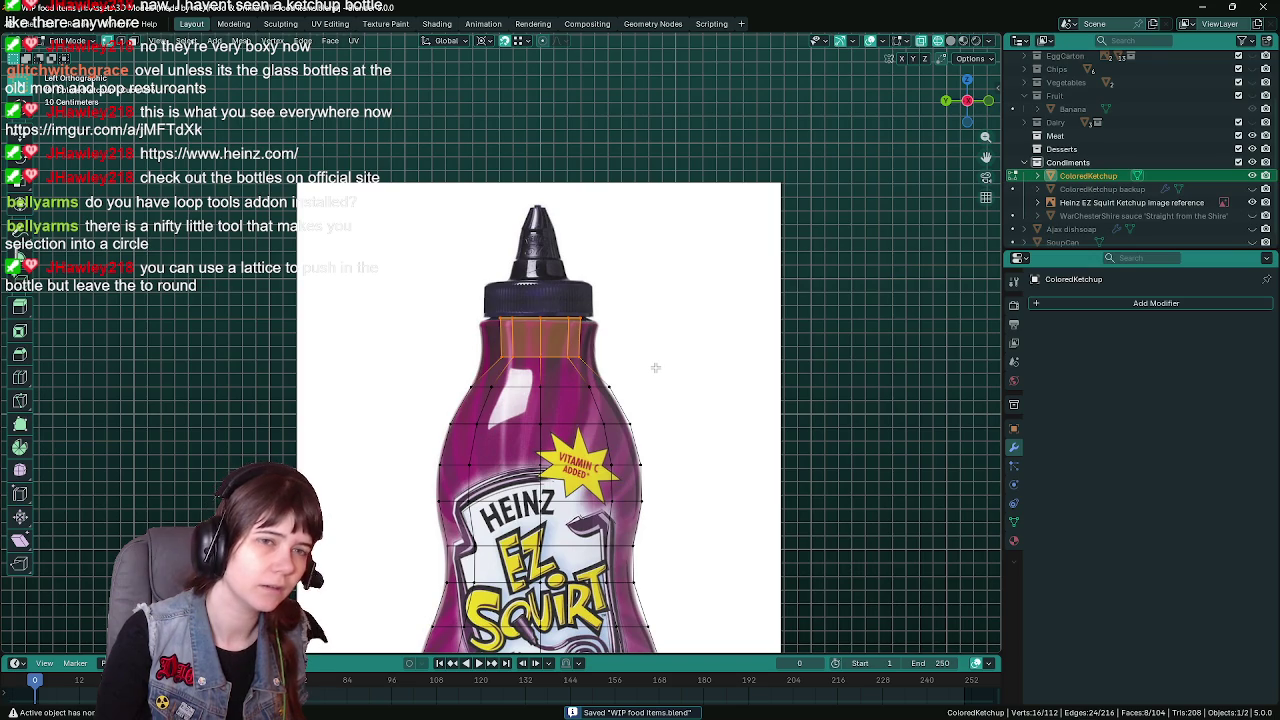
middle_drag(645, 361, 632, 372)
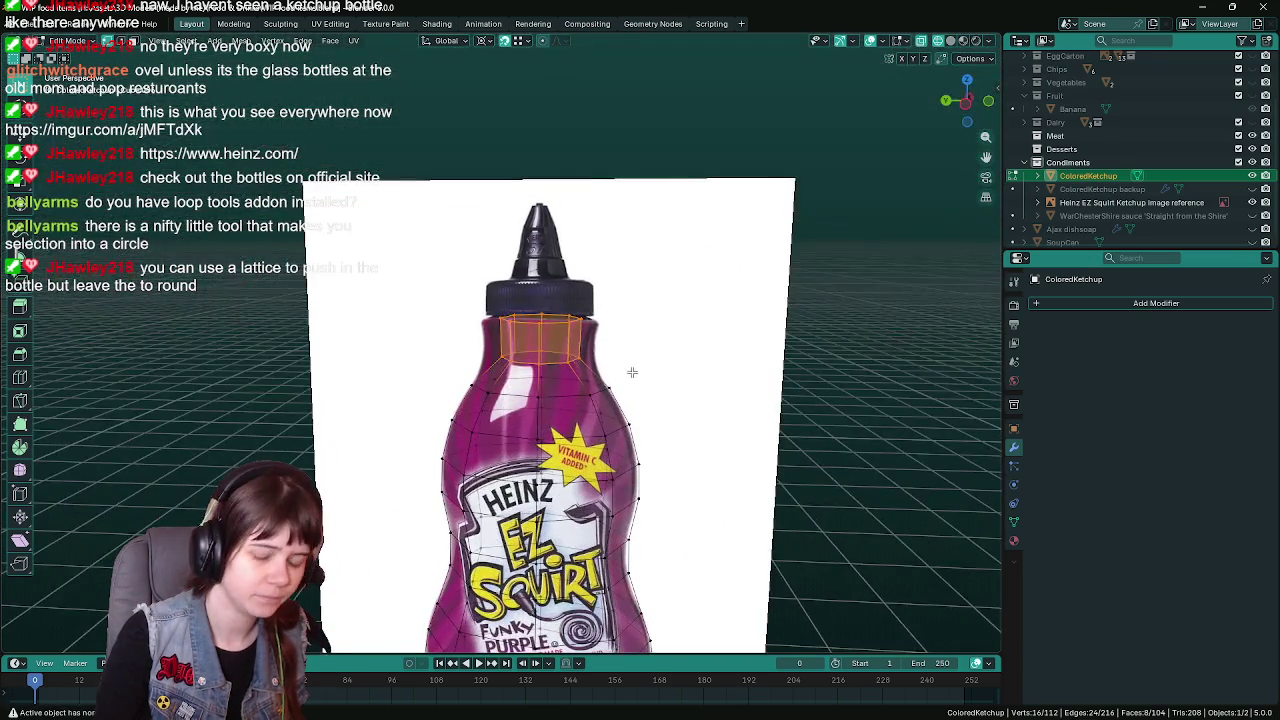
key(ctrl+KP_3)
key(ctrl+s)
key(g)
key(z)
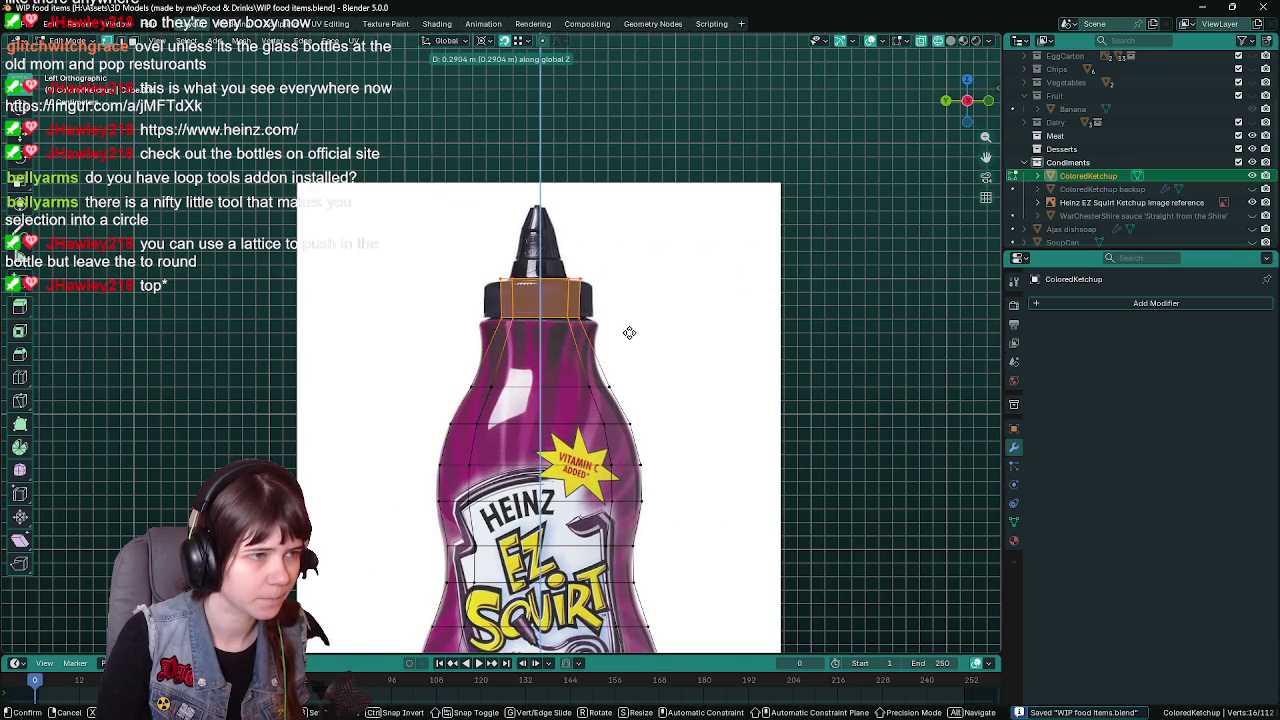
right_click(629, 333)
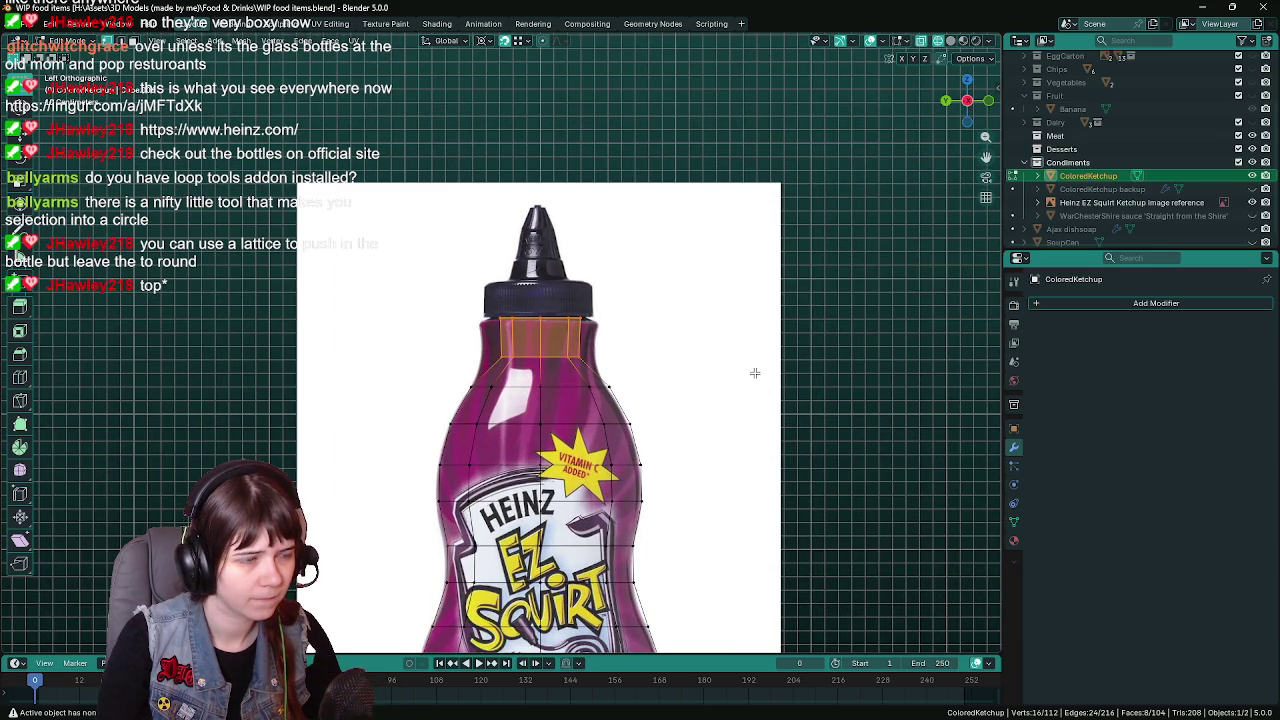
scroll(748, 372, down, 1)
scroll(745, 371, down, 3)
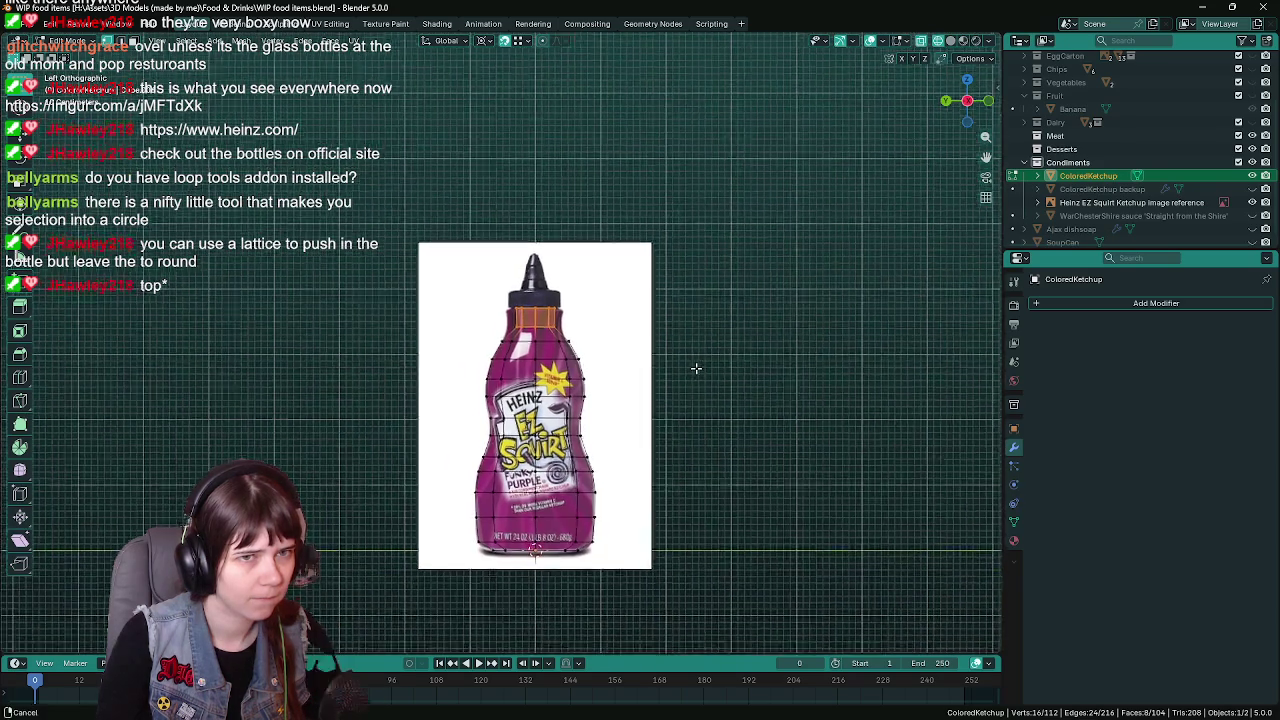
scroll(693, 370, up, 1)
key(Tab)
key(ctrl+s)
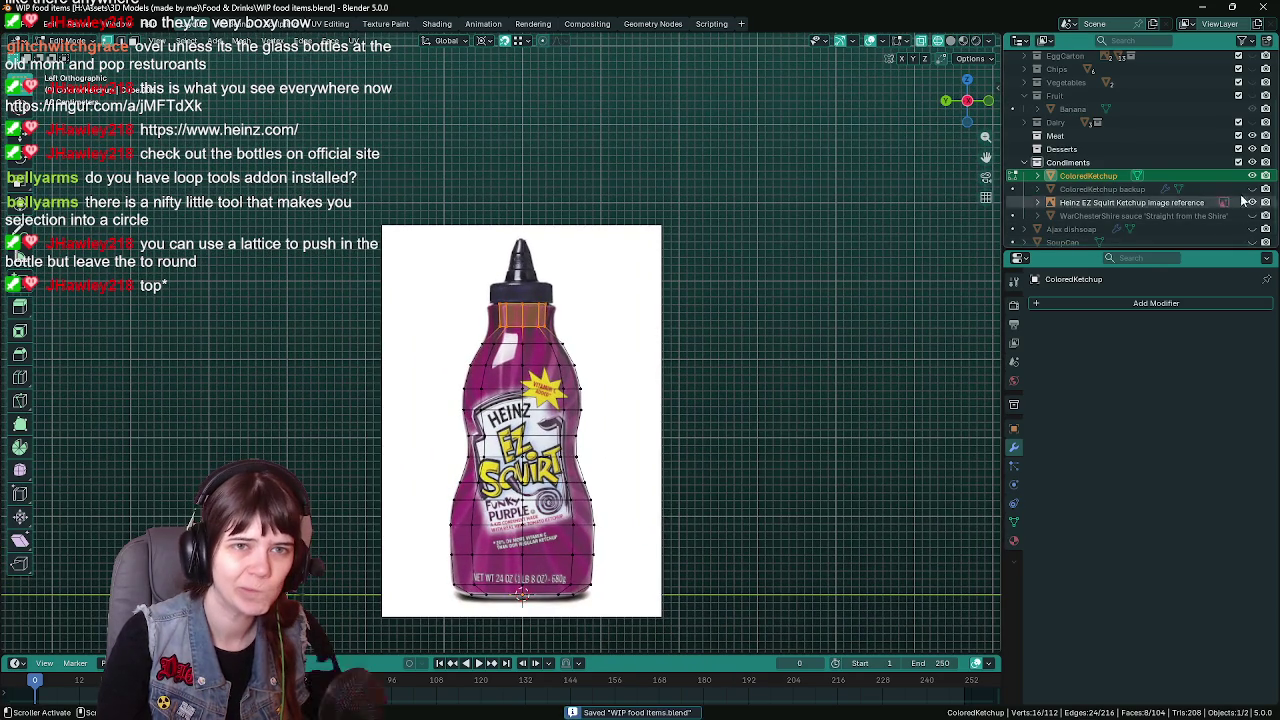
Toggle ColoredKetchup's visibility and select the ColoredKetchup backup object
click(1252, 177)
click(1252, 182)
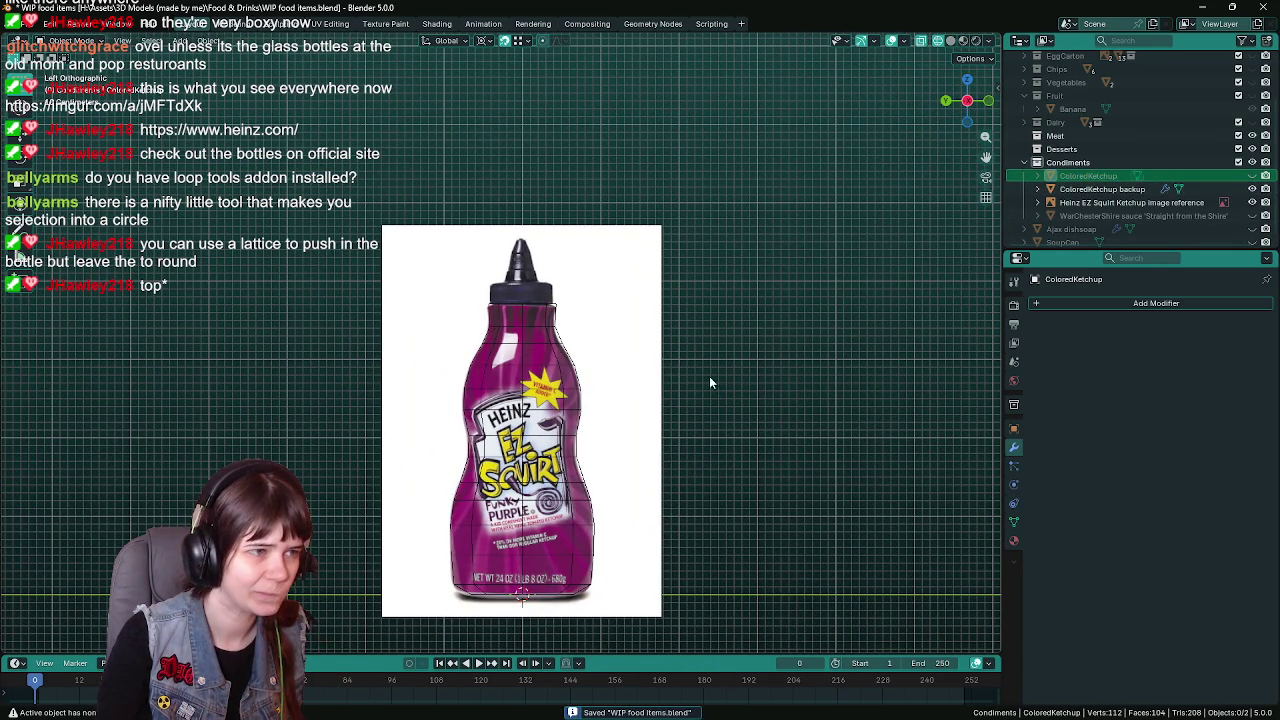
click(1165, 203)
scroll(585, 370, up, 2)
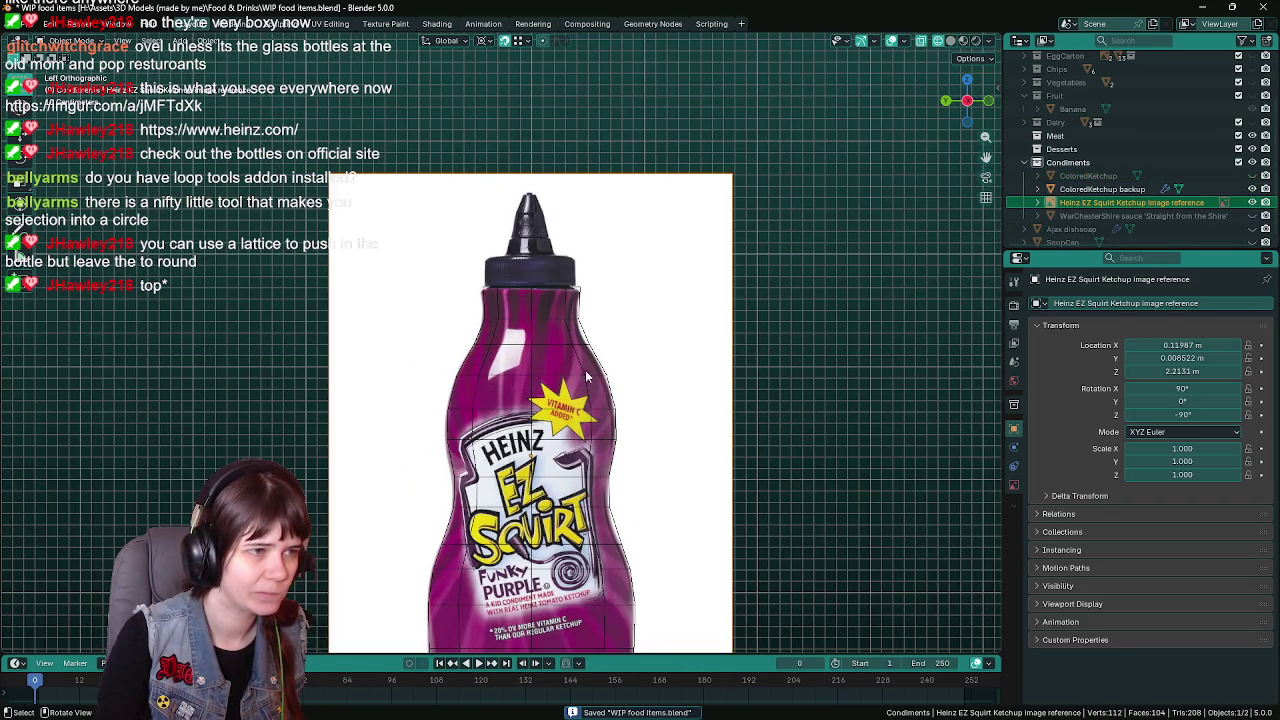
click(1131, 188)
Inspect the backup bottle's mesh in Edit Mode and save the file
key(Tab)
scroll(472, 395, up, 2)
scroll(472, 395, down, 1)
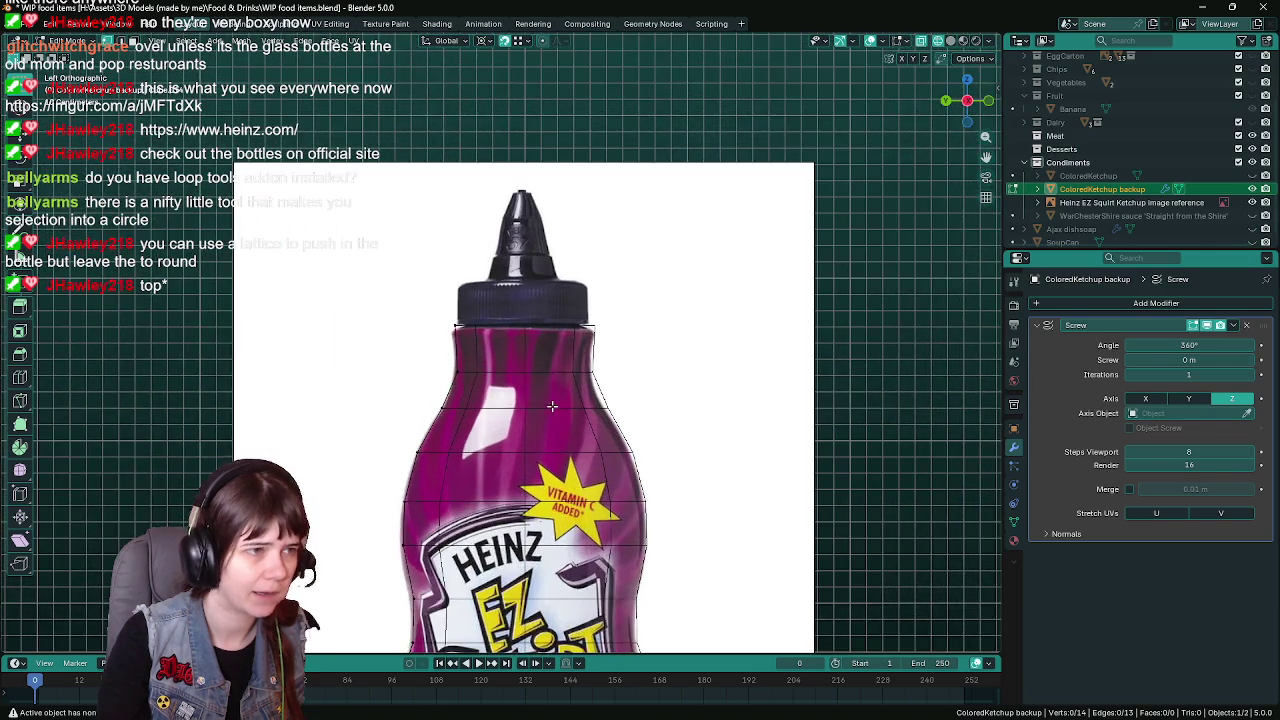
scroll(472, 395, down, 1)
key(ctrl+s)
scroll(680, 356, down, 1)
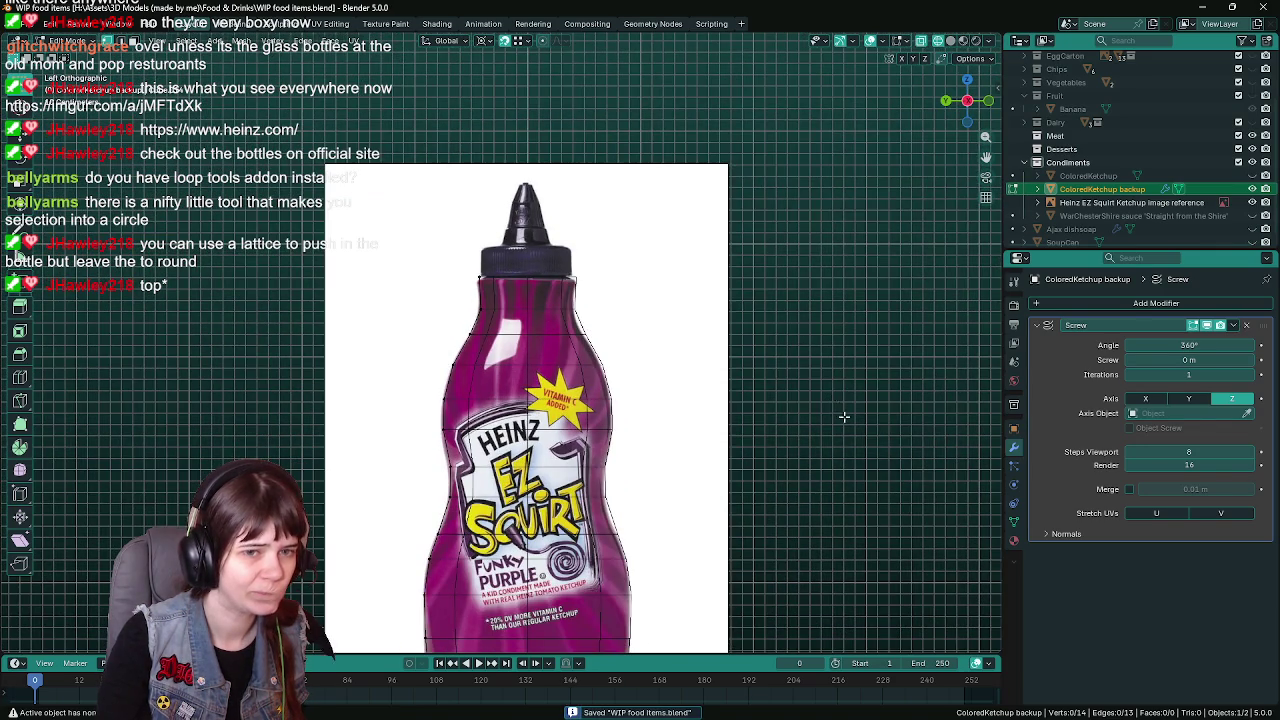
shift+middle_drag(844, 417, 852, 362)
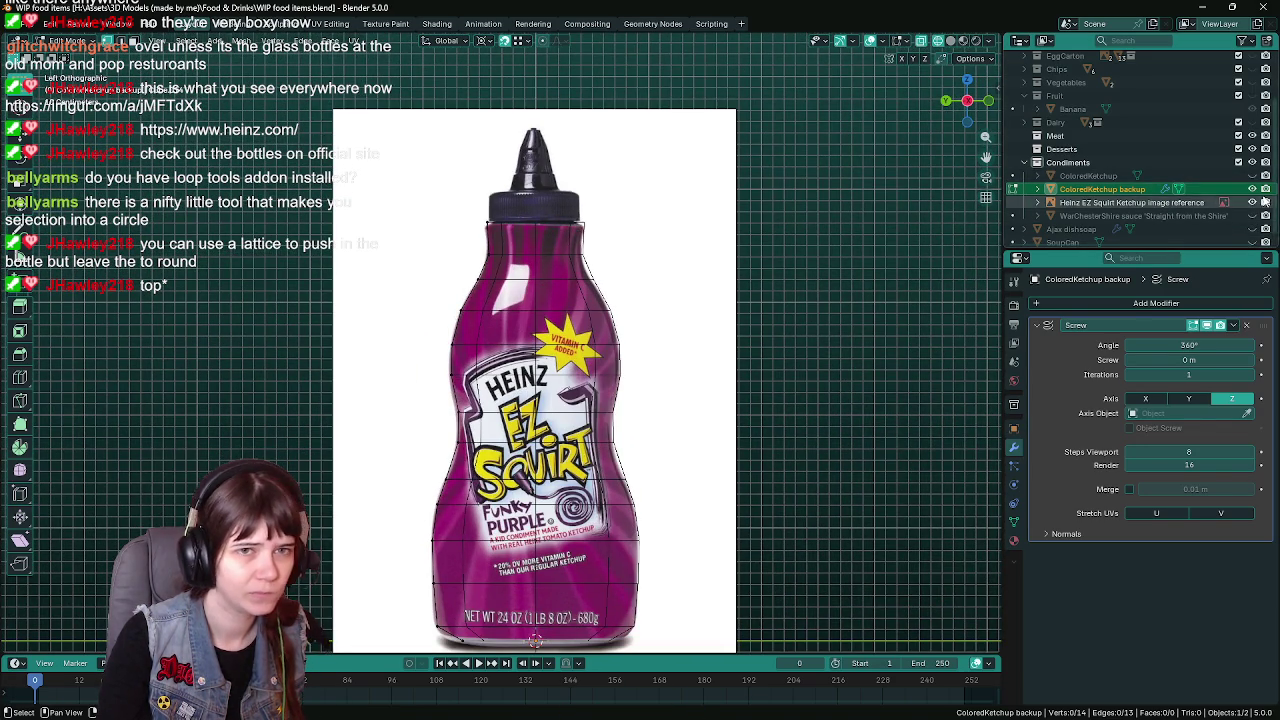
Delete the old ColoredKetchup object
click(1252, 175)
key(Tab)
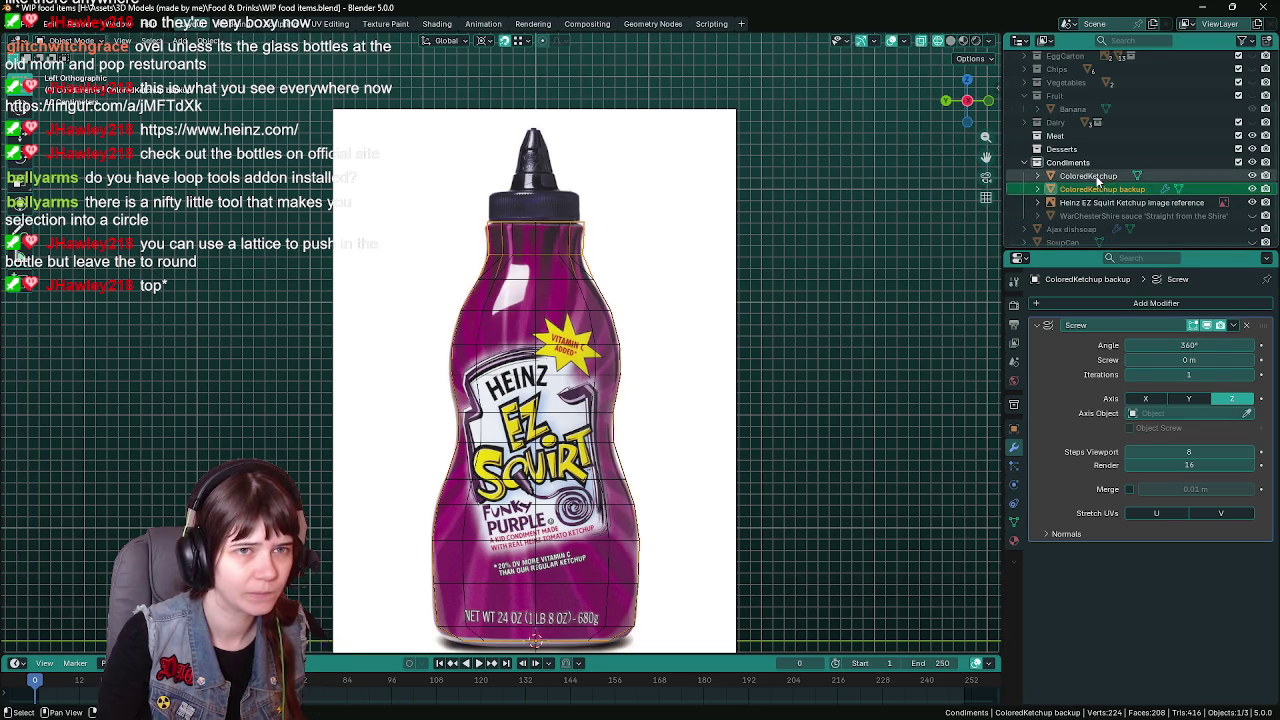
click(1098, 178)
key(Delete)
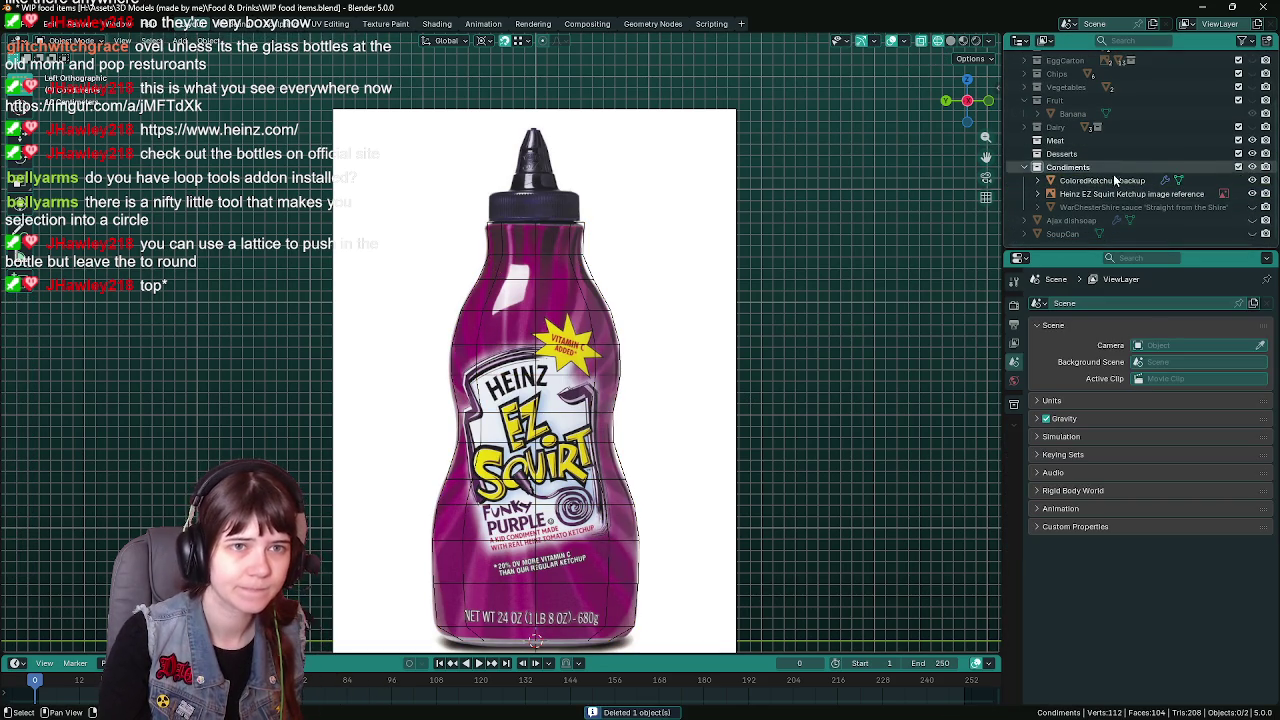
Duplicate ColoredKetchup backup in place and hide the original backup
click(1114, 180)
key(ctrl+s)
key(shift+d)
key(Escape)
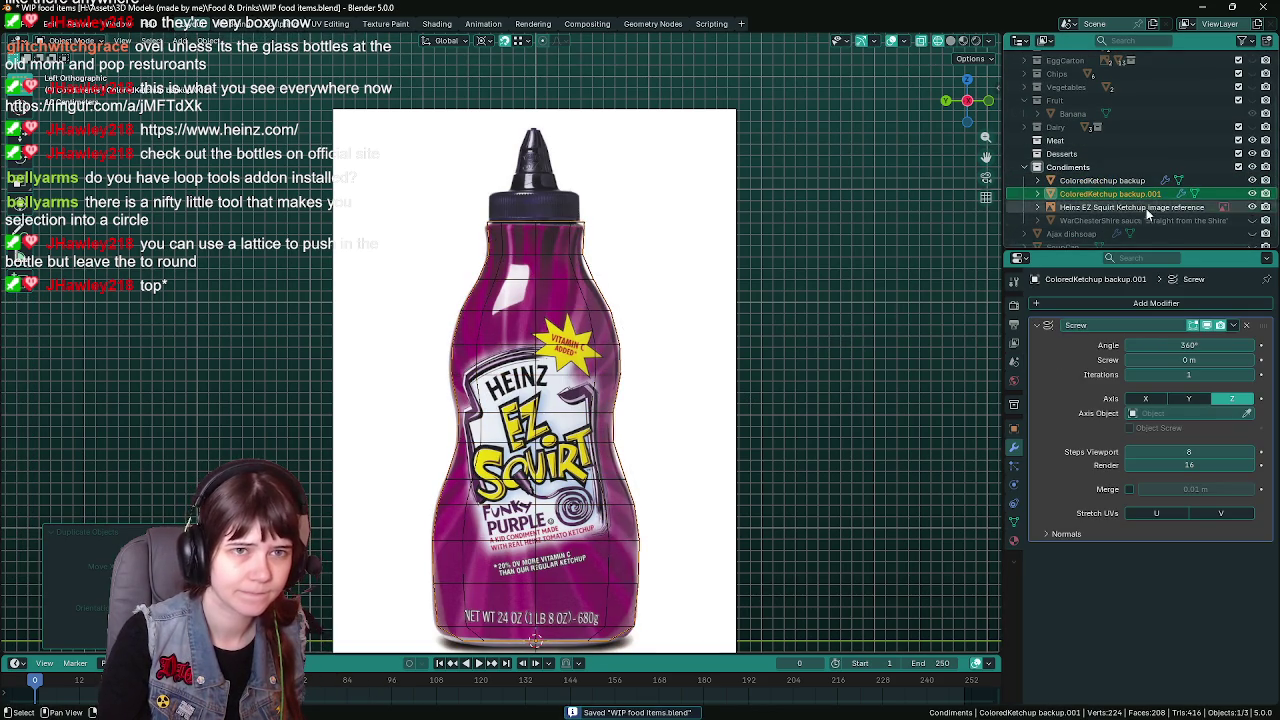
click(1252, 180)
scroll(1168, 190, down, 1)
Rename the copy ColoredKetchup, apply its Screw modifier, and select its top edge loop
double_click(1168, 188)
key(BackSpace)
key(BackSpace)
key(BackSpace)
key(Return)
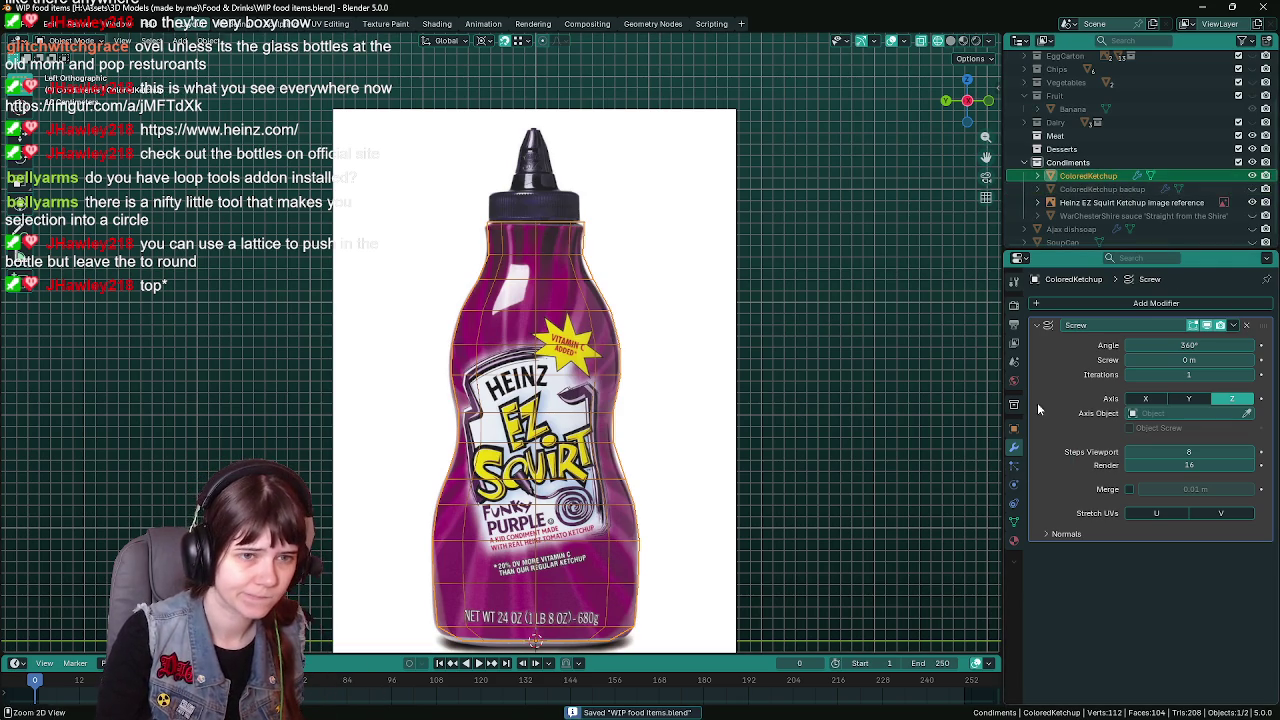
key(ctrl+a)
key(Tab)
scroll(447, 226, up, 3)
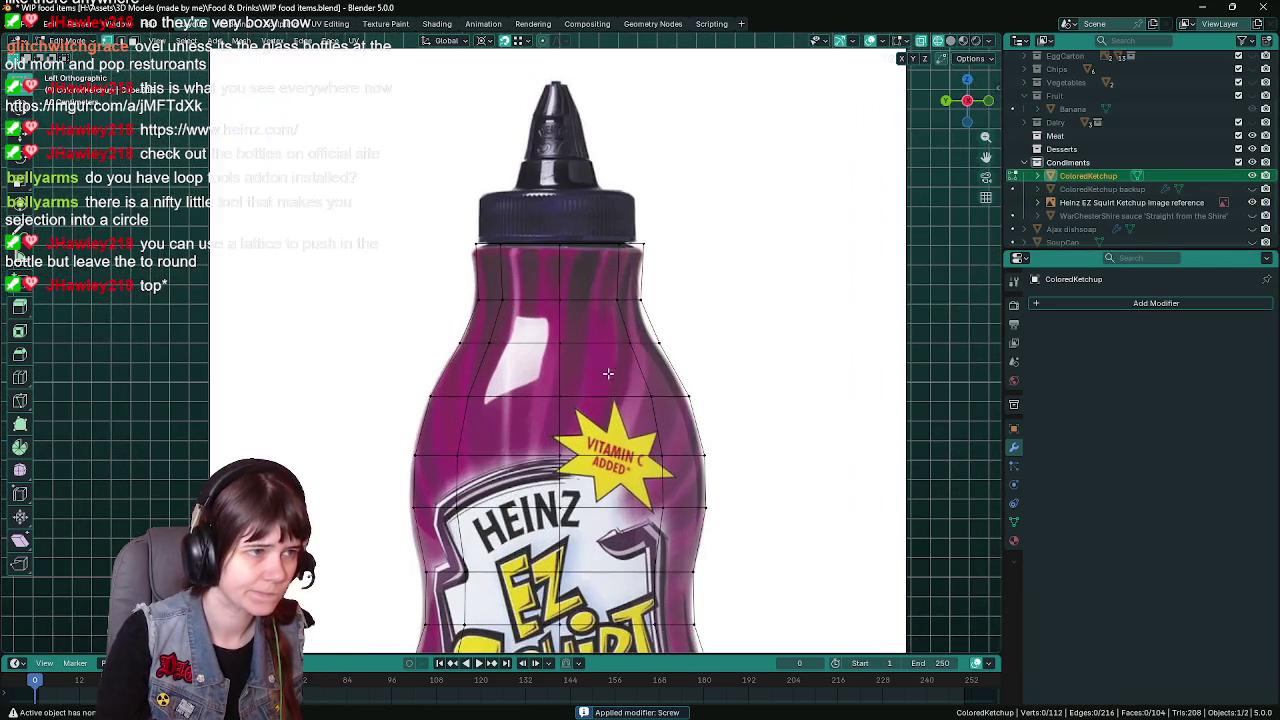
key(ctrl+s)
drag(447, 226, 655, 268)
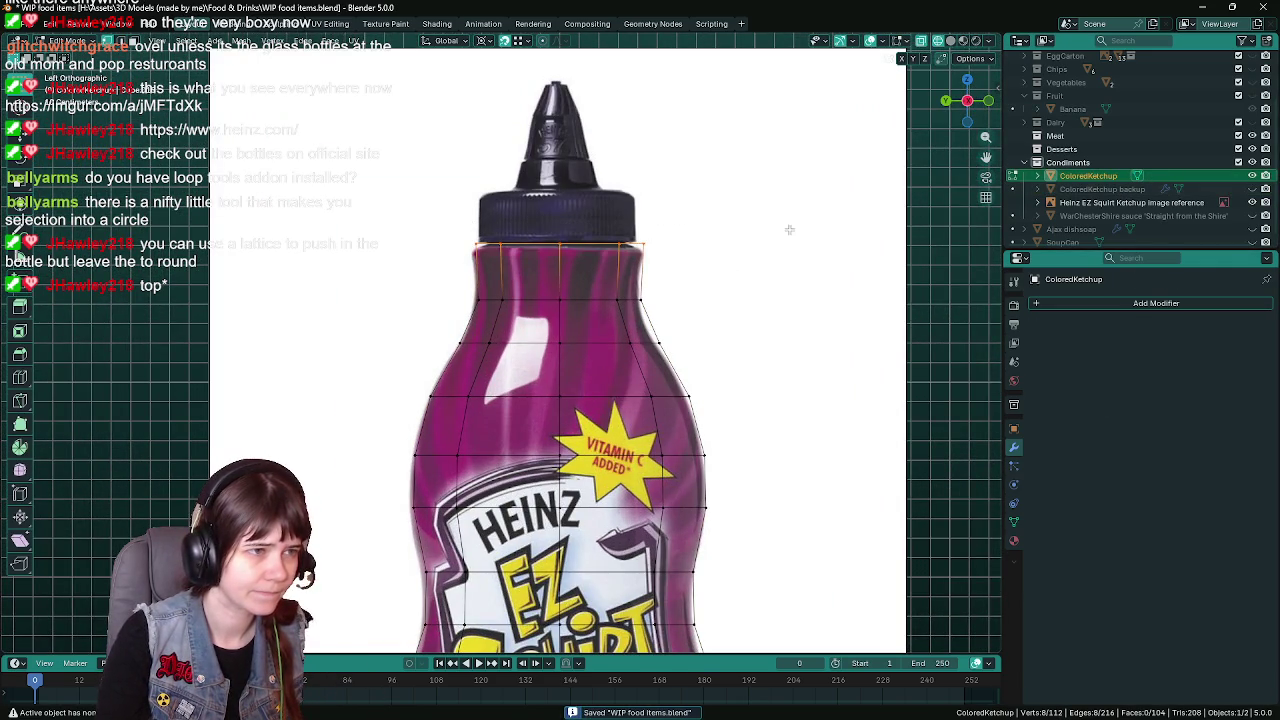
Lower the top edge loop slightly along Z and save the file
key(g)
key(z)
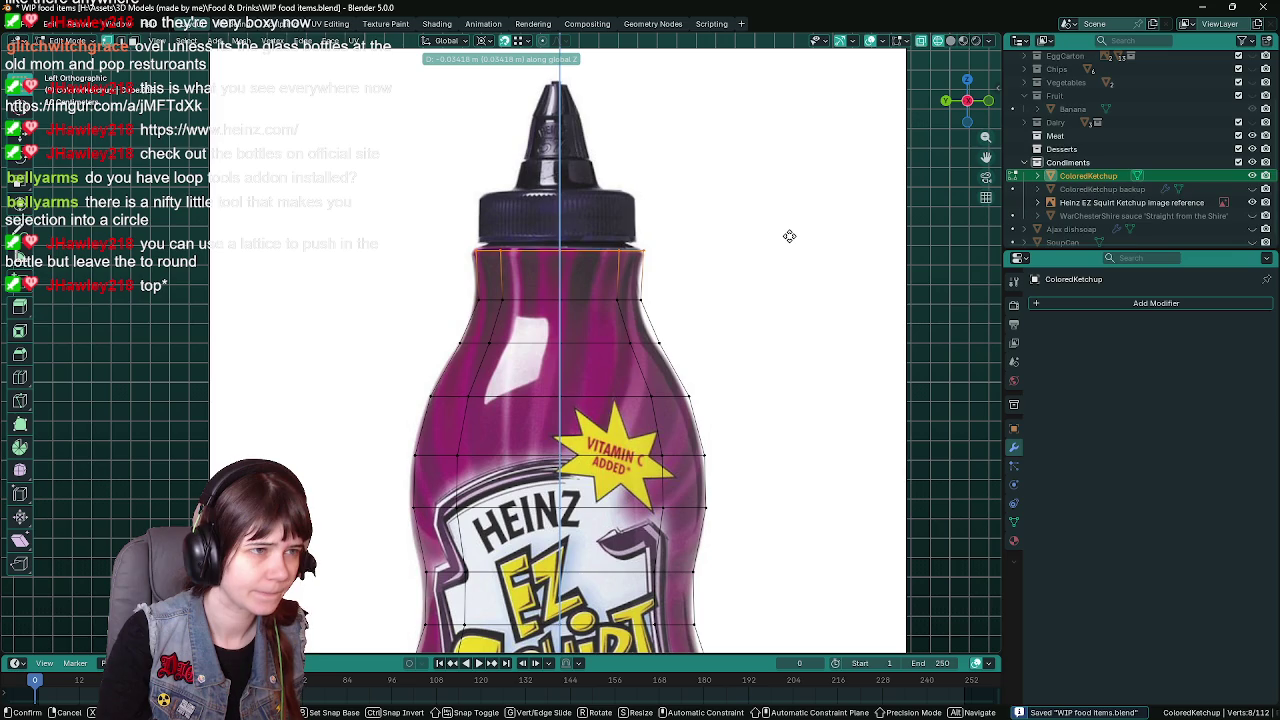
click(789, 236)
scroll(703, 263, down, 1)
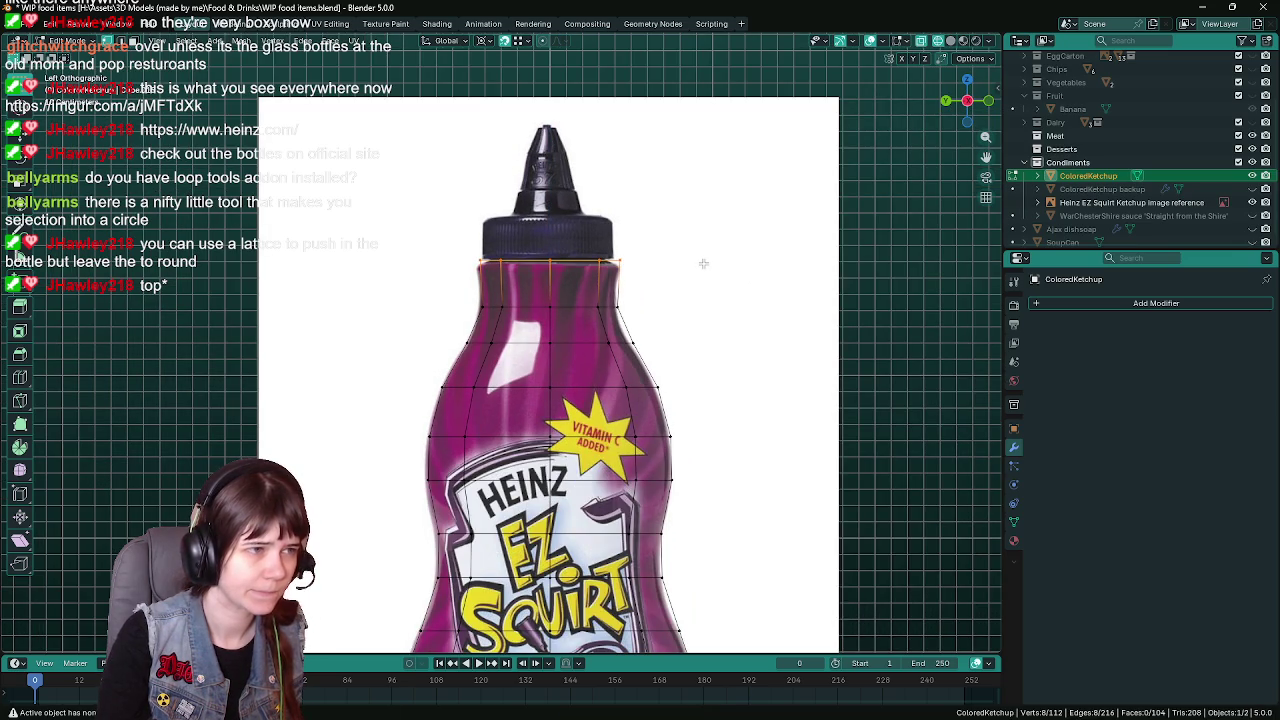
key(ctrl+s)
scroll(703, 263, down, 2)
scroll(703, 265, down, 1)
key(Tab)
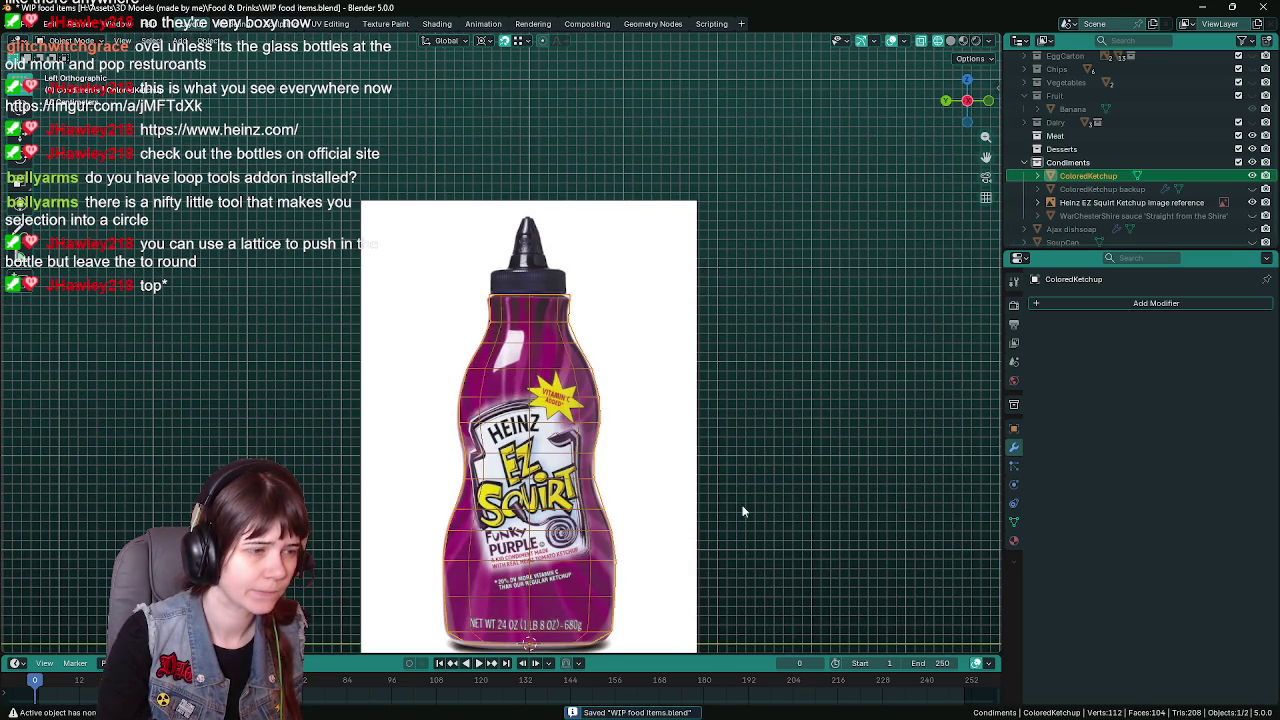
Inspect the bottle in perspective with the reference hidden, then show the reference again and save
scroll(743, 512, down, 1)
mouse_move(732, 486)
shift+middle_down()
mouse_move(731, 362)
mouse_move(760, 420)
shift+middle_up()
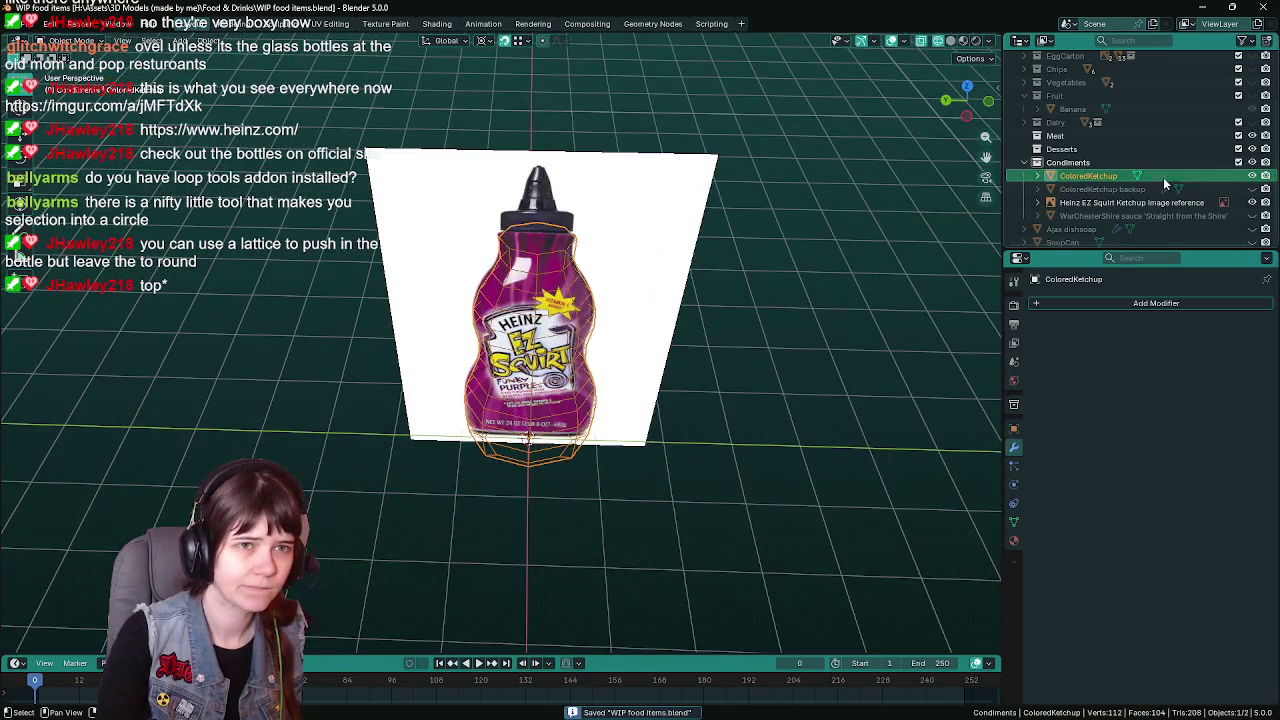
click(1252, 202)
mouse_move(600, 330)
middle_down()
mouse_move(679, 330)
mouse_move(691, 294)
mouse_move(680, 391)
middle_up()
key(Tab)
scroll(691, 294, up, 1)
key(ctrl+KP_3)
scroll(695, 293, up, 2)
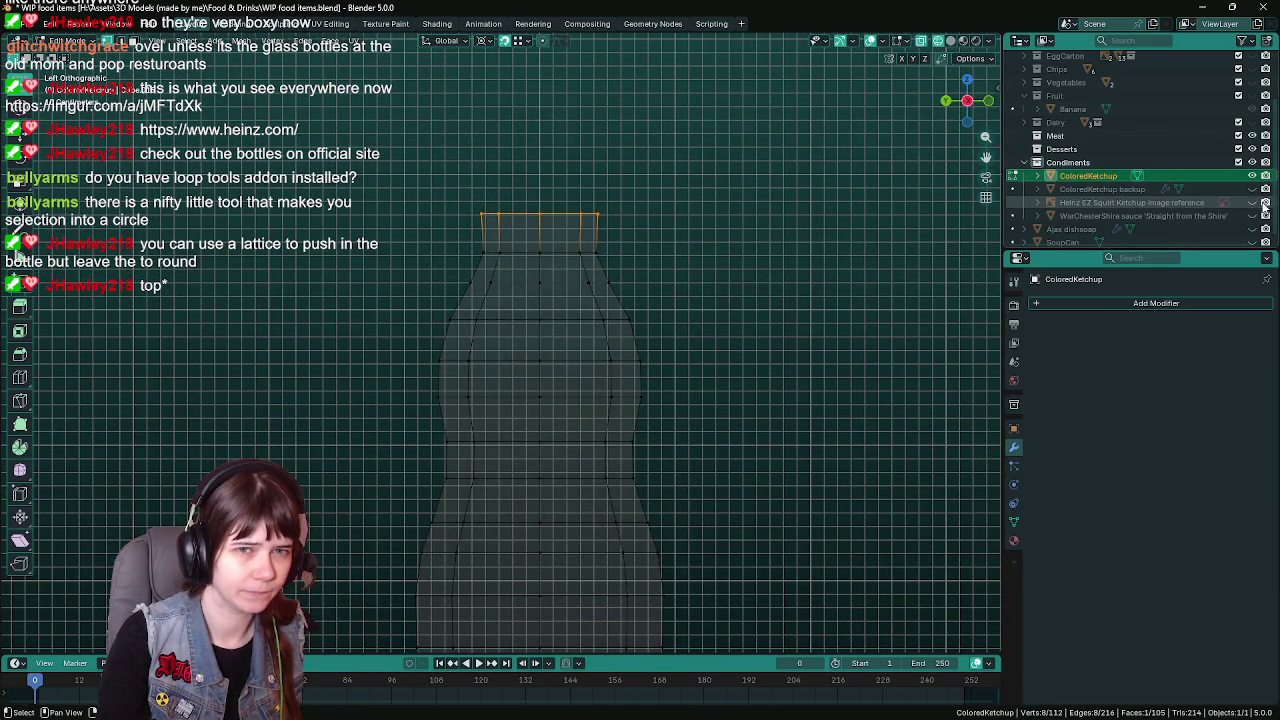
click(1264, 203)
middle_drag(729, 305, 767, 421)
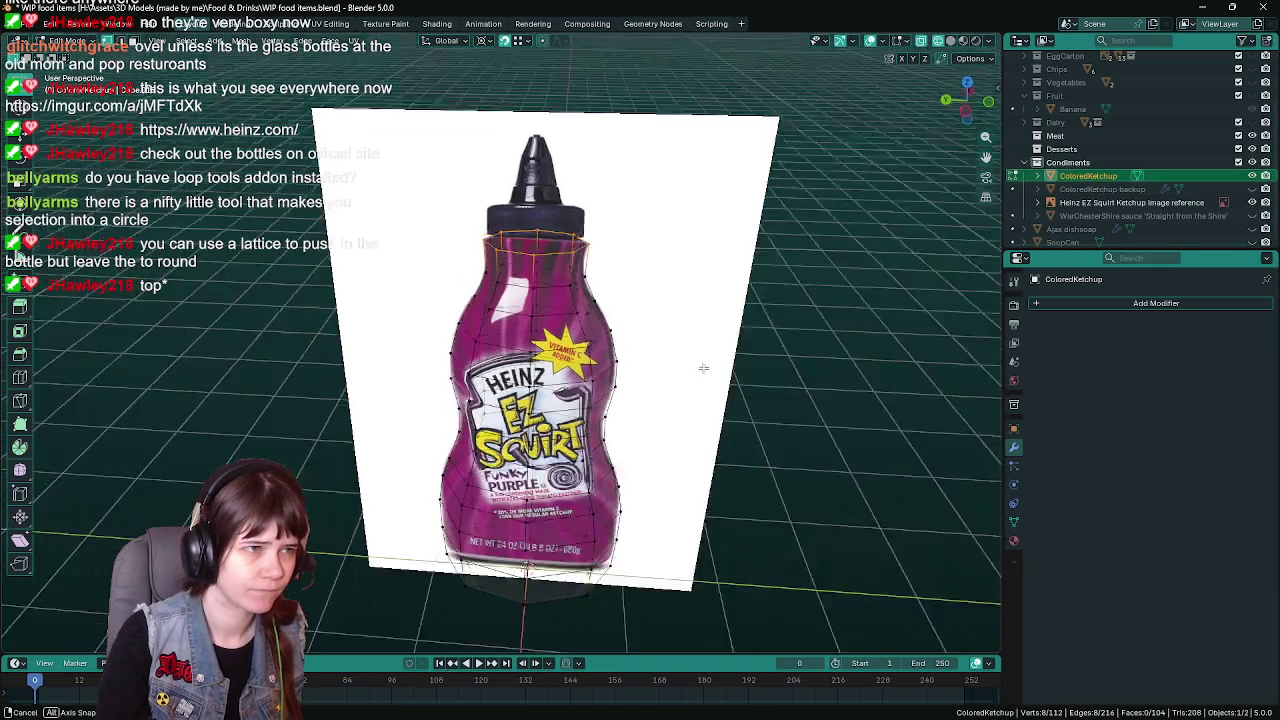
key(Tab)
key(ctrl+s)
Re-examine the bottle top in side and perspective views, save, and return to Object Mode
key(ctrl+KP_3)
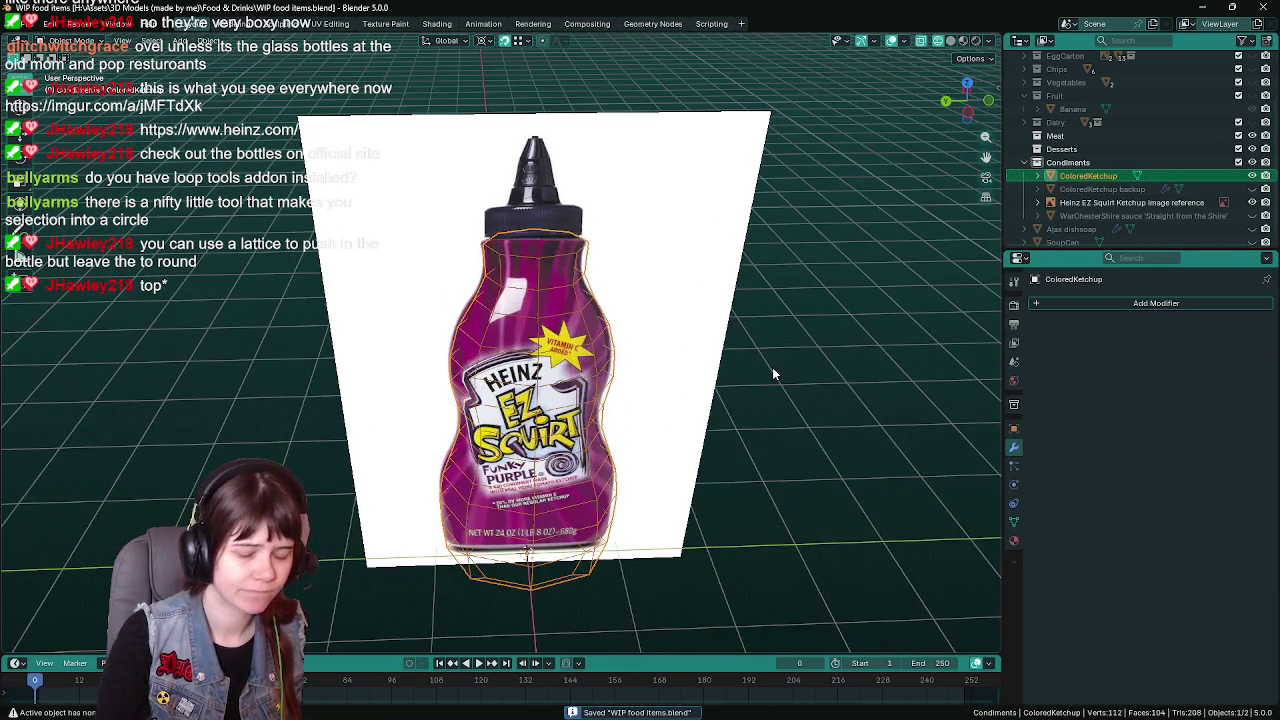
key(Tab)
scroll(638, 267, up, 4)
shift+middle_drag(638, 267, 589, 491)
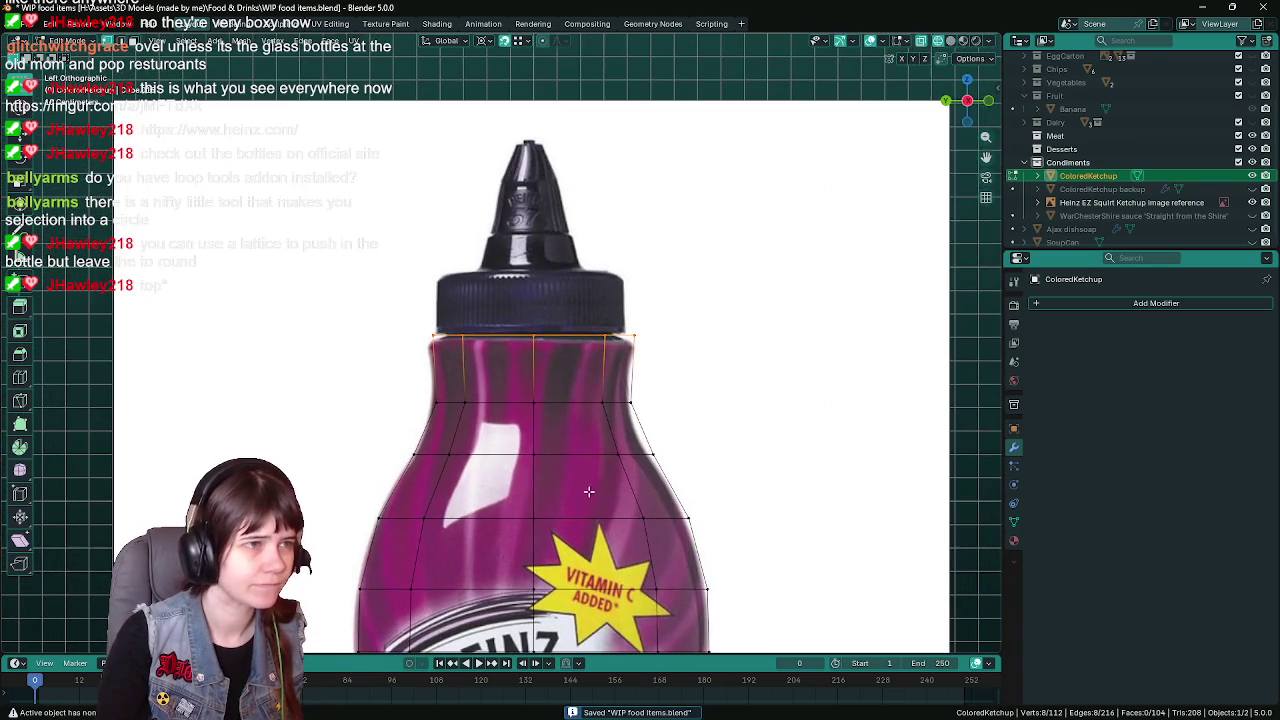
scroll(654, 403, down, 2)
mouse_move(651, 400)
shift+middle_down()
mouse_move(655, 340)
mouse_move(691, 417)
mouse_move(749, 463)
mouse_move(755, 397)
shift+middle_up()
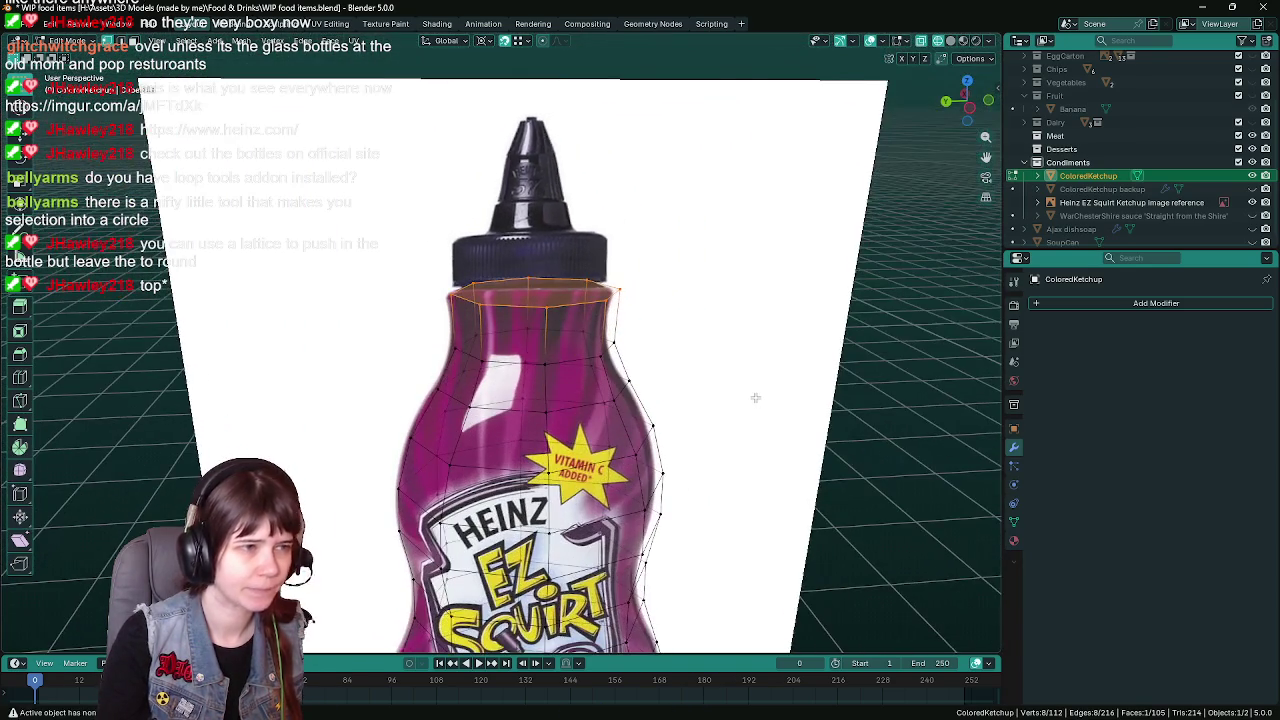
key(ctrl+KP_3)
key(ctrl+s)
key(Tab)
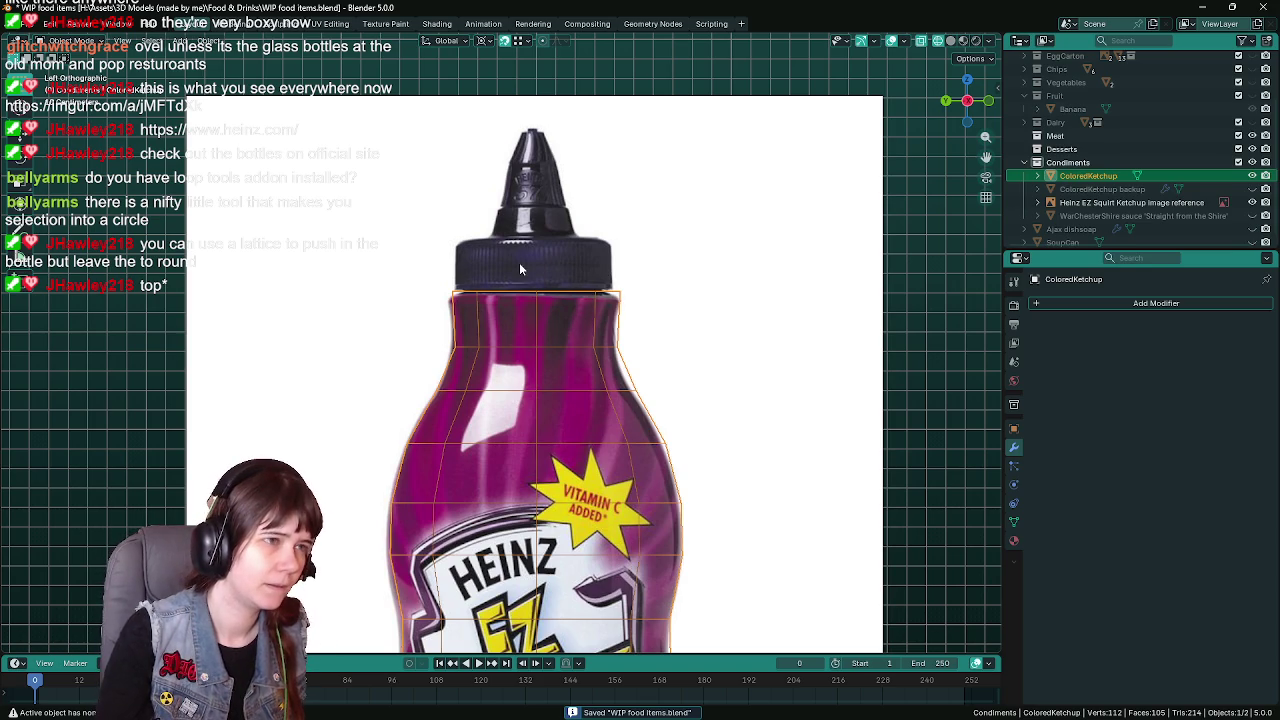
shift+middle_drag(519, 262, 524, 321)
Deselect the bottle and bring up the Shift+A Add menu's Mesh objects
scroll(523, 314, down, 1)
scroll(523, 320, up, 1)
click(933, 368)
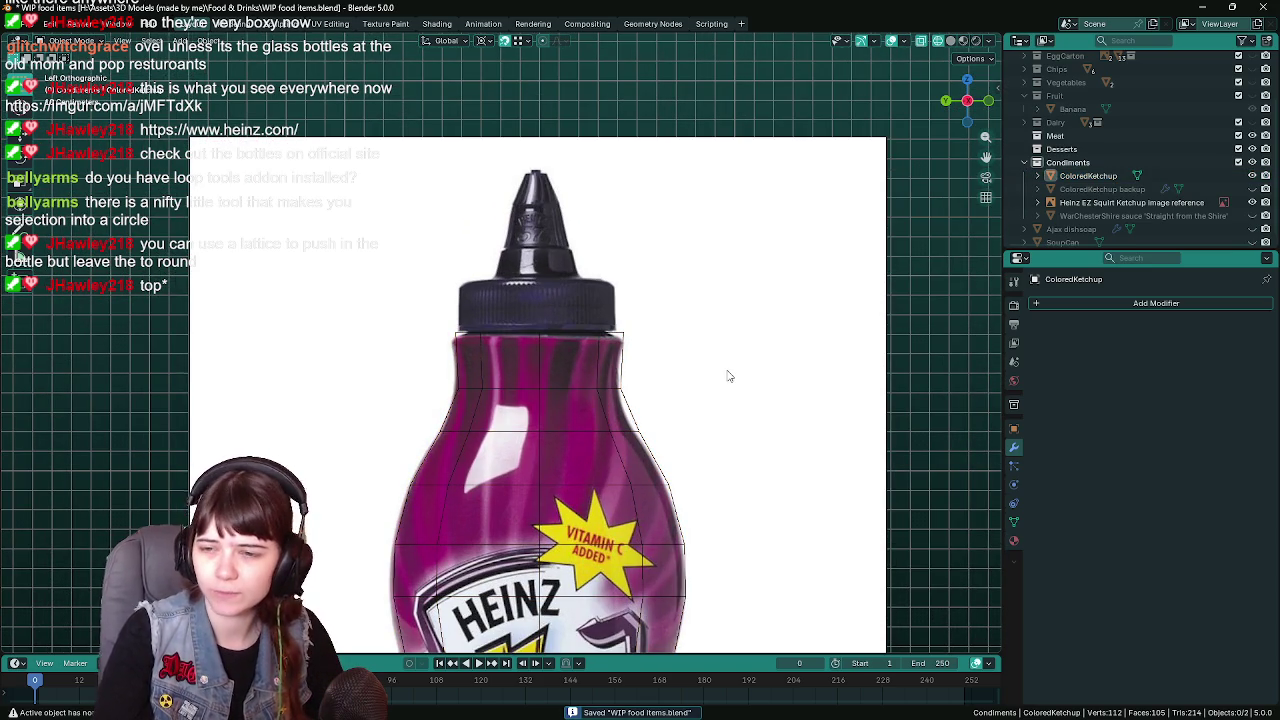
scroll(494, 290, down, 1)
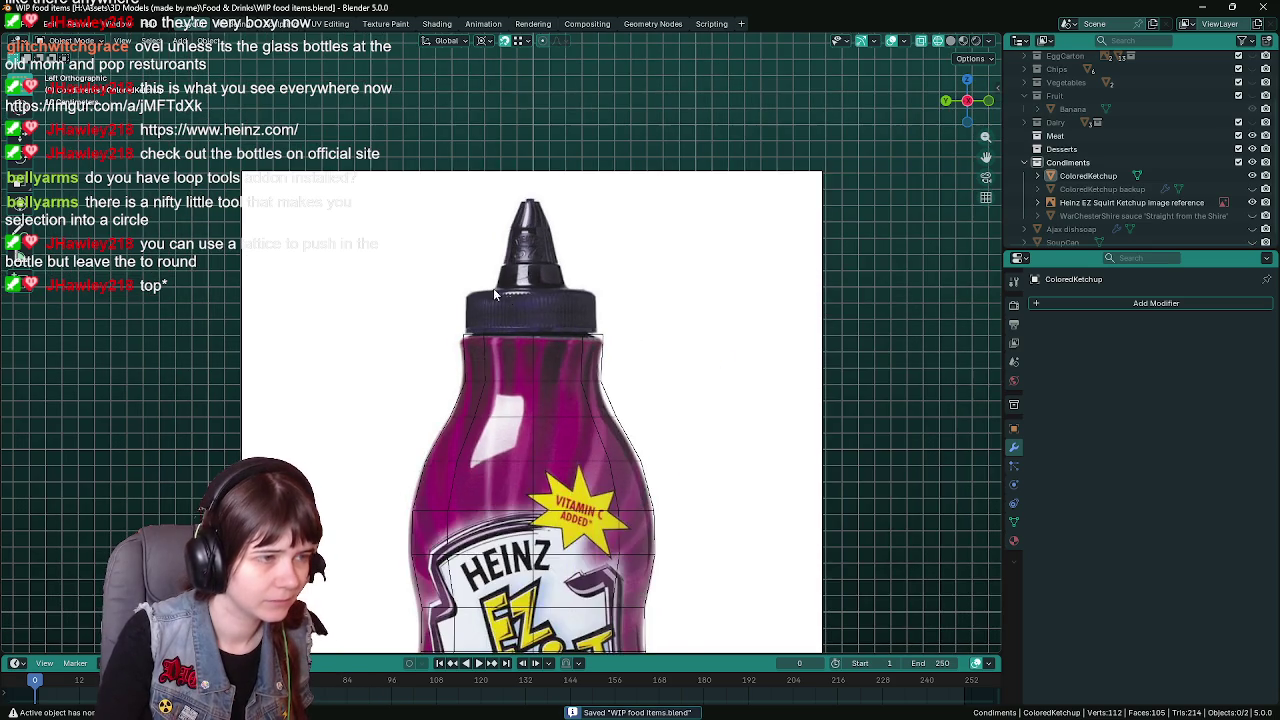
key(shift+a)
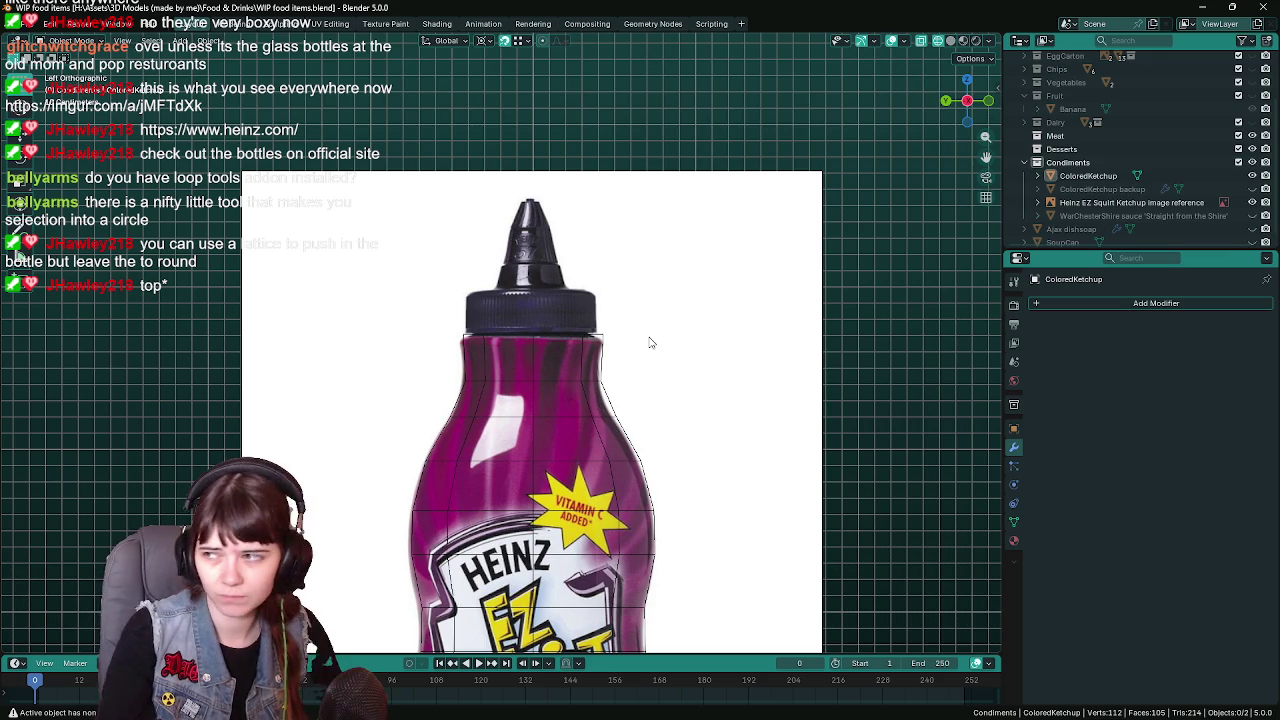
key(shift+a)
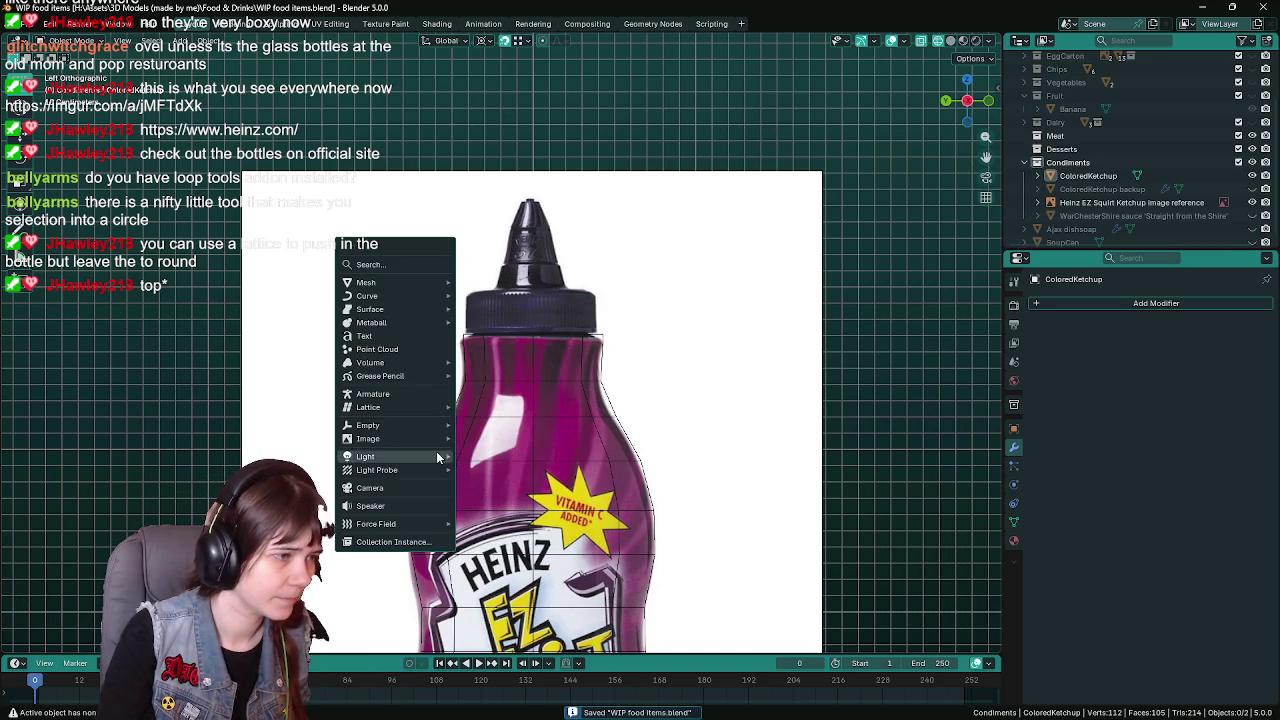
mouse_move(366, 282)
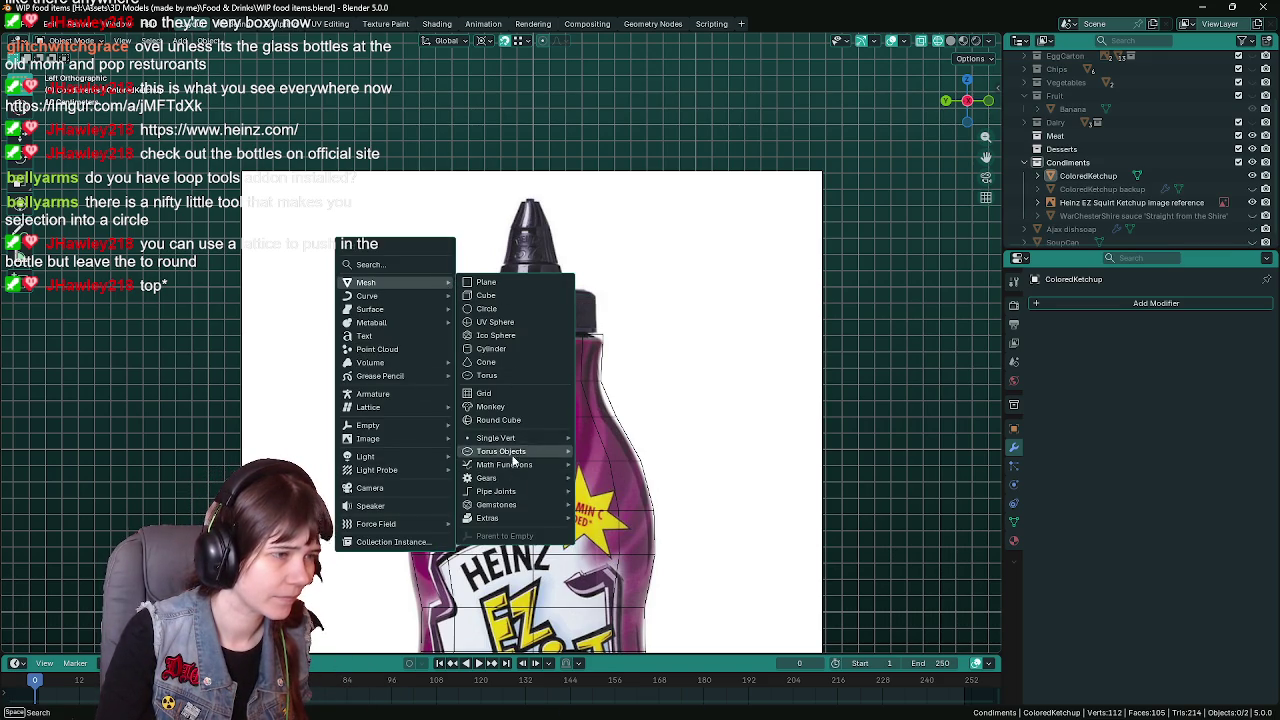
Add a Single Vert object and move it up near the bottle's neck
mouse_move(496, 438)
click(622, 439)
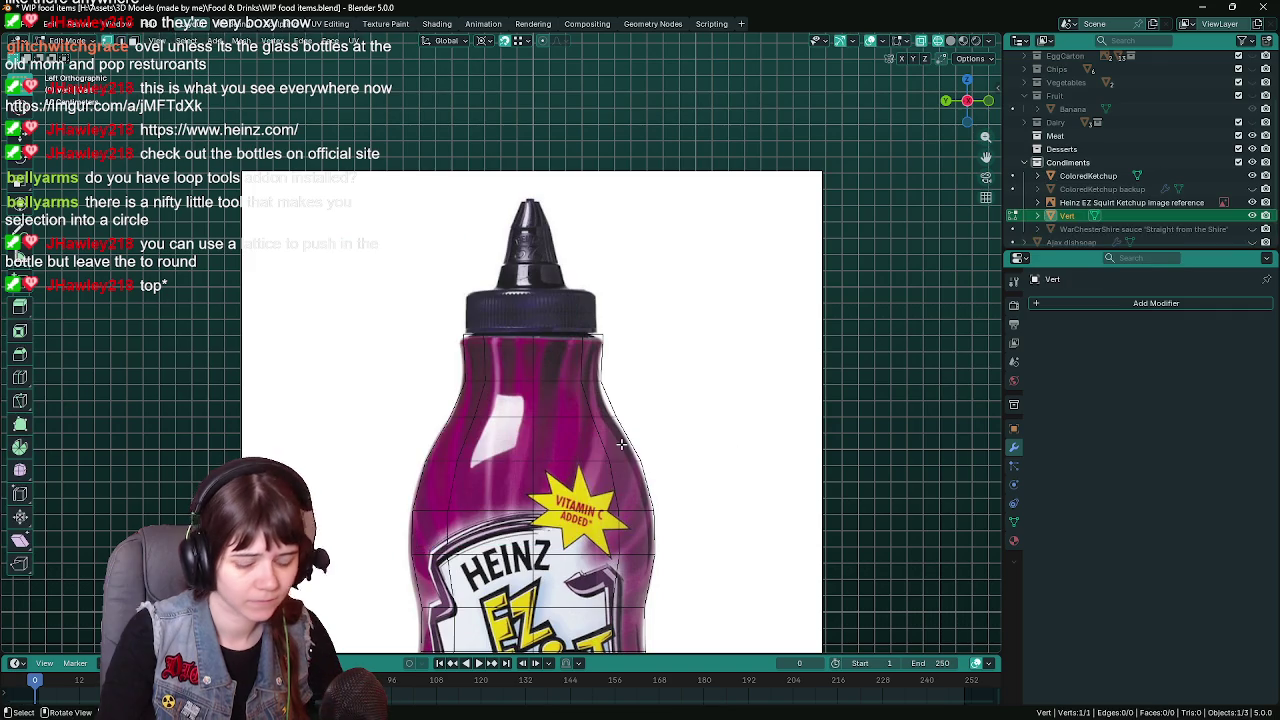
key(KP_Decimal)
shift+middle_drag(567, 228, 565, 496)
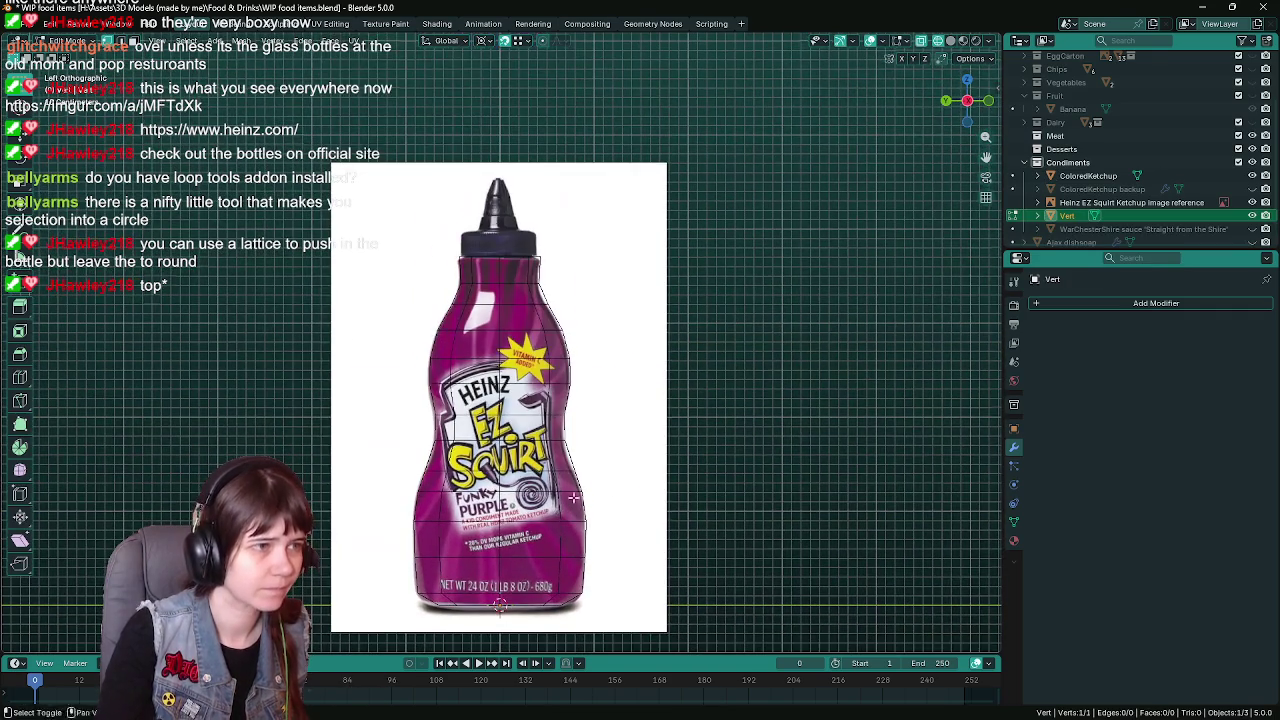
key(g)
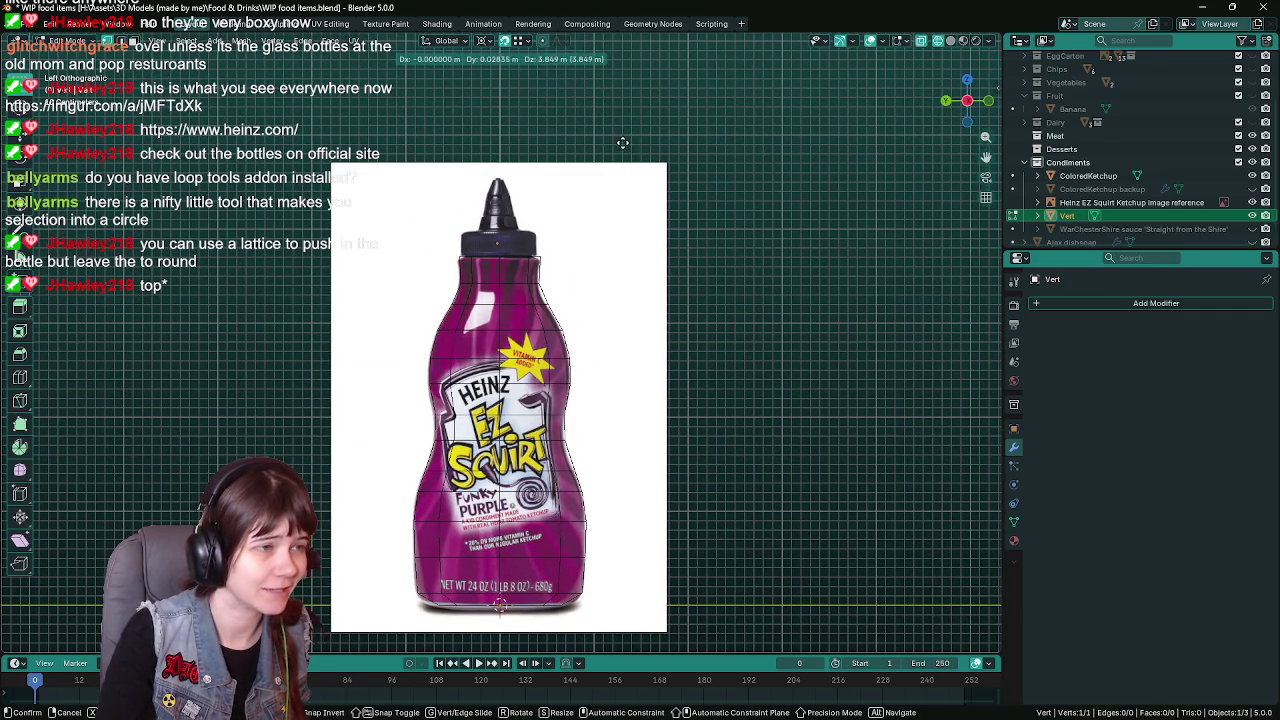
click(624, 155)
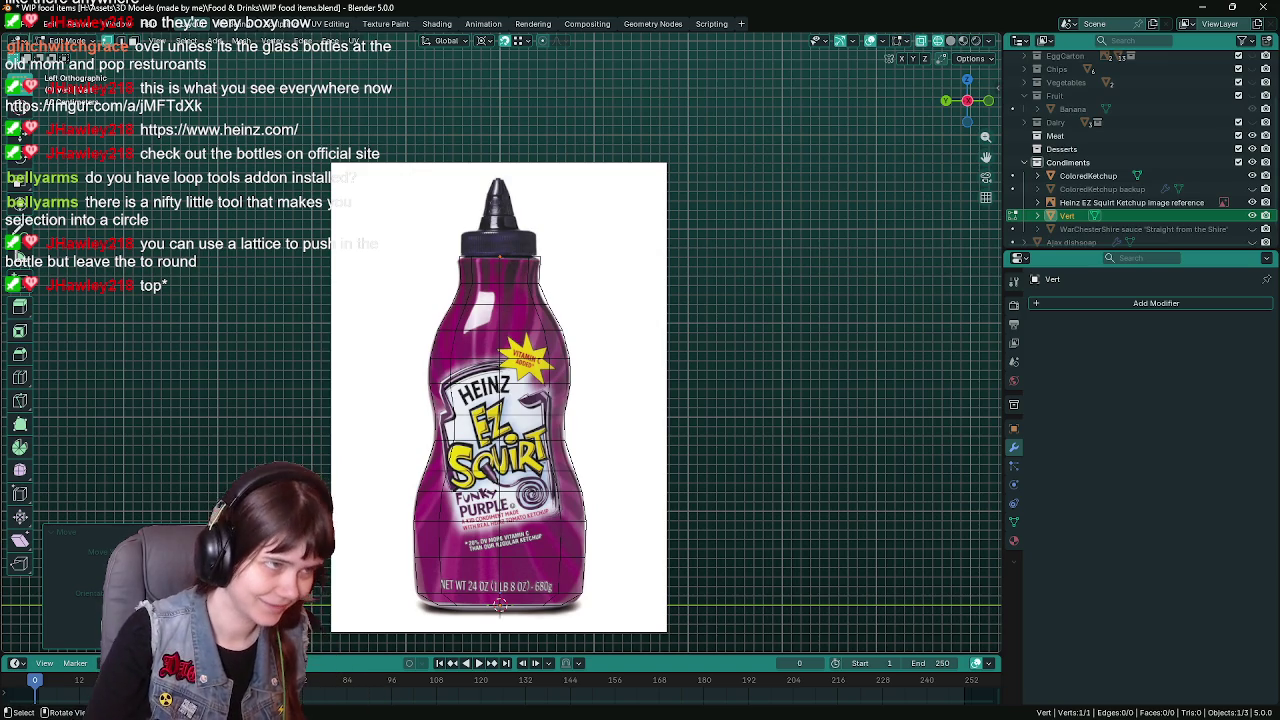
Raise the vertex along Z to the cap base height at the neck
key(KP_Decimal)
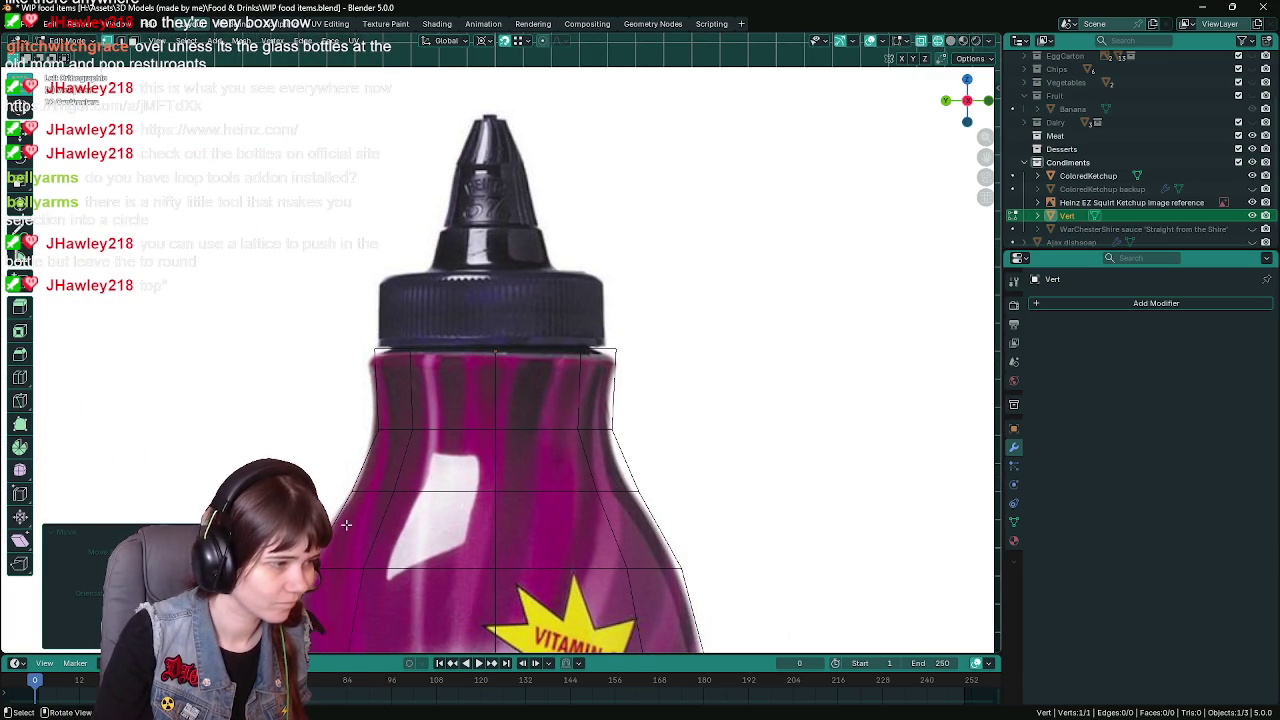
key(g)
key(z)
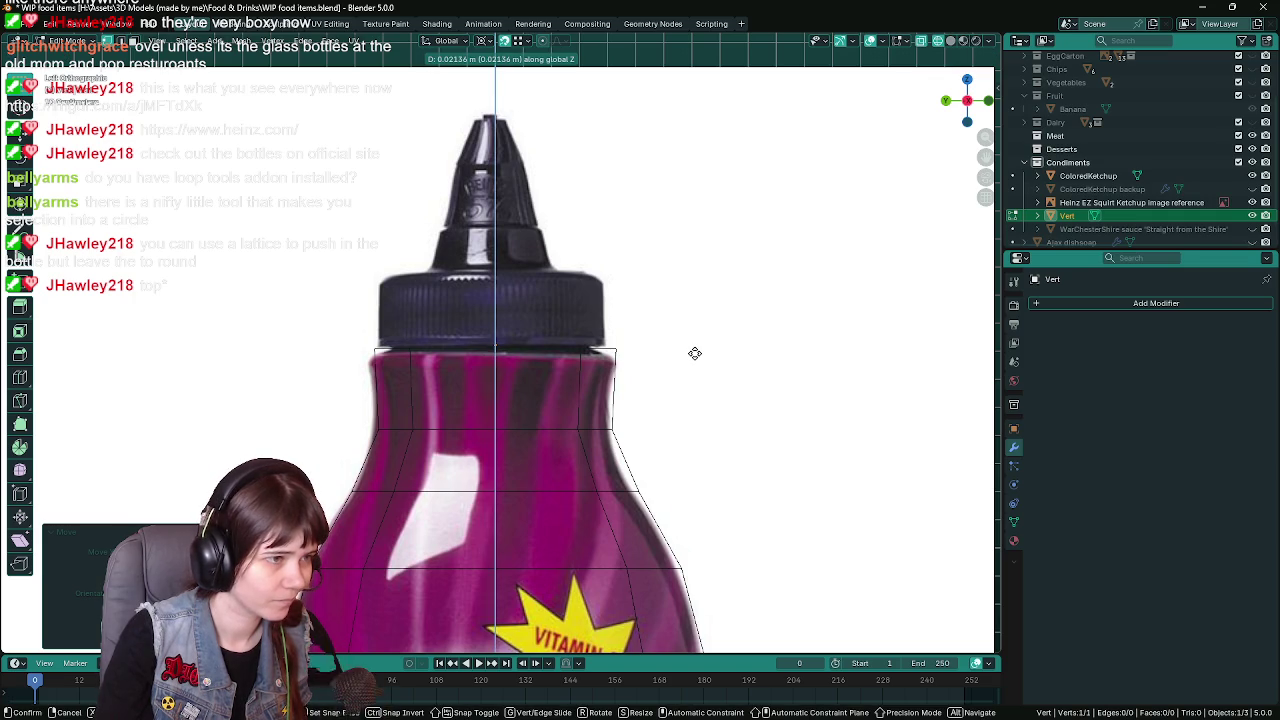
click(694, 354)
Save, slide the Vert point along Y to the cap's outer edge, and extrude one vertex up along Z
key(KP_Decimal)
key(ctrl+s)
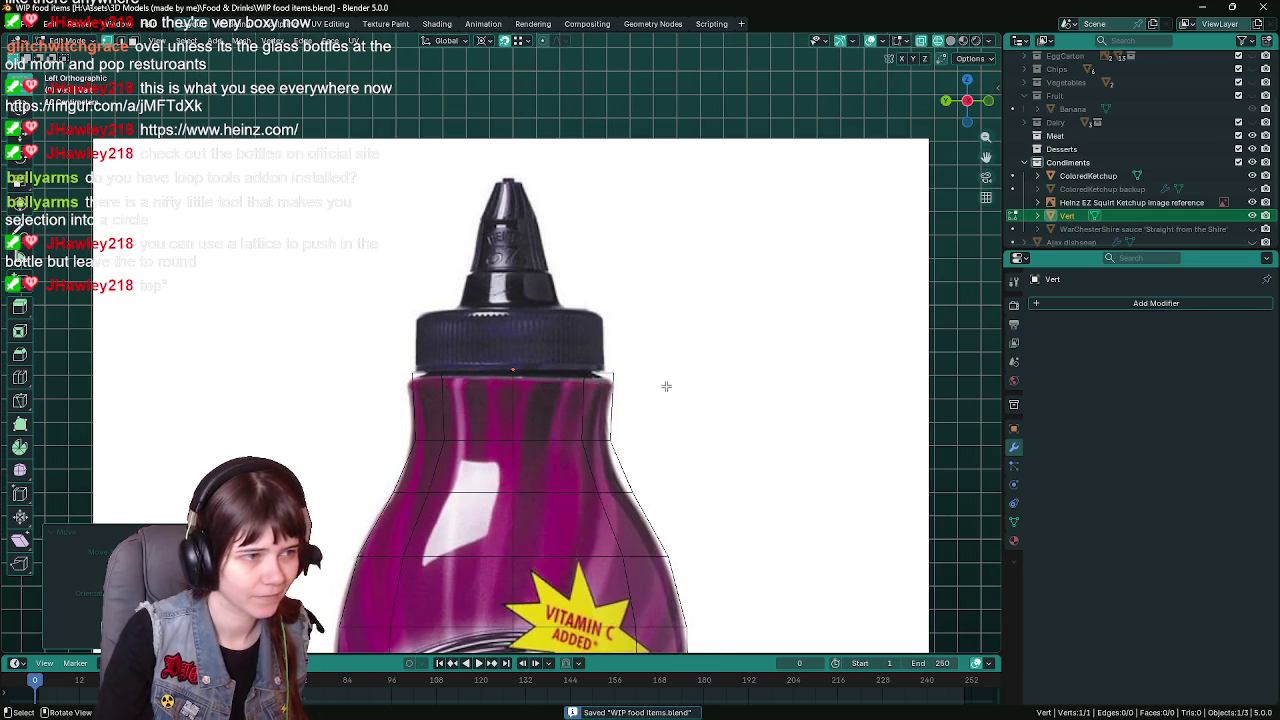
key(g)
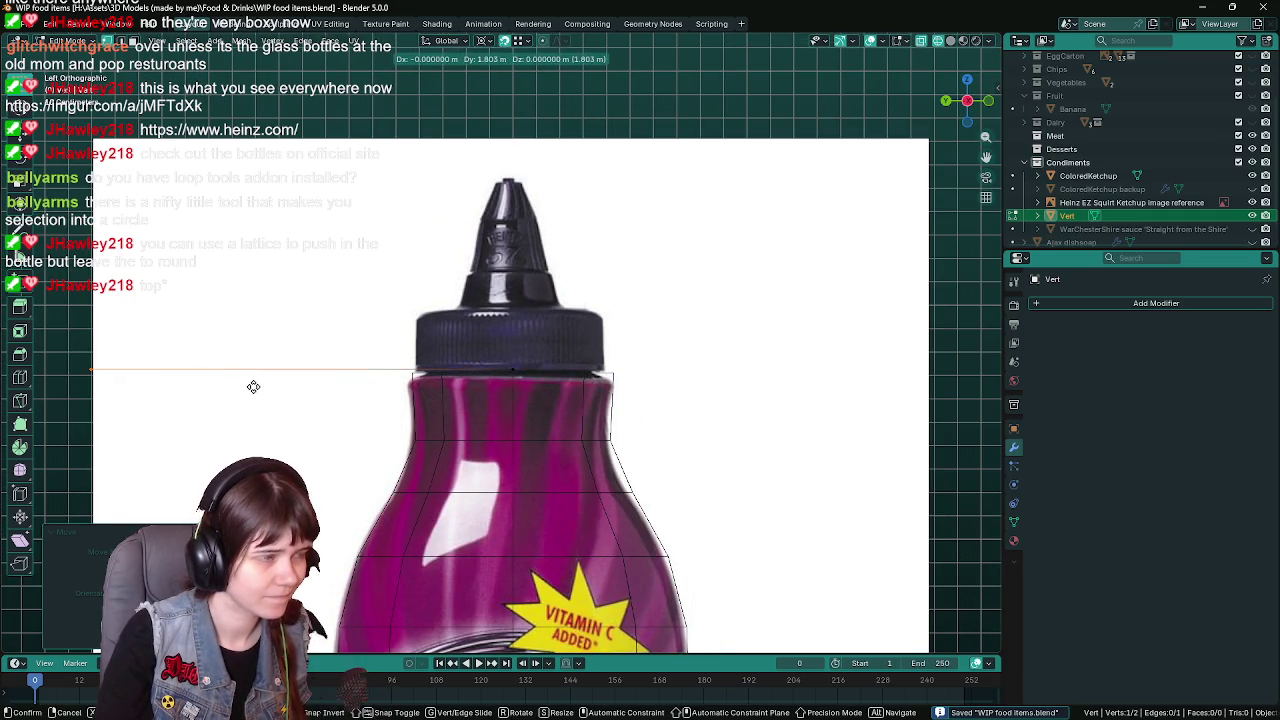
key(y)
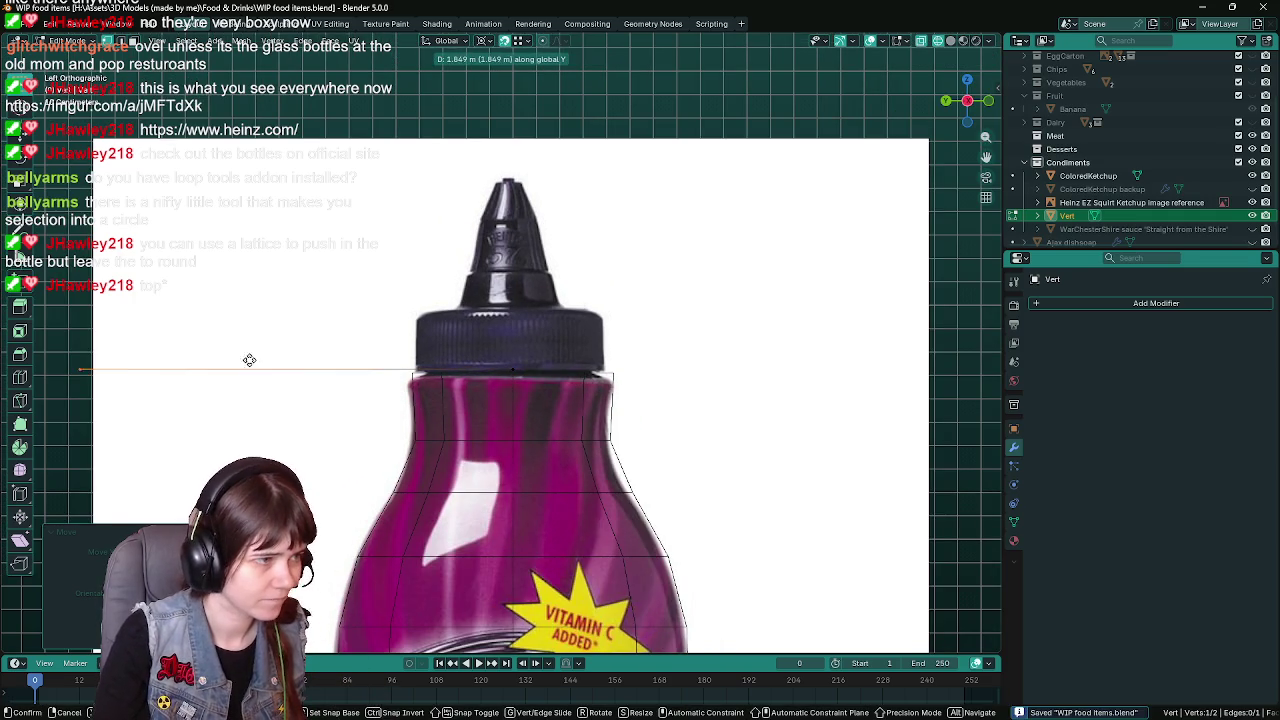
click(578, 300)
key(e)
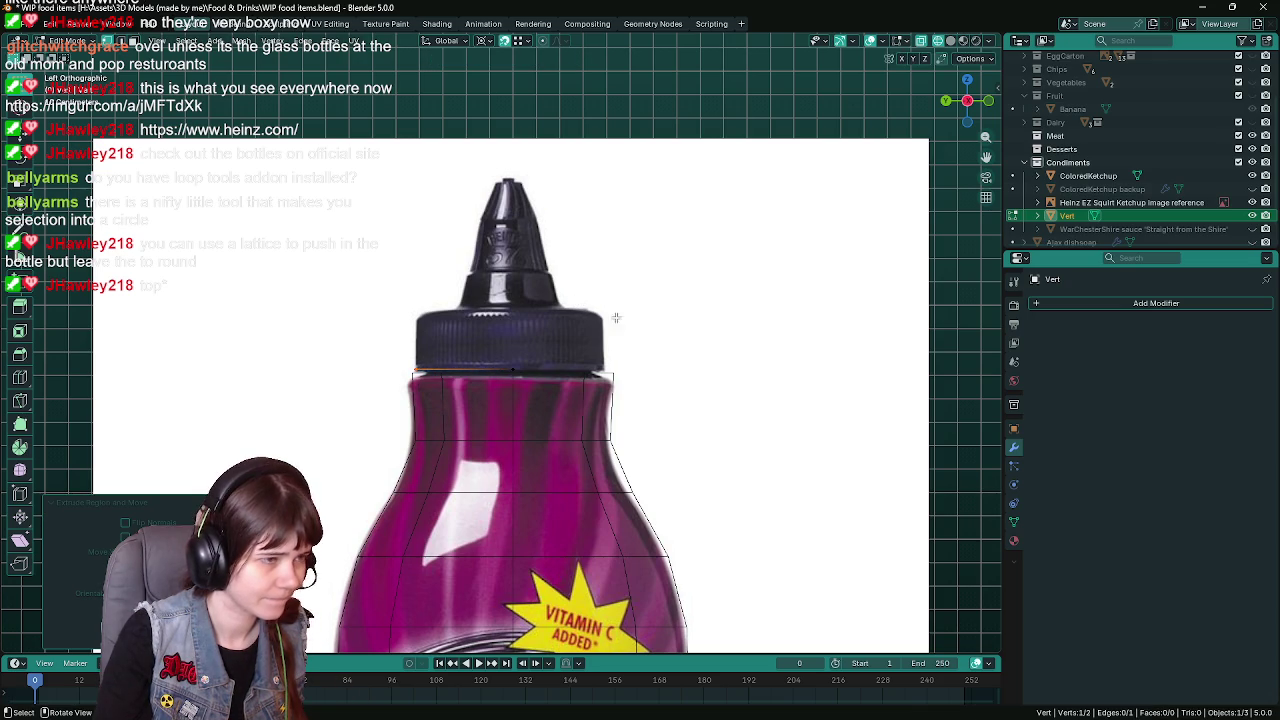
key(z)
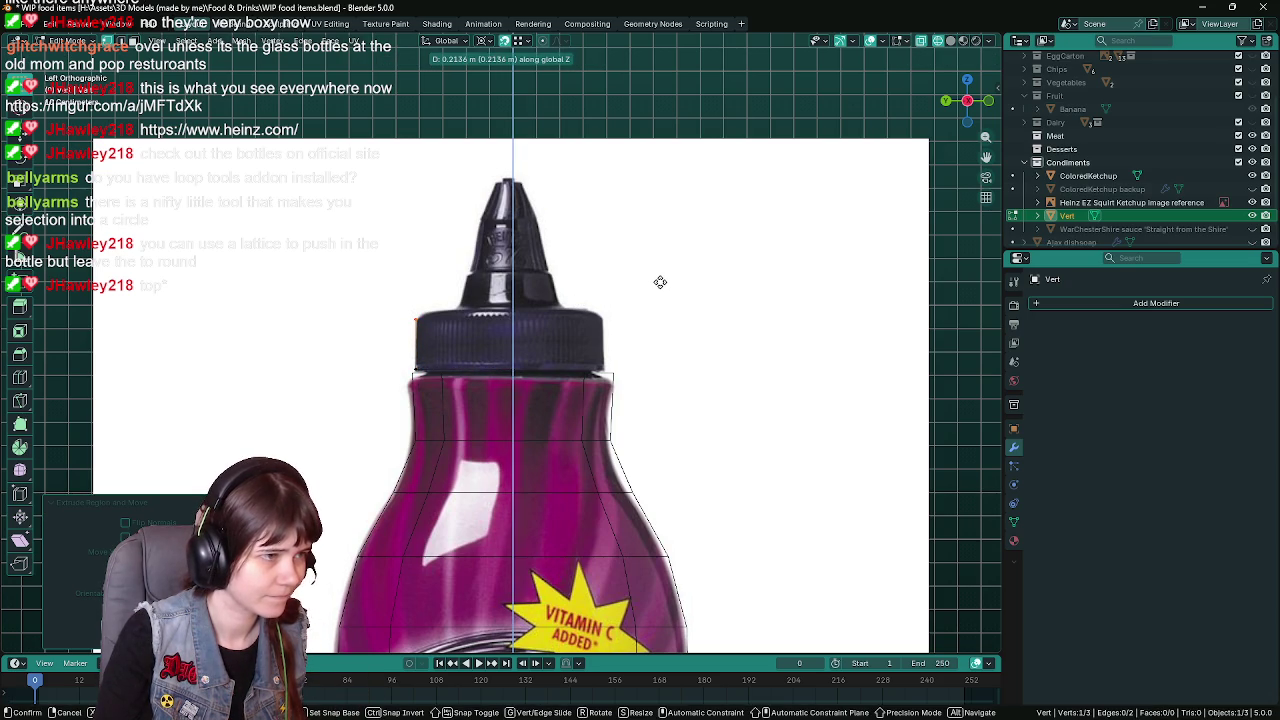
click(661, 284)
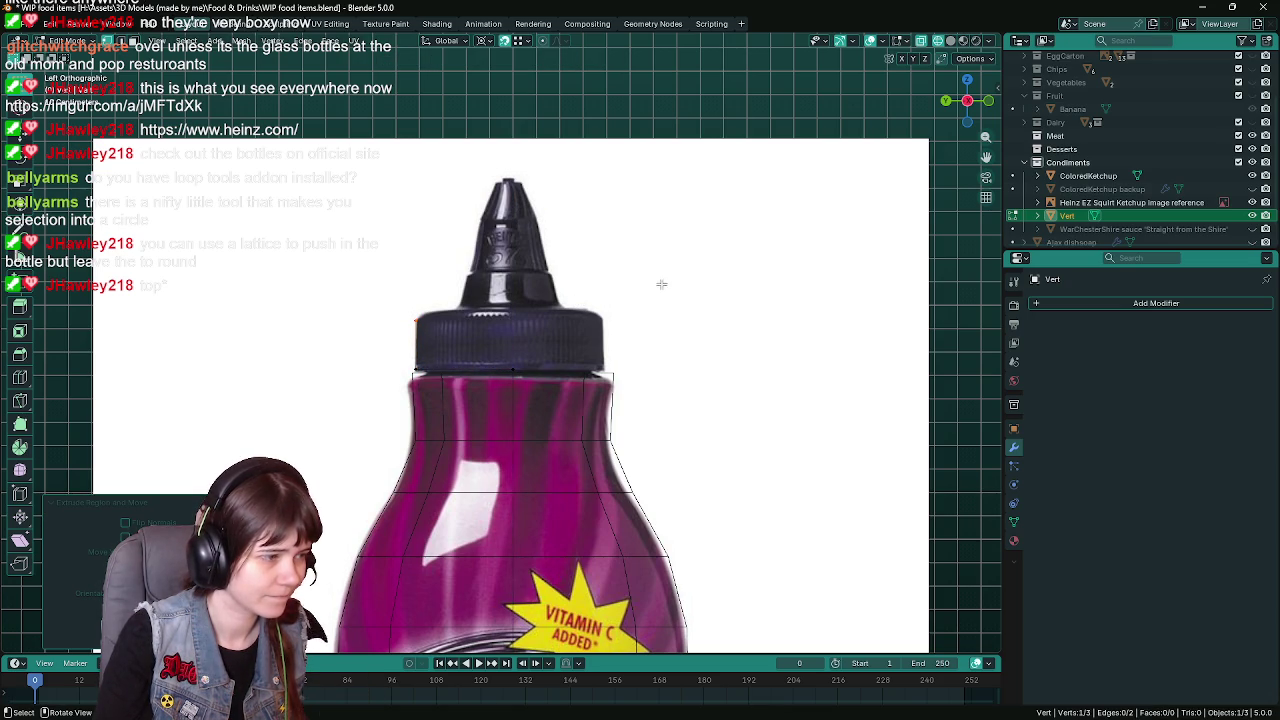
Extrude three more vertices along the cap outline up to its top-left corner
key(g)
click(238, 369)
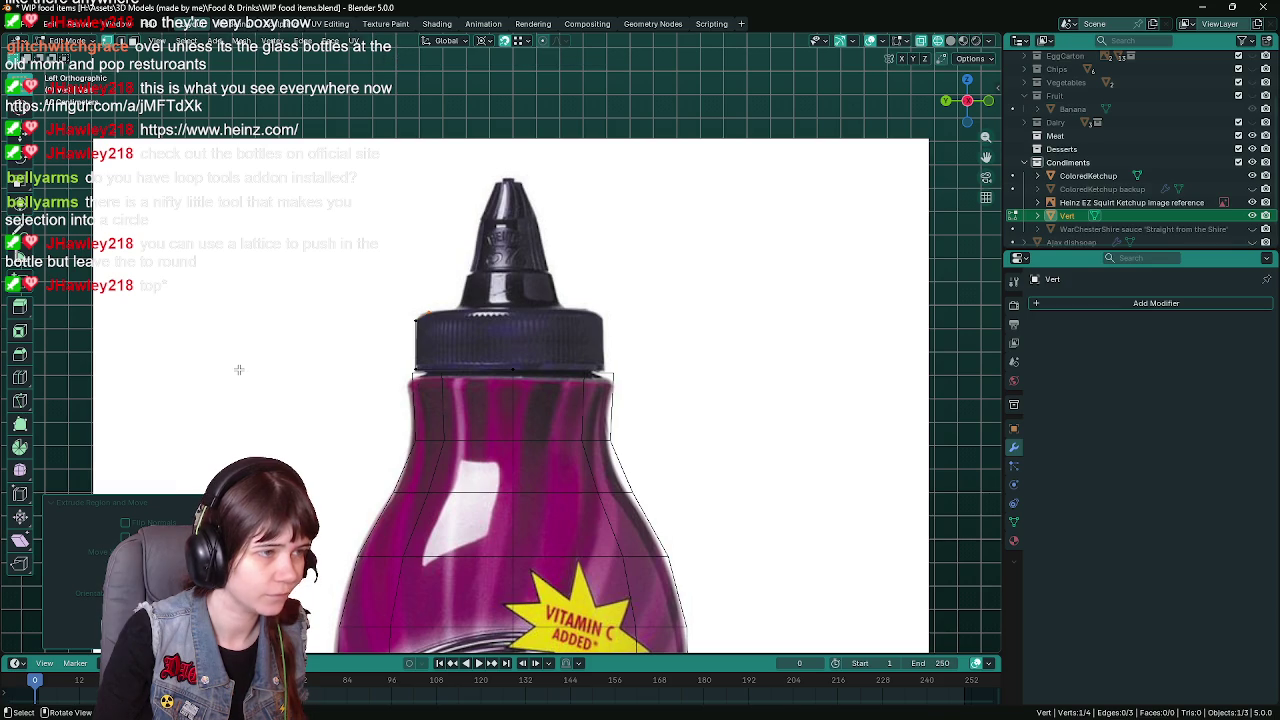
key(e)
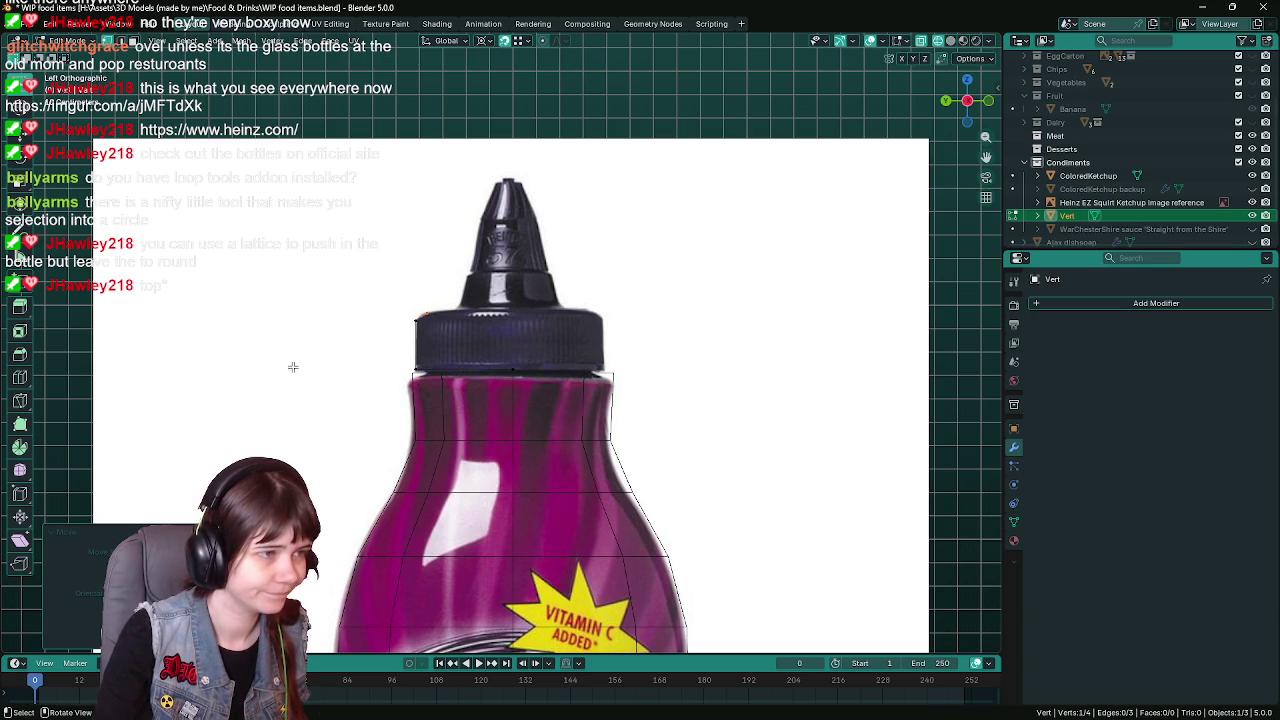
click(311, 364)
key(e)
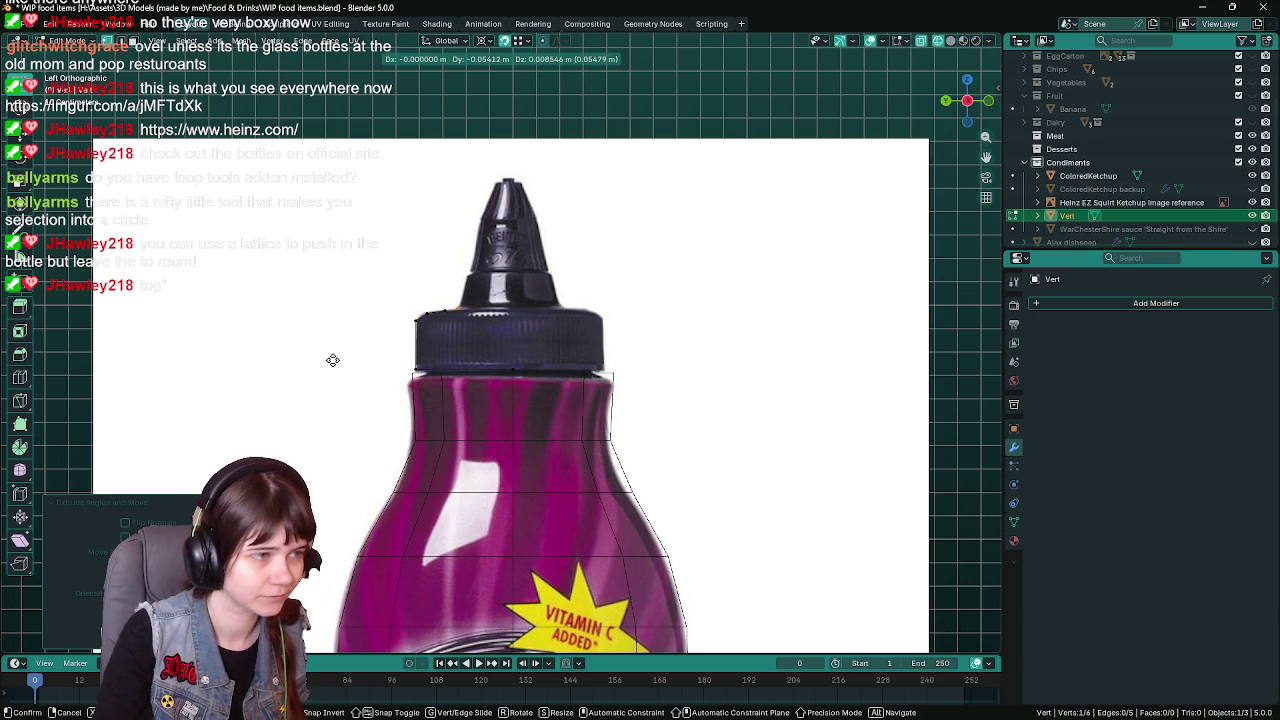
click(332, 360)
key(e)
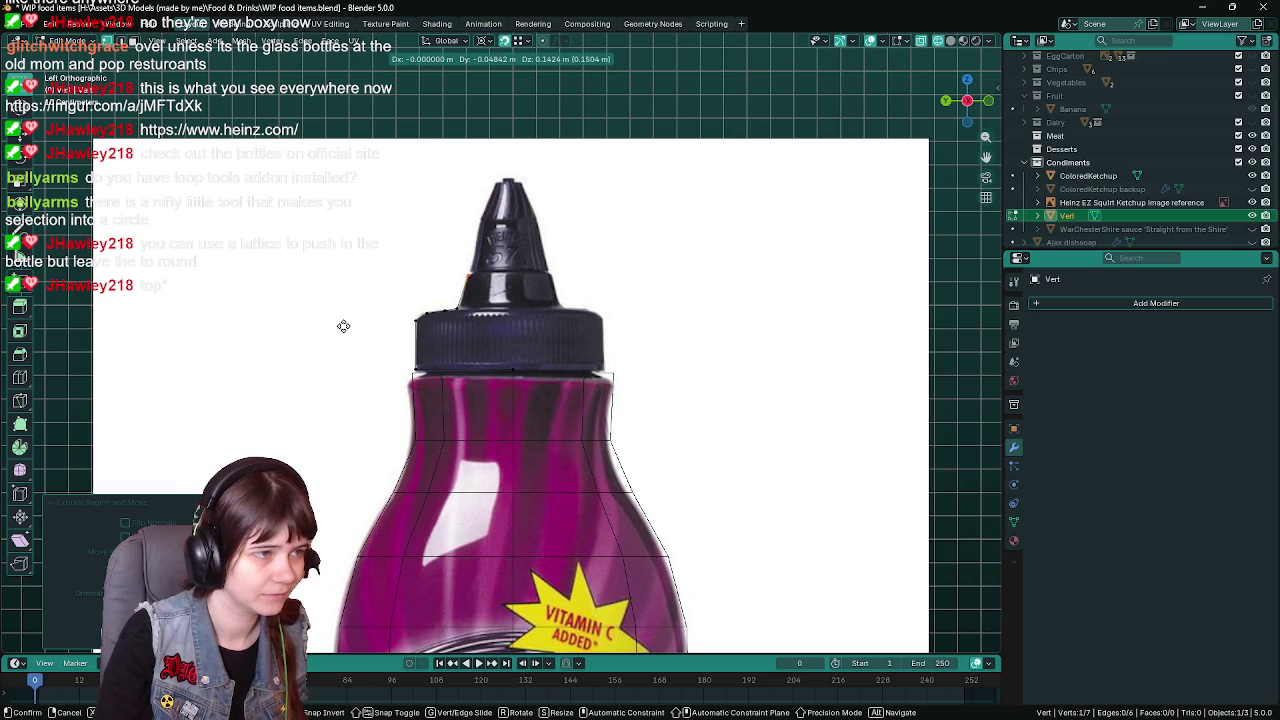
click(343, 326)
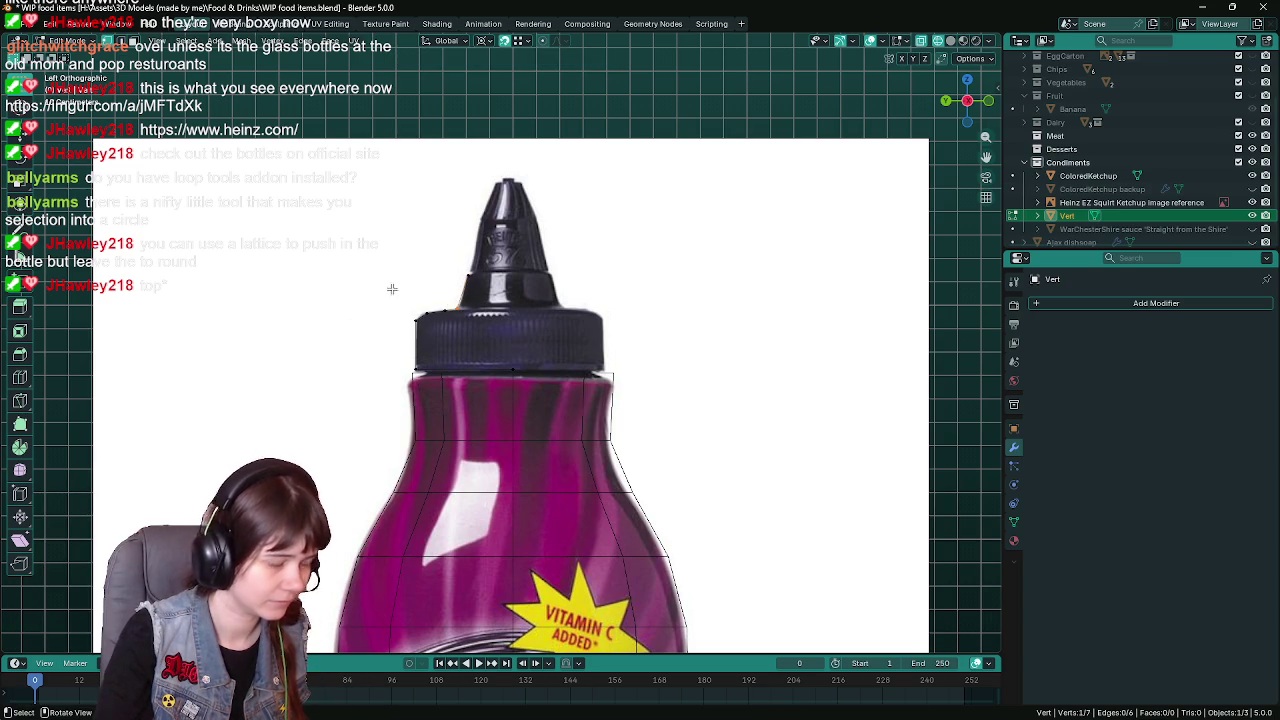
Reposition the vertices near the cap's top-left corner to match the outline
key(g)
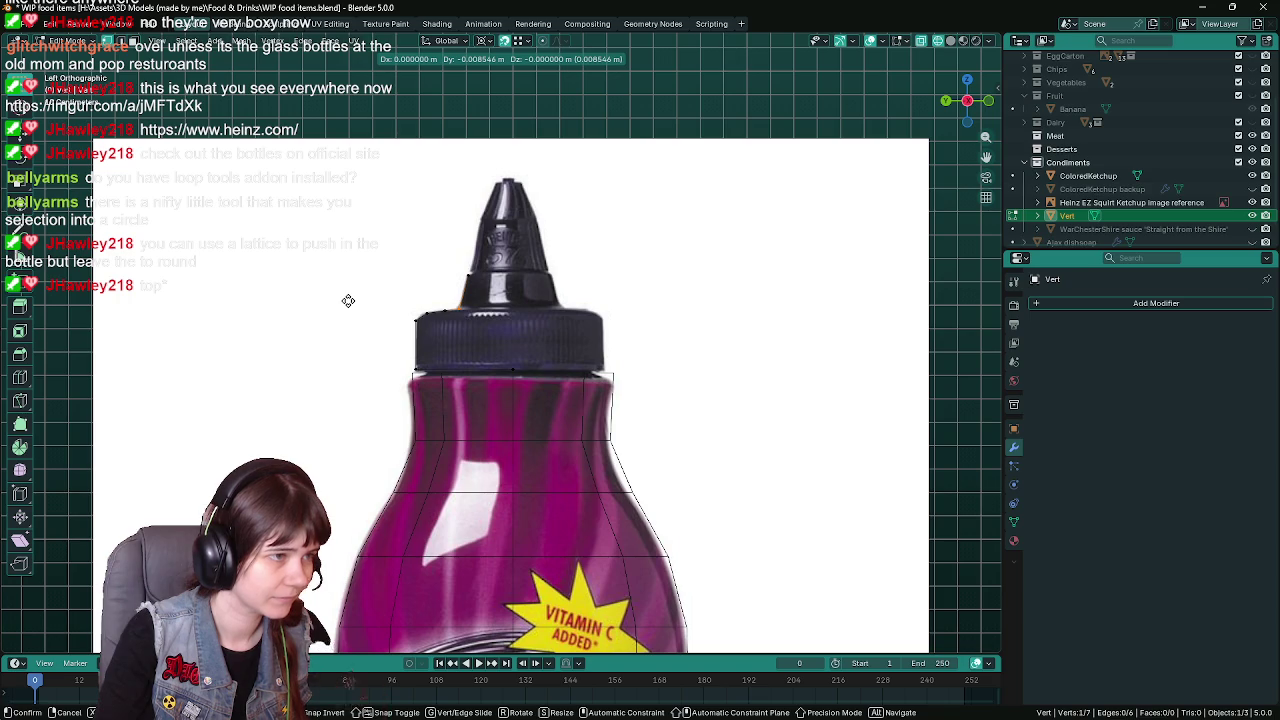
click(348, 300)
click(425, 310)
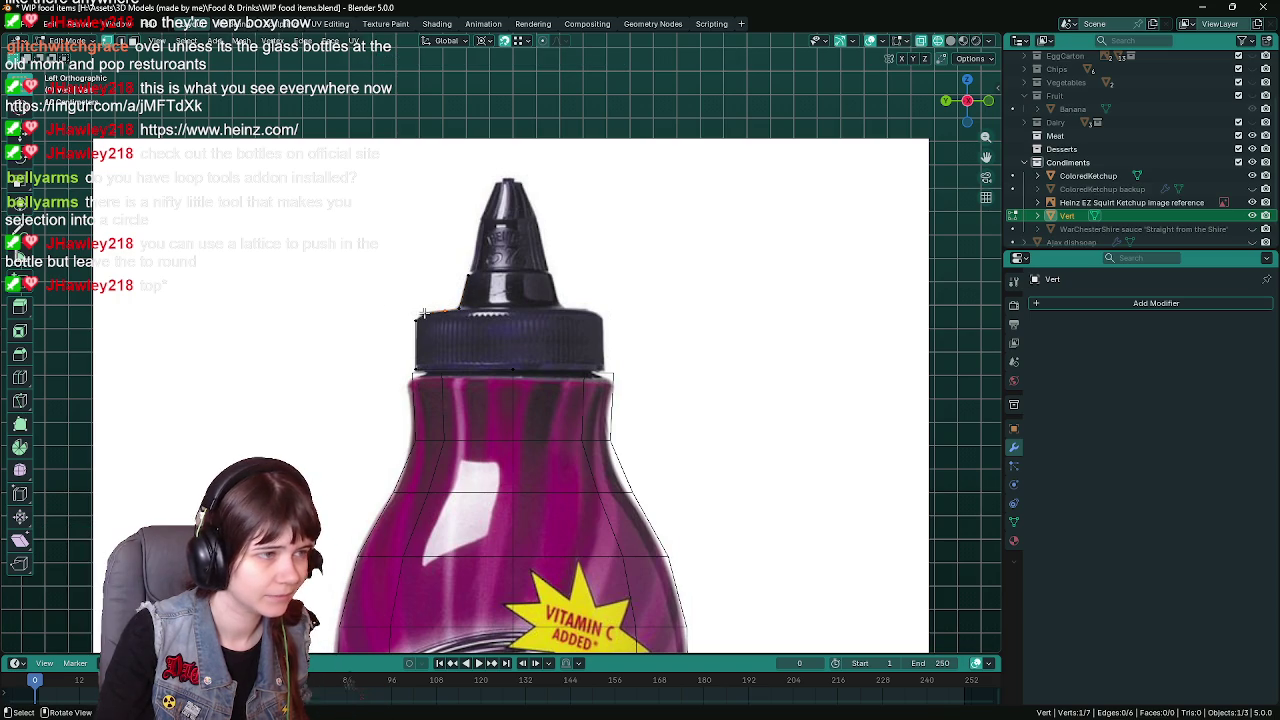
key(g)
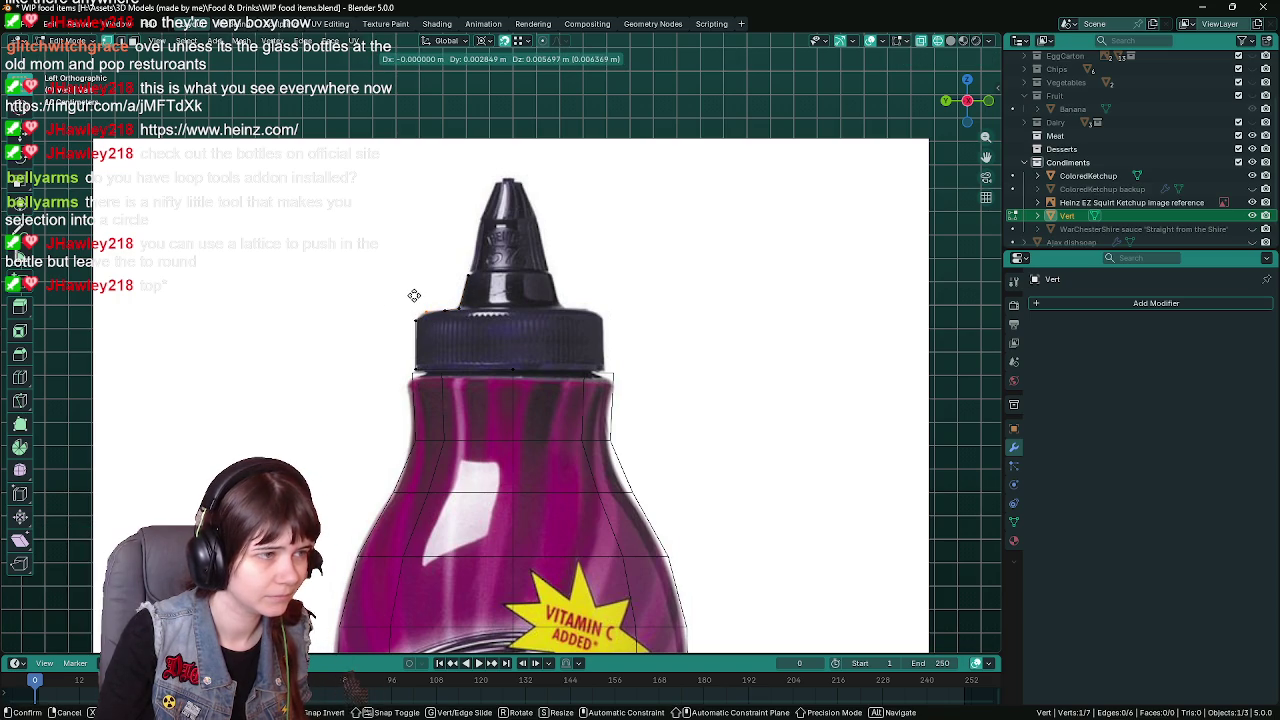
click(417, 296)
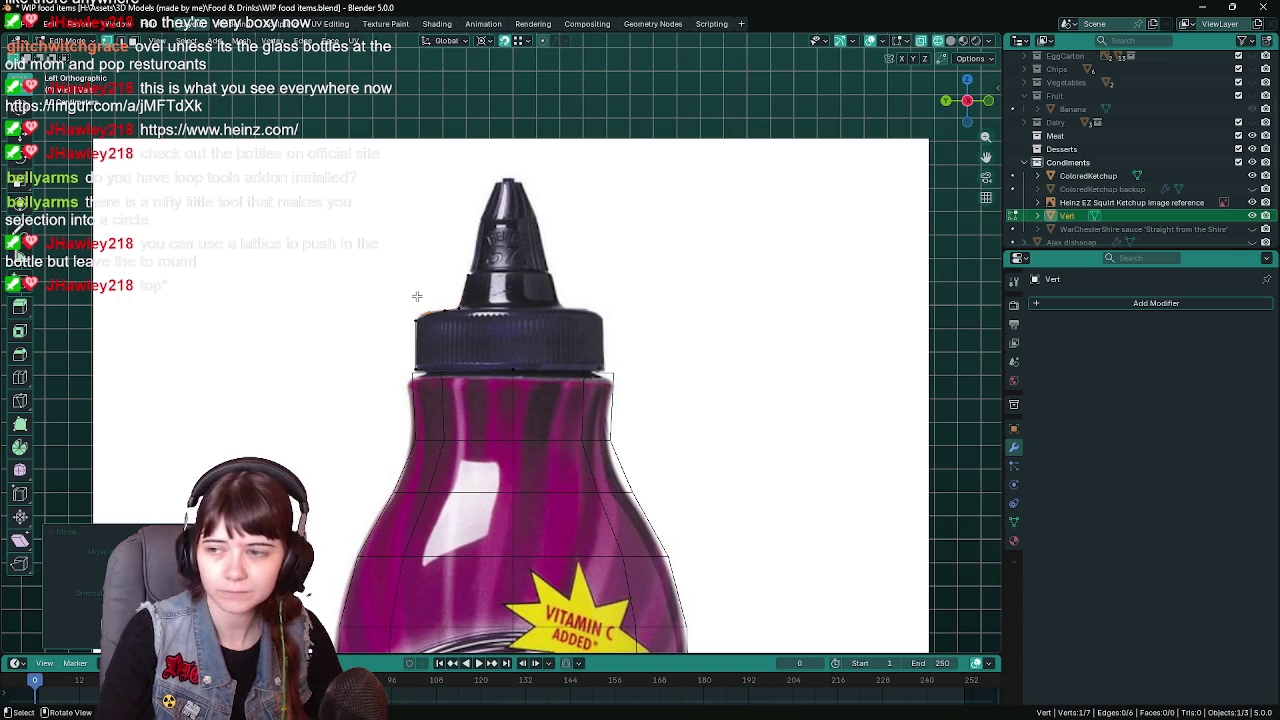
click(430, 295)
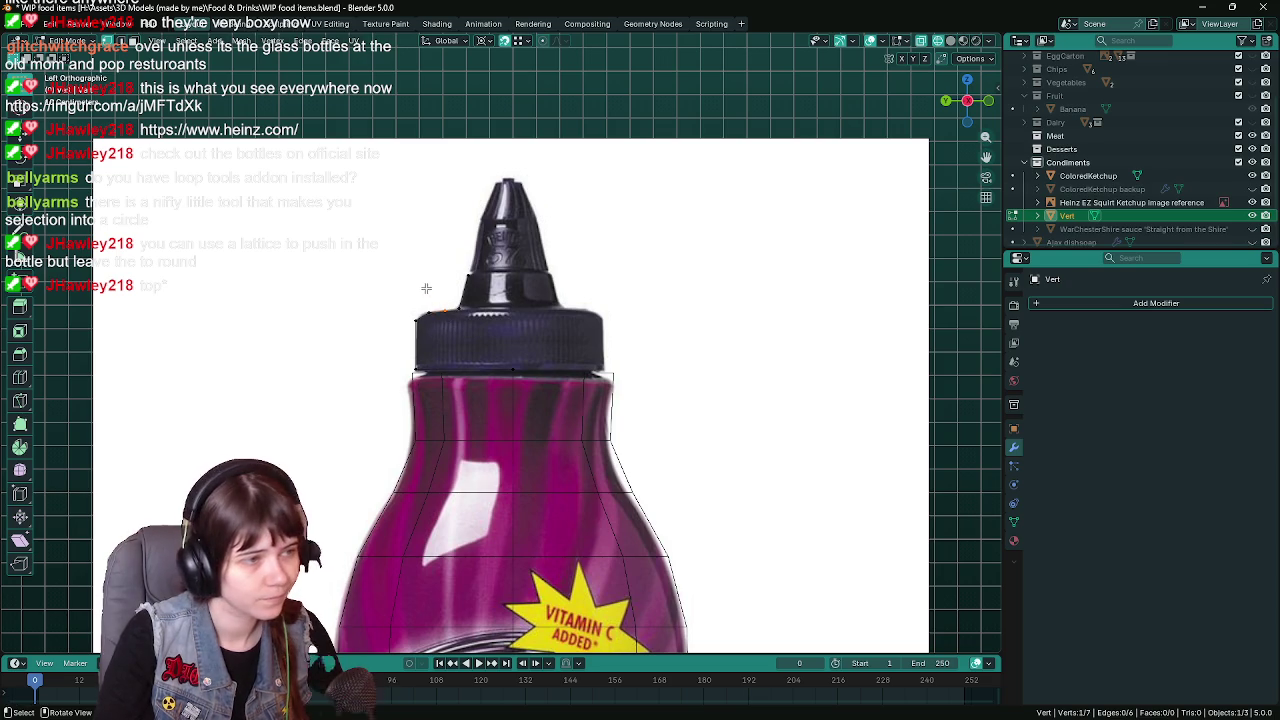
key(g)
click(423, 271)
Box-select the top vertex, save, and extrude three vertices up the nozzle to its tip
key(b)
drag(468, 276, 386, 241)
key(ctrl+s)
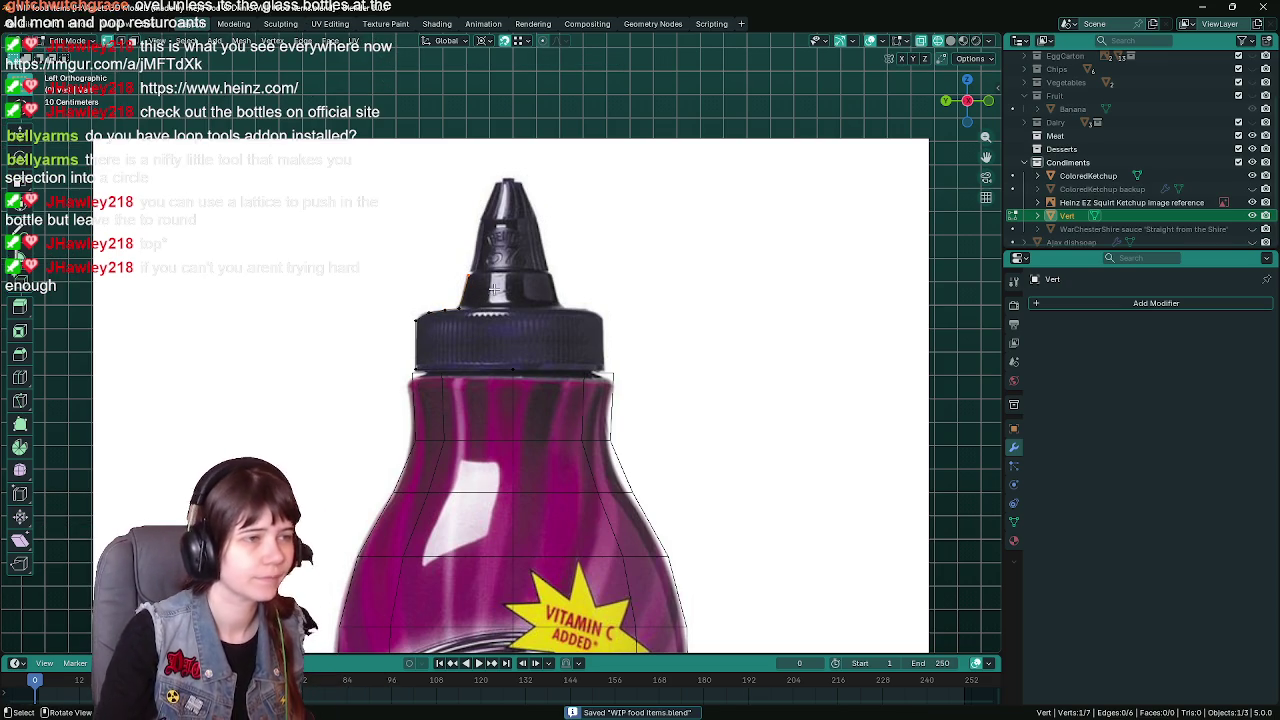
key(e)
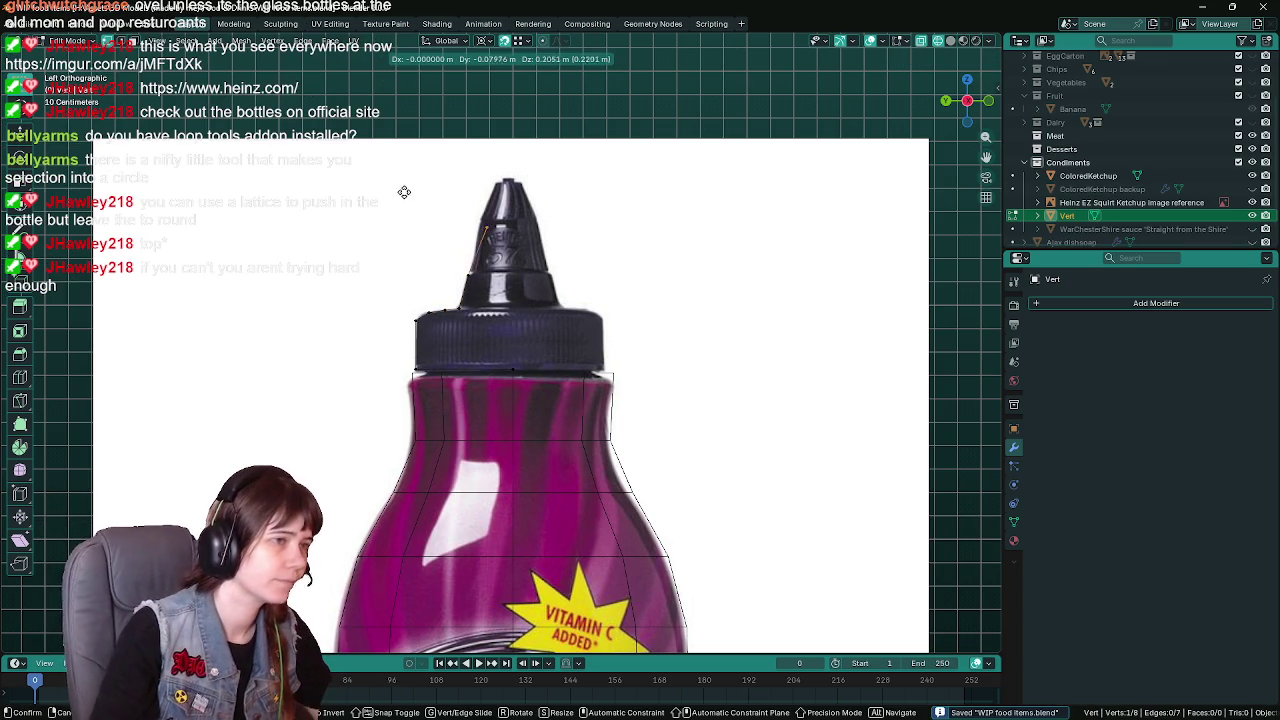
click(397, 186)
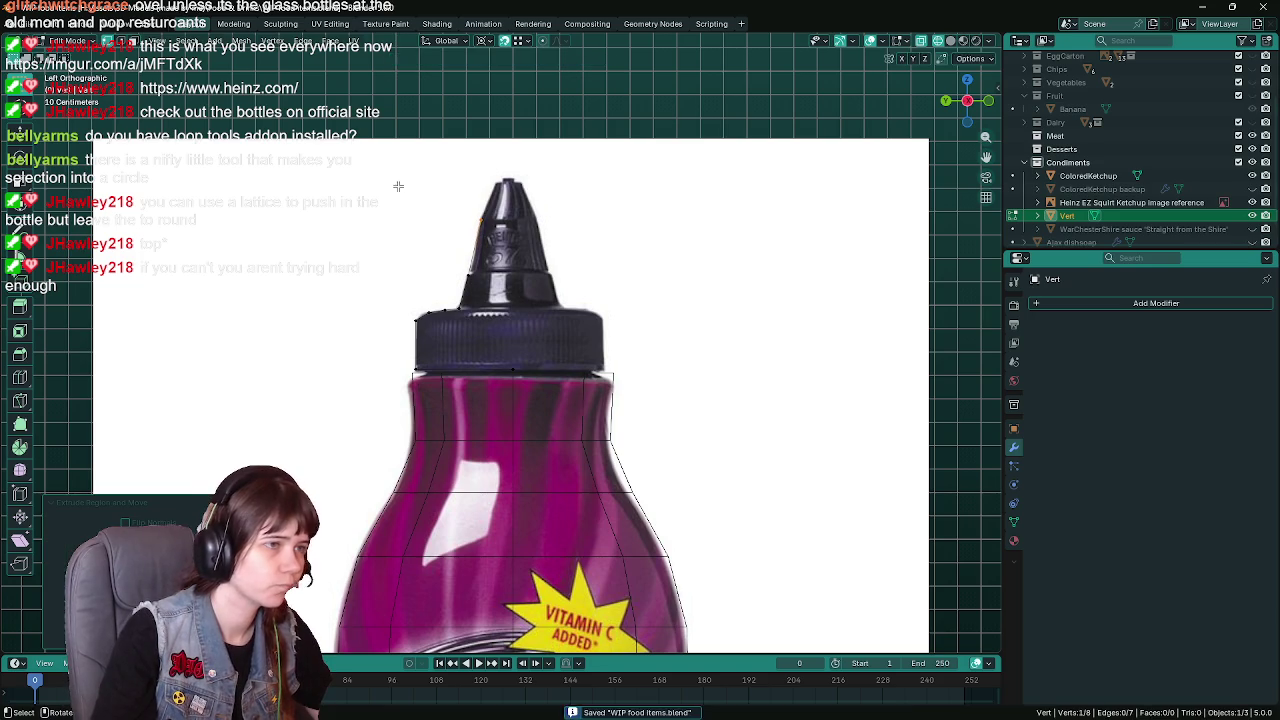
key(e)
click(415, 135)
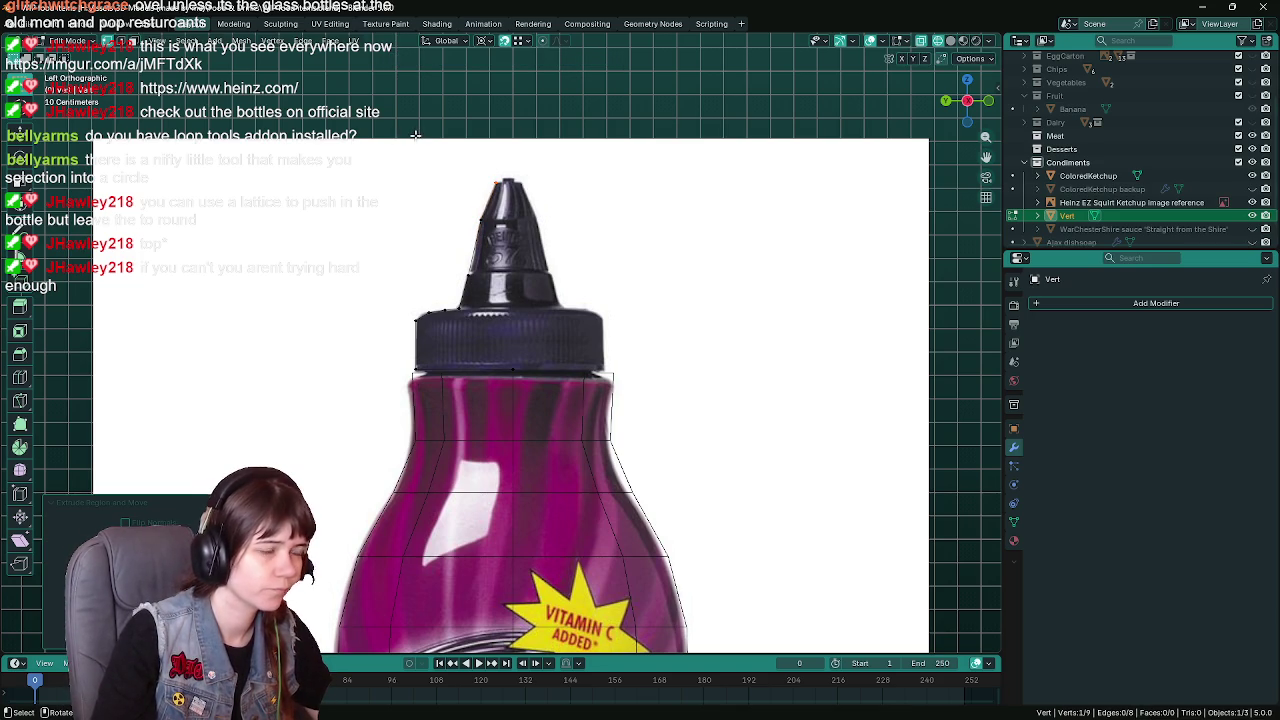
key(e)
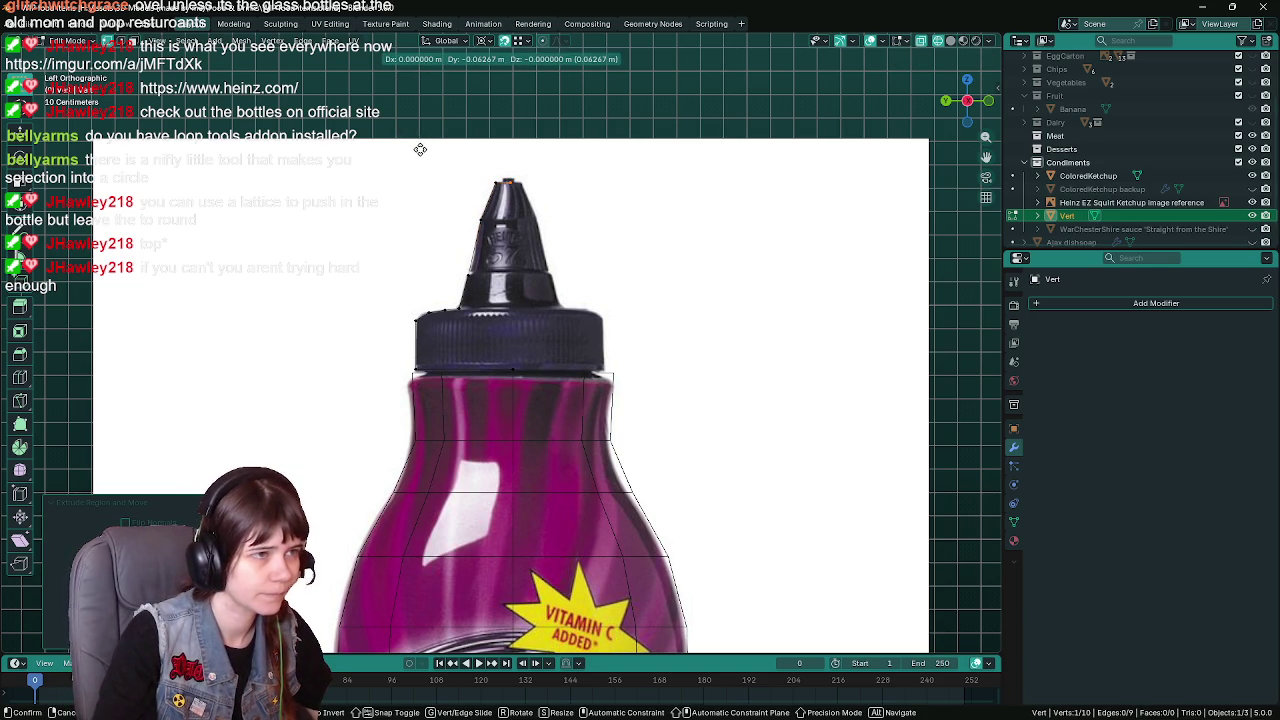
click(420, 149)
Return to Object Mode, save, and bring up the Add Modifier list
key(Tab)
key(ctrl+s)
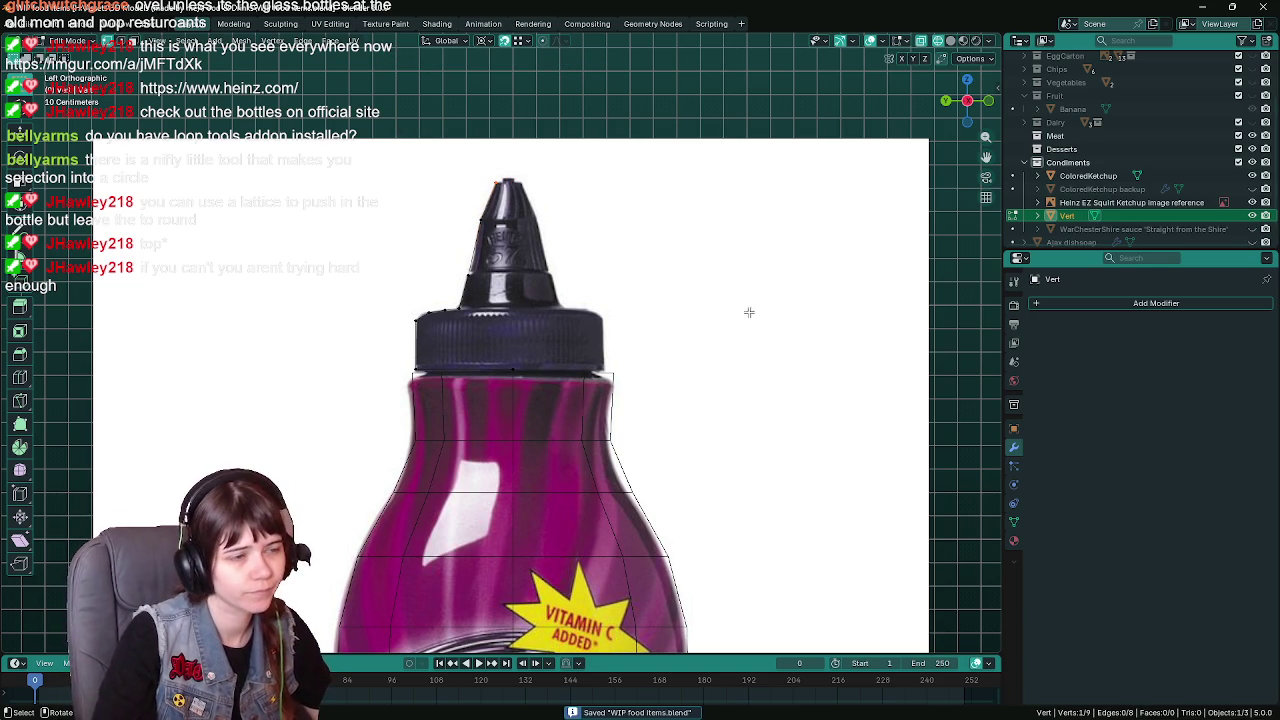
click(1116, 301)
mouse_move(1058, 300)
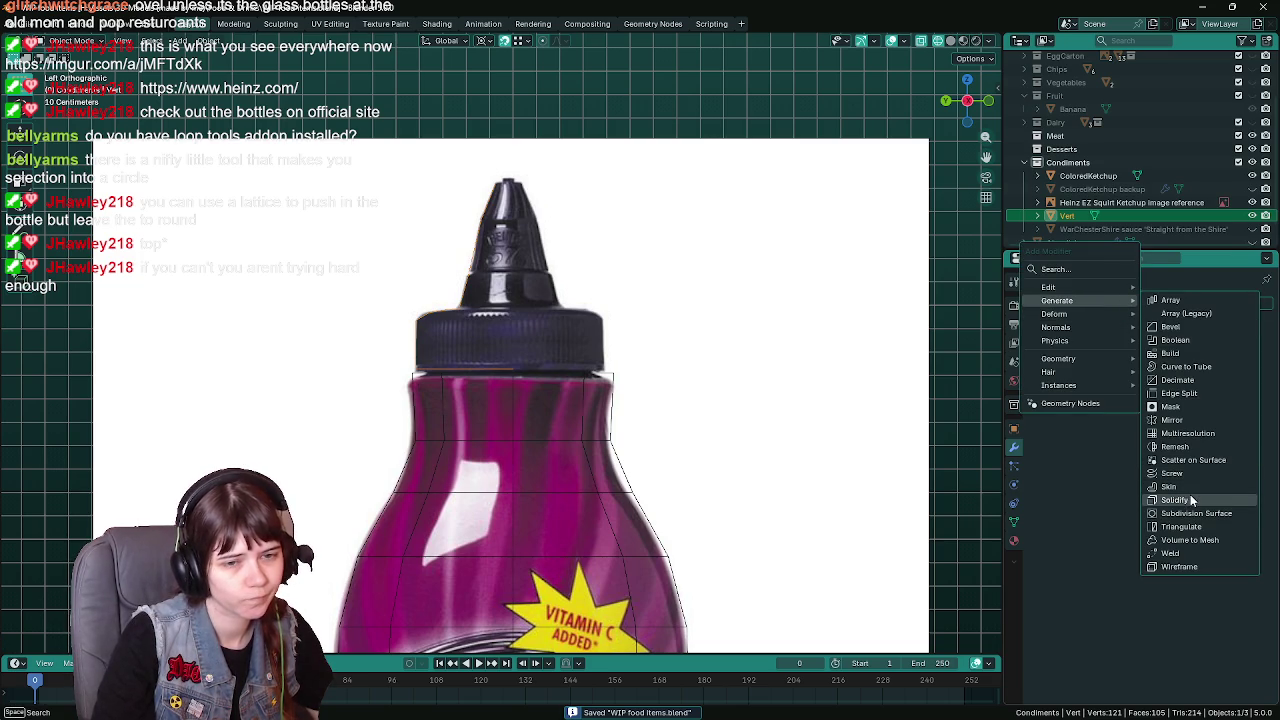
Add a Screw modifier to revolve the profile and inspect the cap in solid shading
click(1172, 473)
mouse_move(640, 345)
middle_down()
mouse_move(649, 469)
mouse_move(698, 299)
middle_up()
key(ctrl+s)
key(z)
click(686, 466)
mouse_move(694, 346)
middle_down()
mouse_move(730, 380)
mouse_move(706, 325)
middle_up()
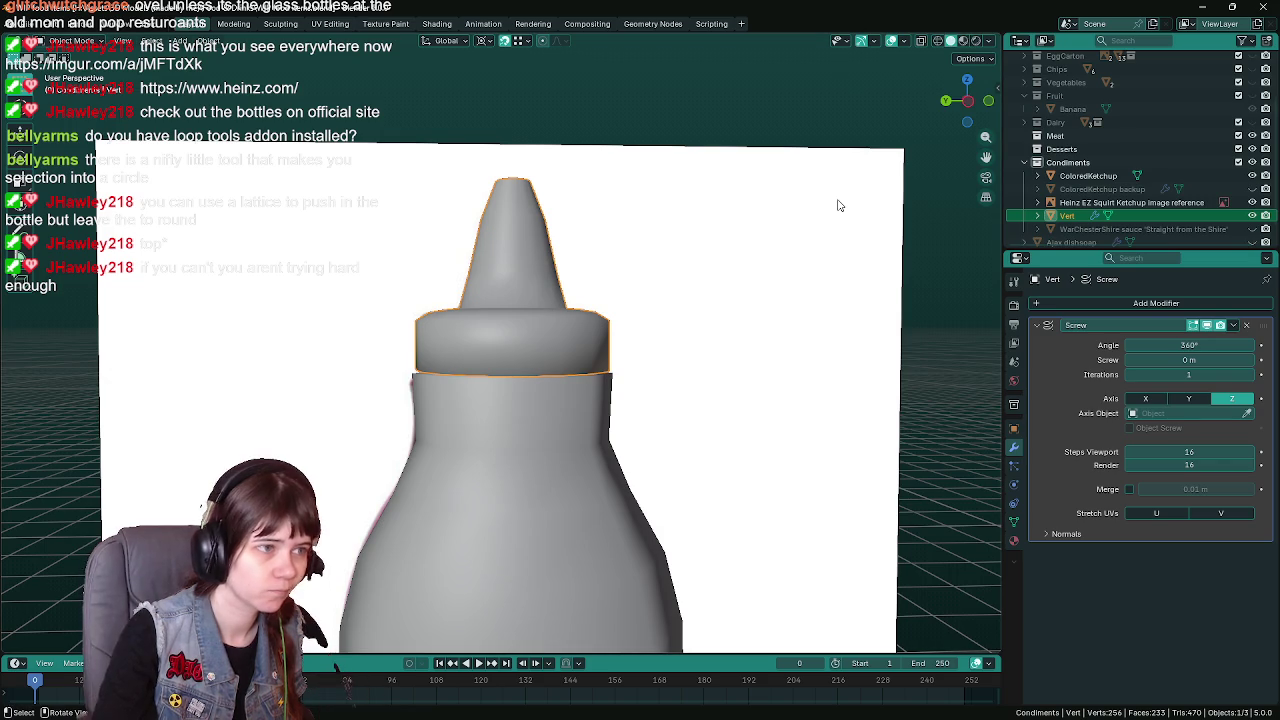
Return to the left orthographic view and edit the cap's vertices in wireframe shading
key(ctrl+KP_3)
key(ctrl+s)
key(Tab)
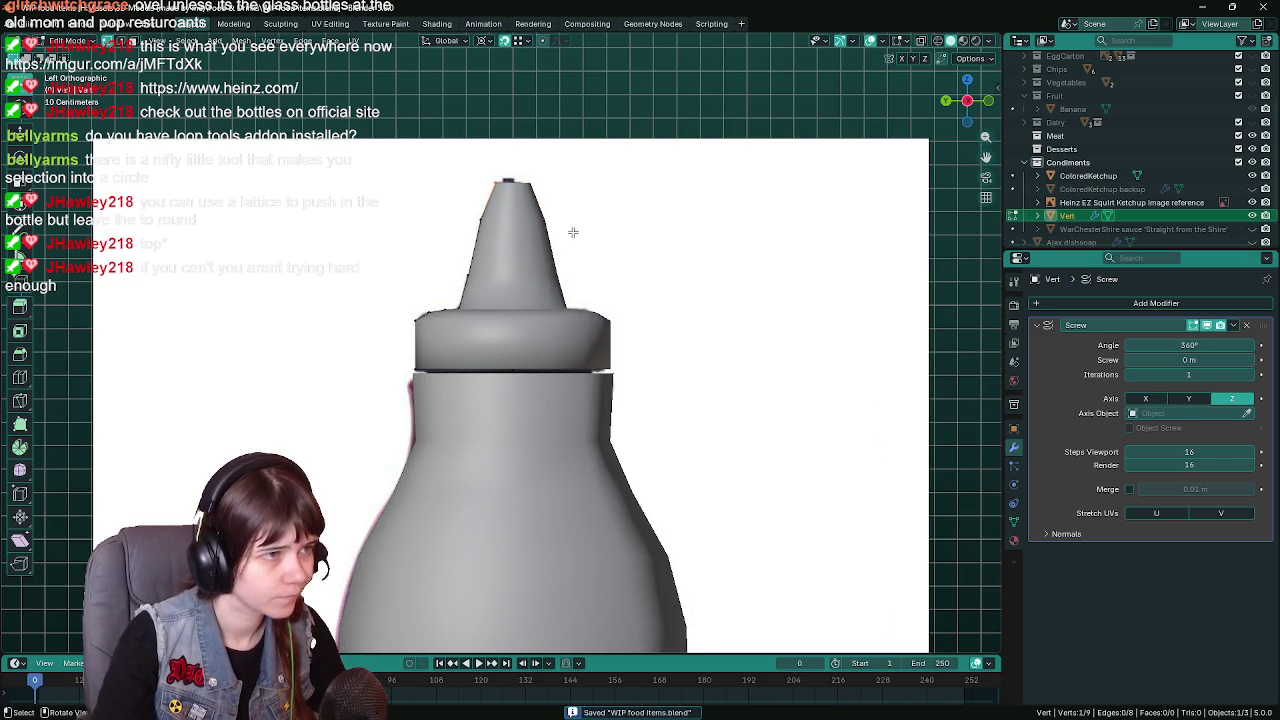
key(z)
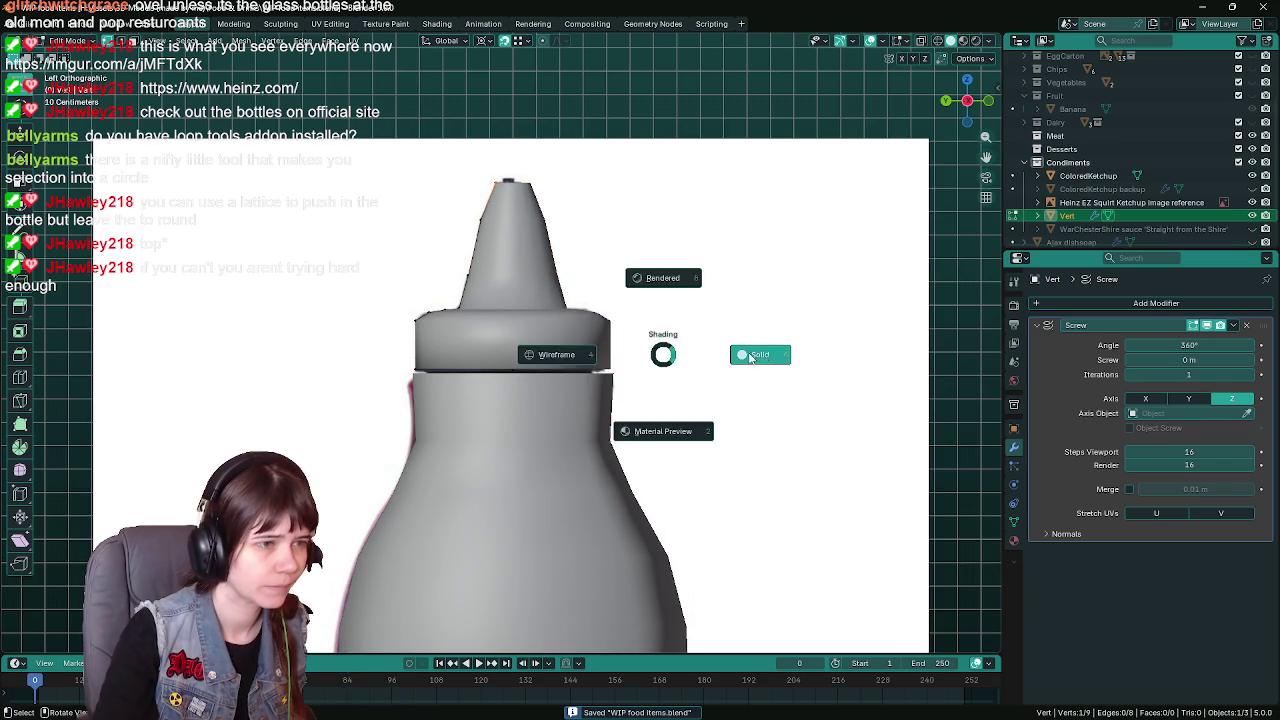
shift+middle_drag(626, 325, 606, 304)
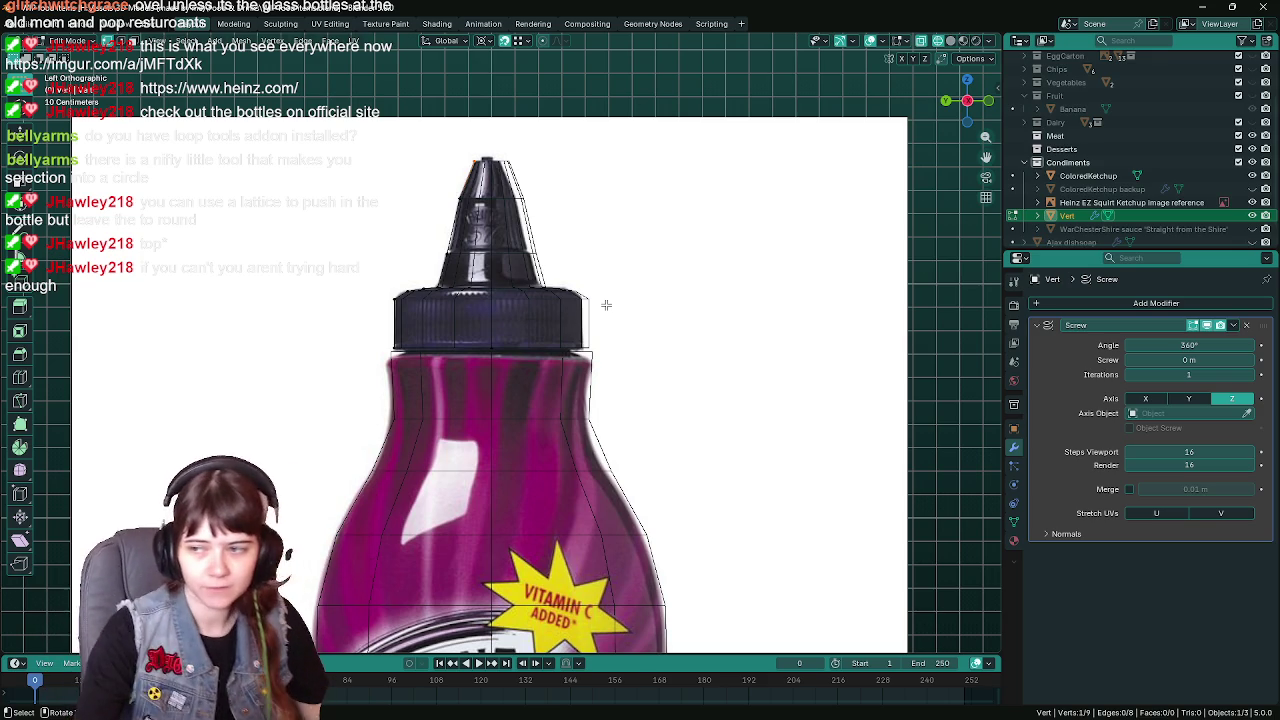
key(ctrl+s)
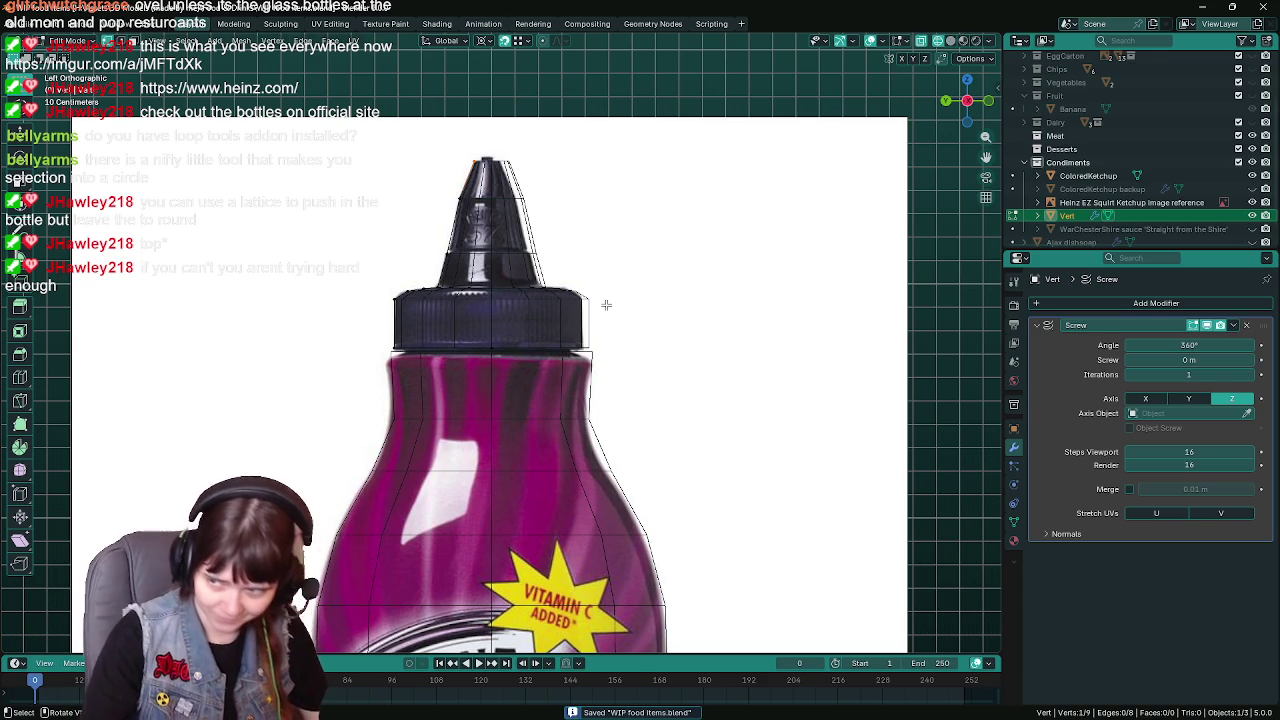
key(ctrl+s)
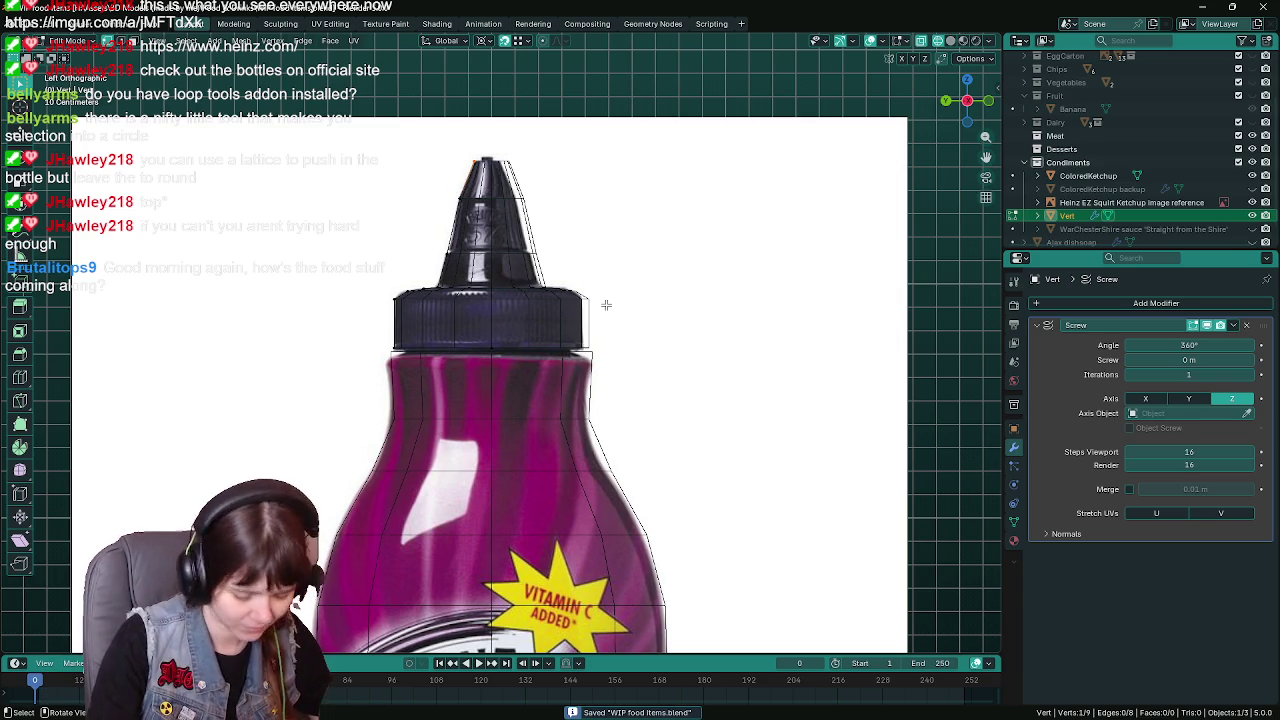
Recentre the view on the bottle and begin editing the Screw Steps Viewport value
shift+middle_drag(570, 218, 562, 243)
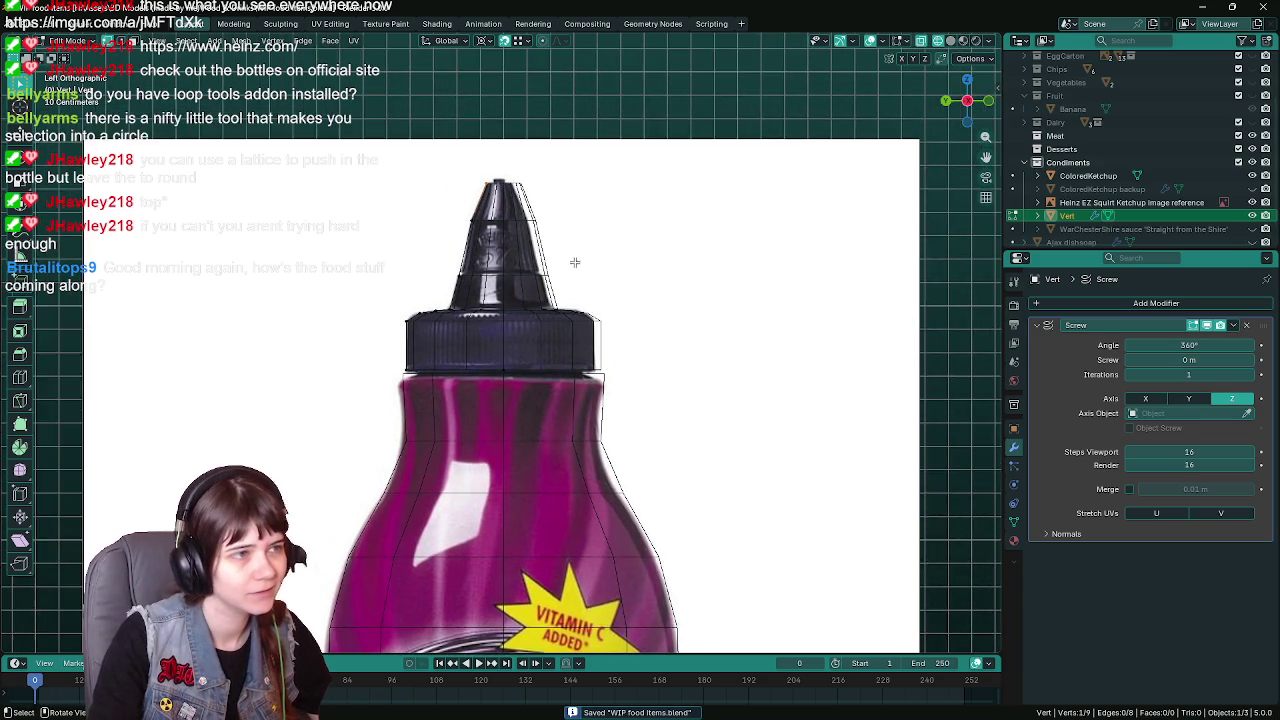
scroll(562, 243, up, 1)
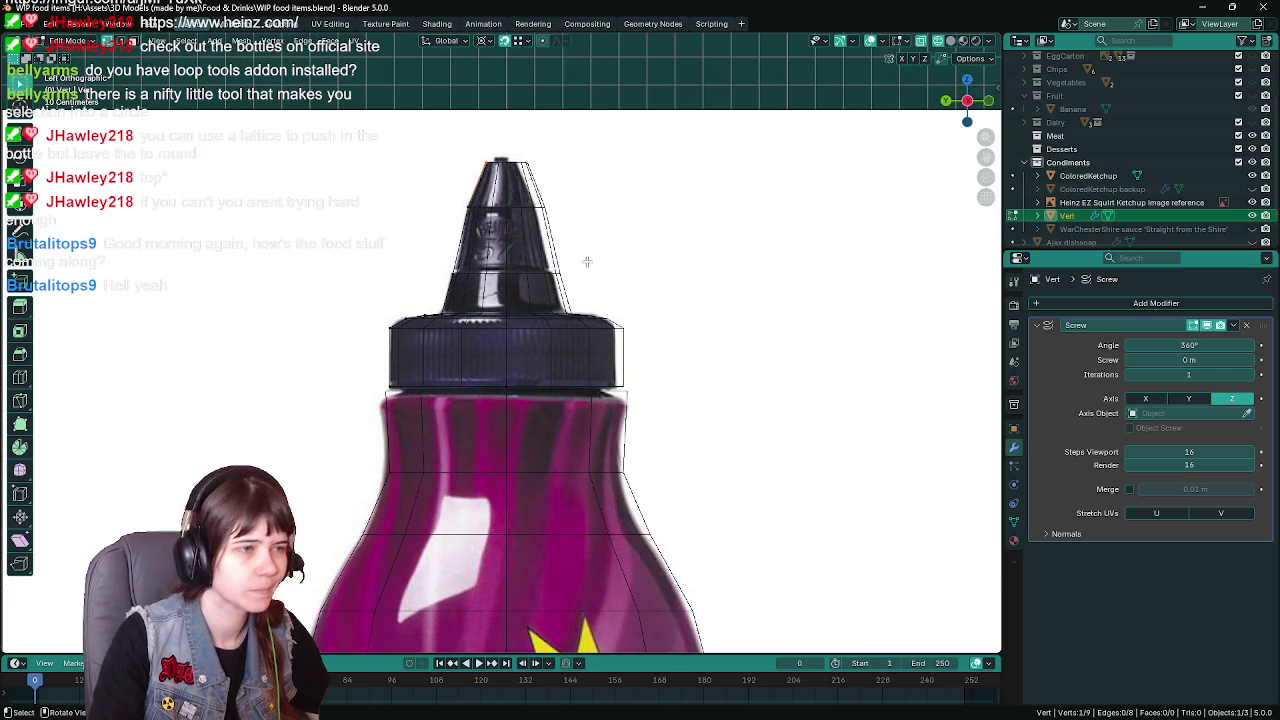
double_click(1211, 451)
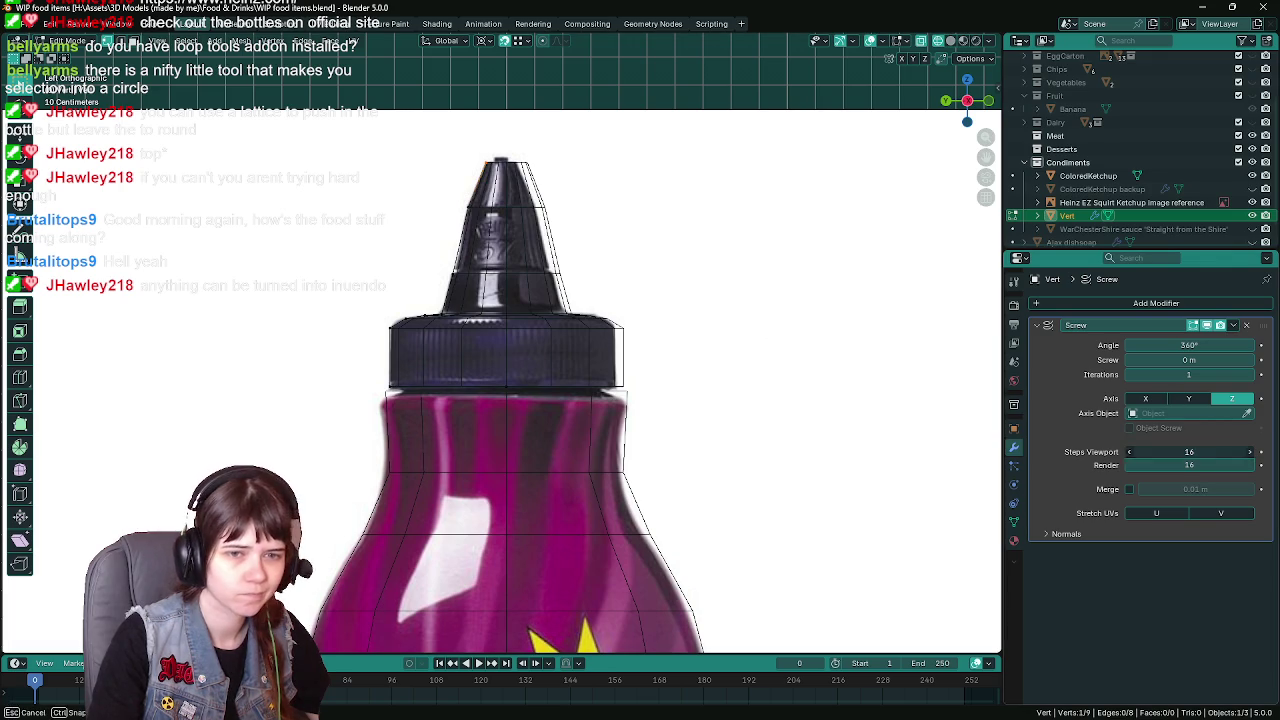
Set the Screw modifier's Steps Viewport to 8 and save
text(8)
key(Return)
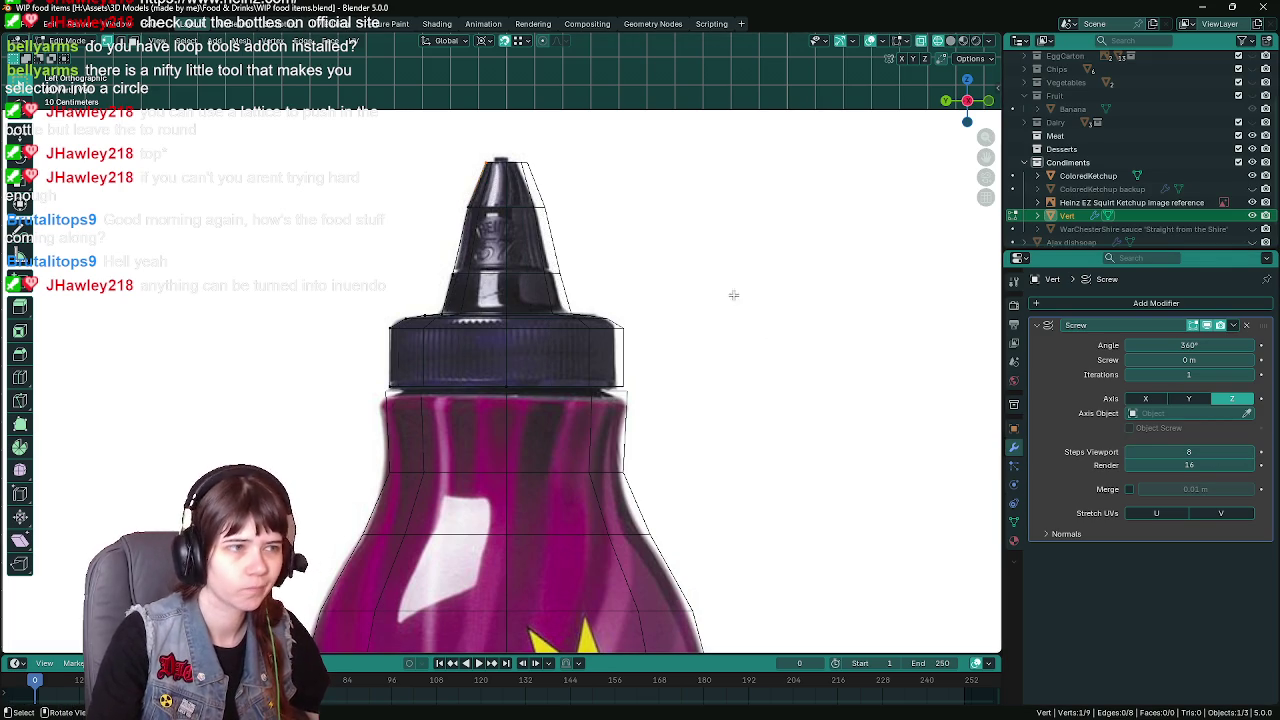
key(ctrl+s)
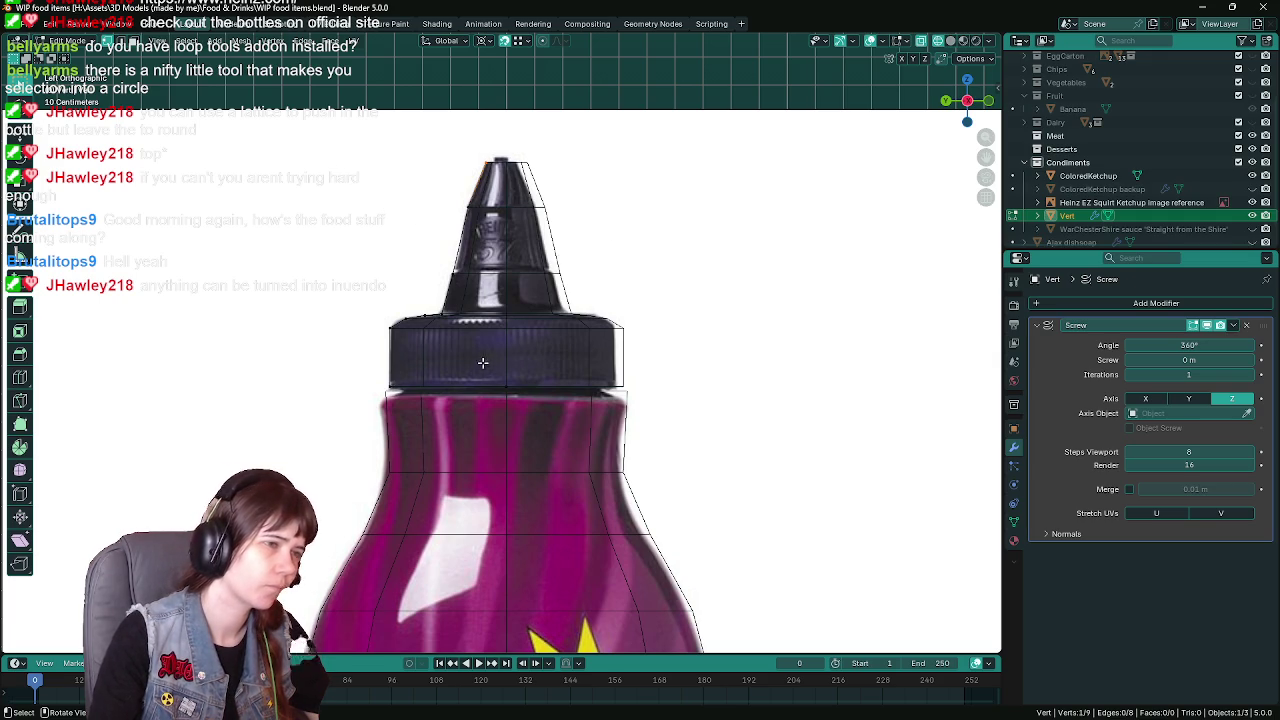
Select the cap's bottom-centre vertex, start a Y move, cancel it, and save again
click(505, 386)
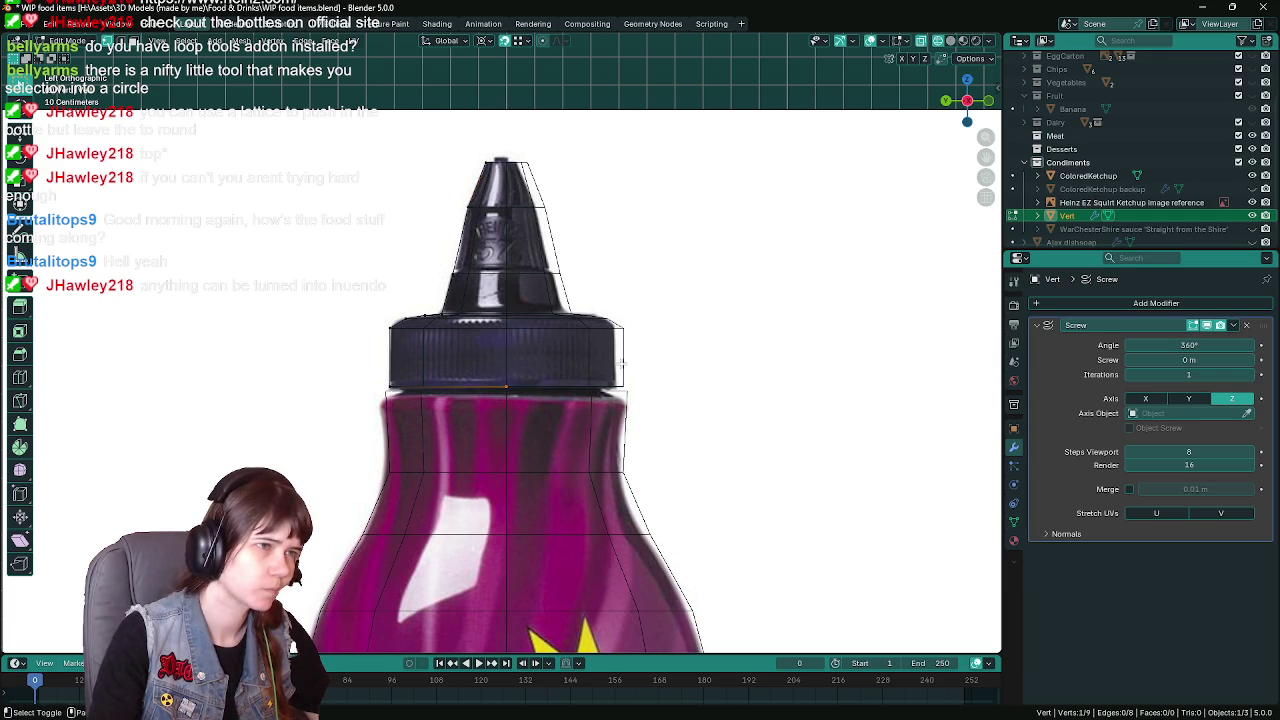
key(g)
key(y)
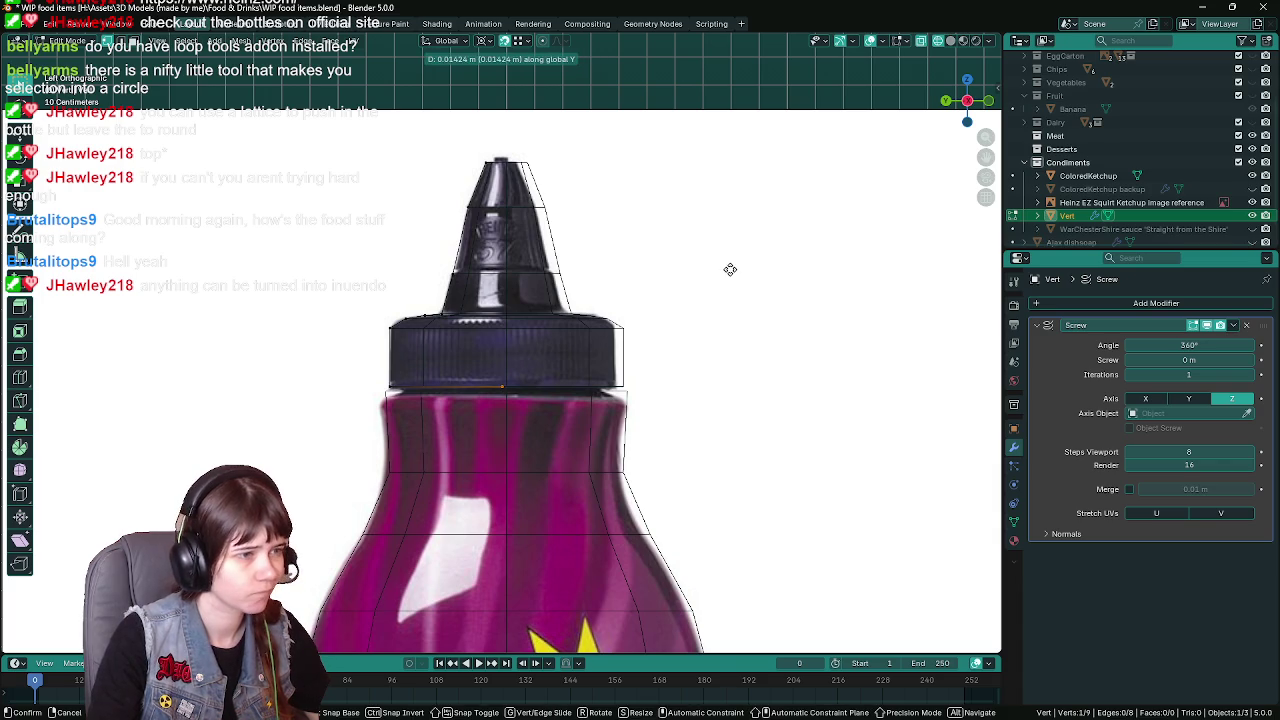
key(Escape)
key(ctrl+s)
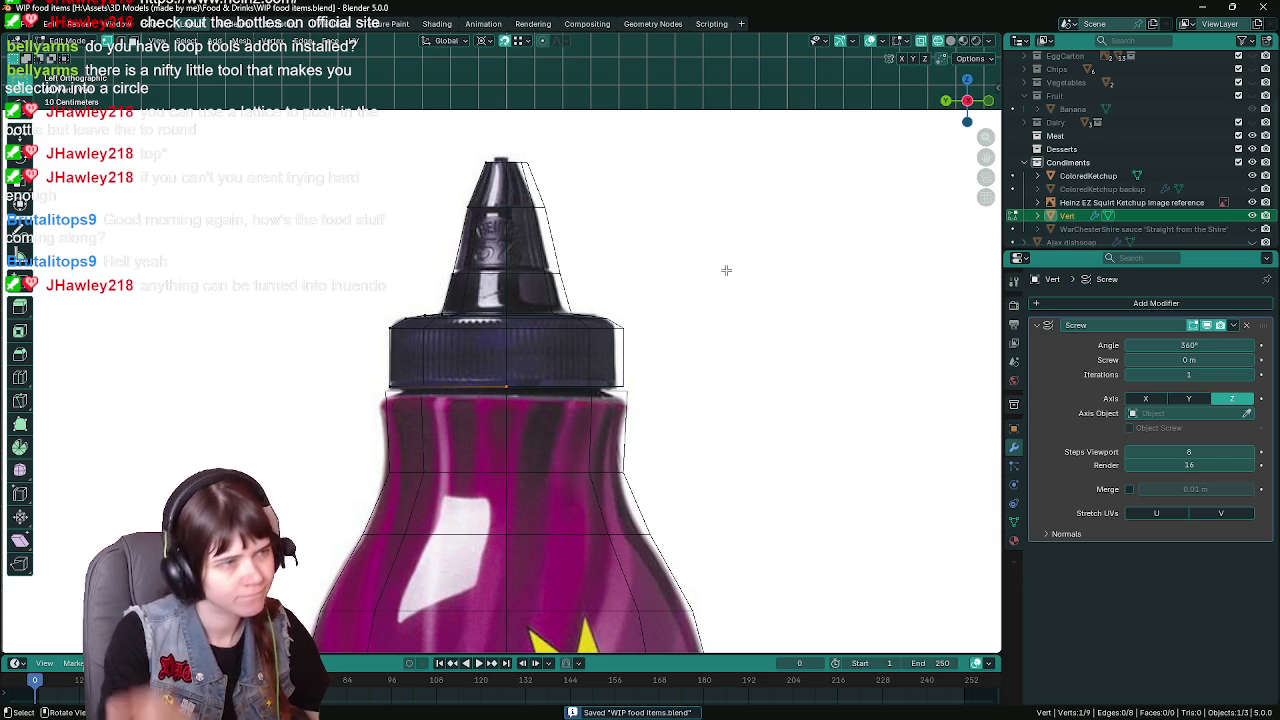
key(ctrl+s)
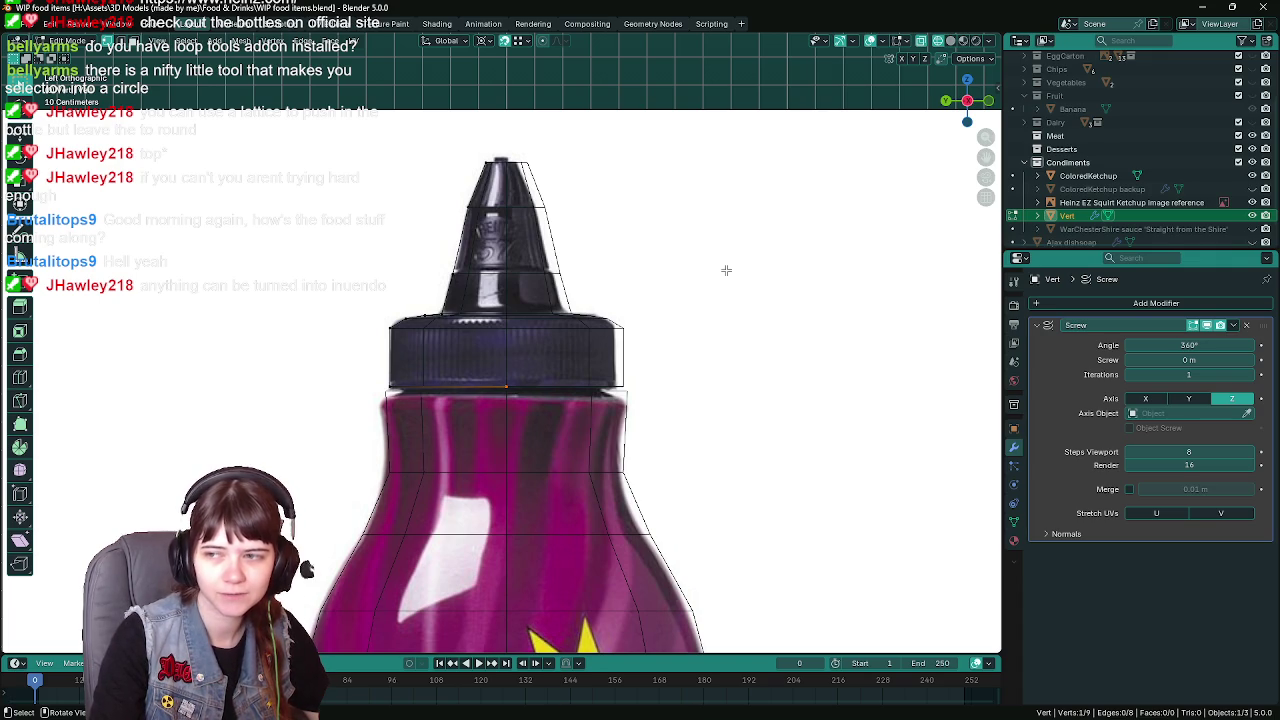
key(ctrl+s)
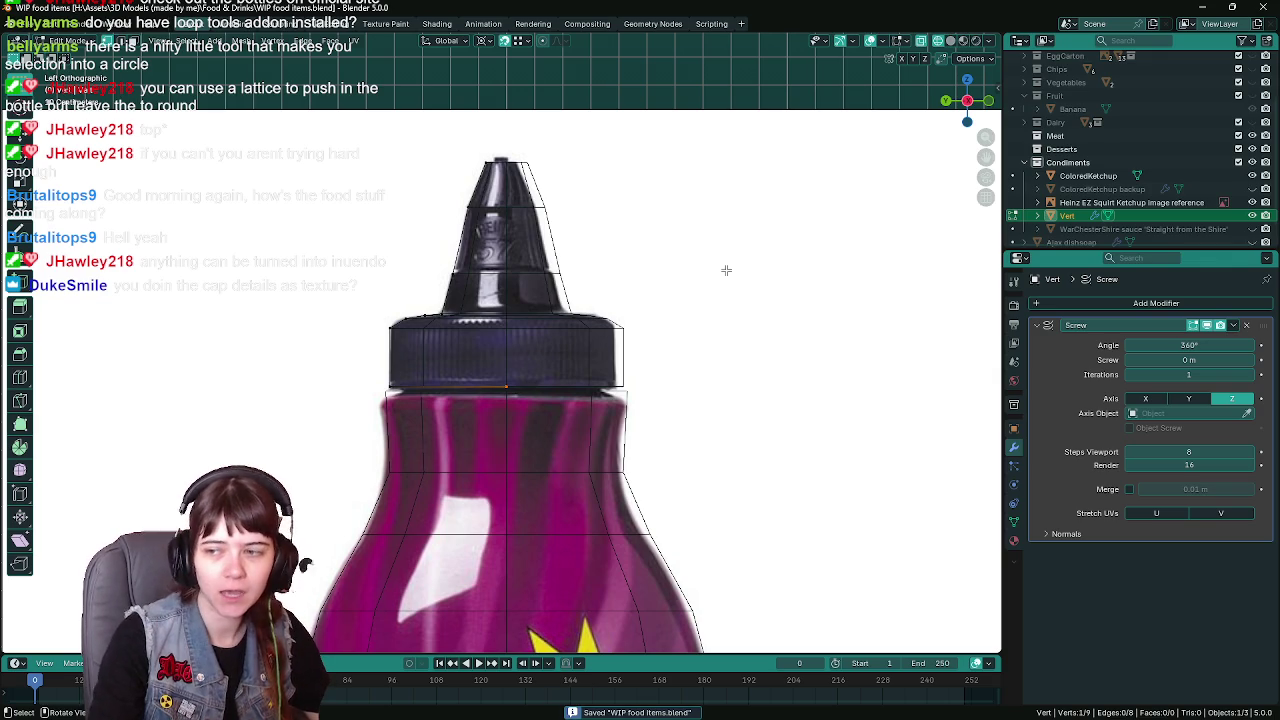
scroll(726, 270, up, 2)
scroll(600, 297, down, 2)
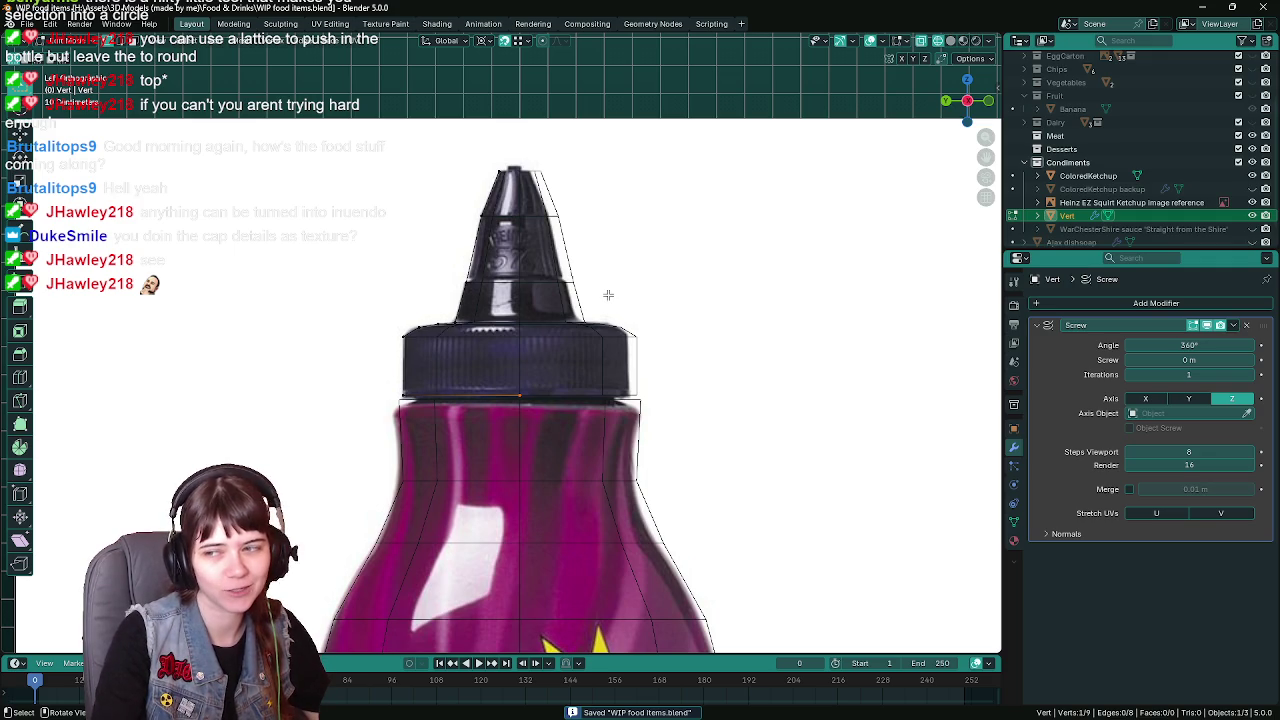
key(ctrl+s)
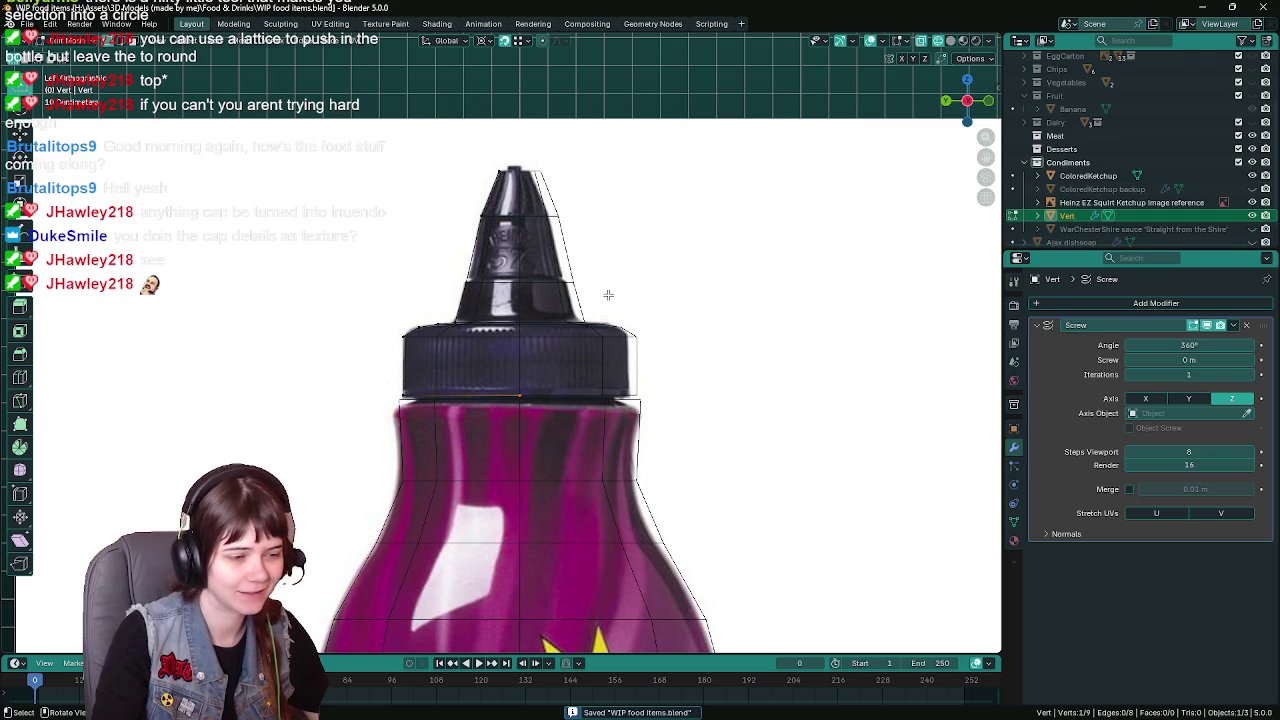
scroll(608, 295, down, 5)
scroll(605, 300, up, 5)
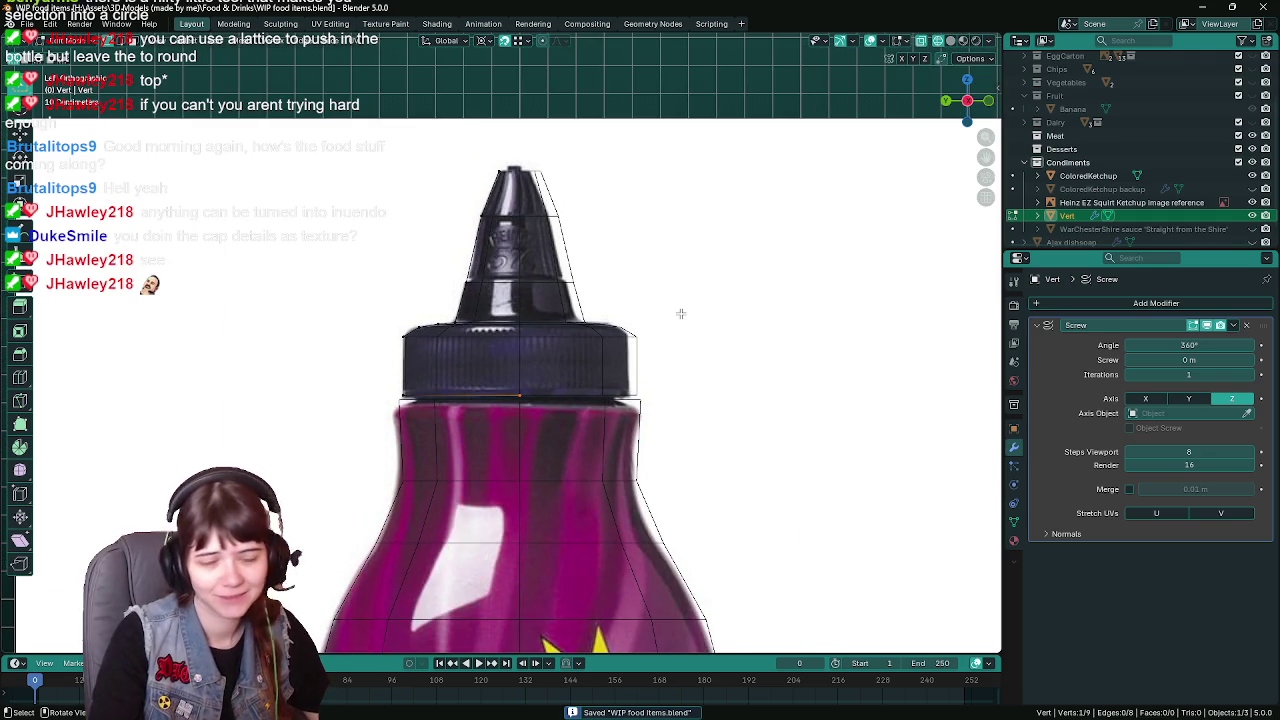
key(alt+z)
key(alt+z)
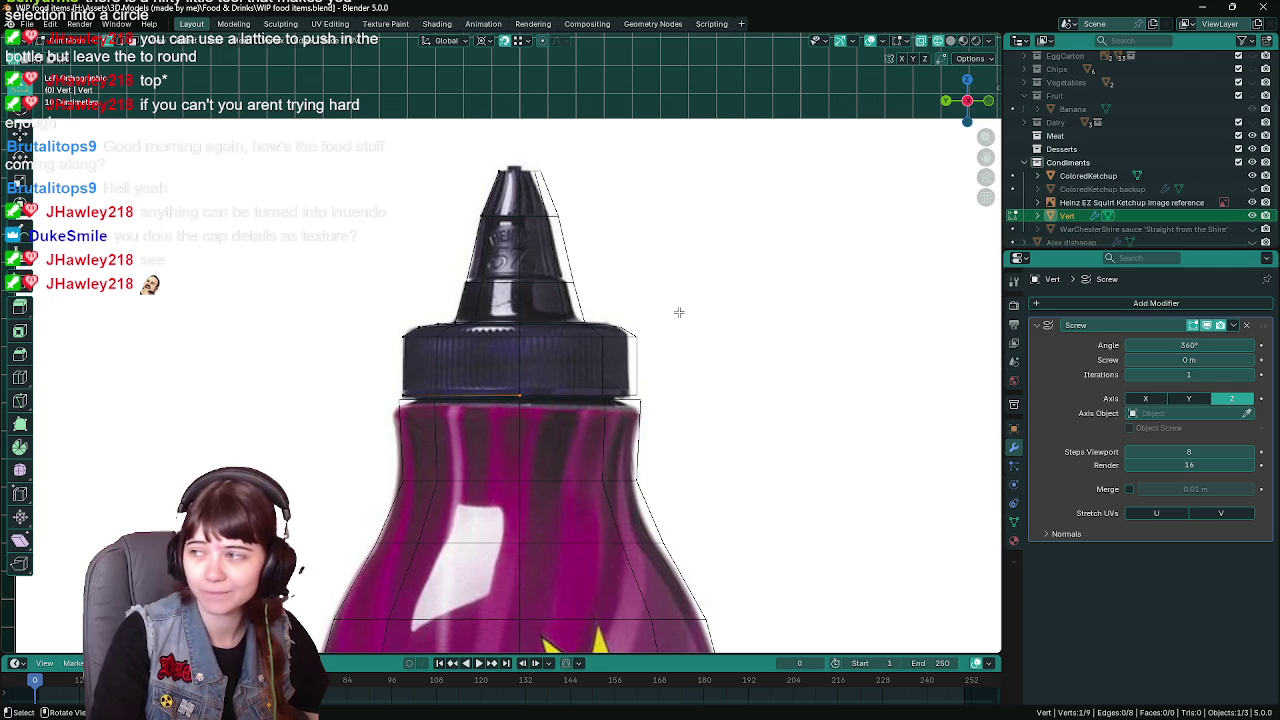
key(ctrl)
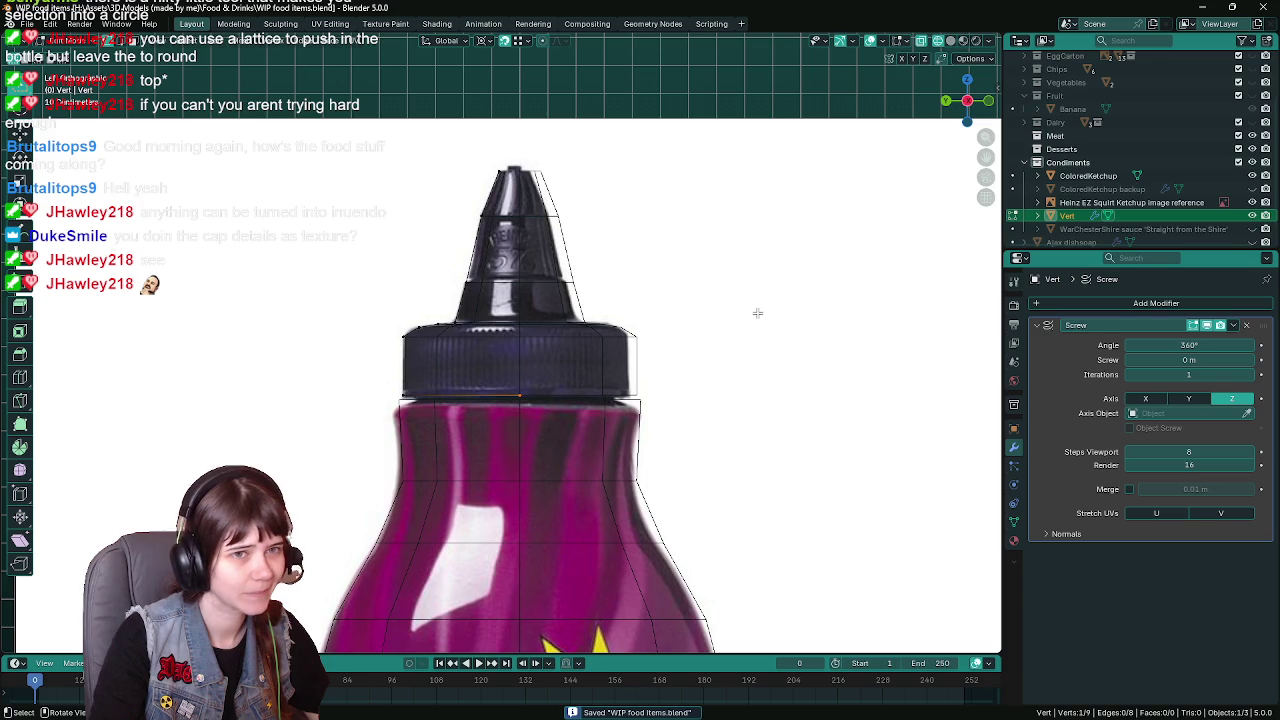
key(Tab)
double_click(1080, 215)
Name the cap object 'ColoredKetchup_cap backup' and duplicate it
text(cre)
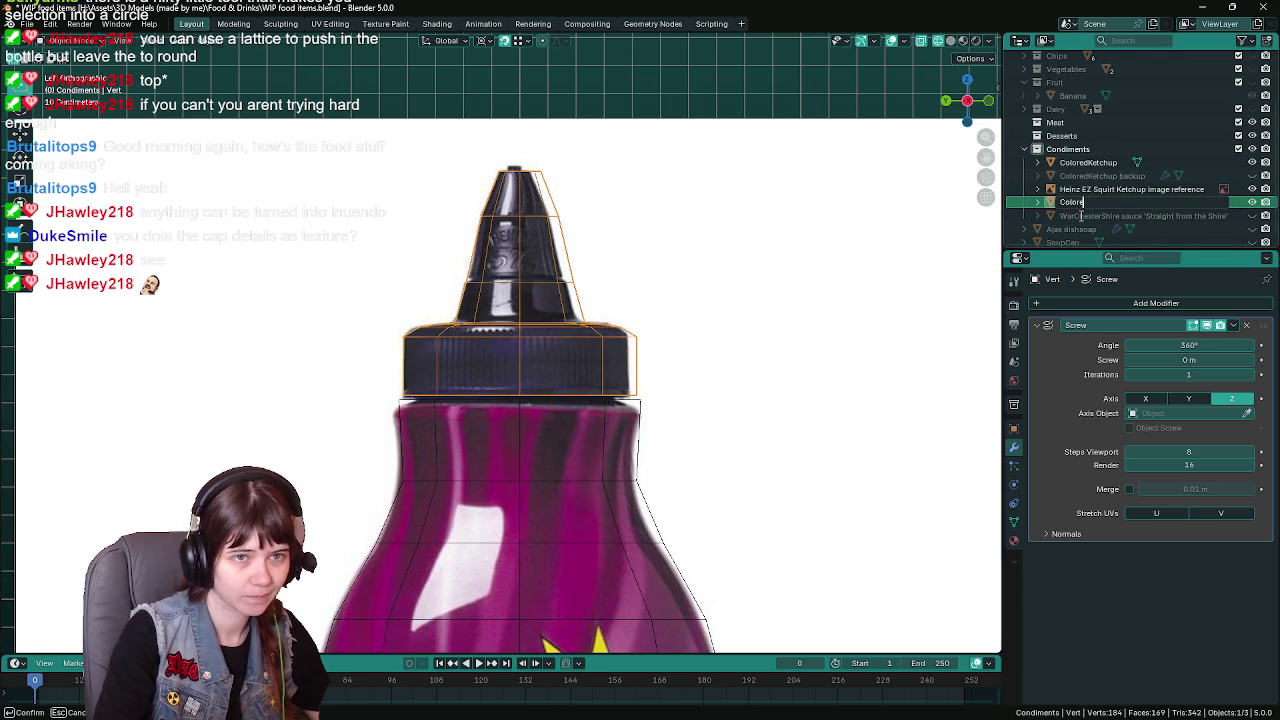
text(hup_cap b)
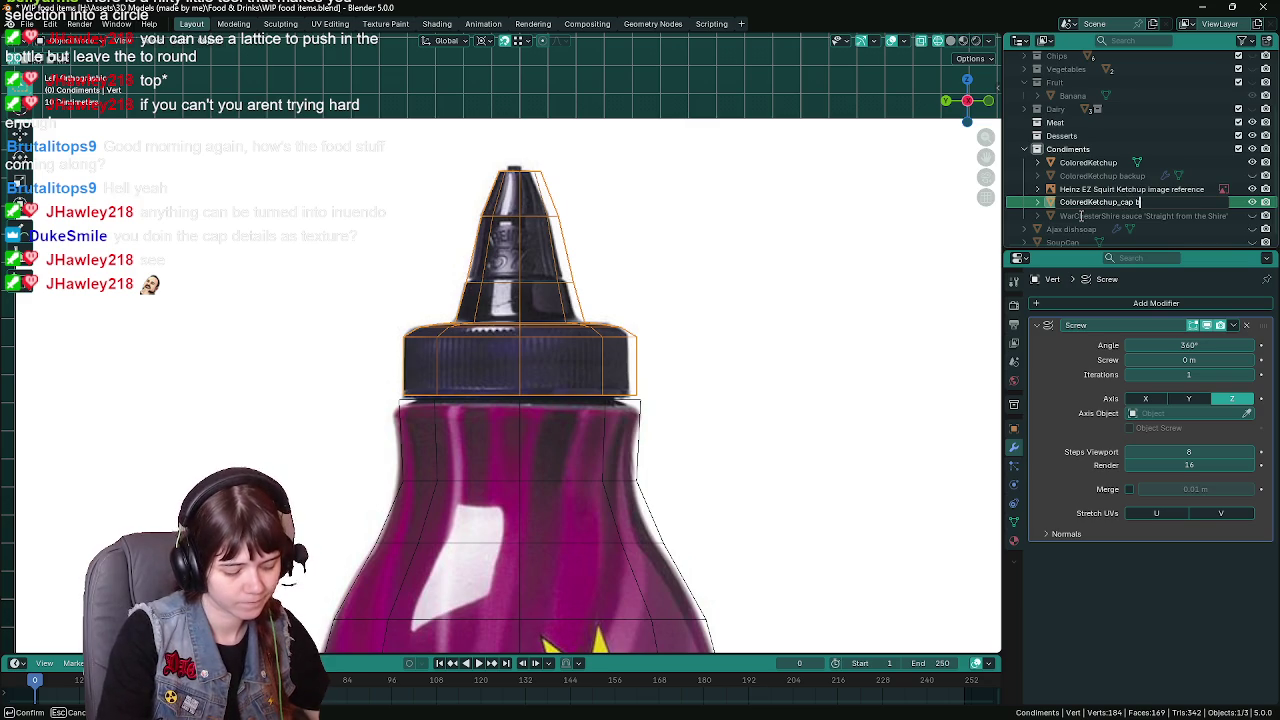
text(ackup)
key(Return)
key(shift+d)
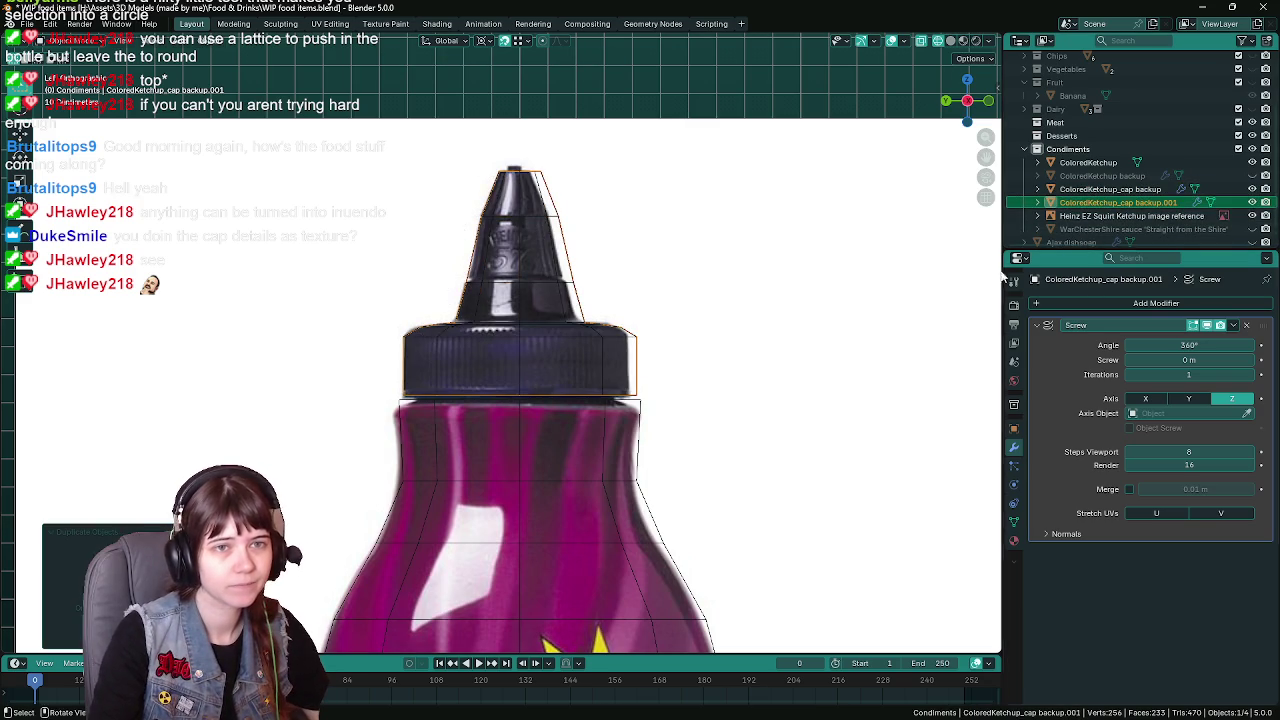
scroll(1145, 206, down, 1)
Rename the duplicate 'ColoredKetchup_cap', hide the backup, and apply the Screw modifier
double_click(1138, 189)
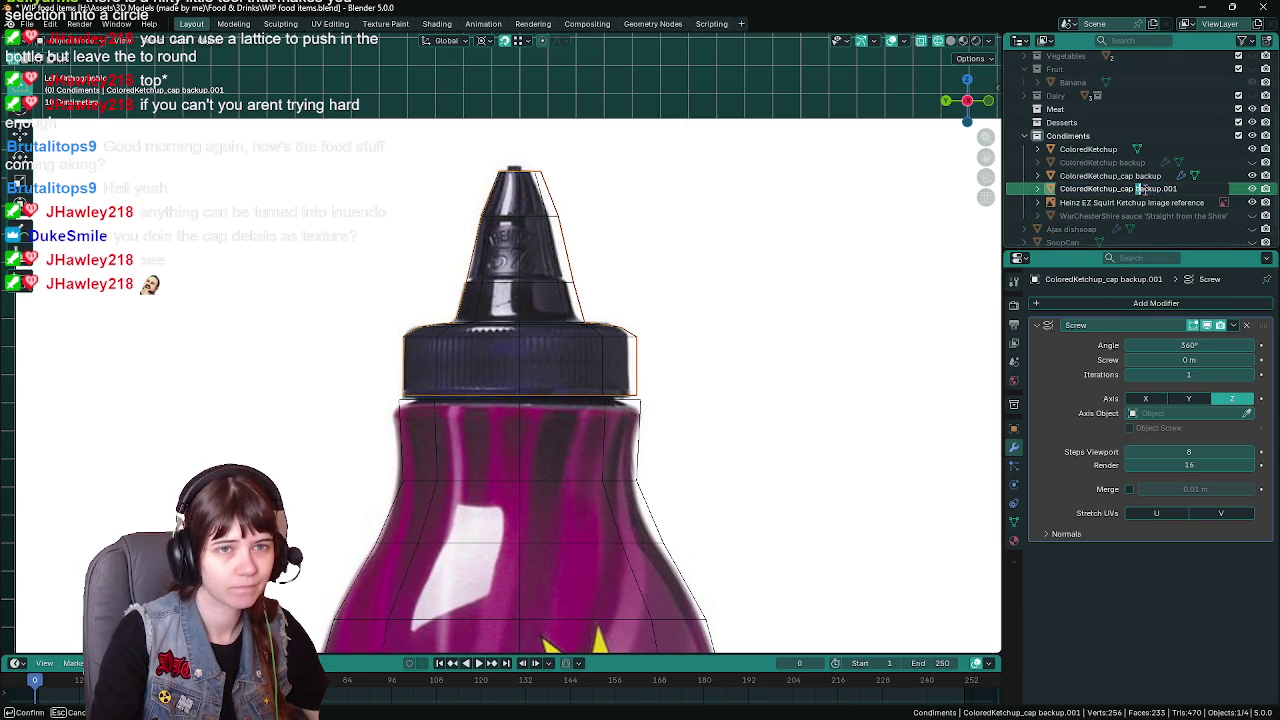
key(BackSpace)
key(BackSpace)
key(Return)
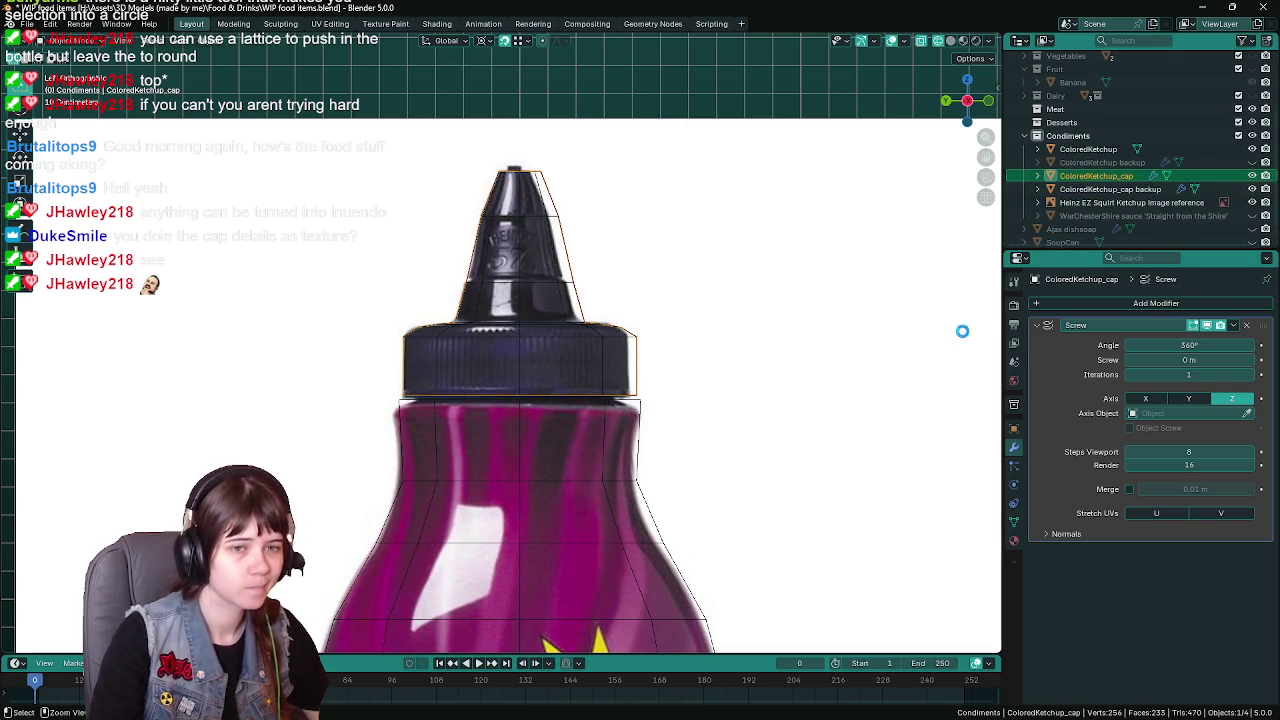
key(ctrl+s)
click(1252, 189)
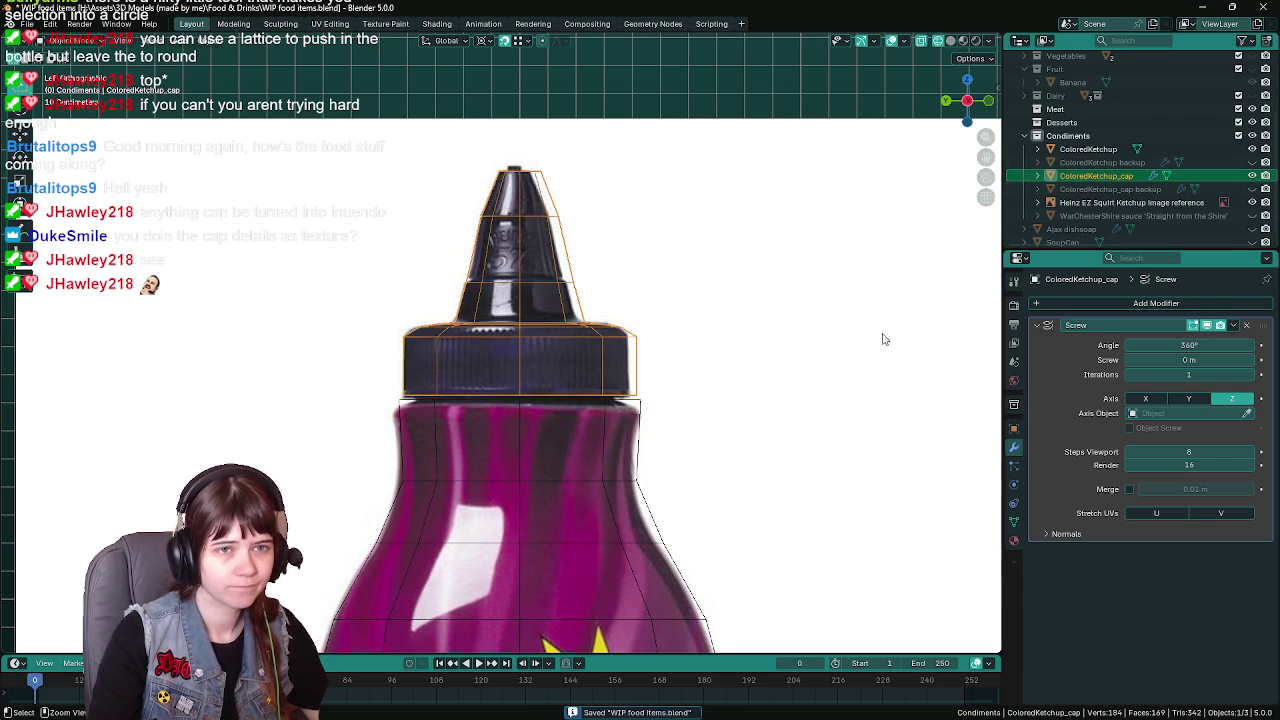
key(ctrl+a)
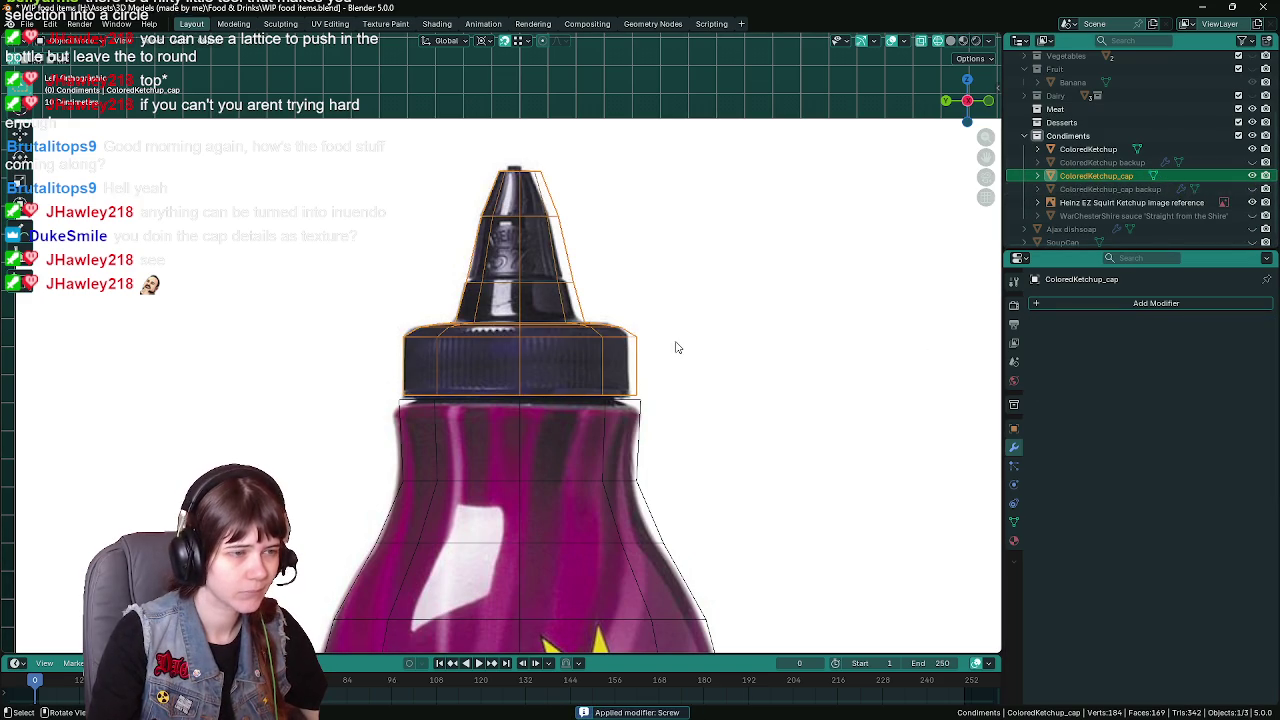
In Edit Mode, select the cap's right half and shift it along Y
key(Tab)
drag(508, 155, 693, 397)
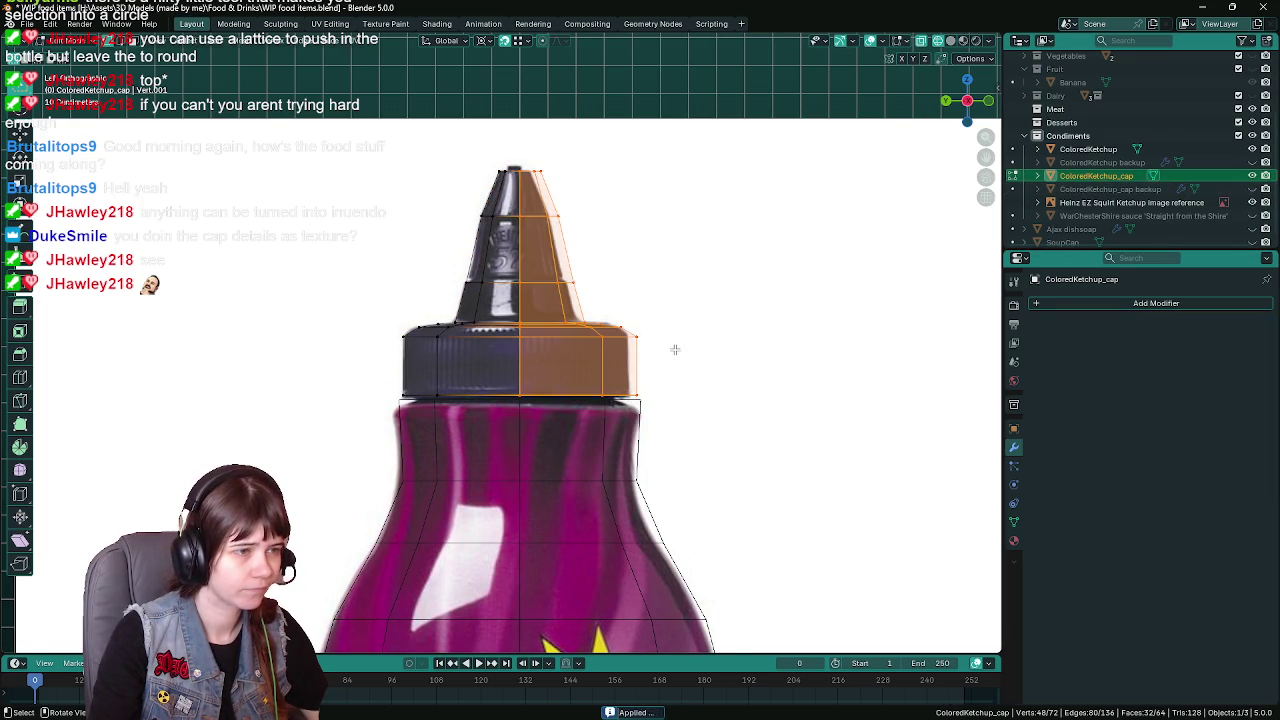
scroll(687, 270, up, 2)
key(ctrl+s)
key(g)
key(y)
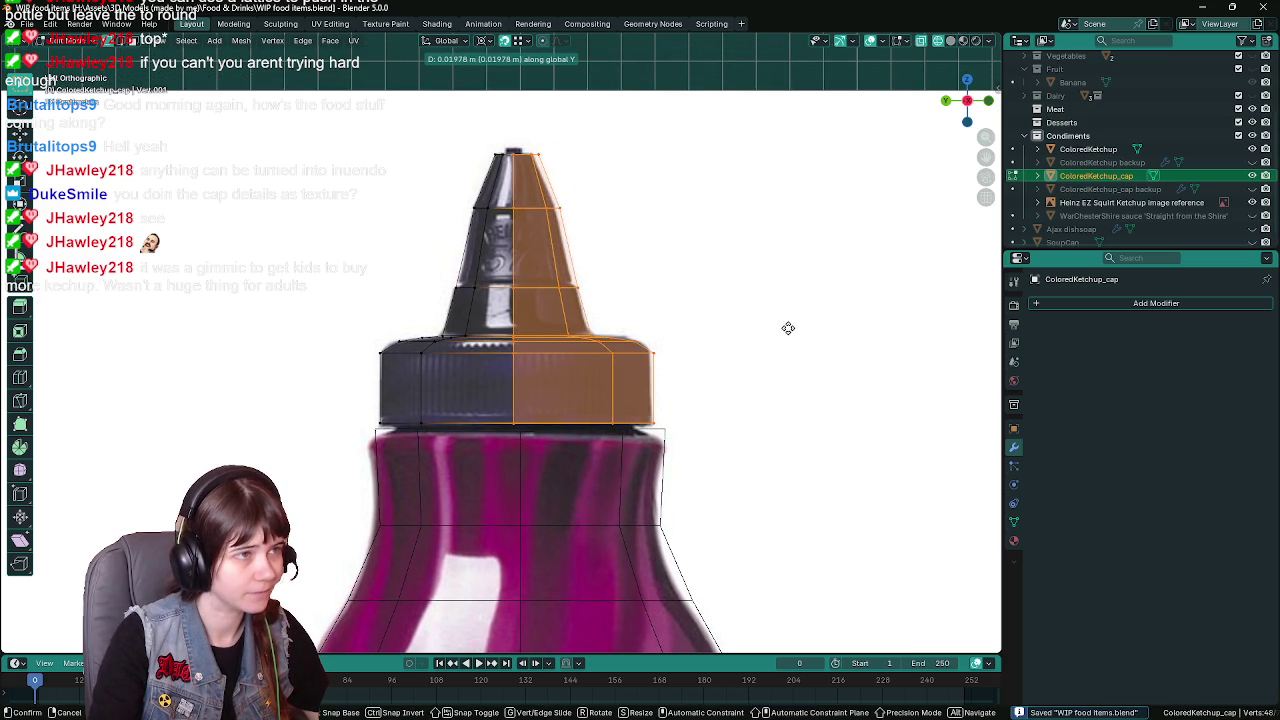
click(788, 328)
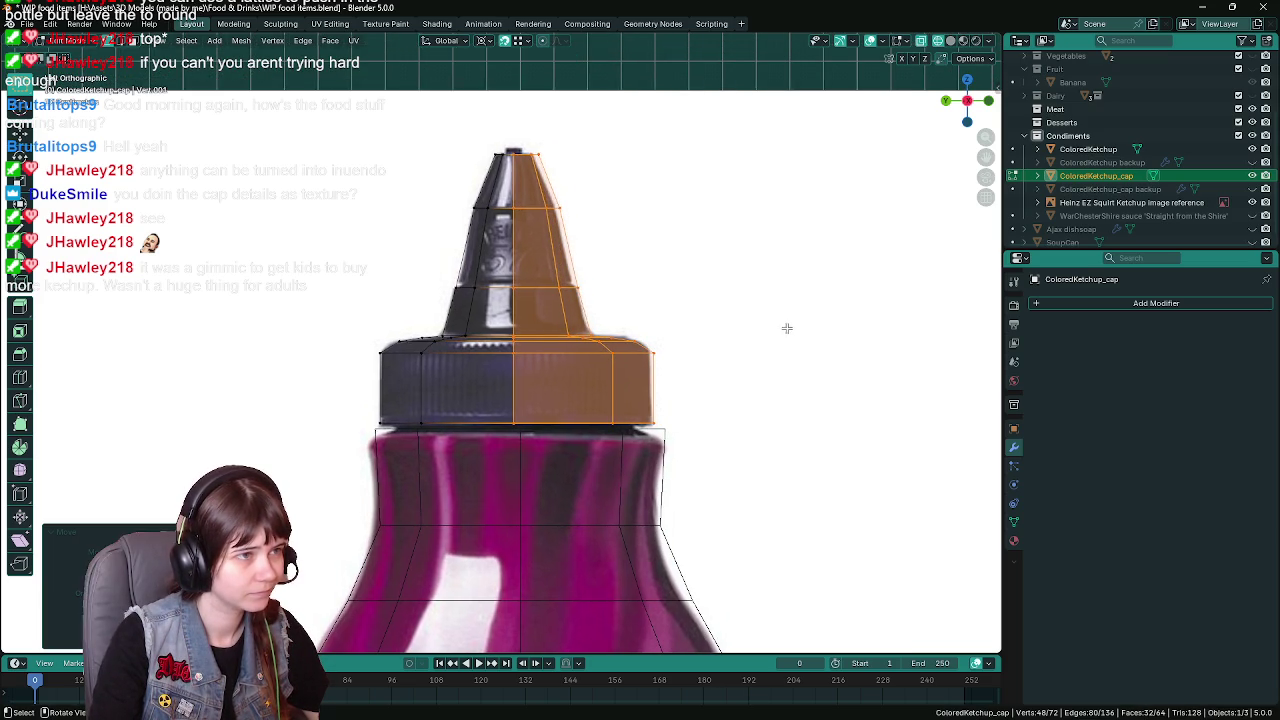
Move the cap's rightmost strip of vertices along Y, then select the centre edge loop and save
ctrl+drag(544, 148, 735, 428)
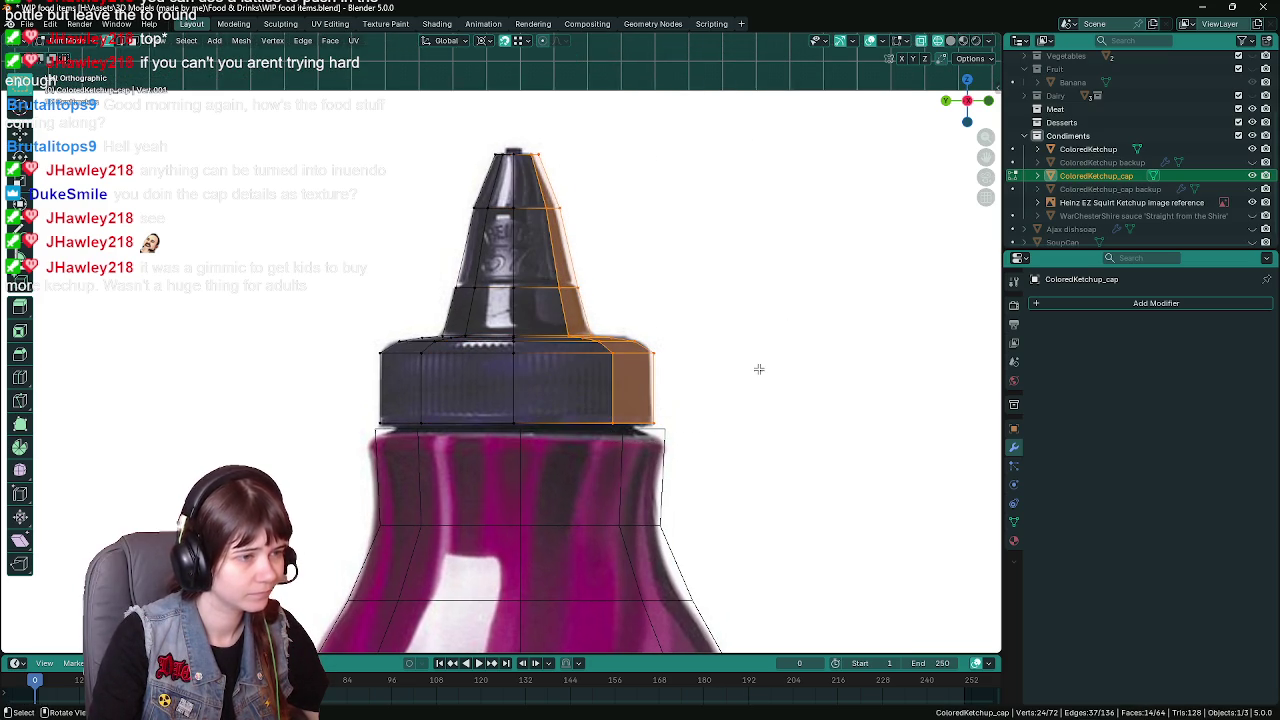
key(ctrl+z)
key(ctrl+s)
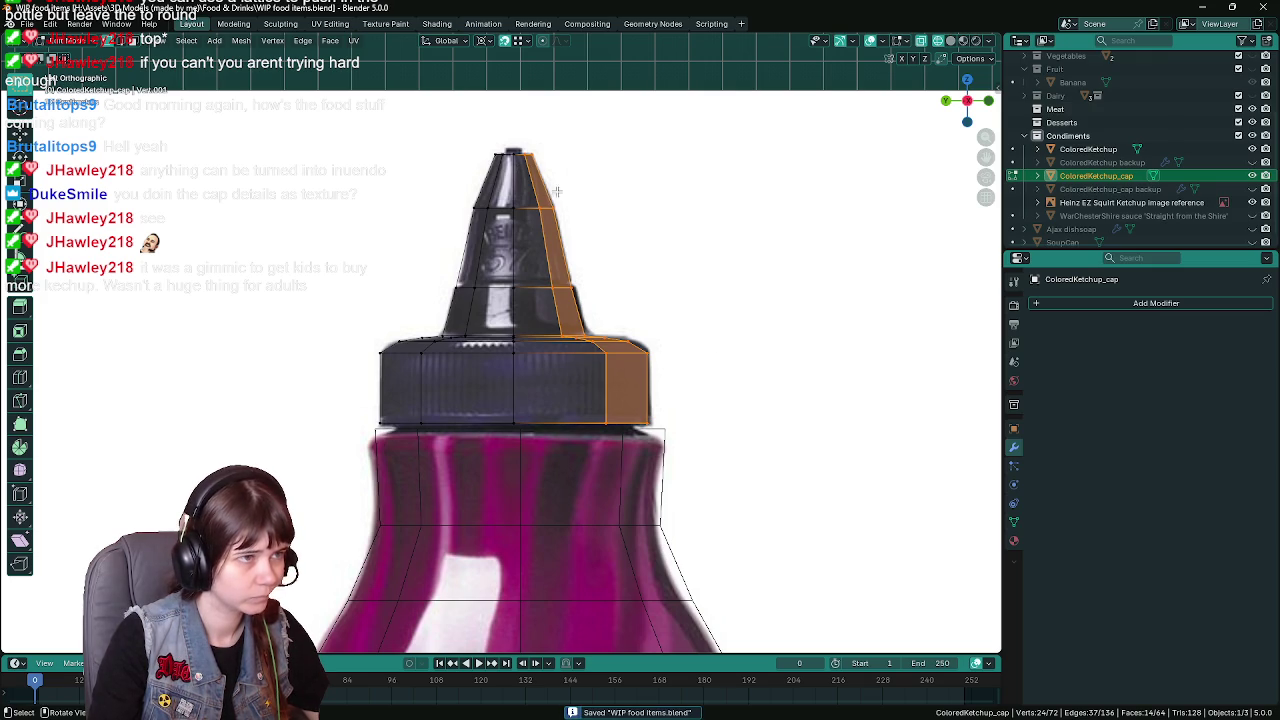
key(g)
key(y)
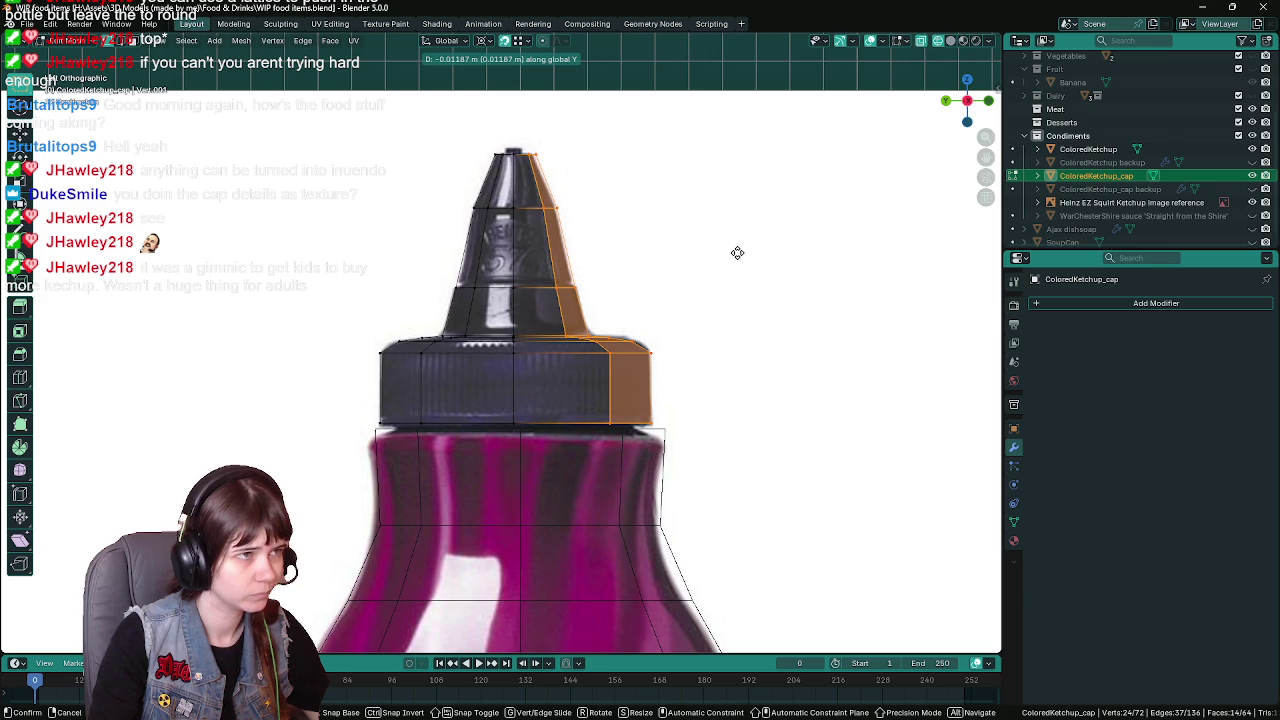
click(737, 253)
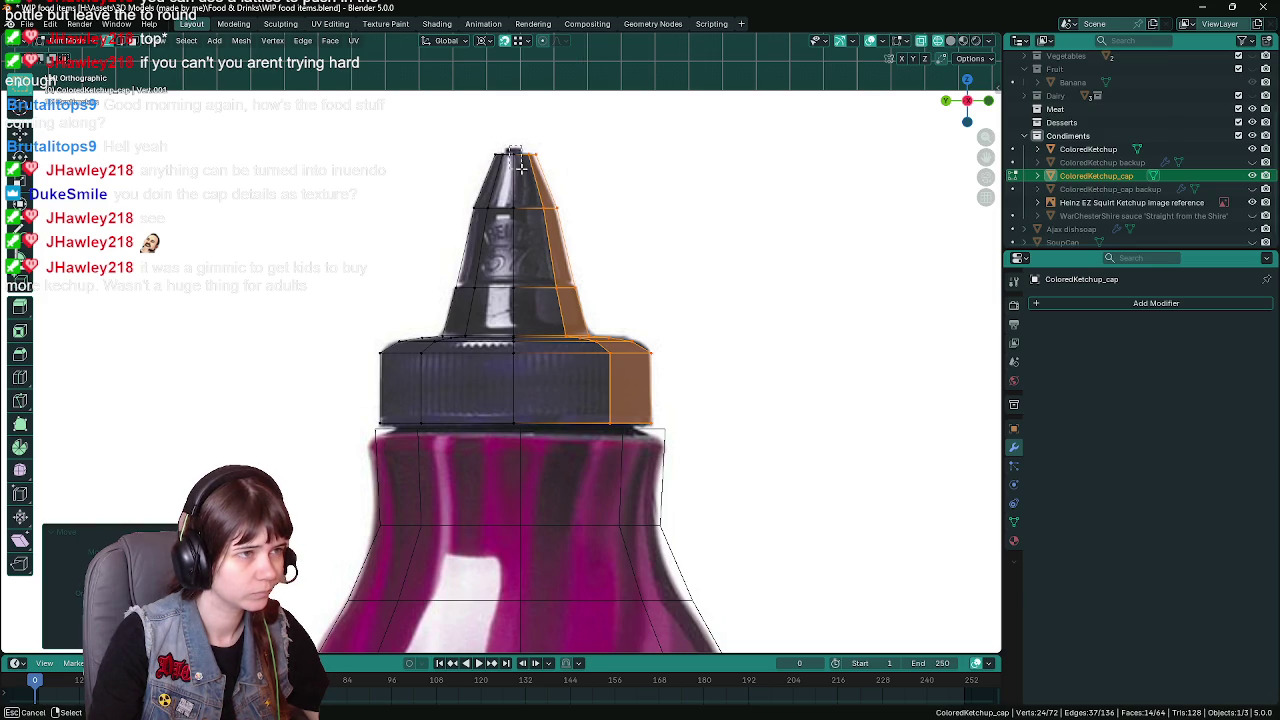
alt+click(518, 405)
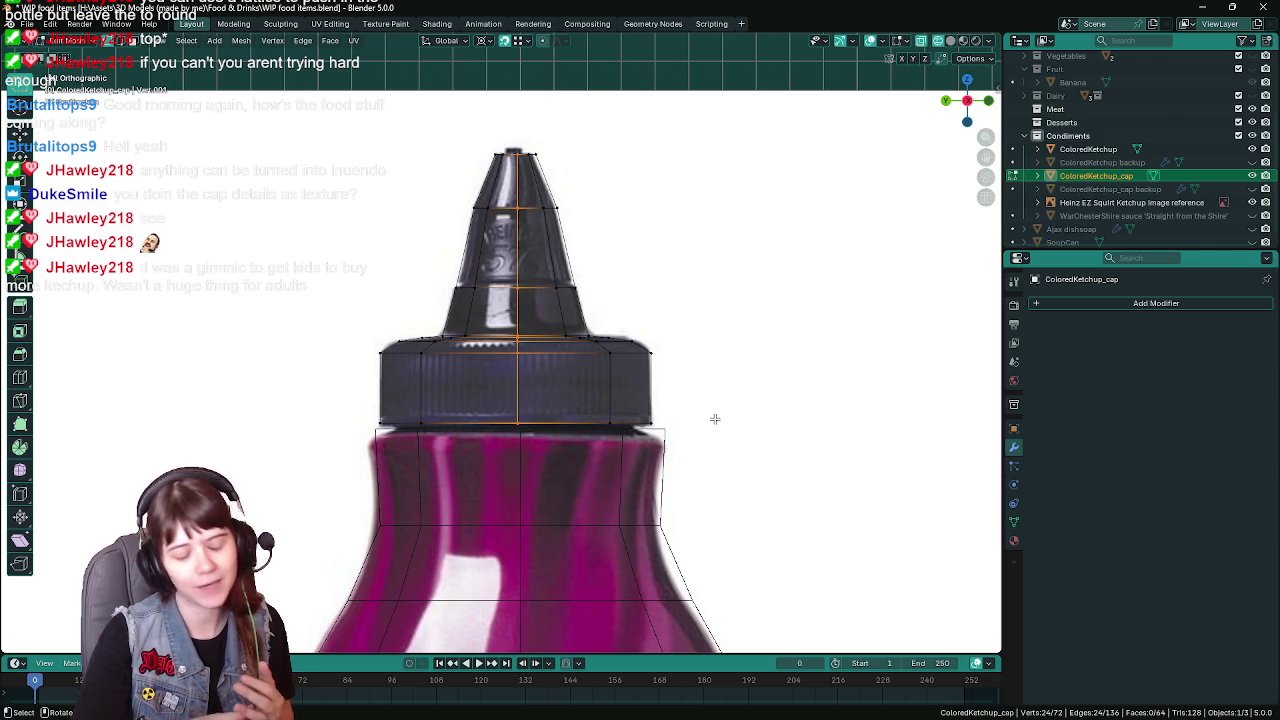
key(ctrl+s)
Shift the right half again along Y, then nudge the rightmost vertices slightly along Y
drag(508, 138, 672, 428)
key(g)
key(y)
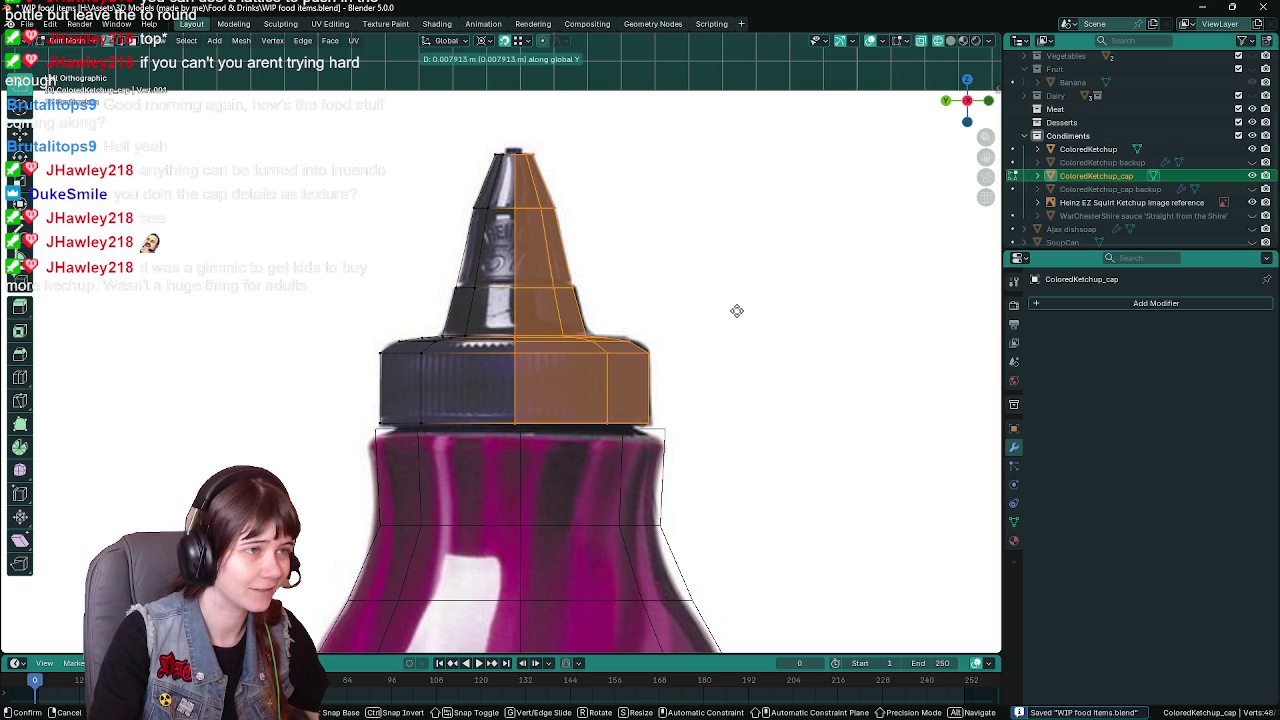
click(735, 310)
drag(521, 142, 729, 414)
key(g)
key(y)
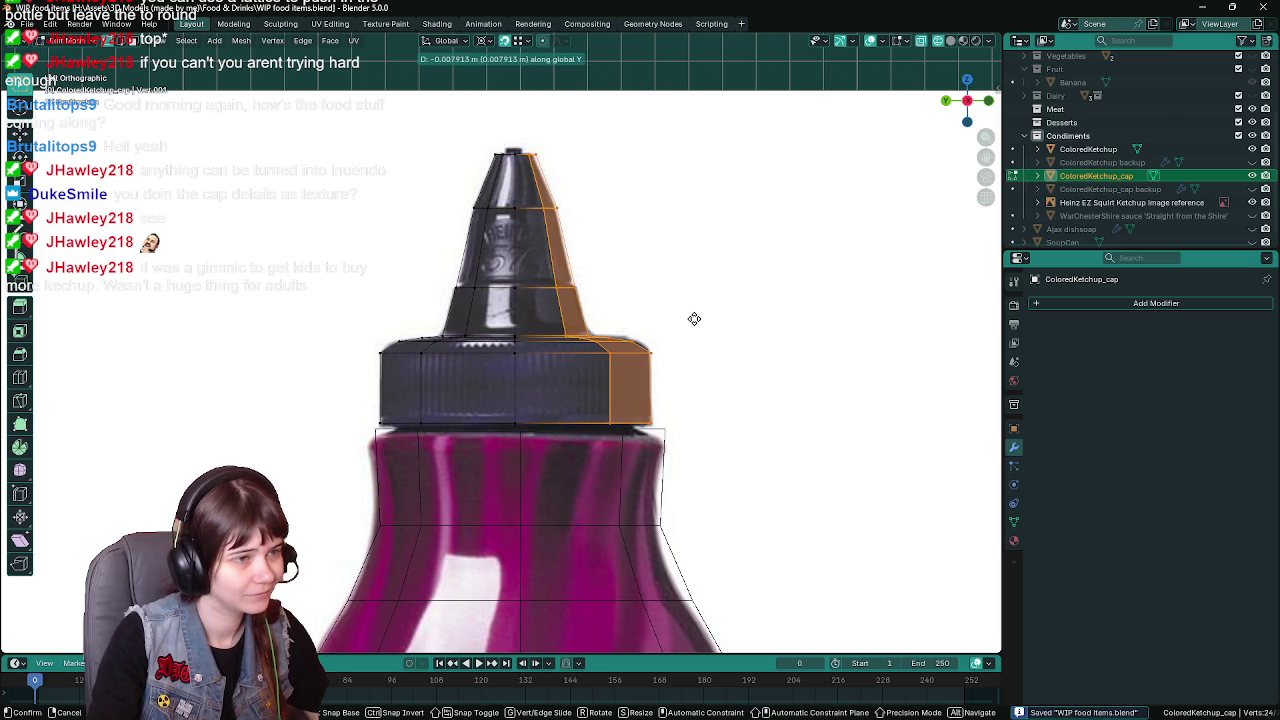
click(692, 318)
scroll(687, 278, down, 2)
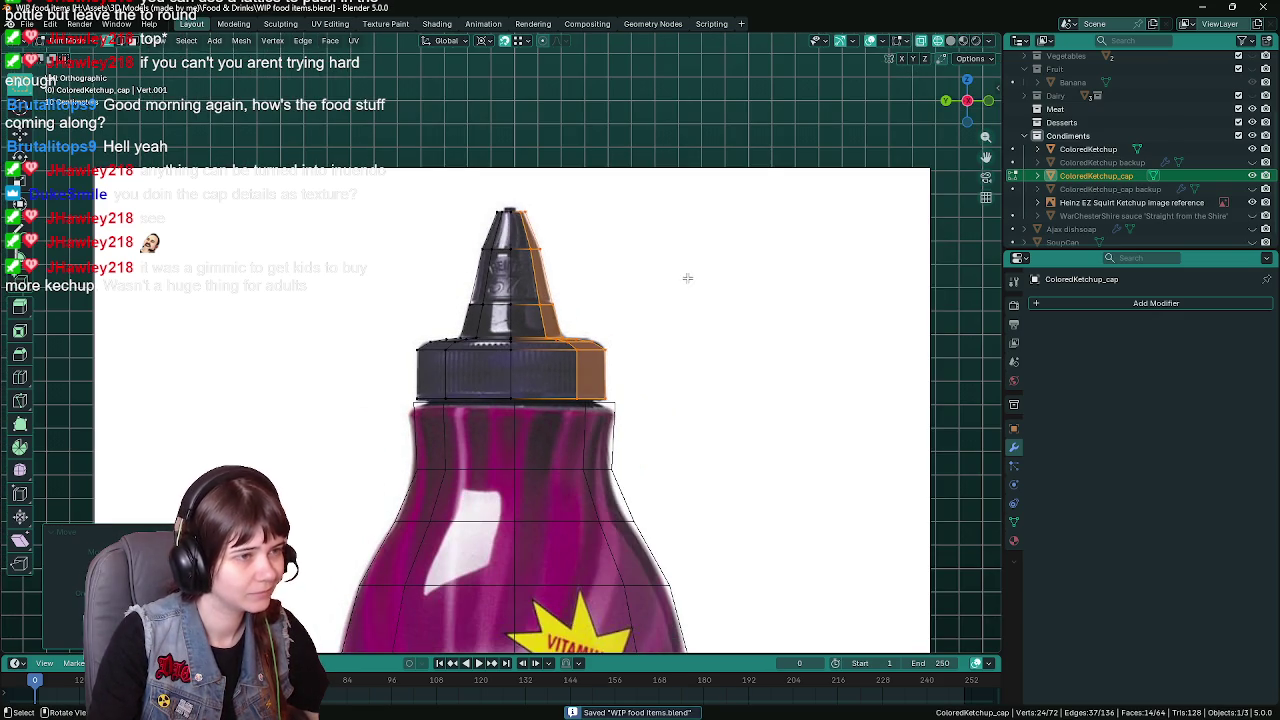
Select the small centre ring on the cap top and scale it along X in top view
mouse_move(687, 273)
middle_down()
mouse_move(666, 357)
mouse_move(682, 382)
mouse_move(667, 435)
mouse_move(628, 368)
mouse_move(531, 321)
middle_up()
key(Tab)
key(Tab)
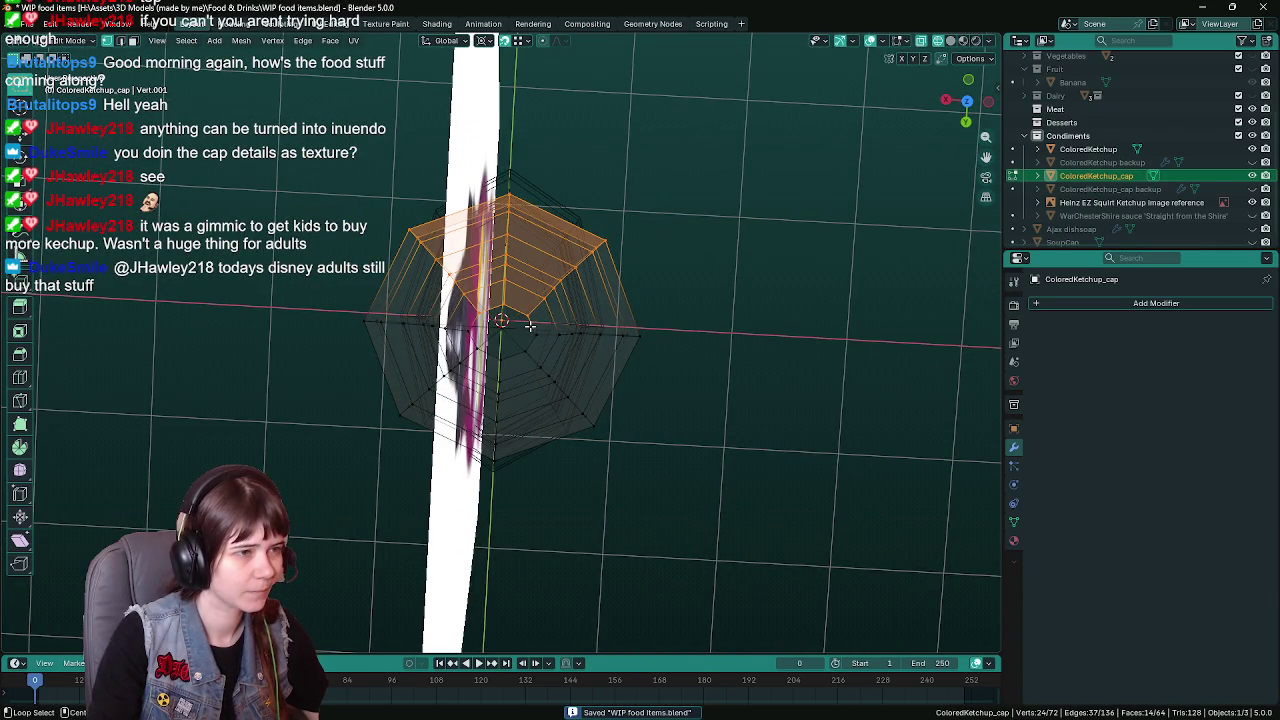
alt+click(530, 325)
alt+click(519, 313)
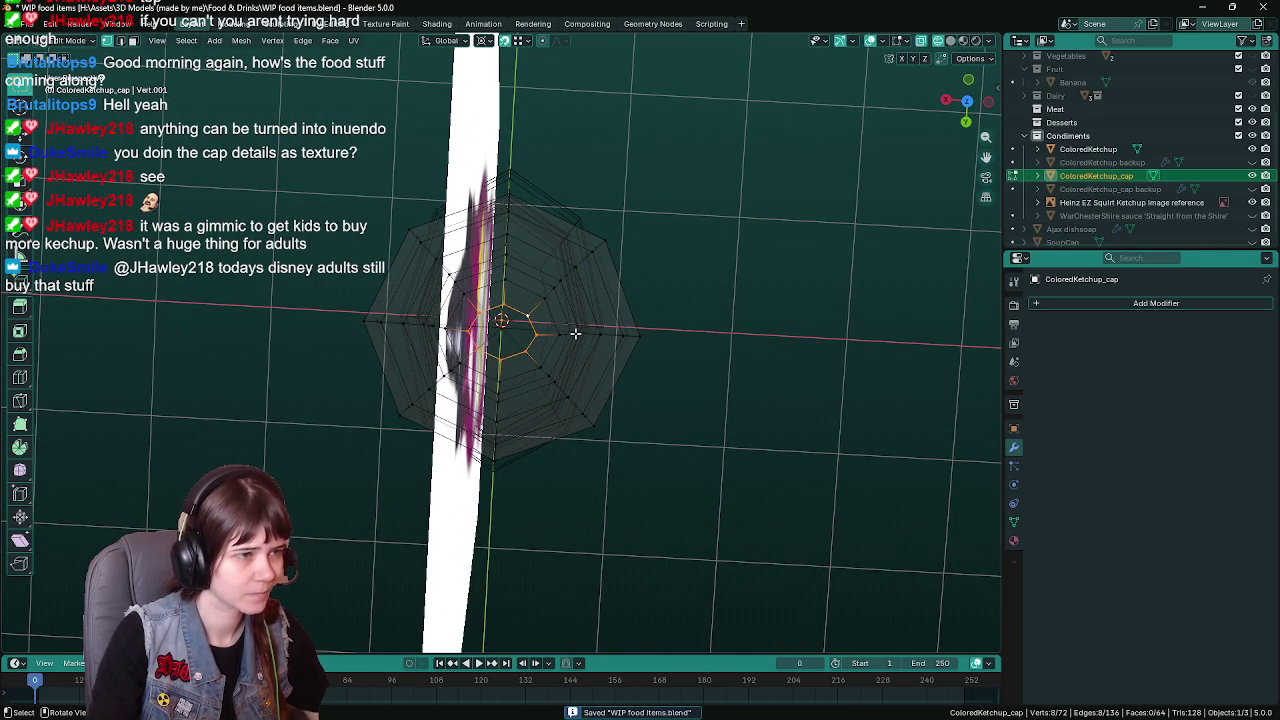
key(KP_7)
scroll(769, 351, up, 1)
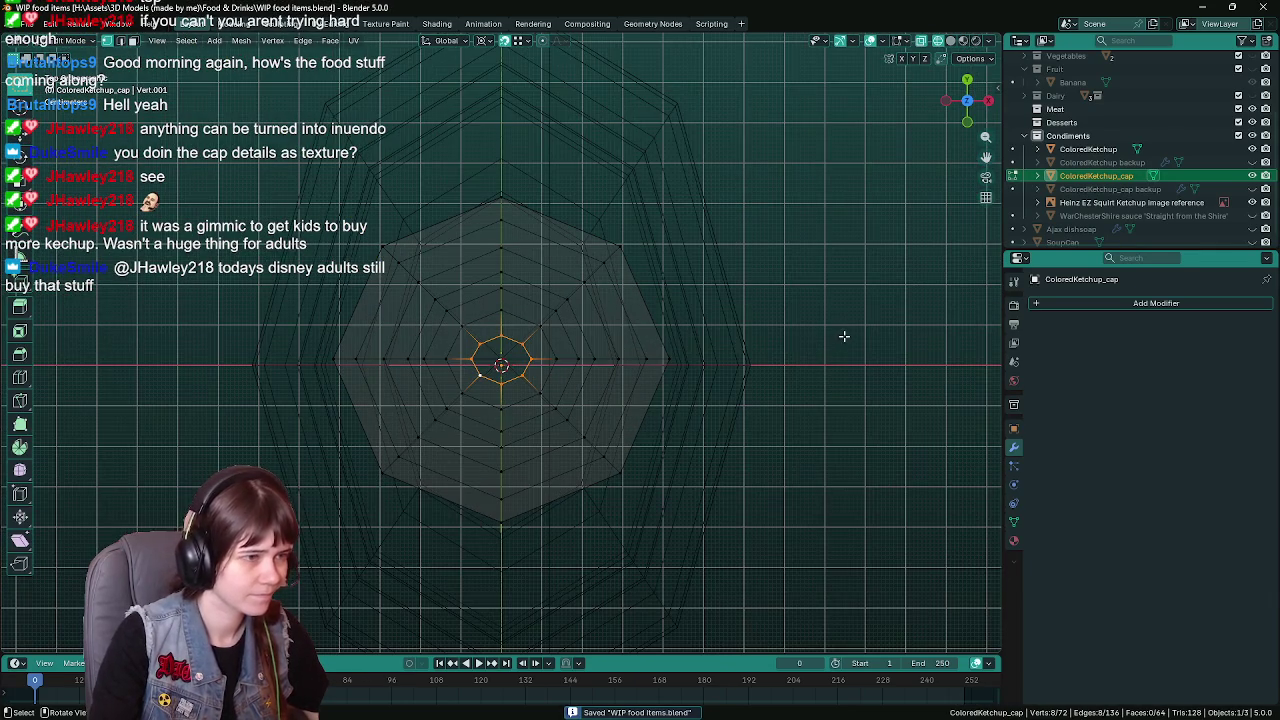
key(s)
key(x)
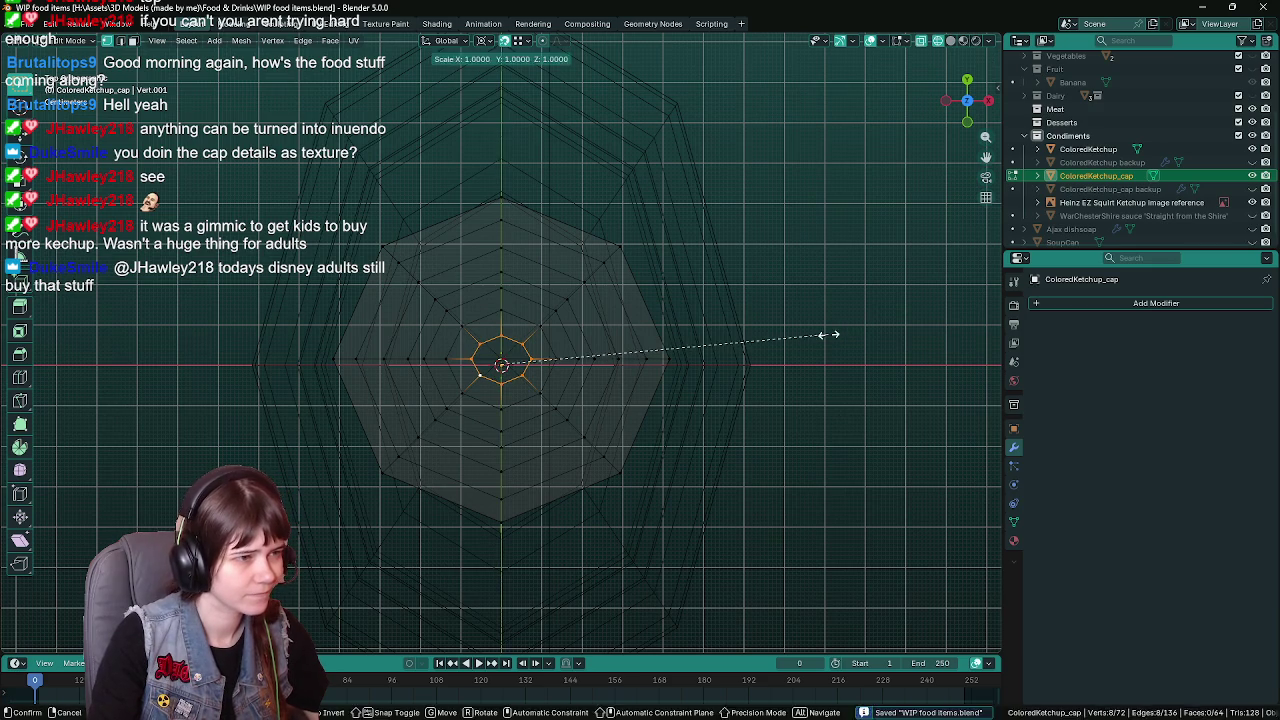
click(757, 338)
Rescale the ring along X once more, then return to Object Mode viewing the whole bottle
key(s)
key(y)
key(x)
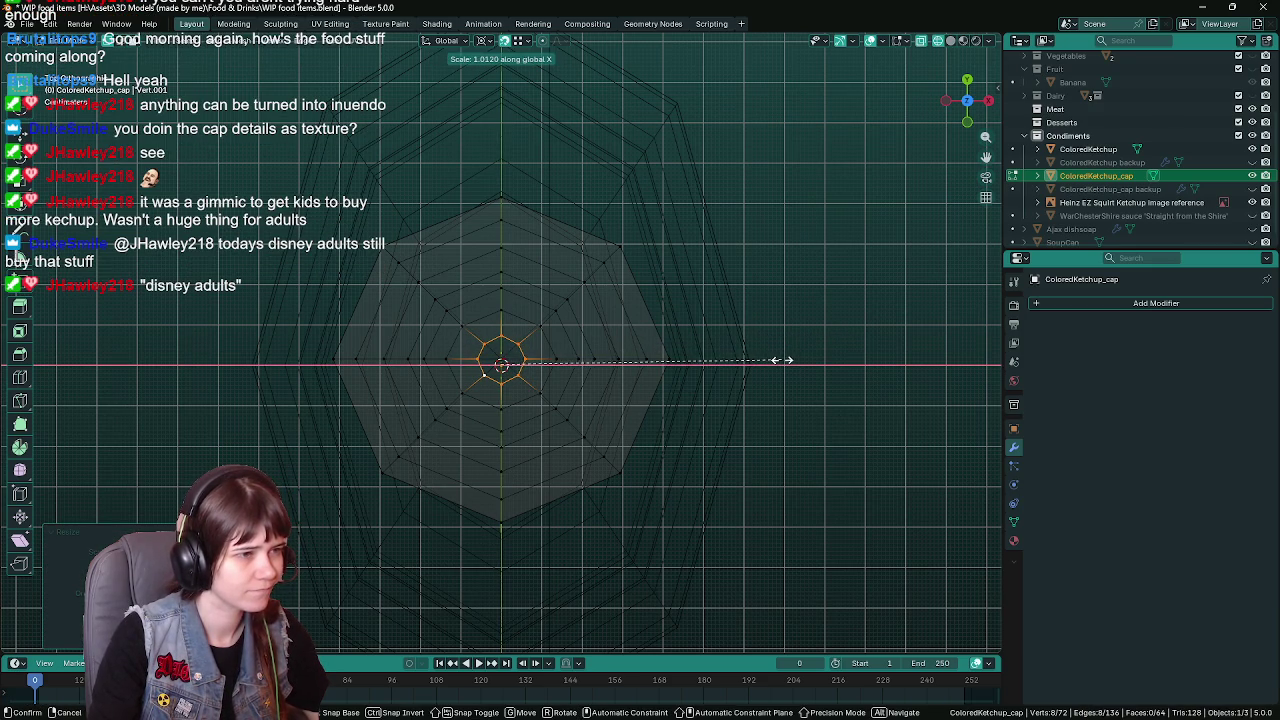
click(783, 363)
key(Tab)
mouse_move(783, 363)
middle_down()
mouse_move(476, 402)
mouse_move(800, 330)
mouse_move(600, 260)
middle_up()
scroll(600, 260, up, 3)
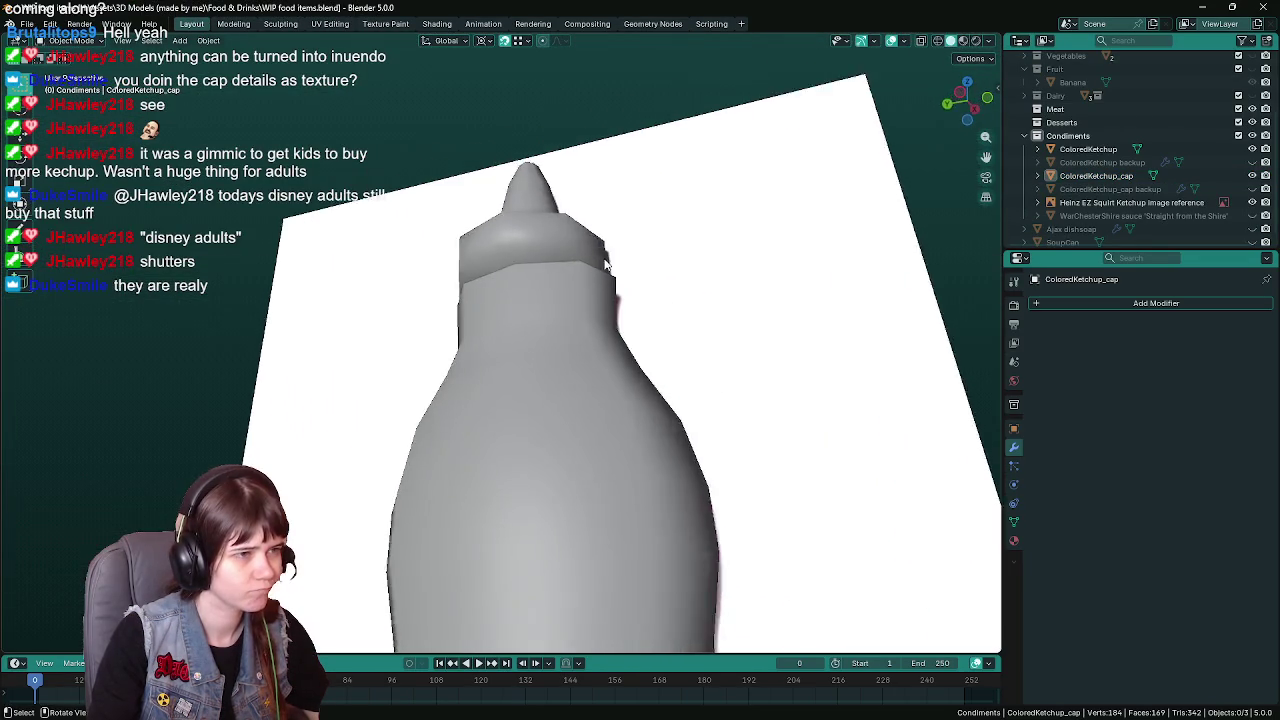
Apply Shade Flat to the band of faces around the cap
click(505, 204)
key(Tab)
scroll(541, 231, up, 2)
scroll(541, 231, up, 1)
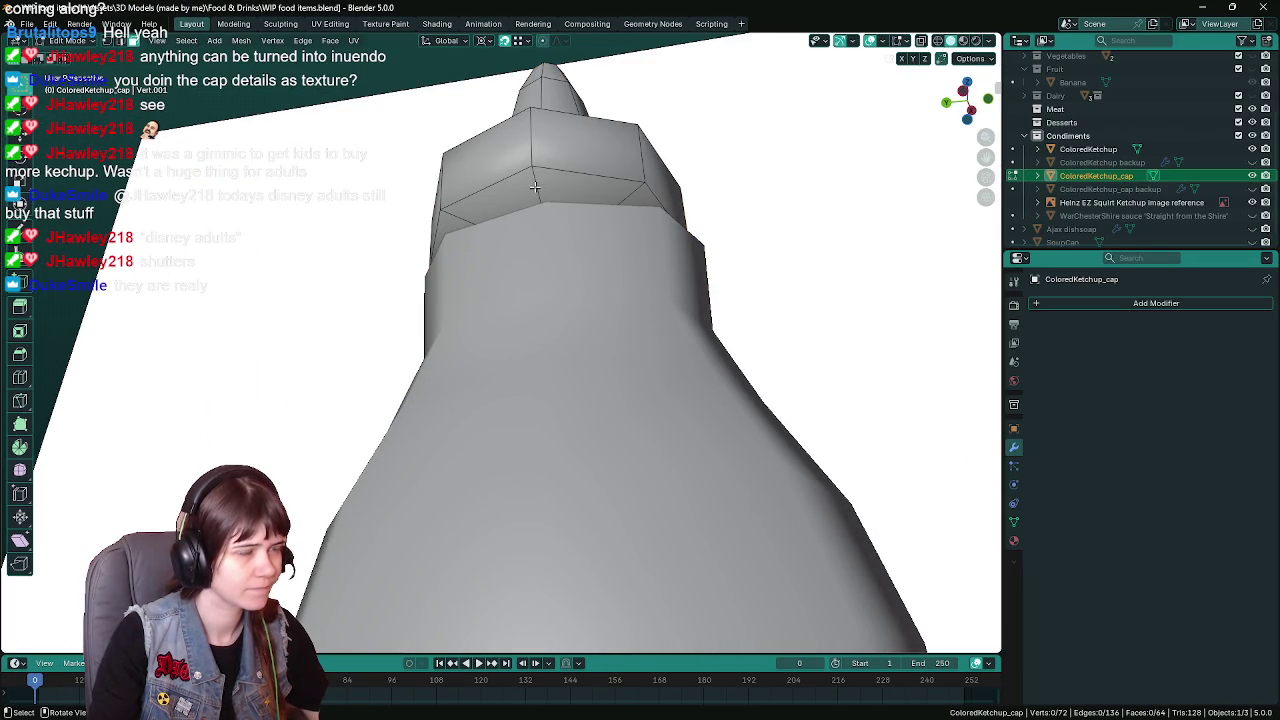
alt+click(543, 185)
right_click(543, 185)
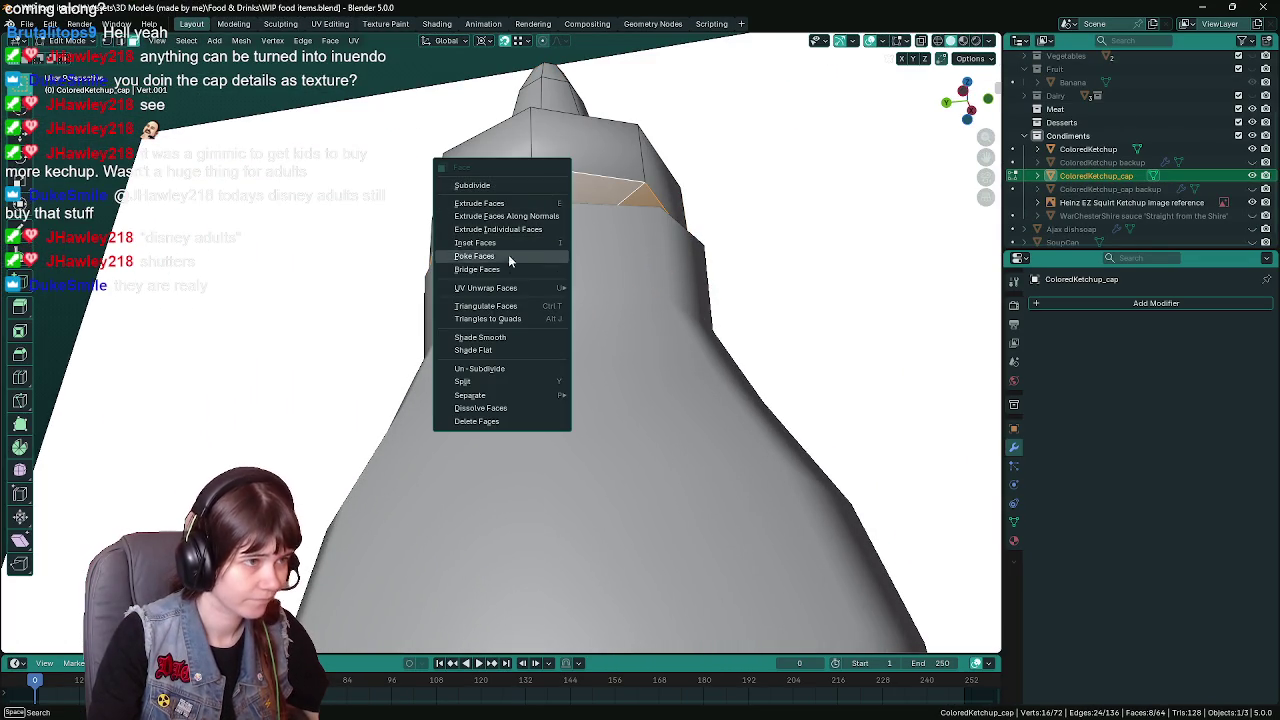
click(497, 352)
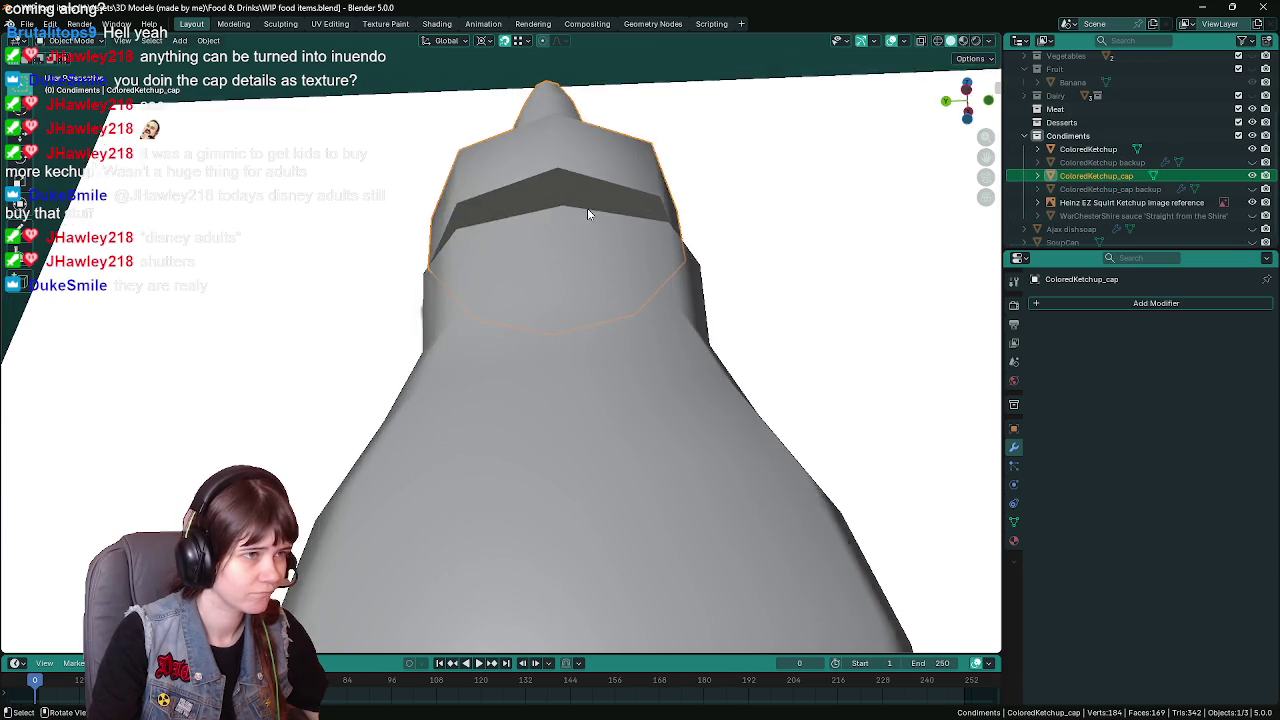
key(Tab)
Apply Shade Flat to the bottle body and save
click(557, 271)
mouse_move(557, 271)
middle_down()
mouse_move(558, 399)
mouse_move(706, 303)
mouse_move(660, 311)
mouse_move(609, 514)
mouse_move(669, 422)
middle_up()
key(Tab)
right_click(680, 330)
click(680, 330)
key(Tab)
key(ctrl+s)
Select the edge loop at the bottle neck's top and hide the cap to expose it
key(Tab)
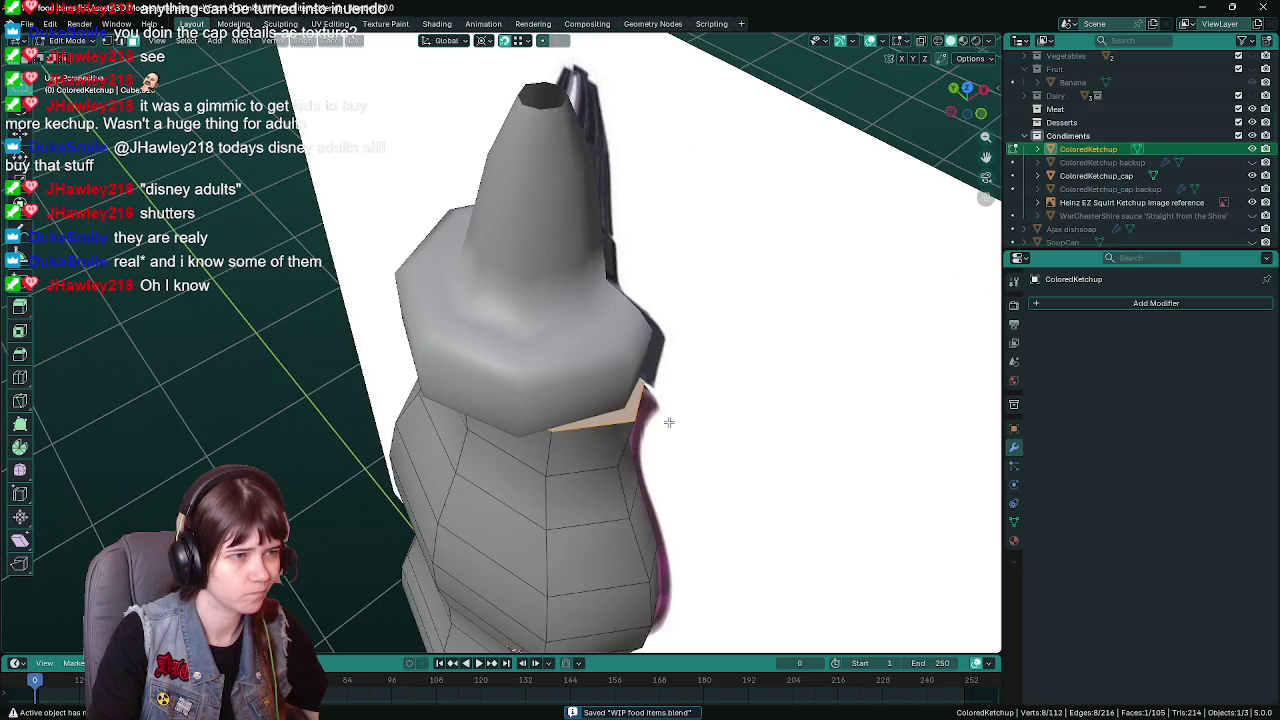
key(KP_7)
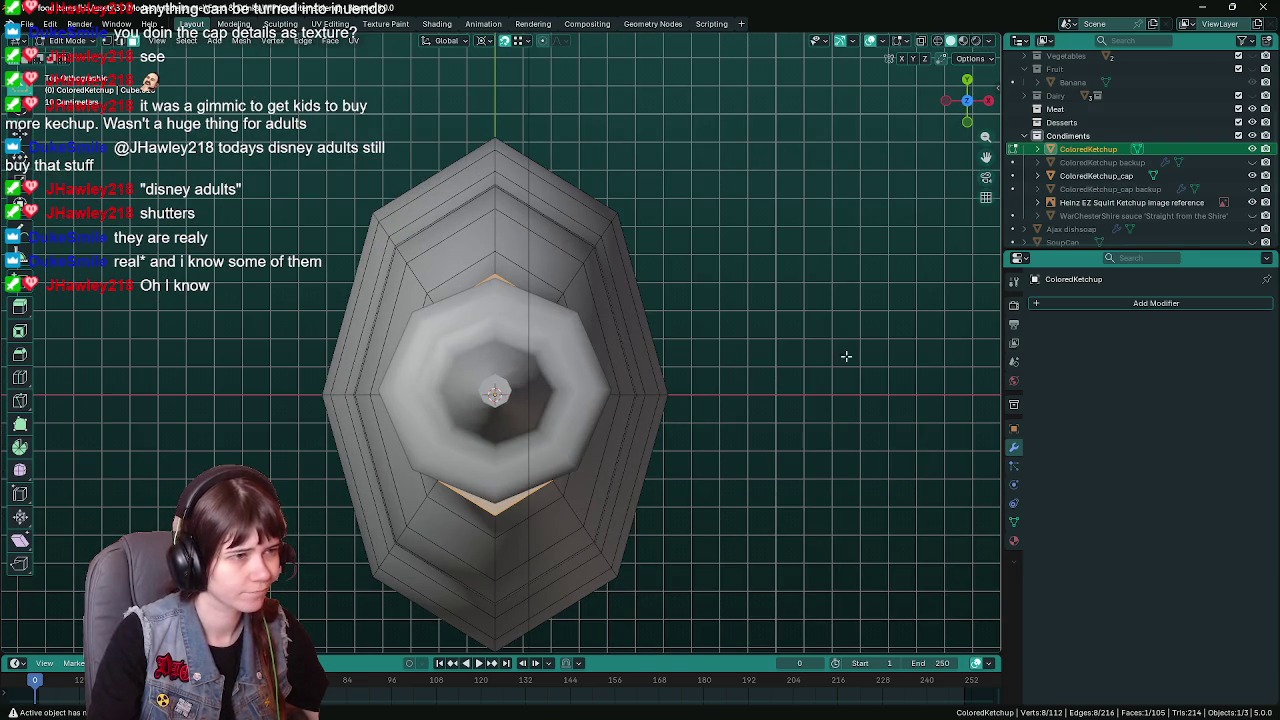
middle_drag(706, 386, 766, 260)
alt+click(667, 270)
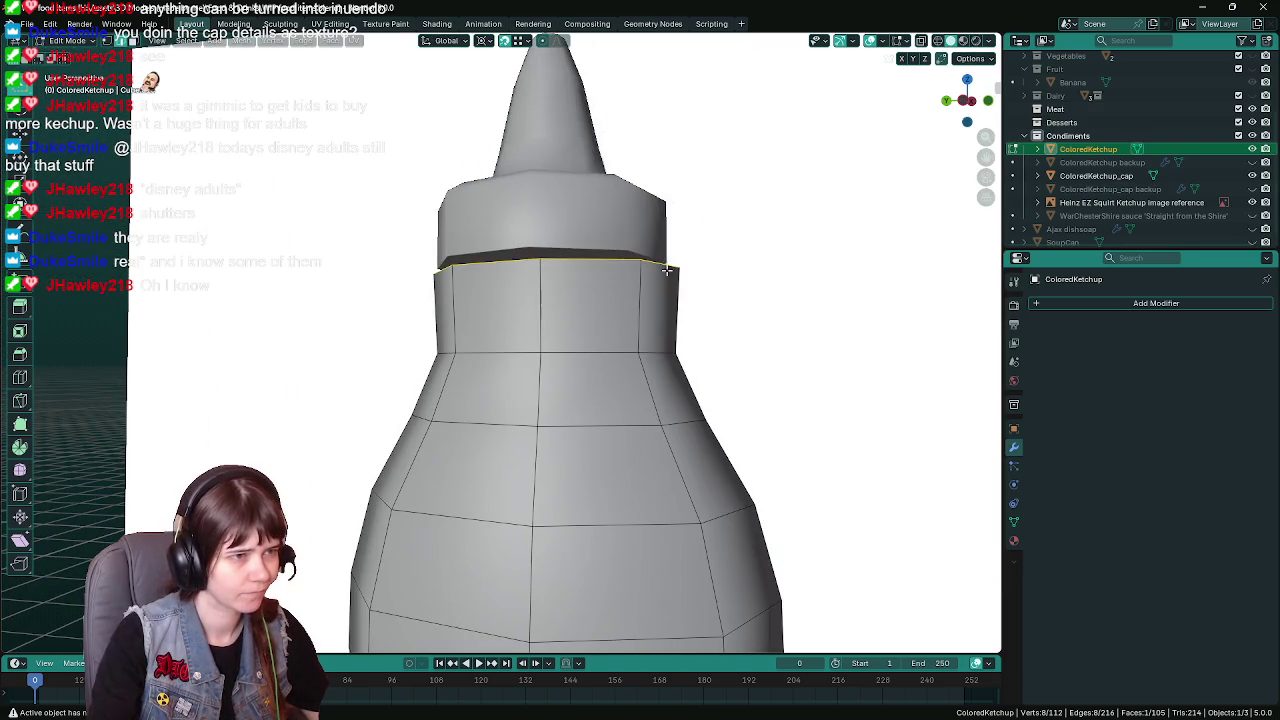
mouse_move(634, 264)
middle_down()
mouse_move(746, 289)
mouse_move(702, 268)
middle_up()
key(ctrl+s)
scroll(720, 277, up, 1)
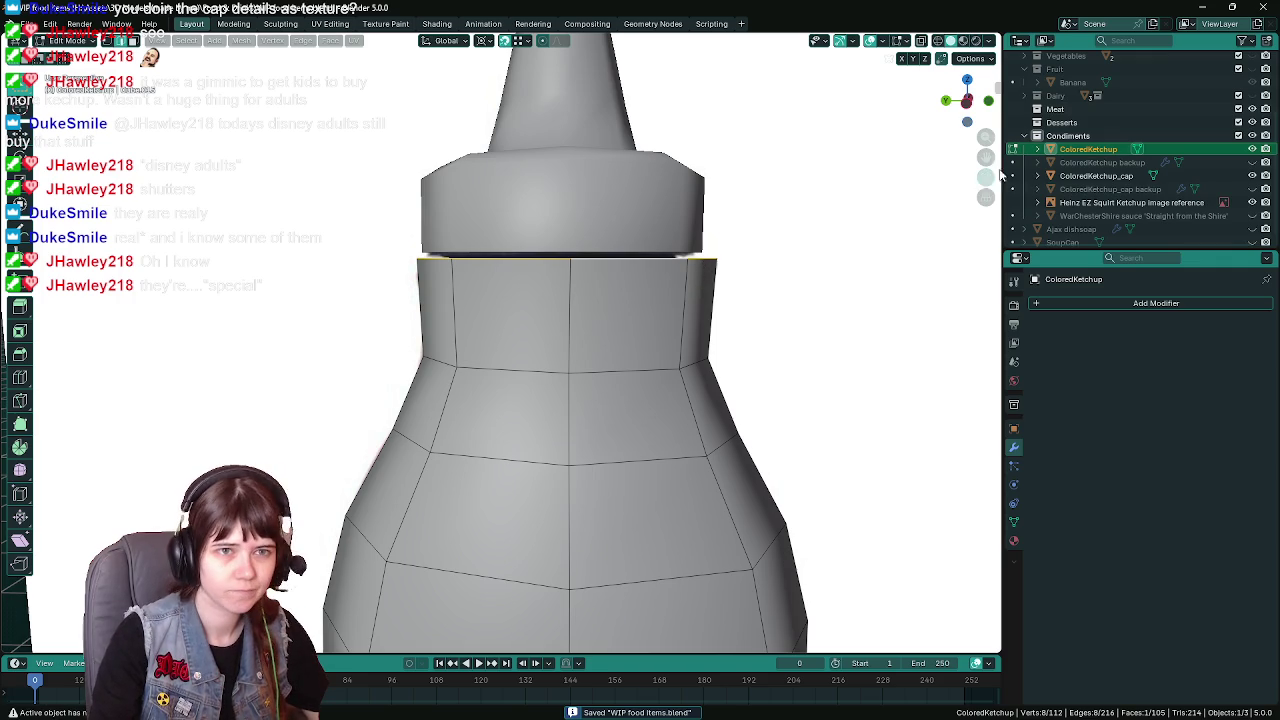
click(1252, 175)
mouse_move(690, 290)
middle_down()
mouse_move(665, 316)
mouse_move(849, 264)
middle_up()
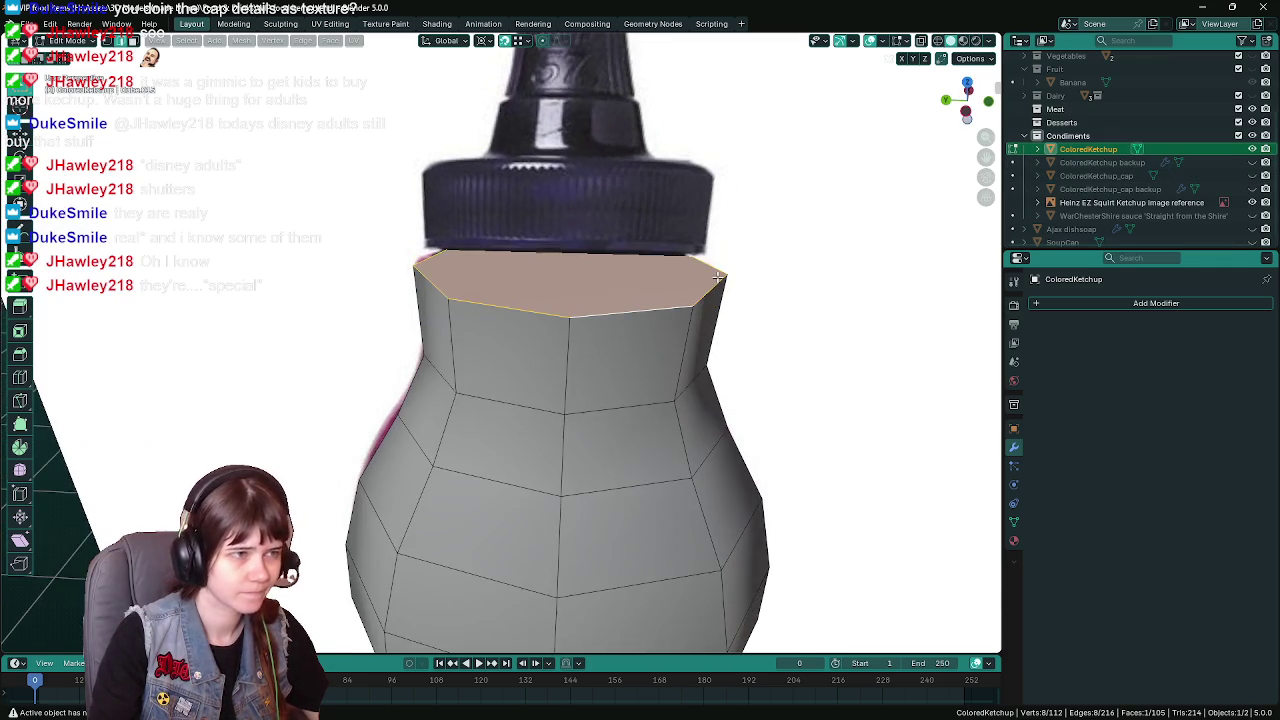
Inset the neck's top face and extrude it up along Z into a short narrow rim
key(ctrl+s)
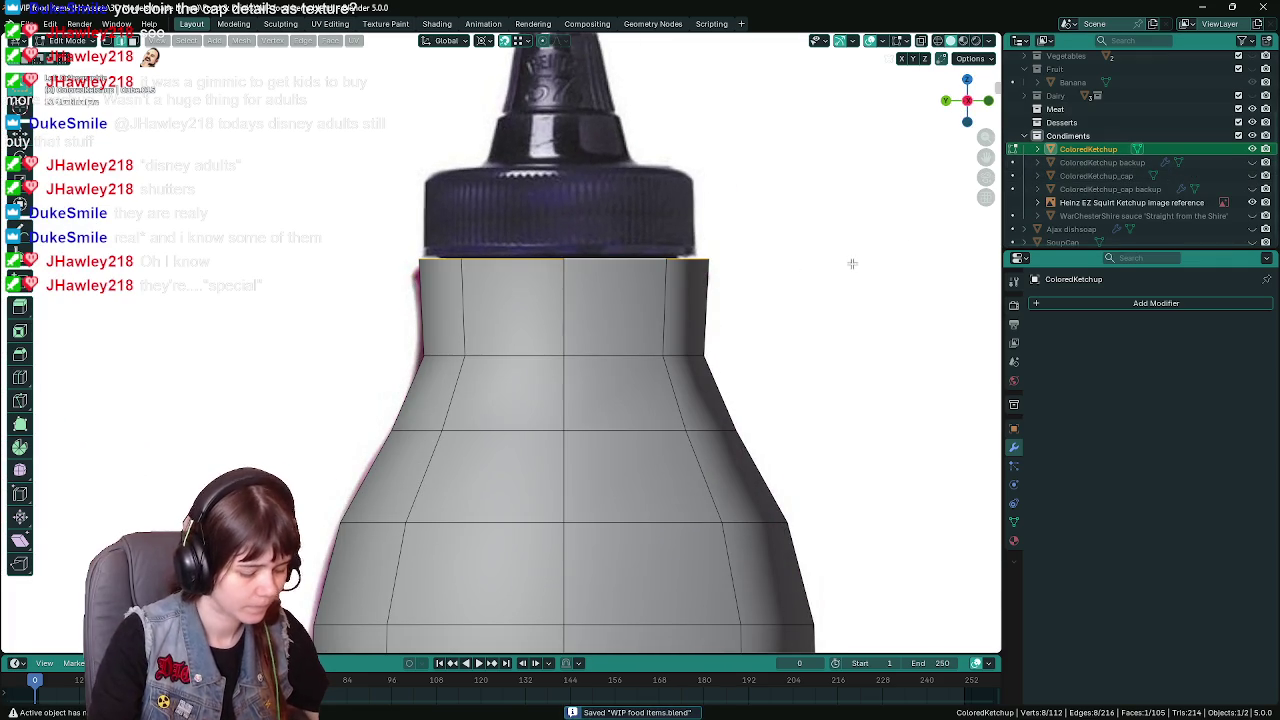
key(i)
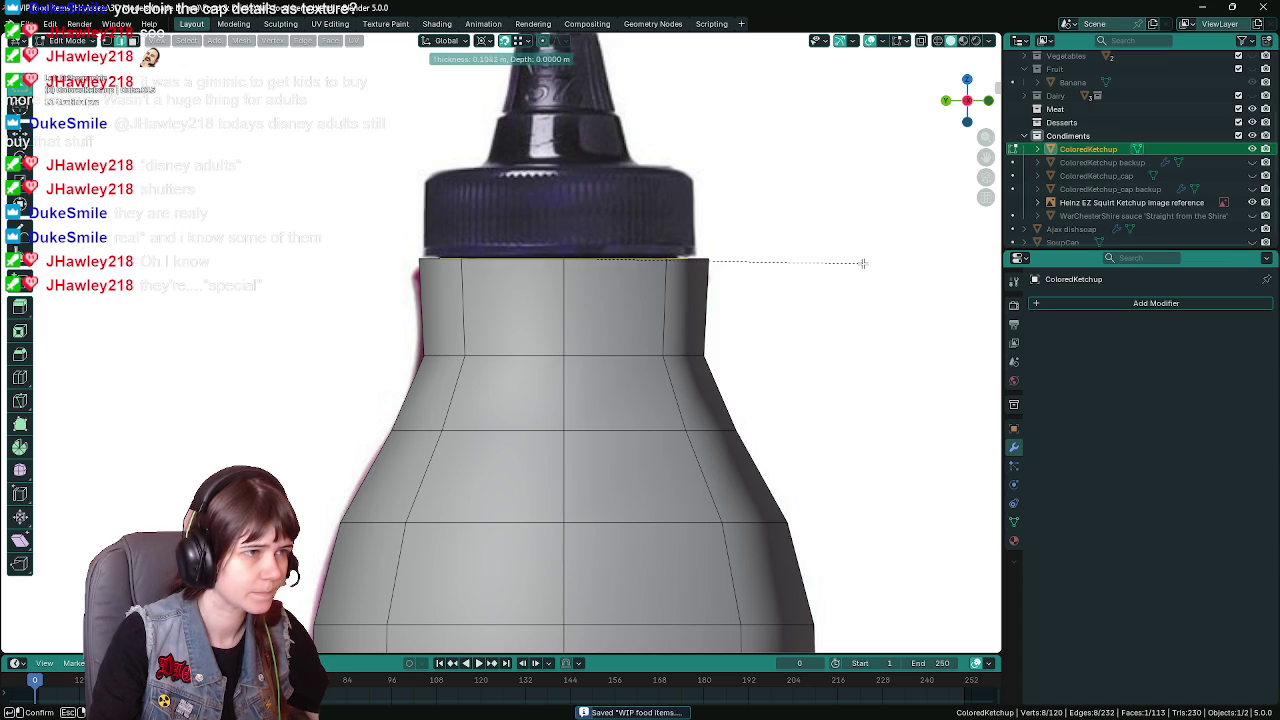
click(862, 270)
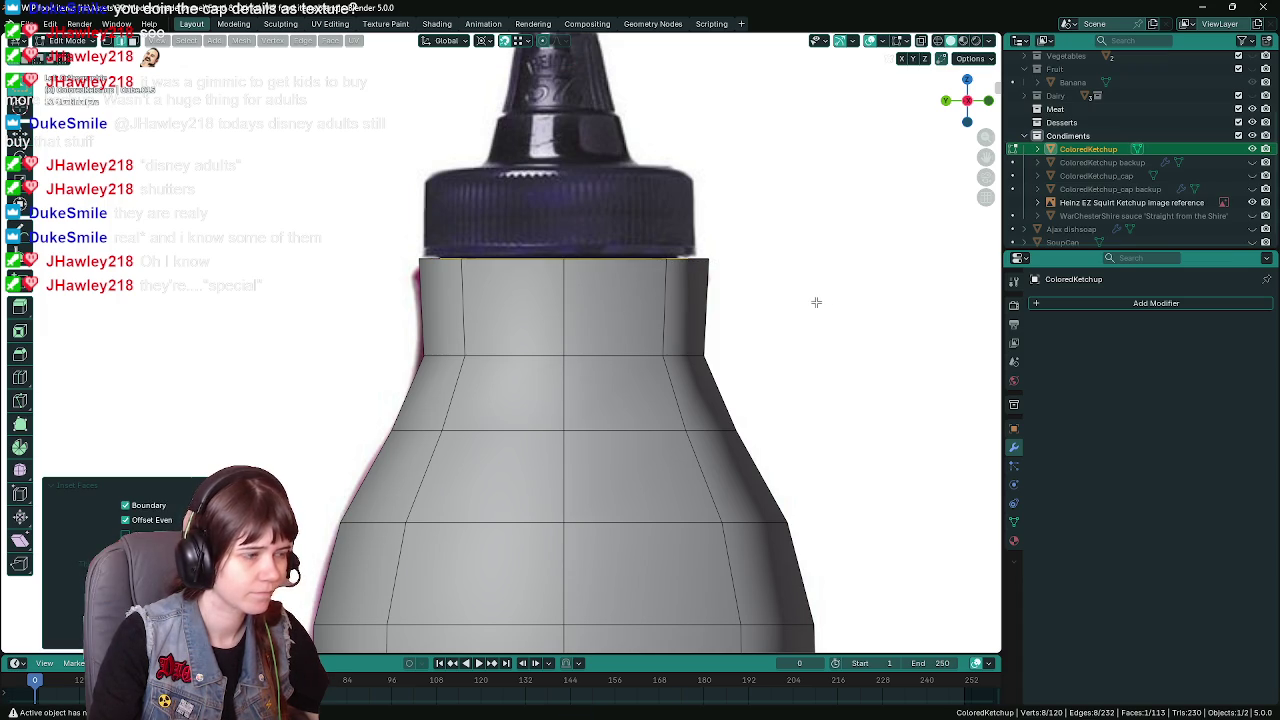
key(e)
key(z)
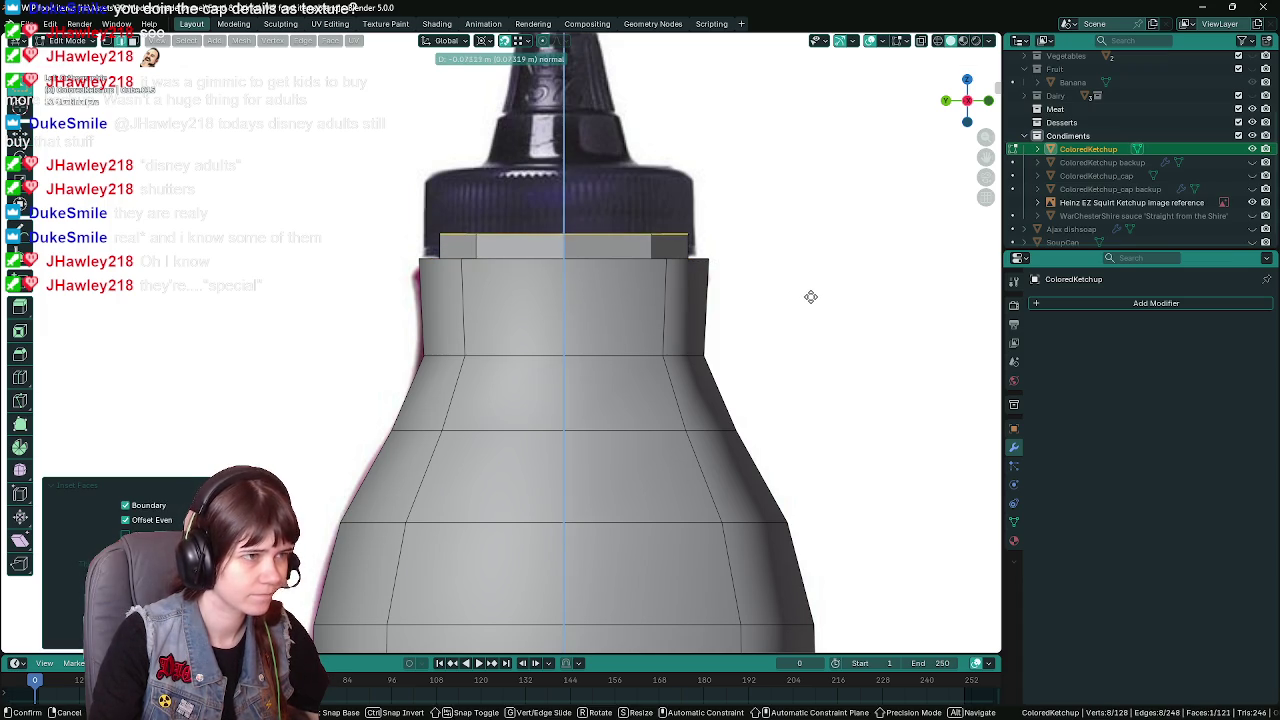
click(810, 297)
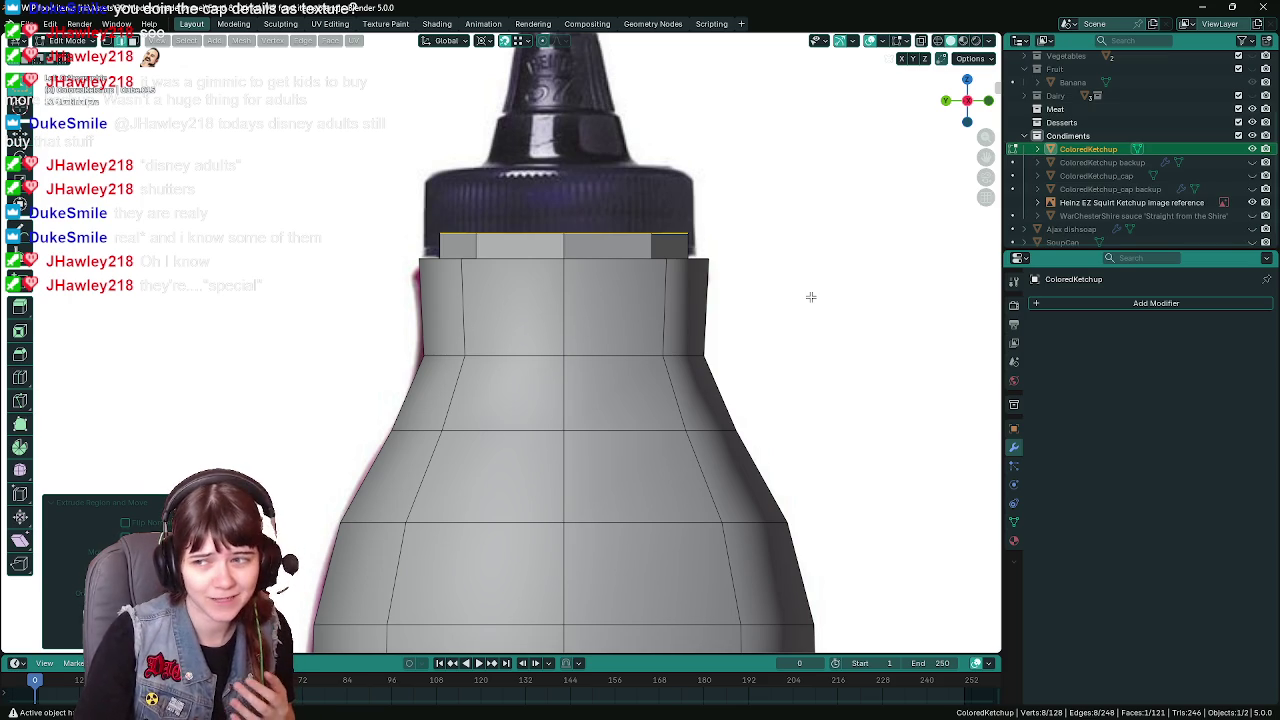
key(ctrl+s)
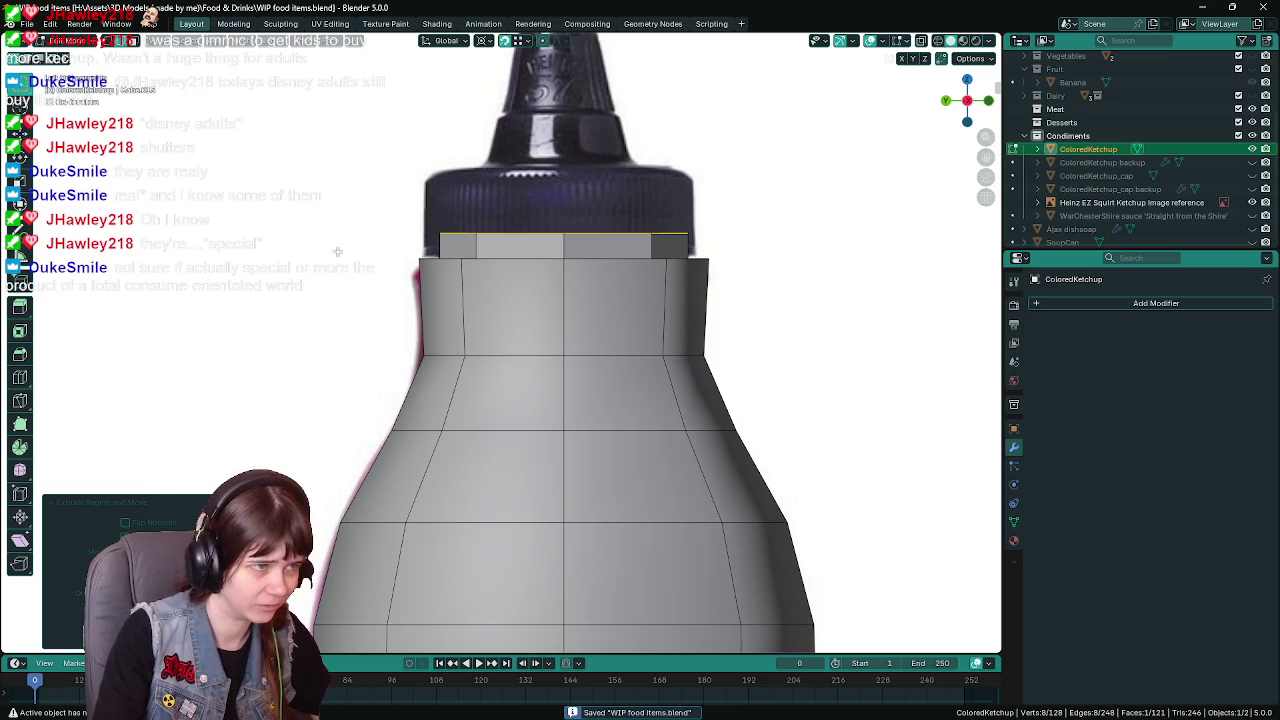
Inspect the bottle top from above and cancel a trial Y-axis squash of the top face
middle_drag(338, 252, 509, 272)
key(KP_7)
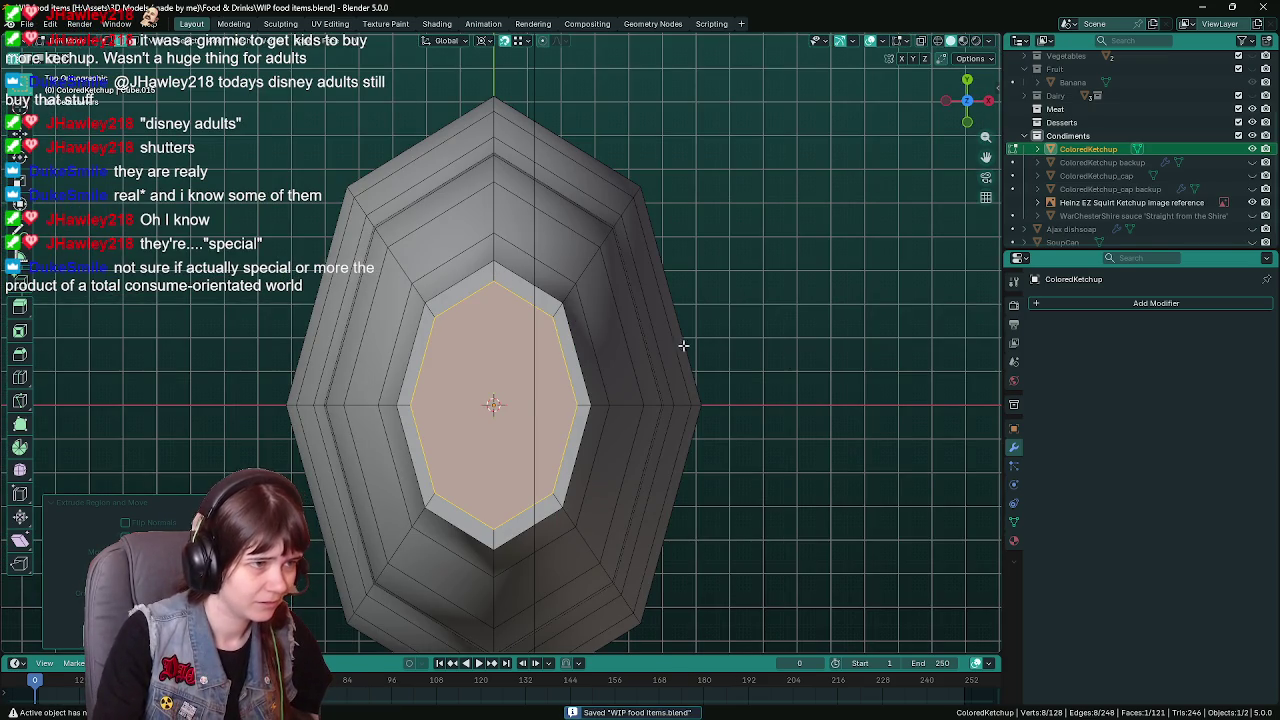
key(s)
key(y)
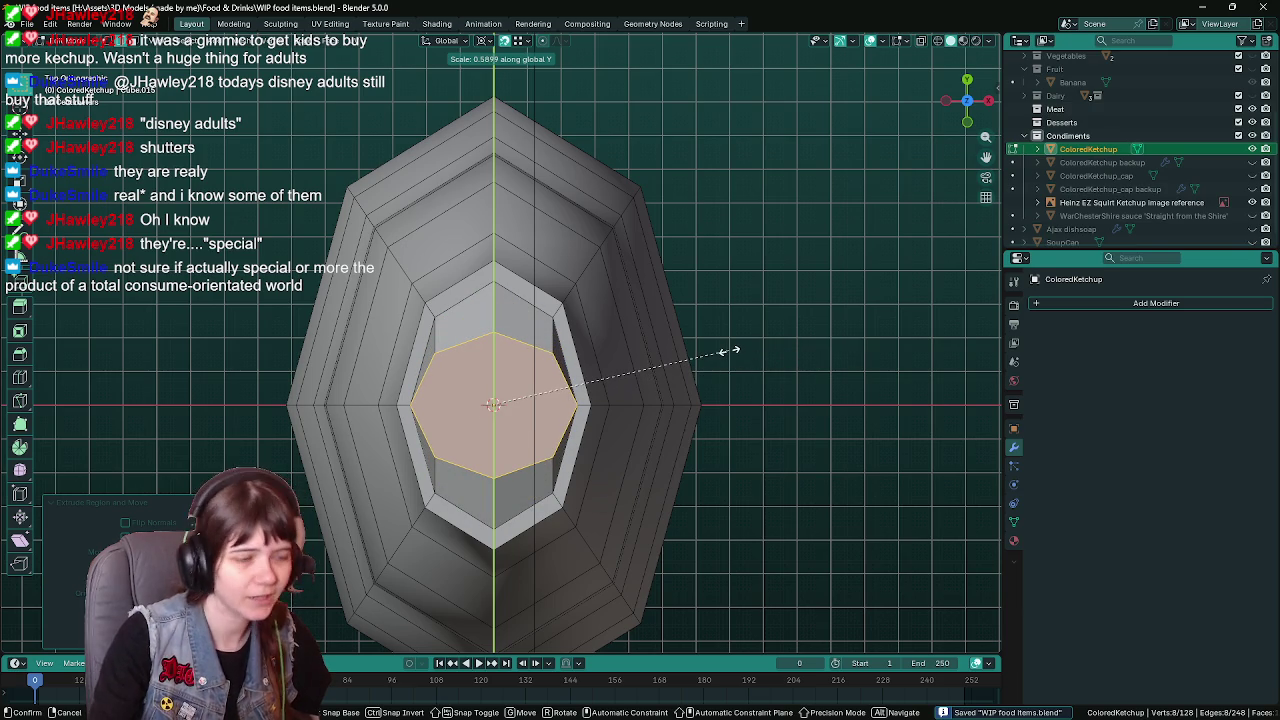
key(Escape)
scroll(748, 343, down, 1)
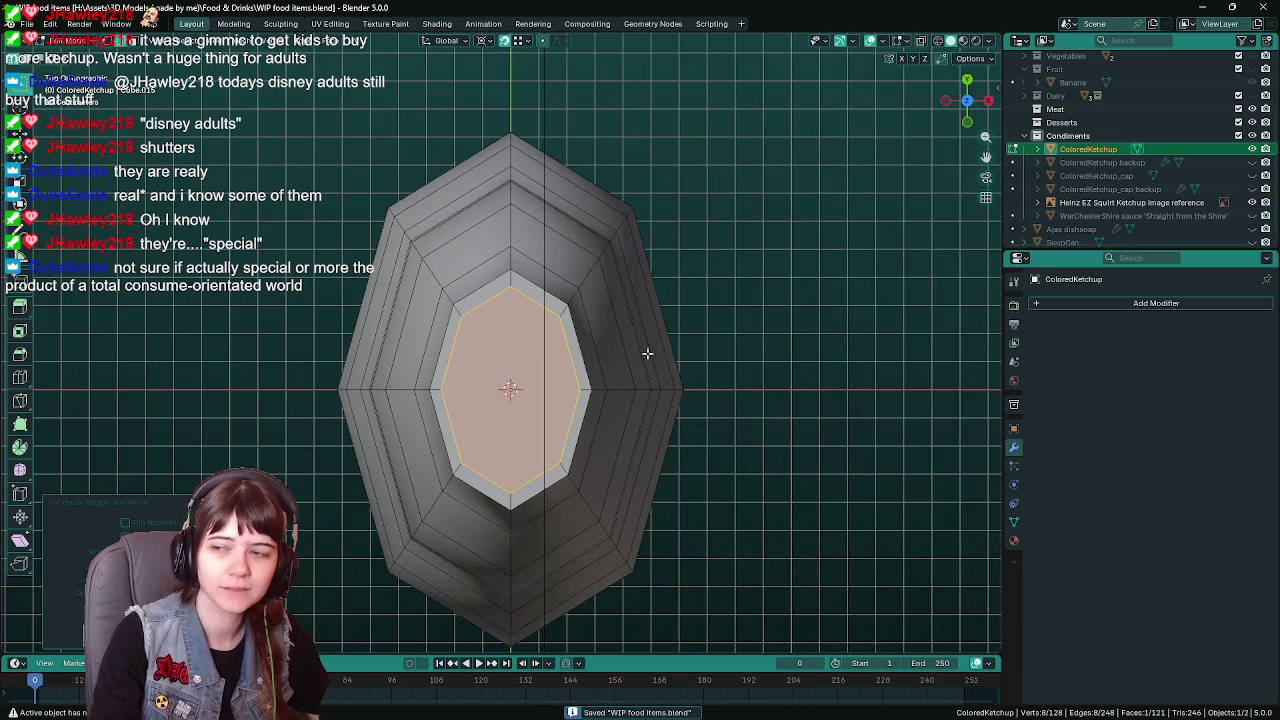
middle_drag(647, 353, 818, 300)
Grow the selection around the top and delete the top face to open the neck
key(ctrl+KP_Add)
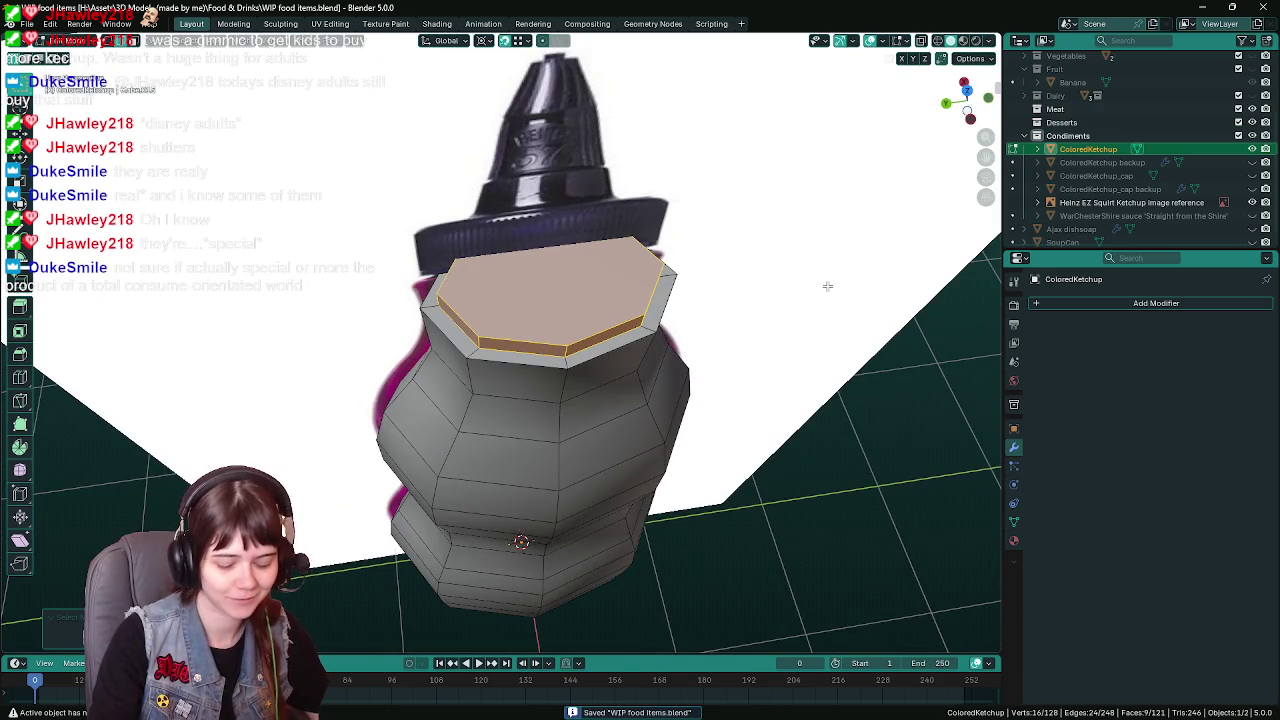
key(KP_7)
middle_drag(827, 286, 500, 309)
right_click(500, 309)
mouse_move(426, 505)
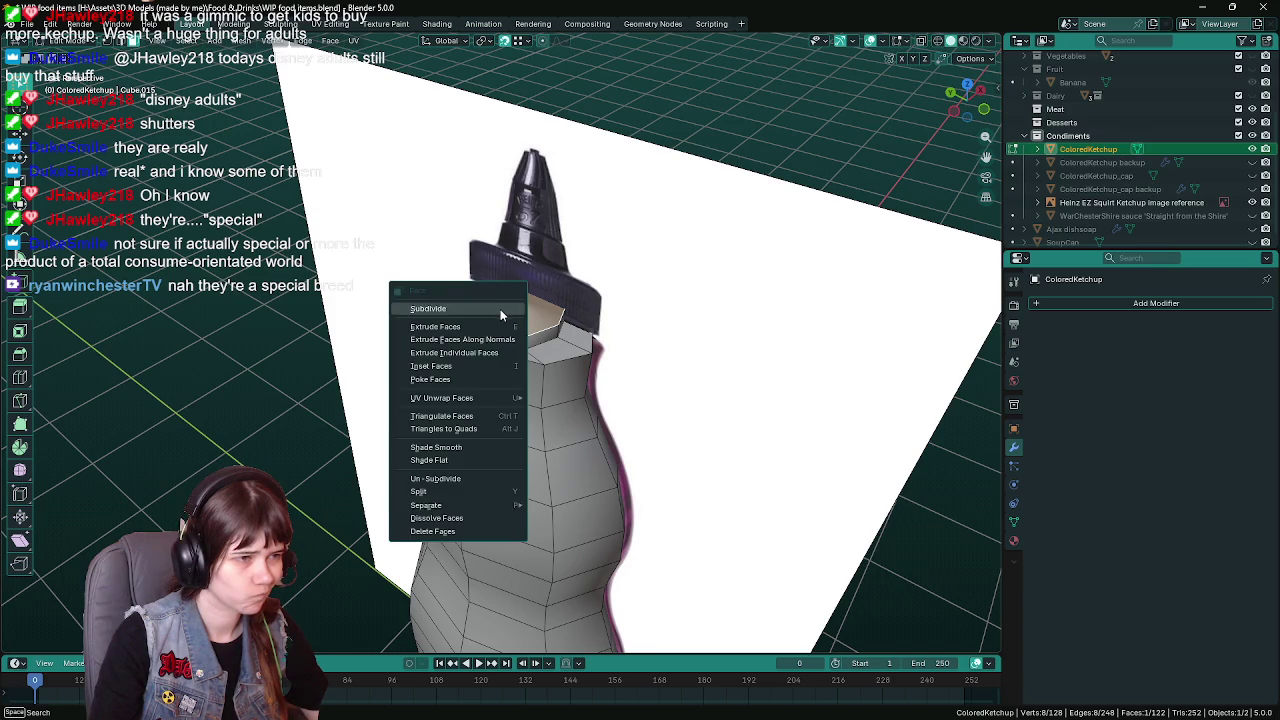
middle_drag(724, 359, 544, 264)
key(x)
click(510, 320)
mouse_move(510, 320)
middle_down()
mouse_move(569, 332)
mouse_move(456, 313)
mouse_move(522, 305)
middle_up()
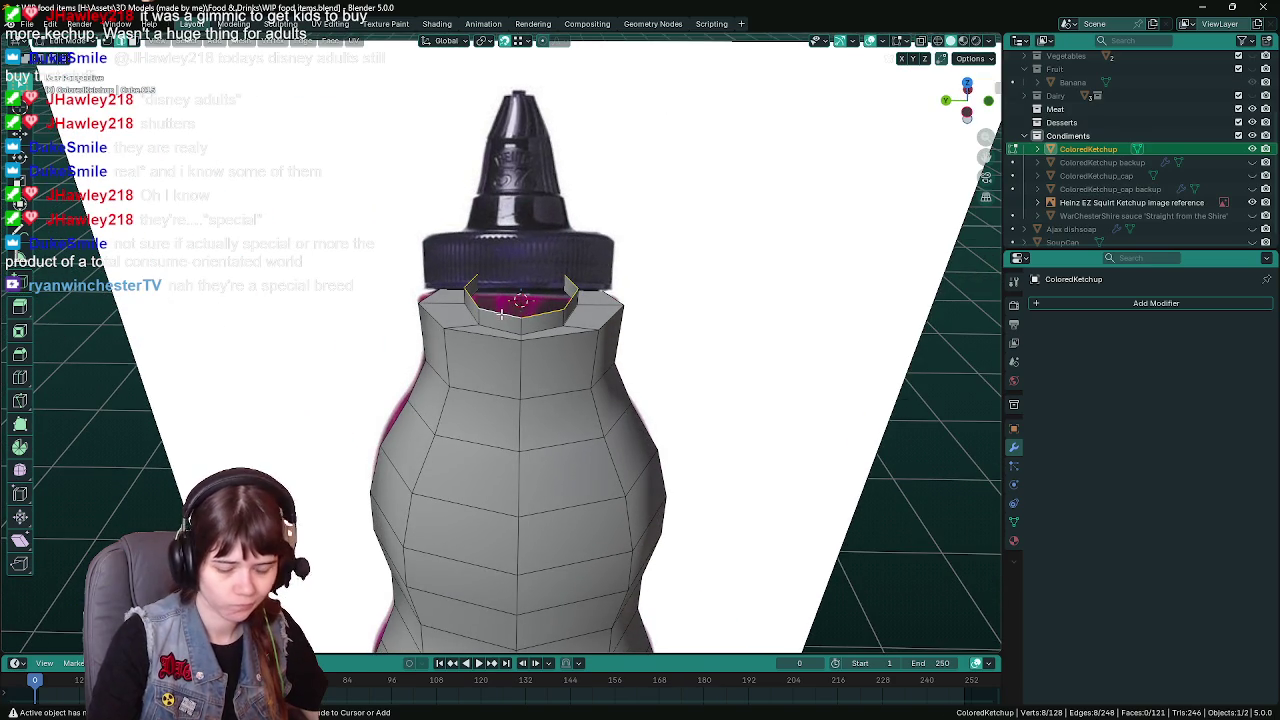
Grow the selection from the neck edge, invert it to select the body, and save
key(ctrl+KP_Add)
key(ctrl+i)
key(ctrl+s)
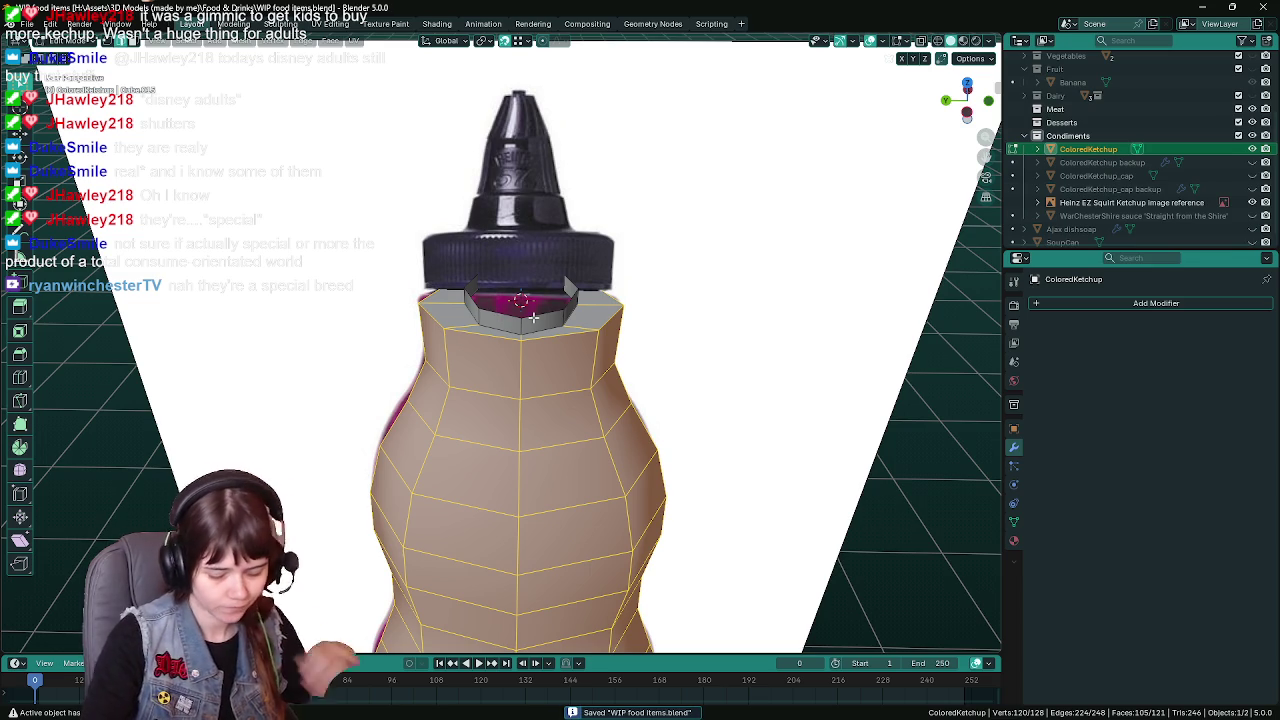
Unhide ColoredKetchup_cap and scale the body to 0.7 along X and Y, then save
key(KP_7)
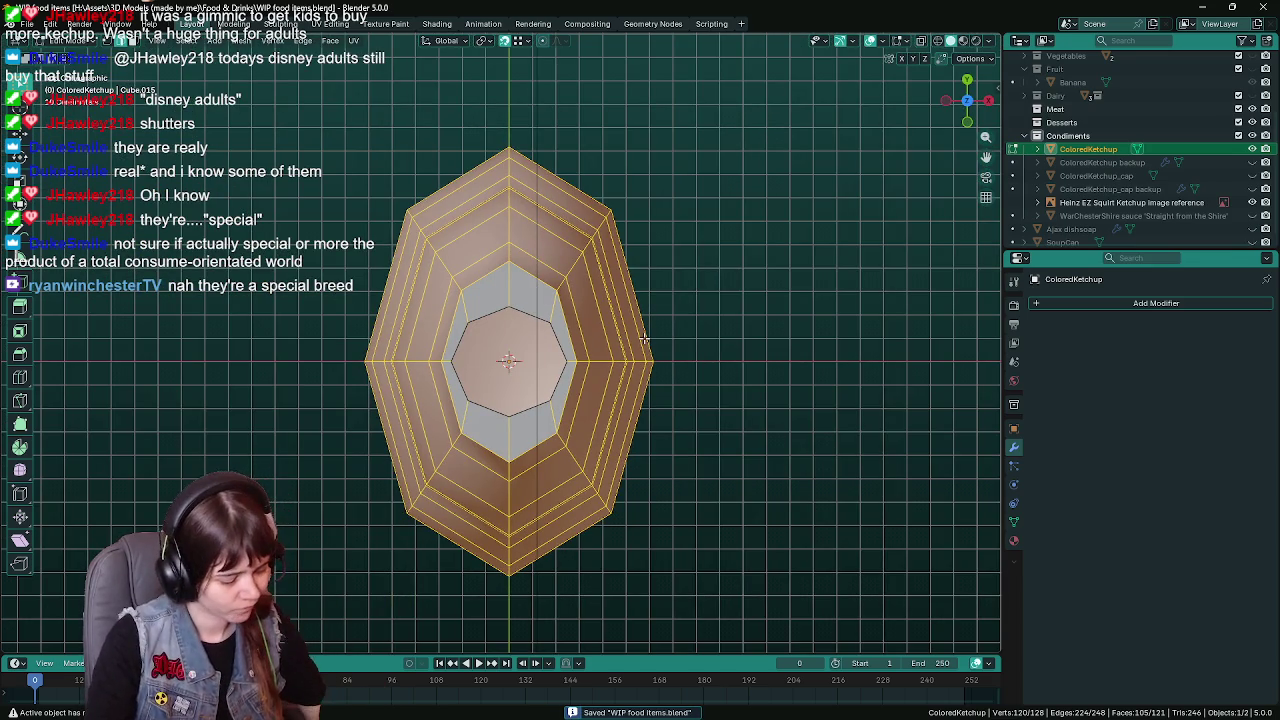
click(1252, 176)
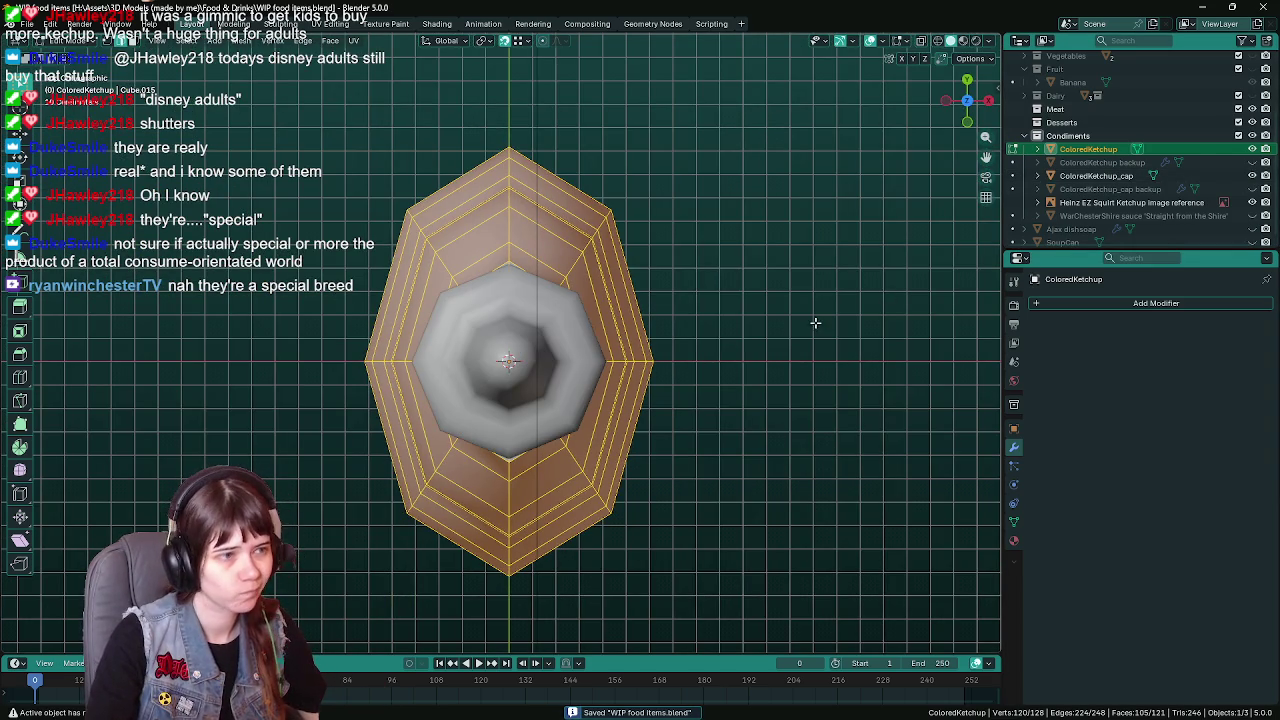
key(s)
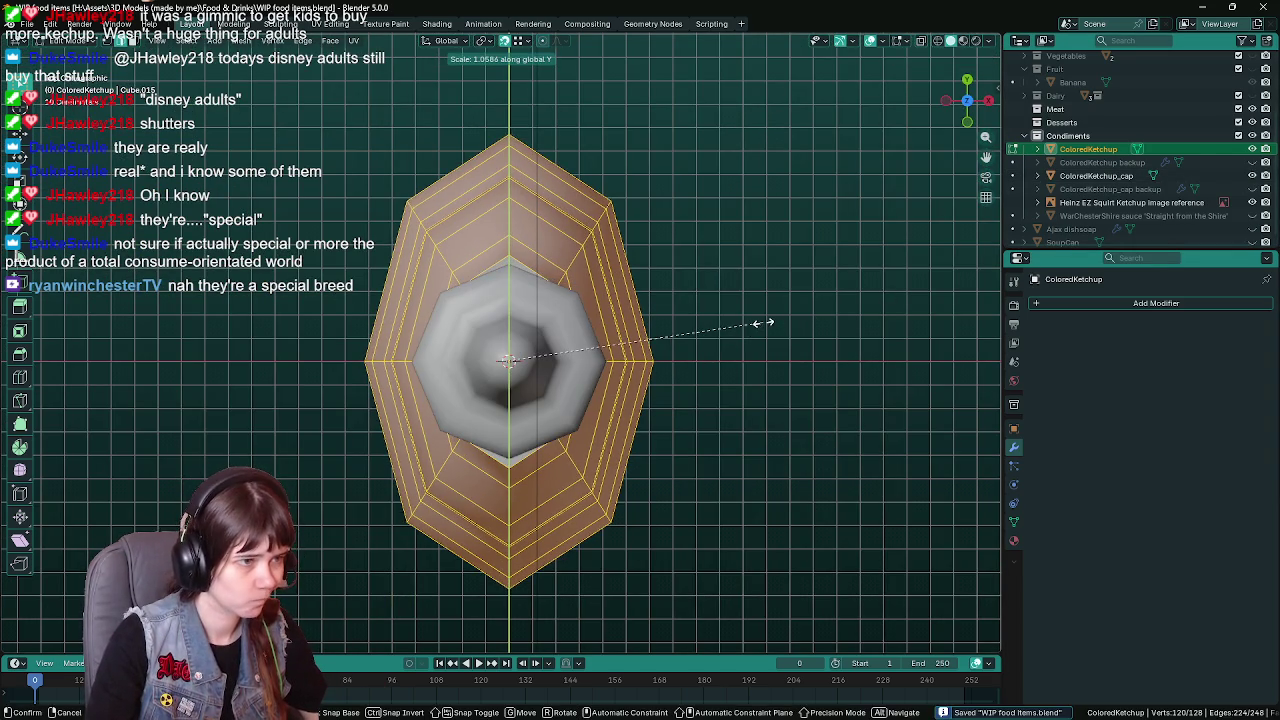
key(x)
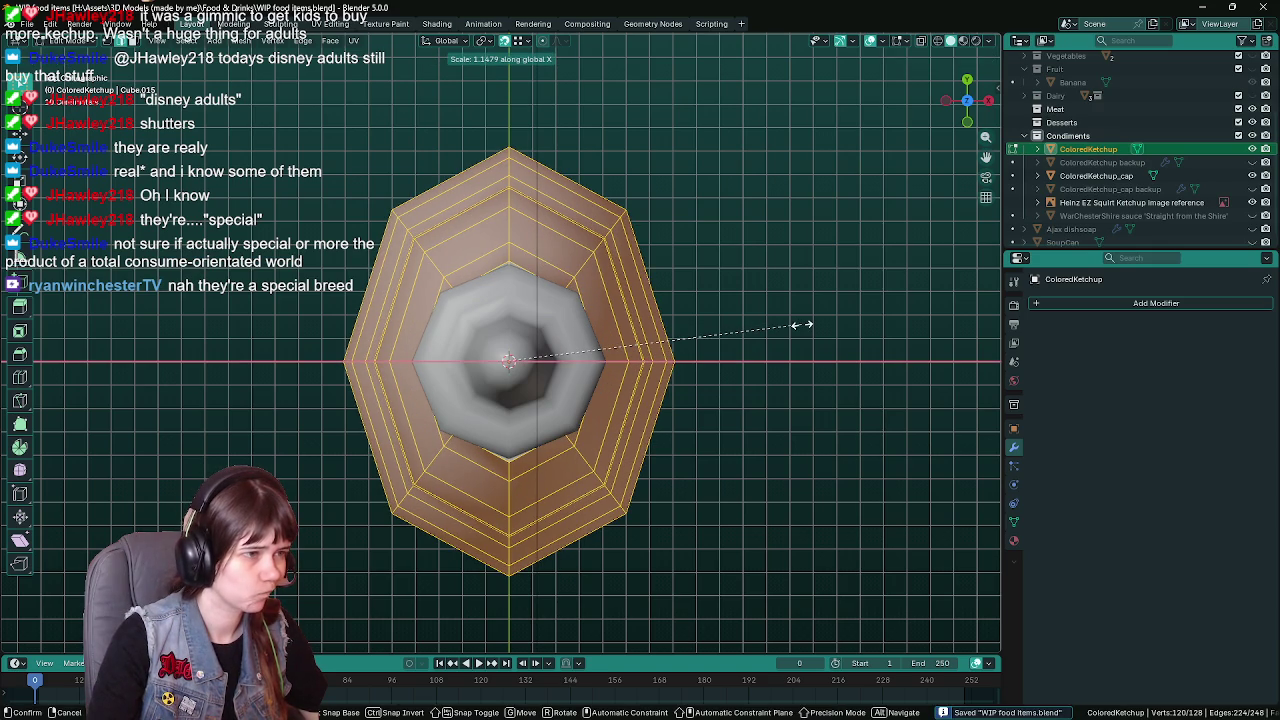
text(.7)
key(Return)
text(sy.7)
key(Return)
key(s)
key(x)
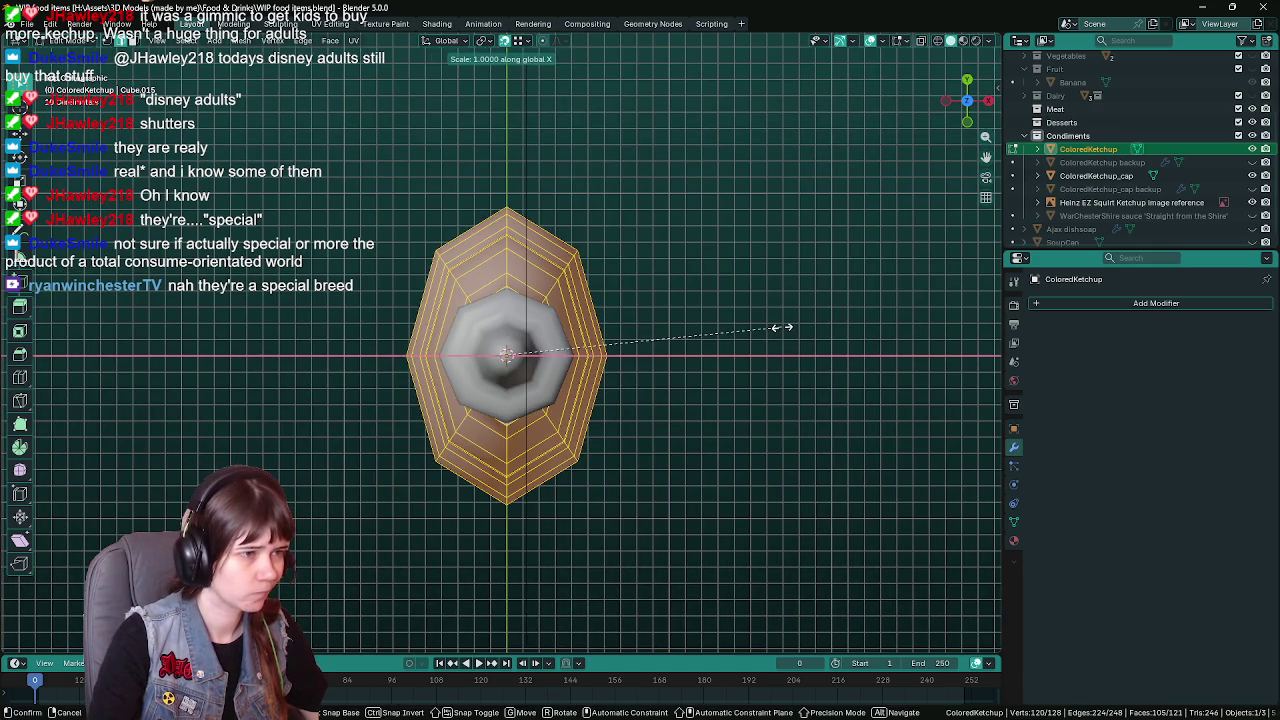
right_click(826, 327)
middle_drag(729, 386, 734, 317)
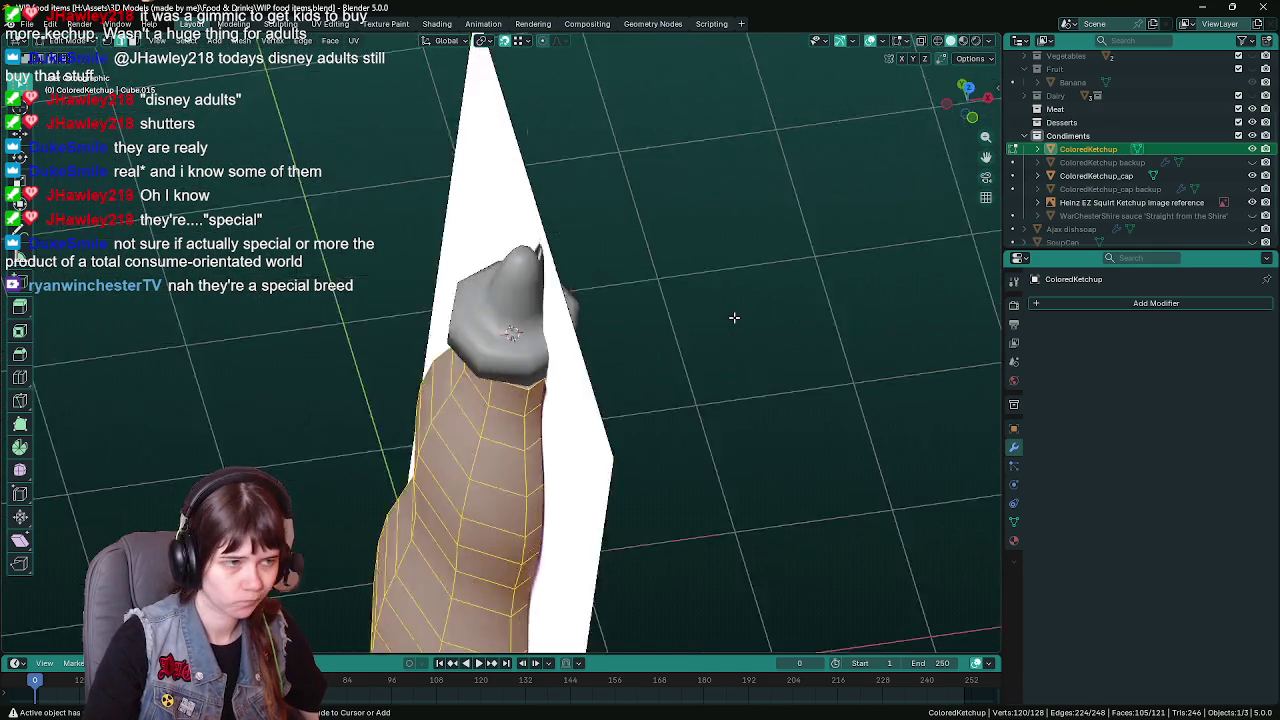
key(KP_1)
key(ctrl+s)
Widen the bottle body to 1.2 along X and check it in Object Mode
key(s)
key(y)
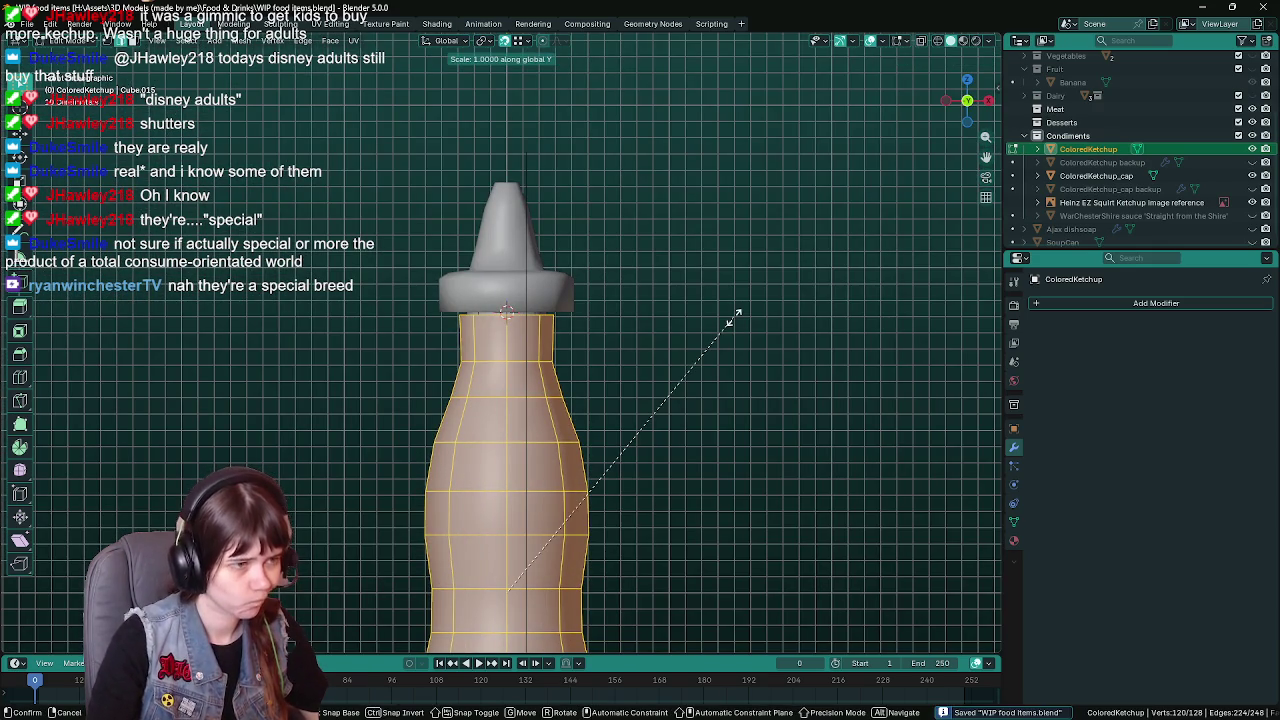
key(x)
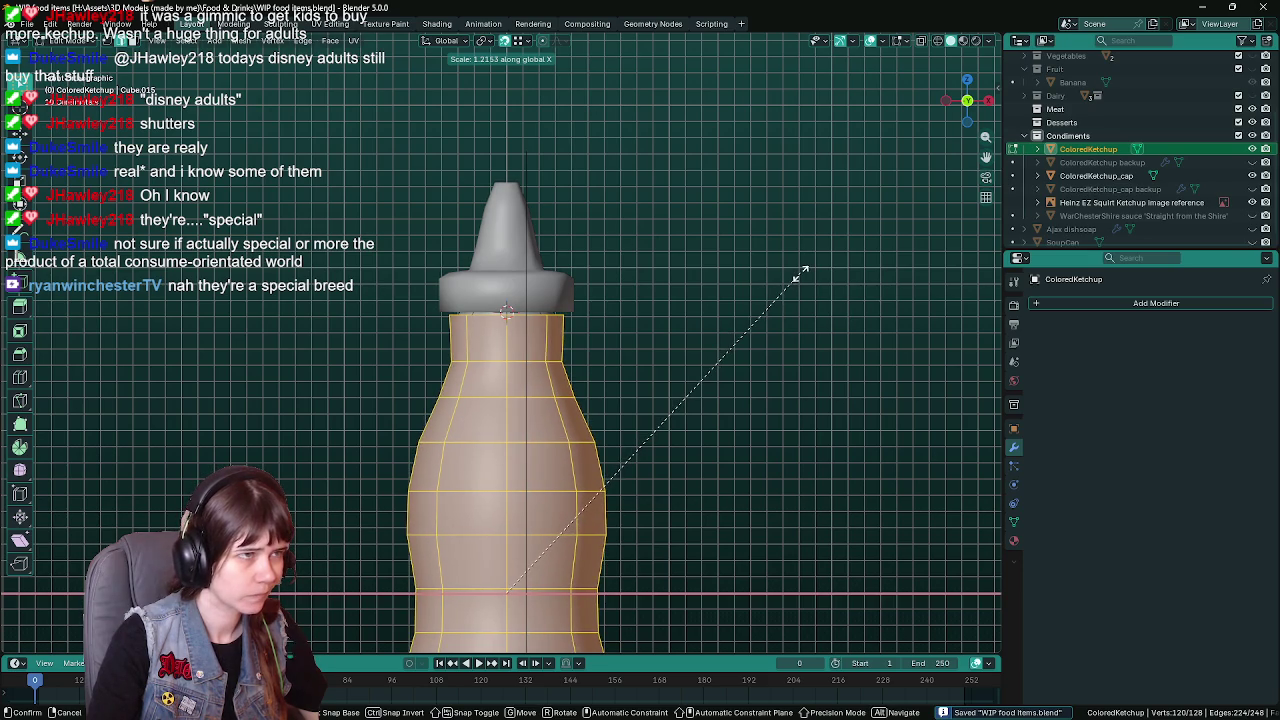
text(1.2)
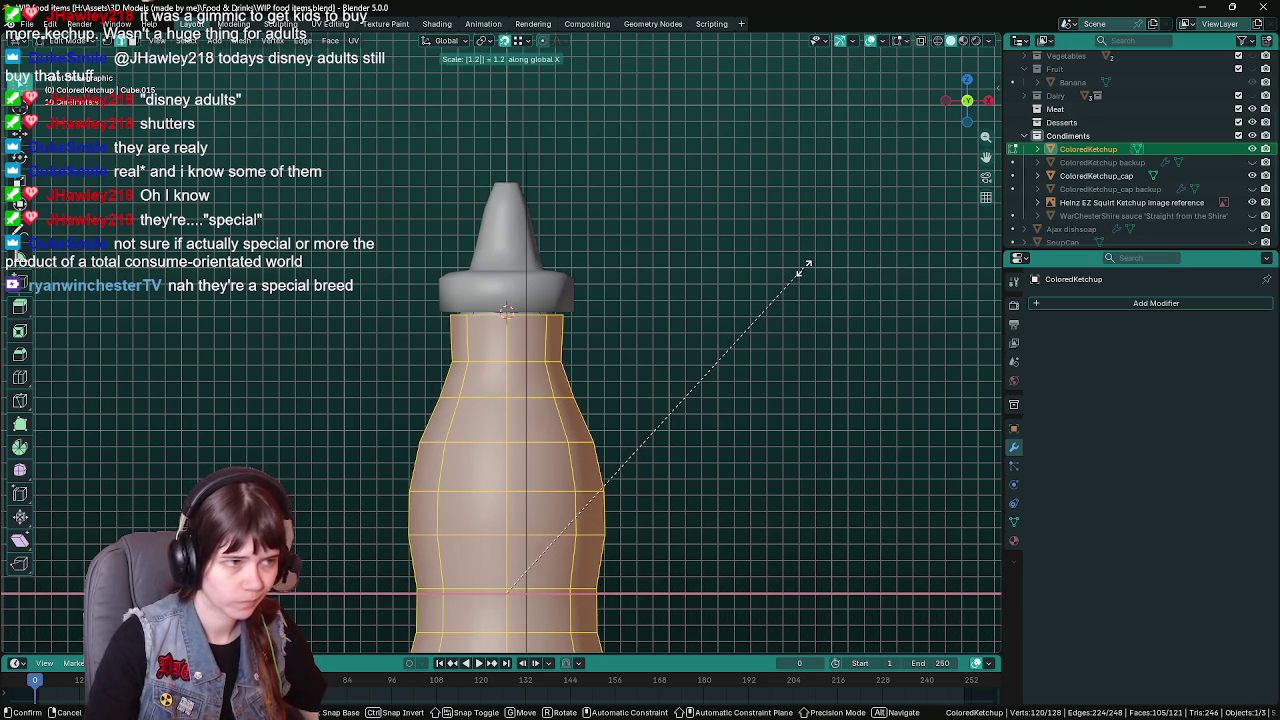
key(Return)
scroll(770, 285, down, 3)
key(Tab)
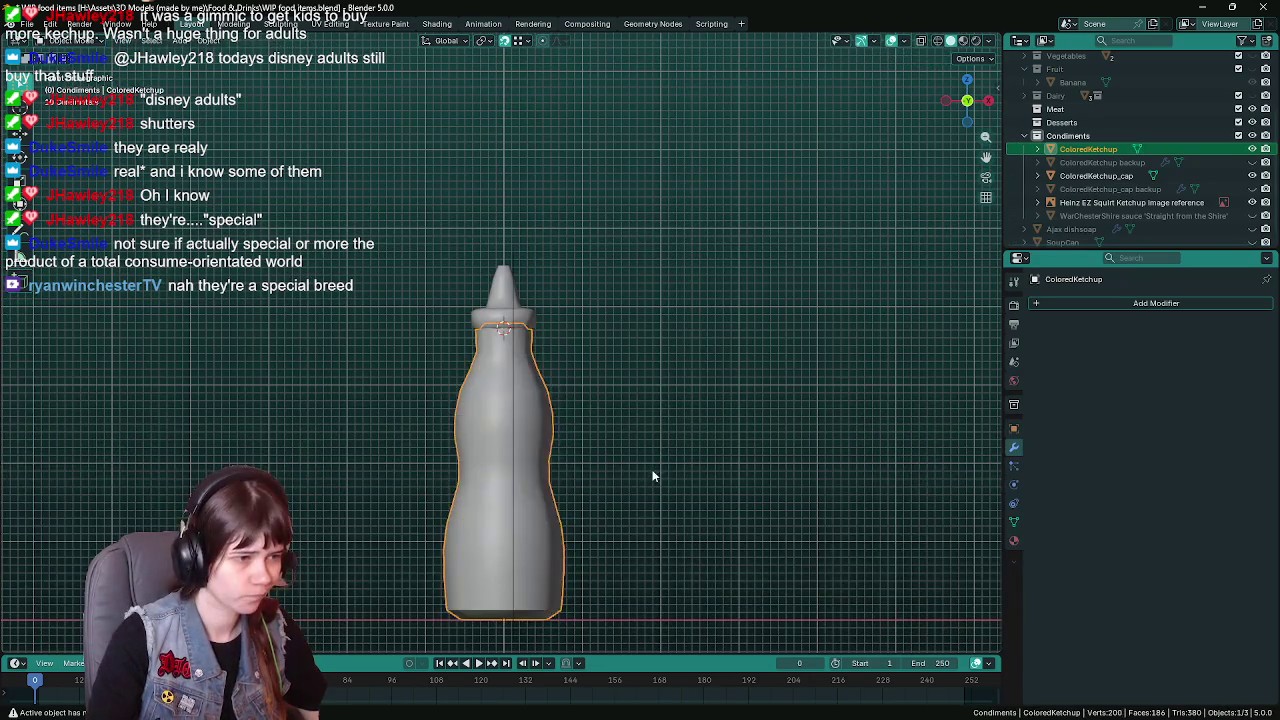
shift+middle_drag(652, 476, 660, 328)
scroll(660, 328, up, 2)
key(Tab)
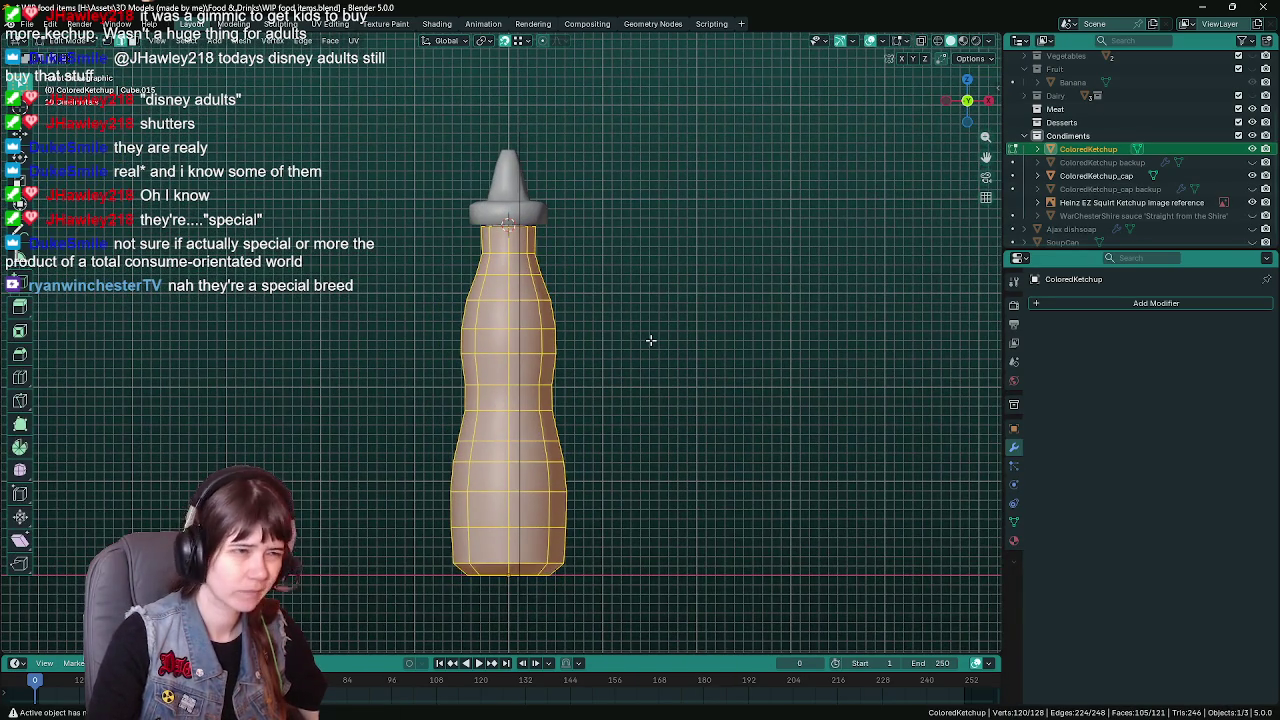
Rescale the body sideways to about 1.1, save, and view it from the front
key(s)
key(x)
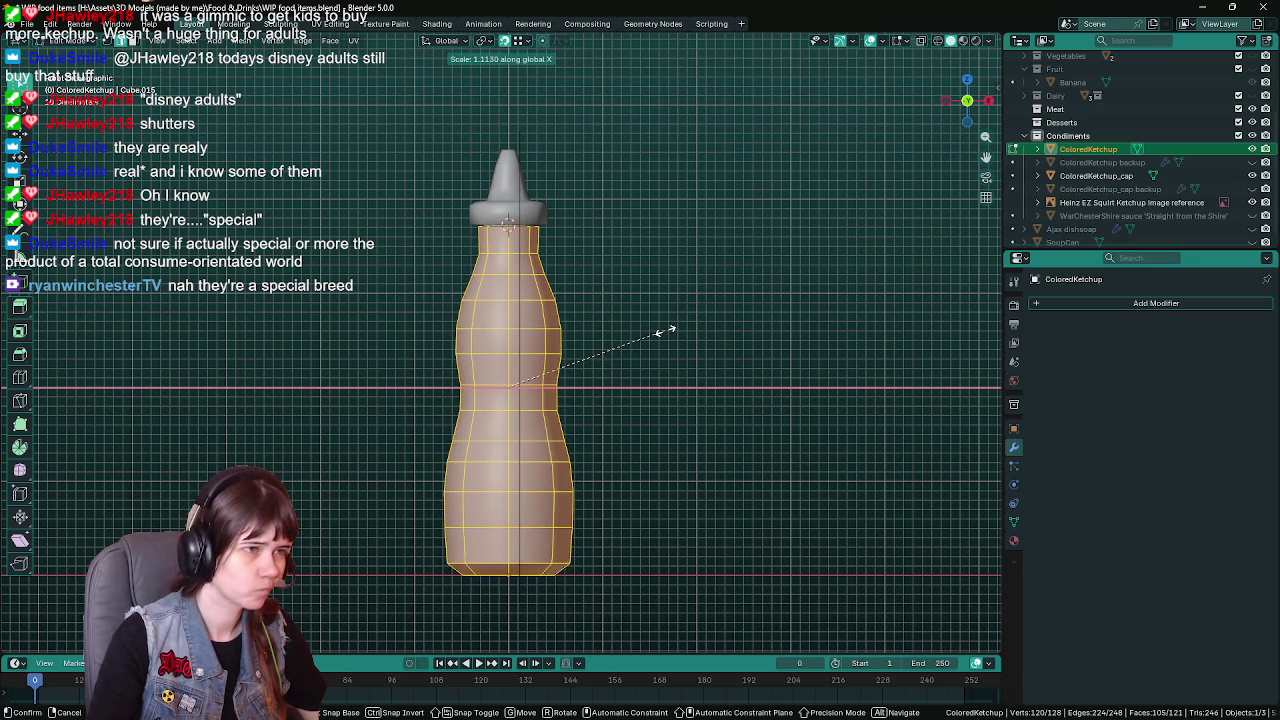
key(Escape)
key(s)
key(x)
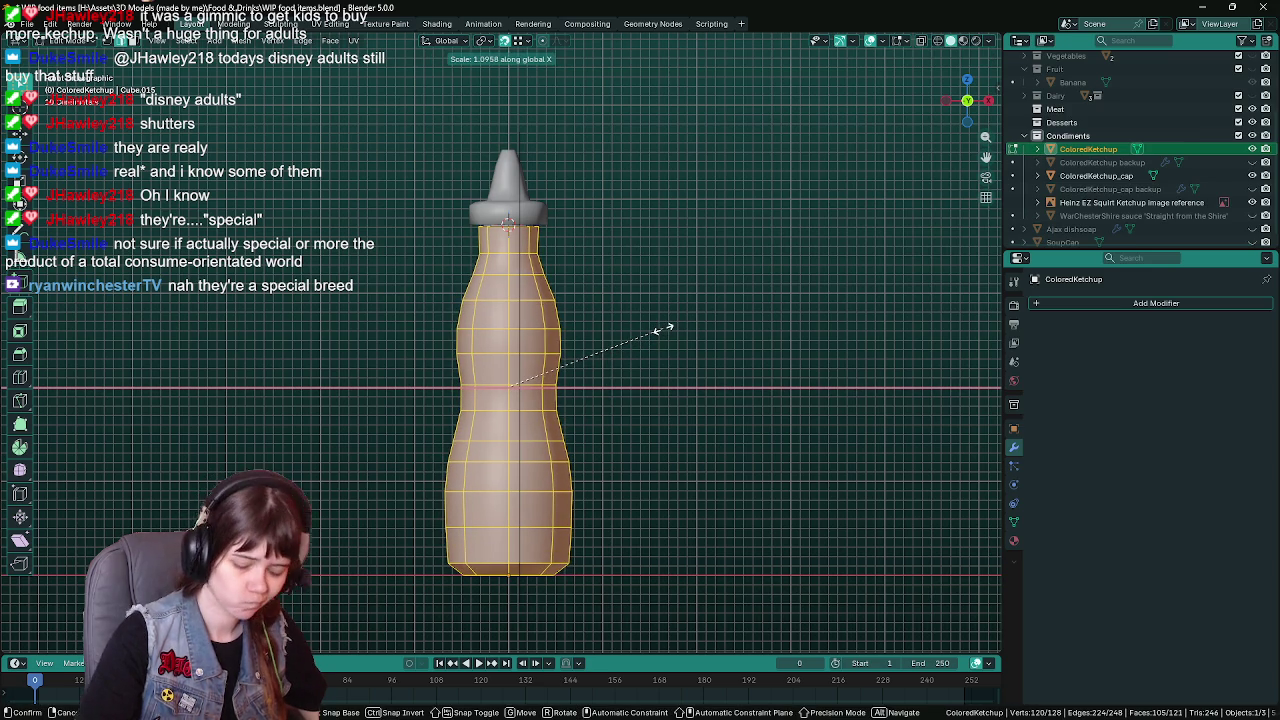
text(1)
click(663, 329)
key(ctrl+s)
key(Tab)
mouse_move(582, 326)
middle_down()
mouse_move(712, 324)
mouse_move(614, 285)
middle_up()
click(756, 292)
key(KP_1)
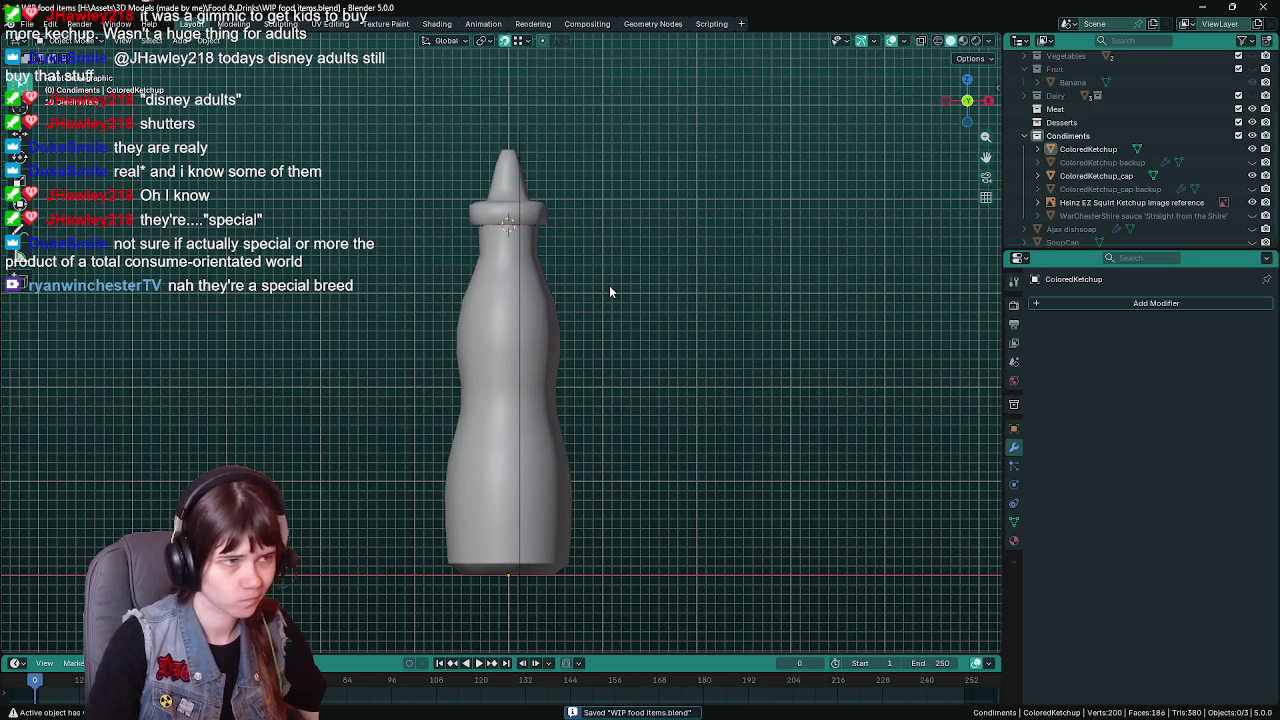
Compare the bottle against the reference from front, back and side views, then select the cap
key(ctrl+KP_1)
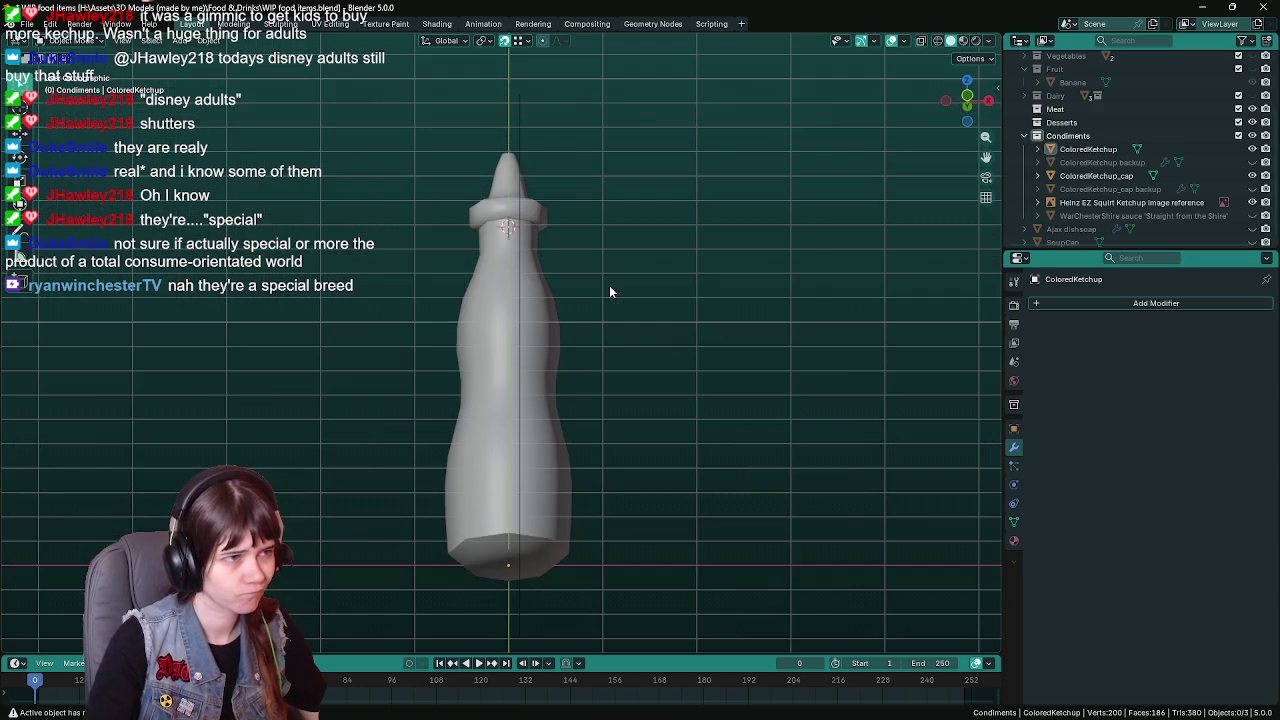
key(KP_3)
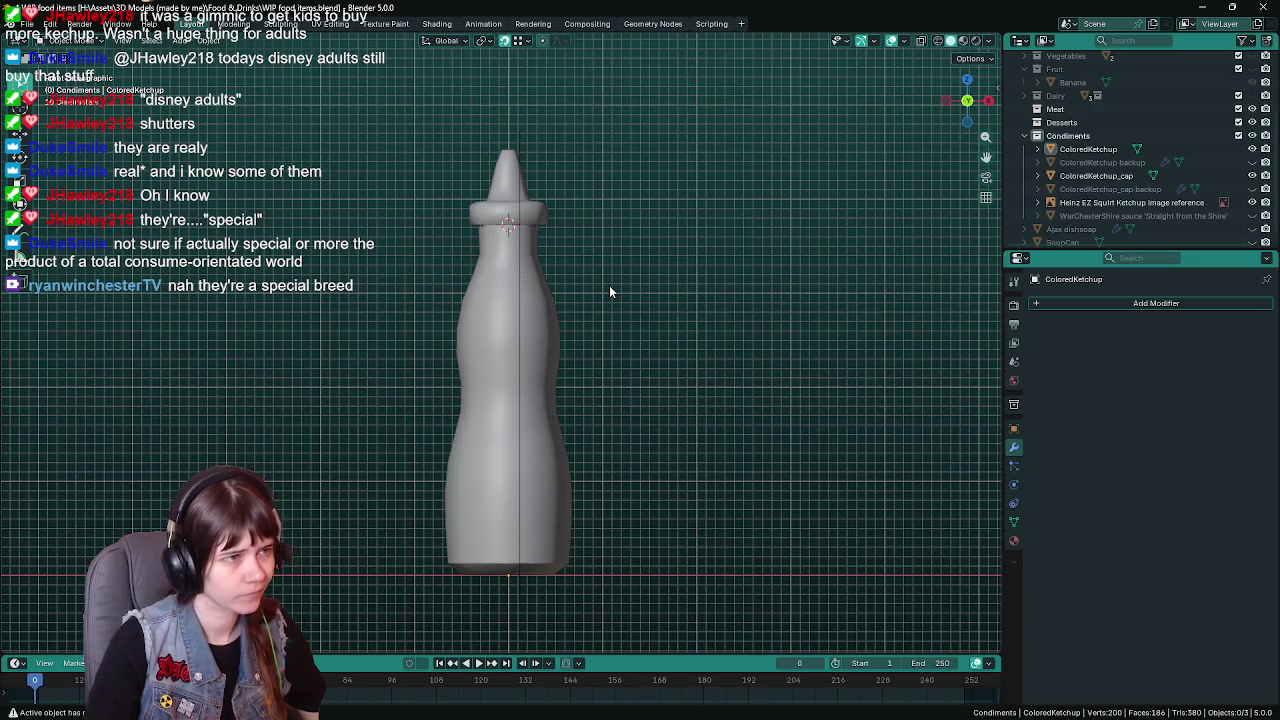
key(KP_1)
key(KP_3)
key(KP_1)
mouse_move(609, 290)
middle_down()
mouse_move(687, 290)
mouse_move(629, 303)
middle_up()
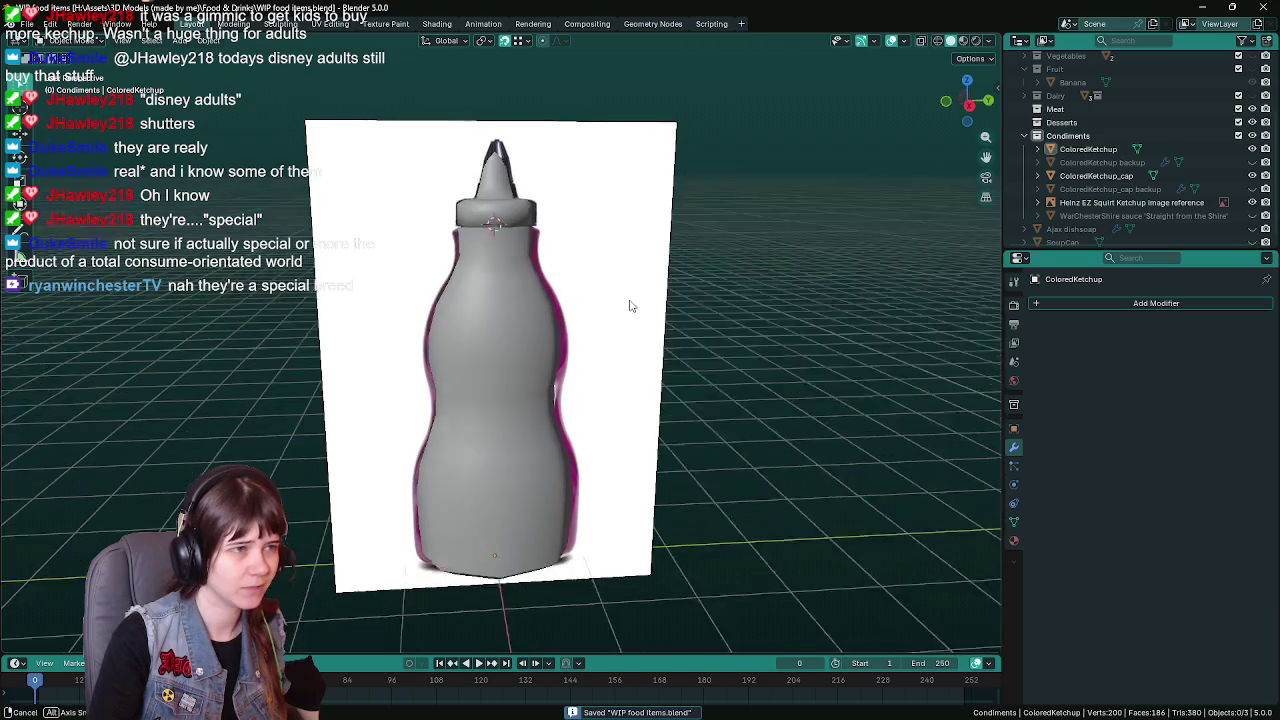
click(512, 228)
key(ctrl+s)
Hide the Heinz reference image so the bottle is seen on its own
middle_drag(512, 228, 760, 357)
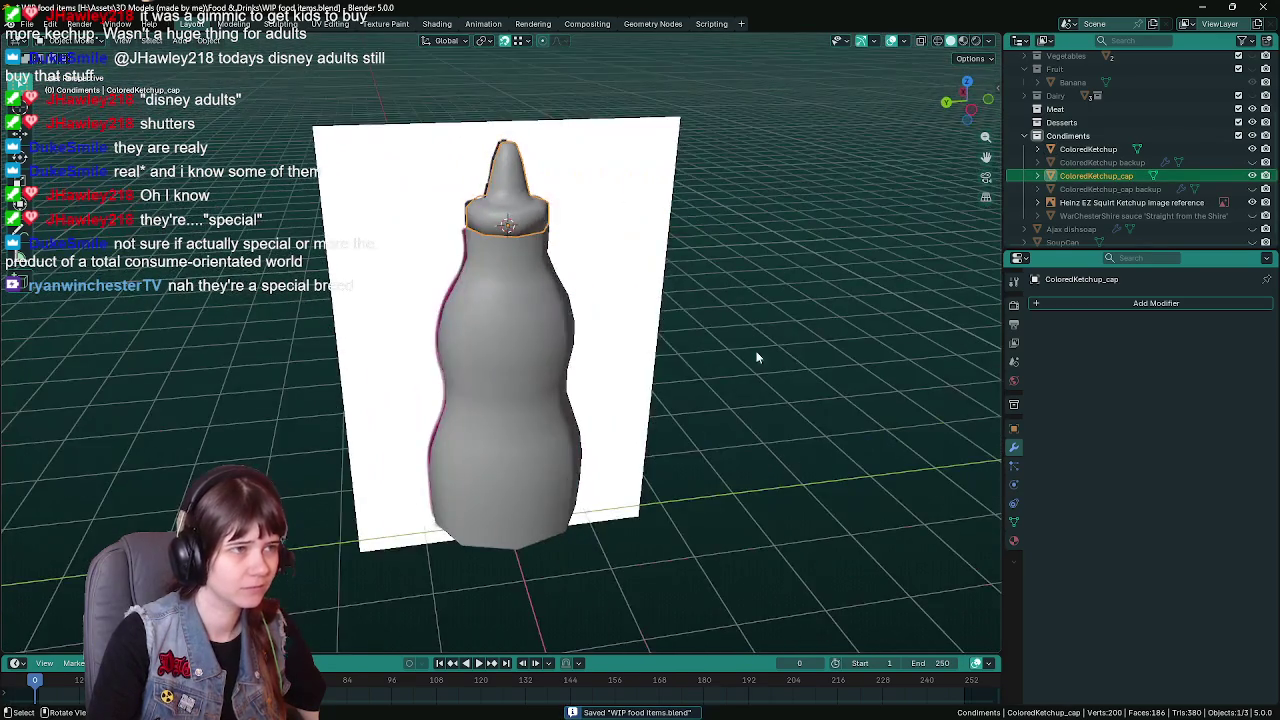
click(767, 350)
click(1265, 203)
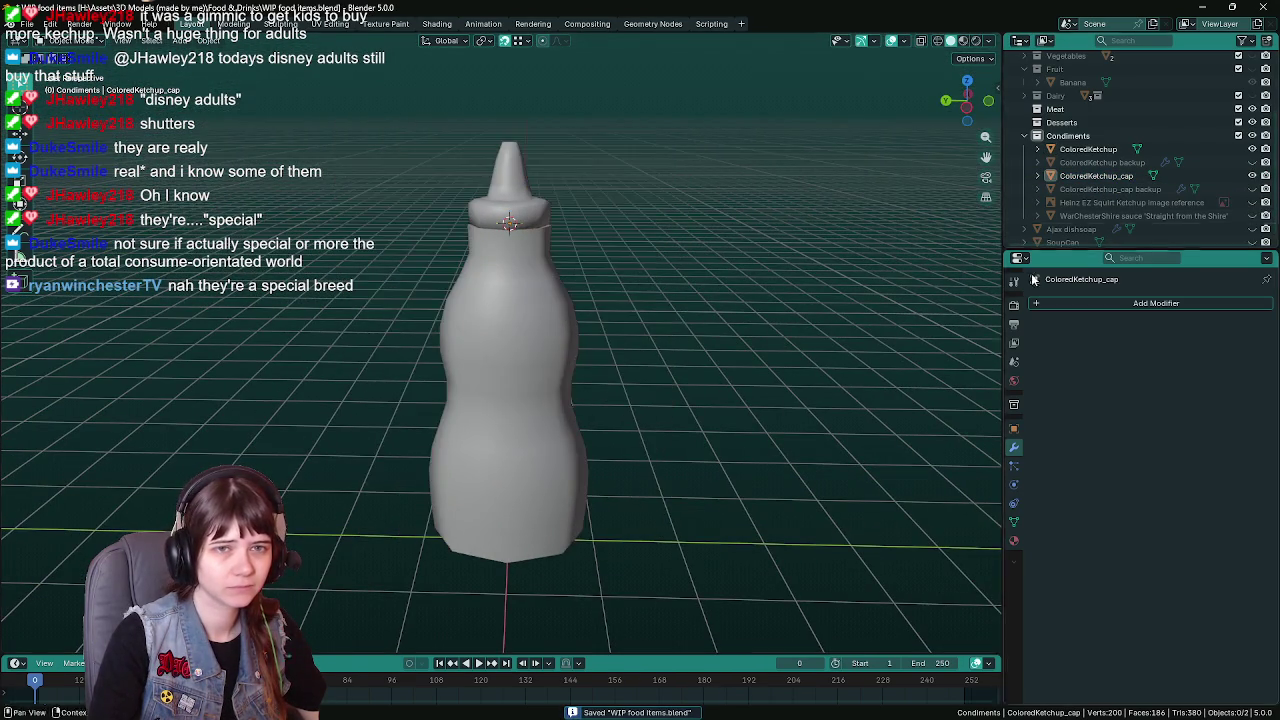
middle_drag(598, 327, 648, 342)
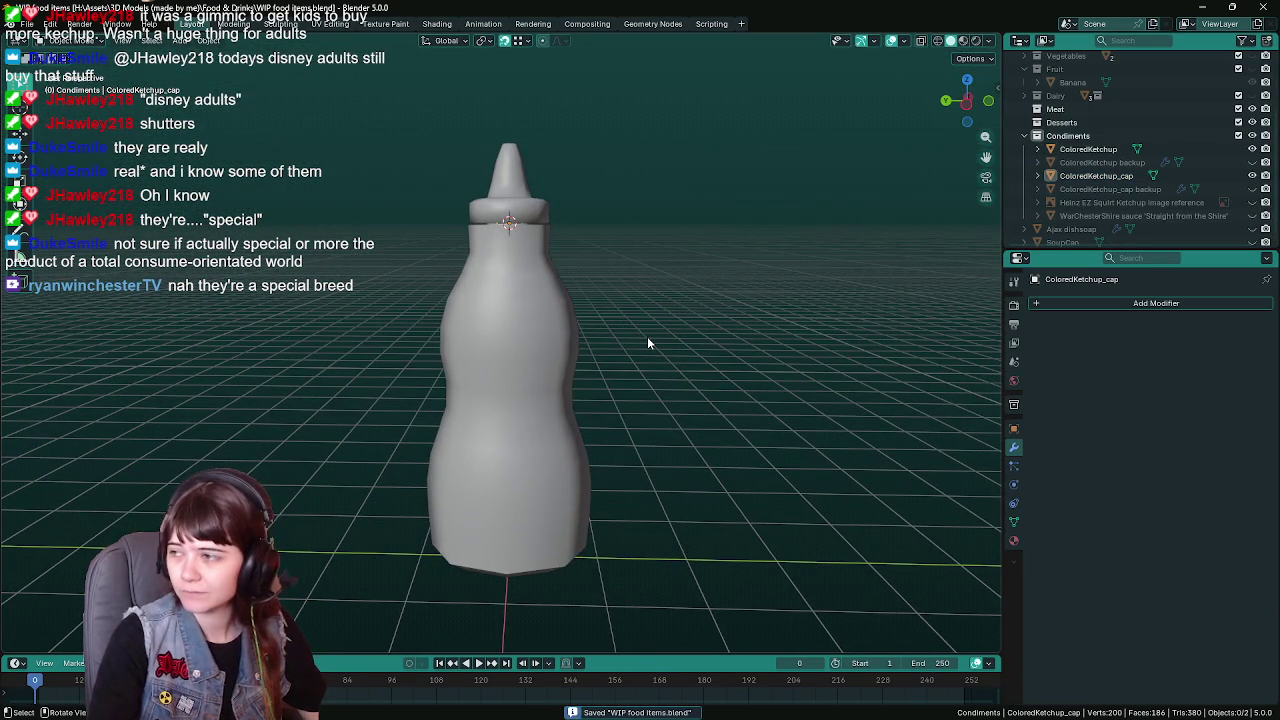
click(552, 321)
mouse_move(552, 321)
middle_down()
mouse_move(528, 304)
mouse_move(541, 313)
middle_up()
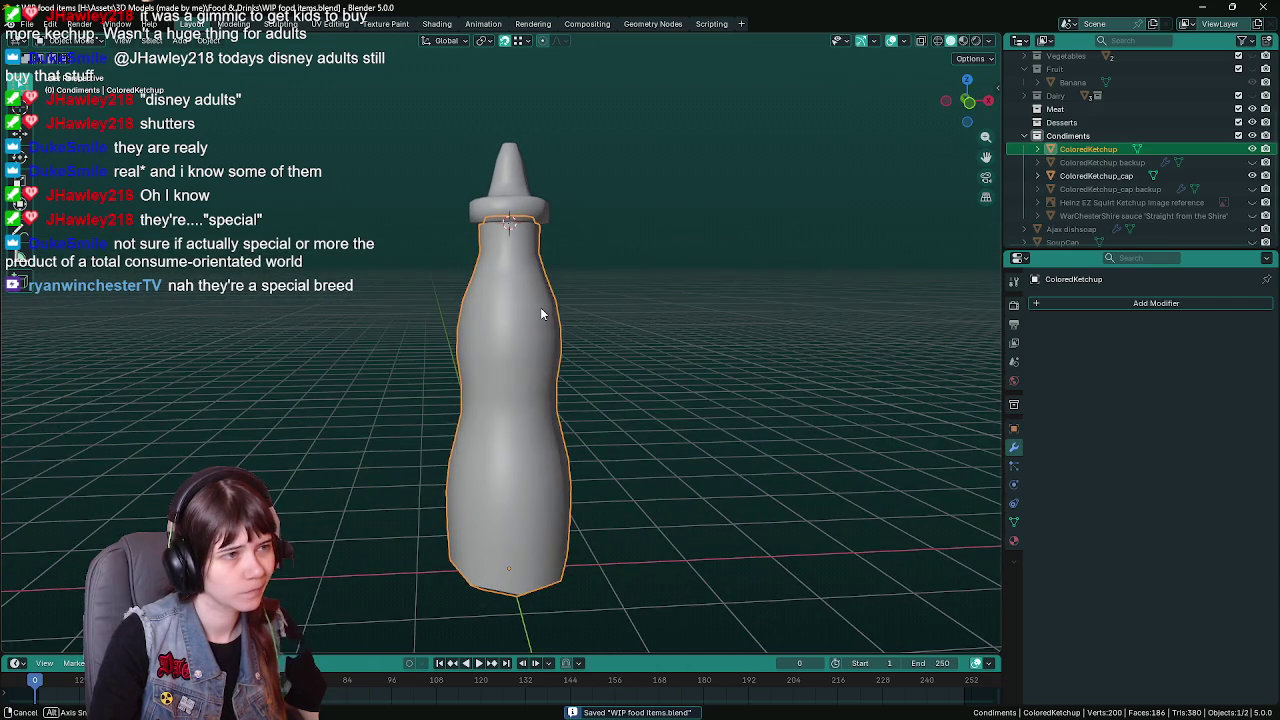
Select ColoredKetchup_cap, save, and enter Edit Mode on its mesh
click(529, 212)
middle_drag(529, 212, 692, 293)
key(KP_1)
key(KP_1)
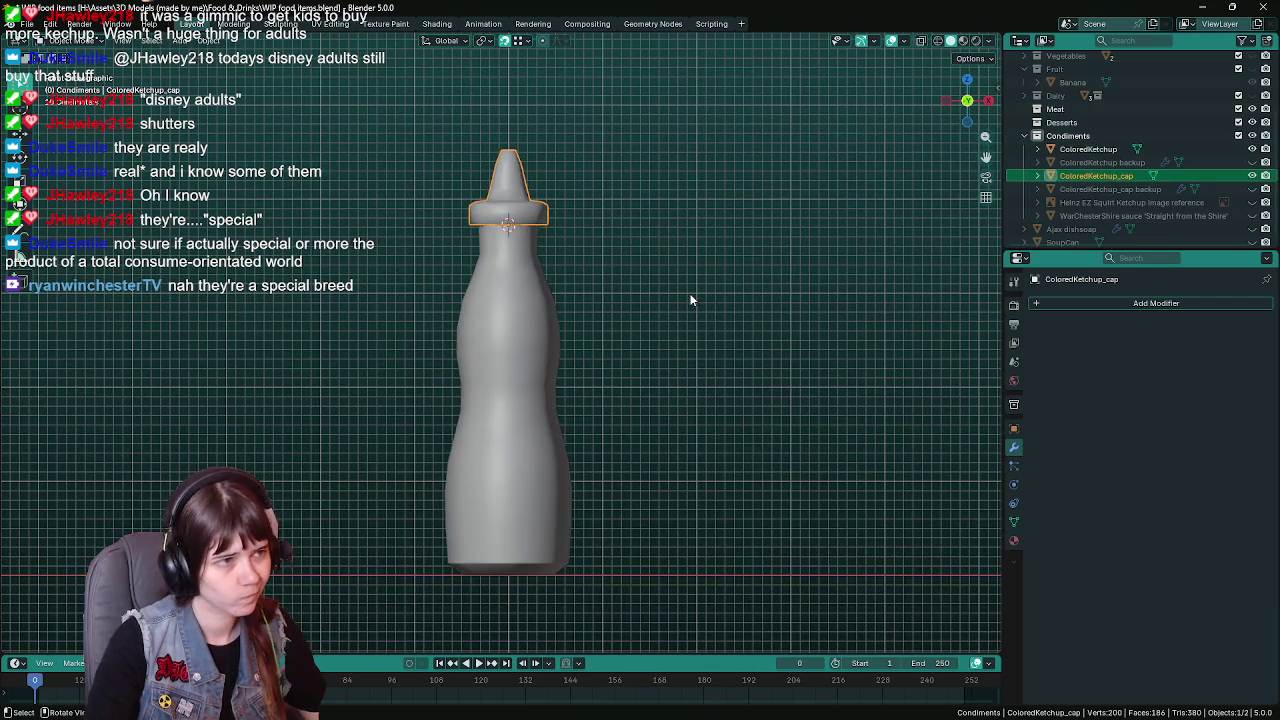
key(ctrl+s)
key(Tab)
mouse_move(690, 300)
middle_down()
mouse_move(591, 323)
mouse_move(517, 204)
mouse_move(663, 306)
middle_up()
Select the whole cap mesh except the nozzle tip faces, and save the file
scroll(665, 295, up, 2)
key(KP_1)
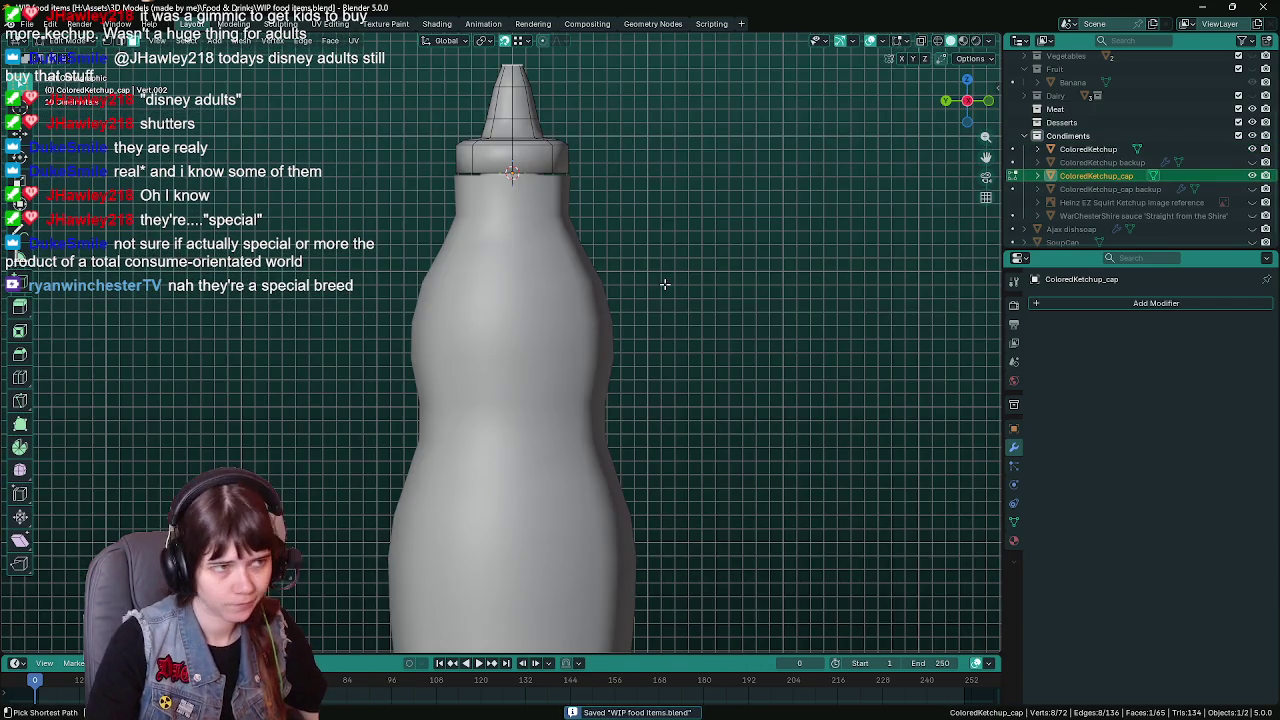
key(ctrl+KP_3)
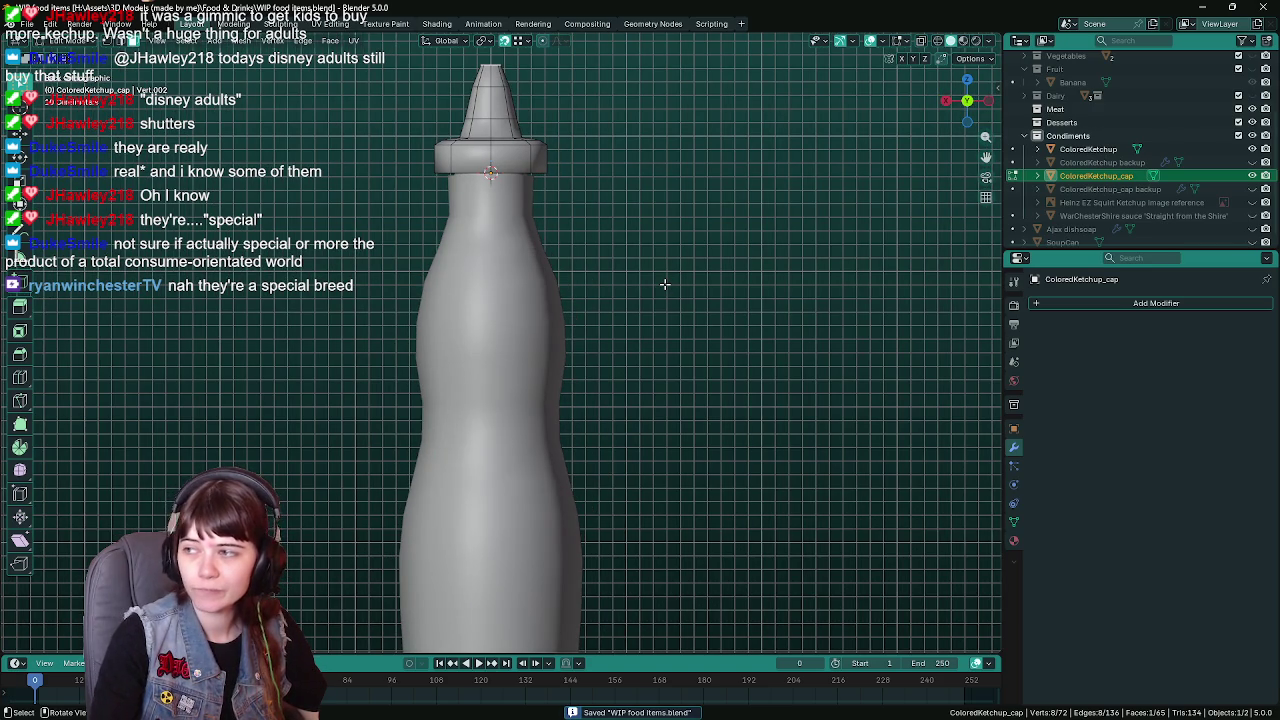
key(ctrl+s)
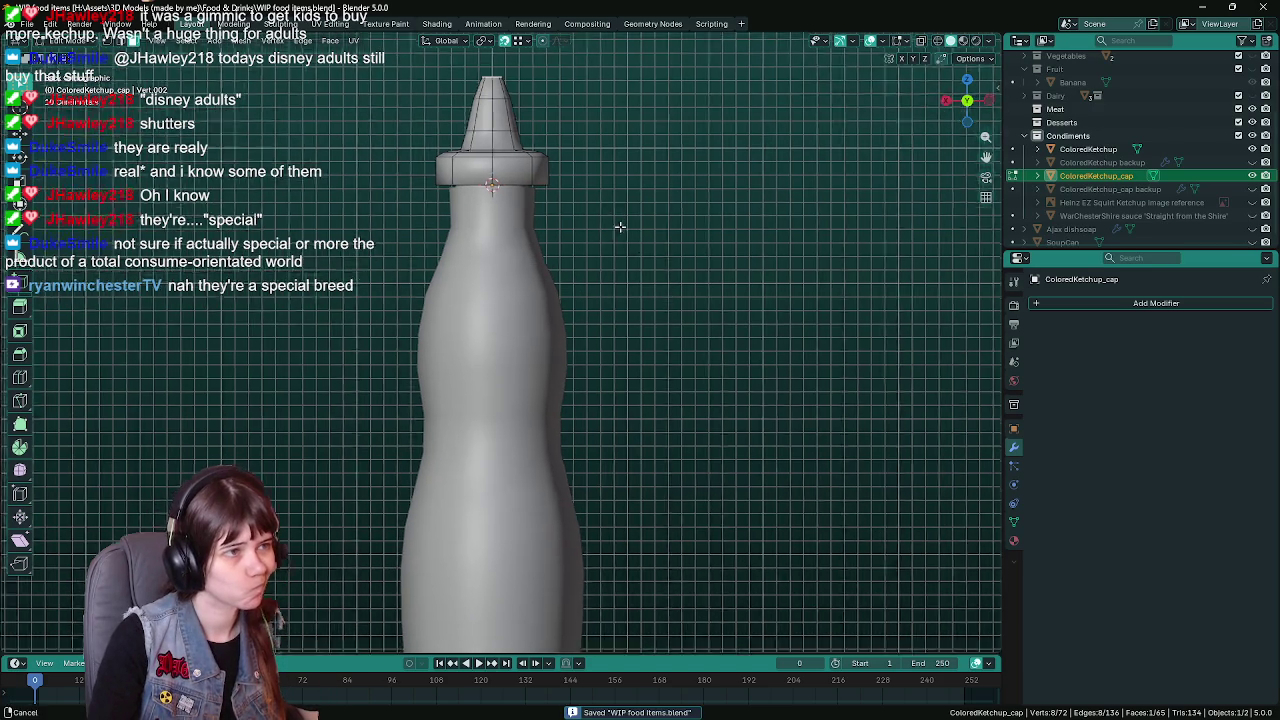
scroll(641, 408, up, 4)
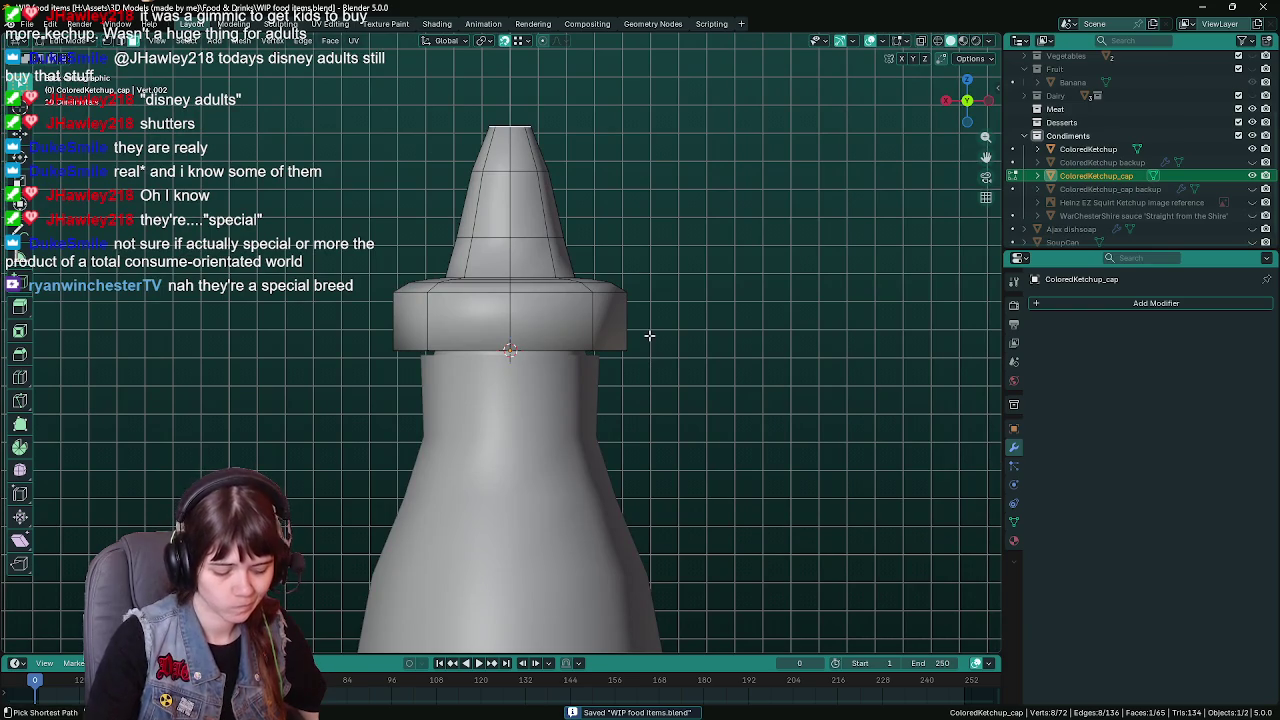
key(a)
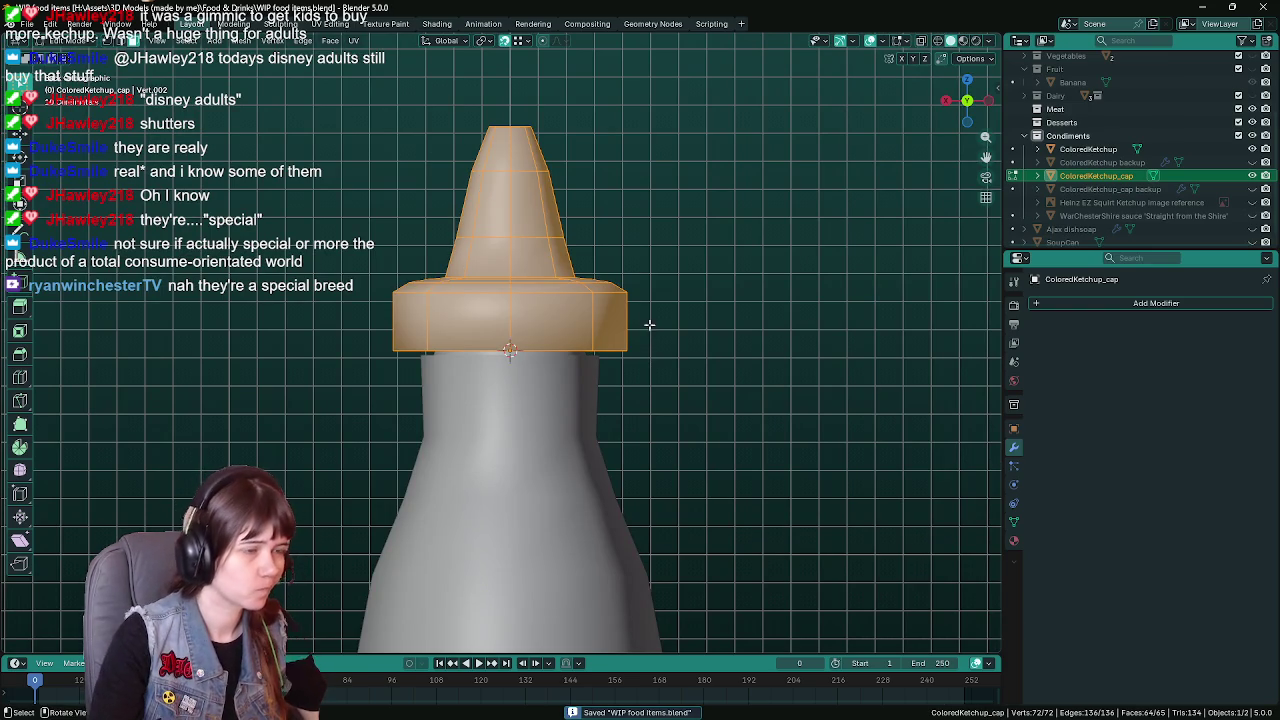
middle_drag(649, 325, 657, 414)
middle_drag(706, 362, 698, 317)
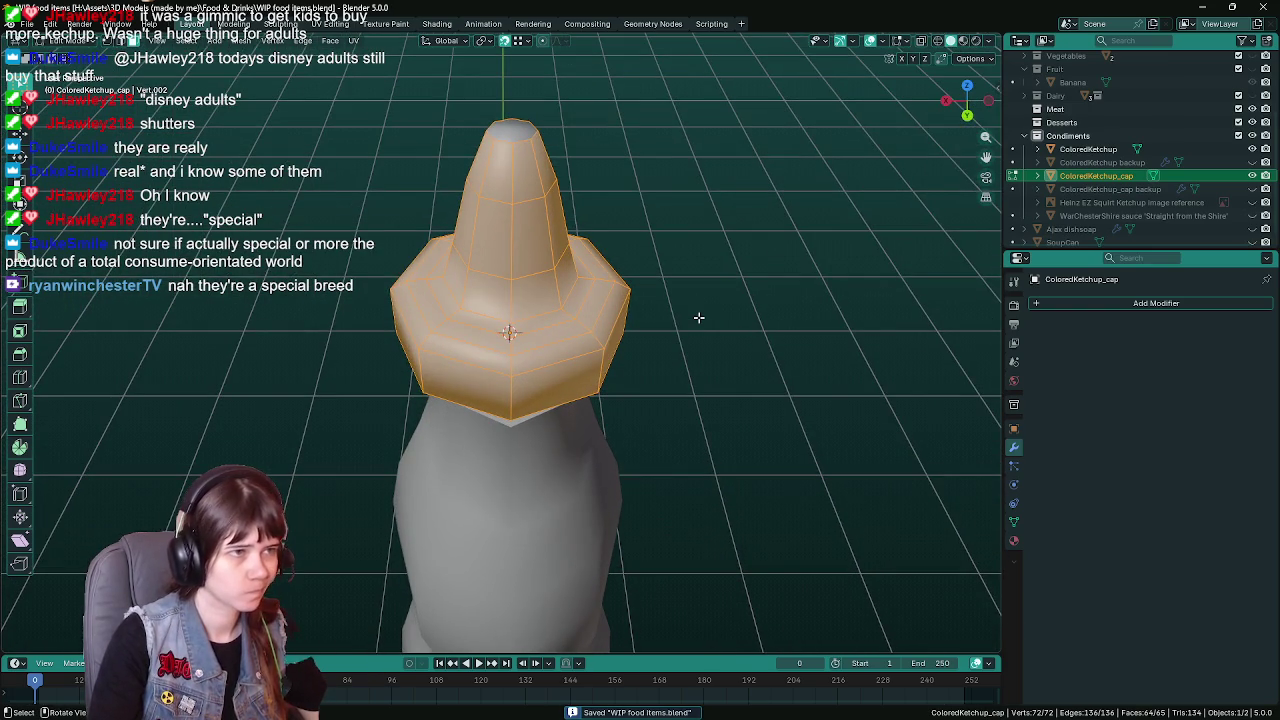
key(ctrl+KP_Subtract)
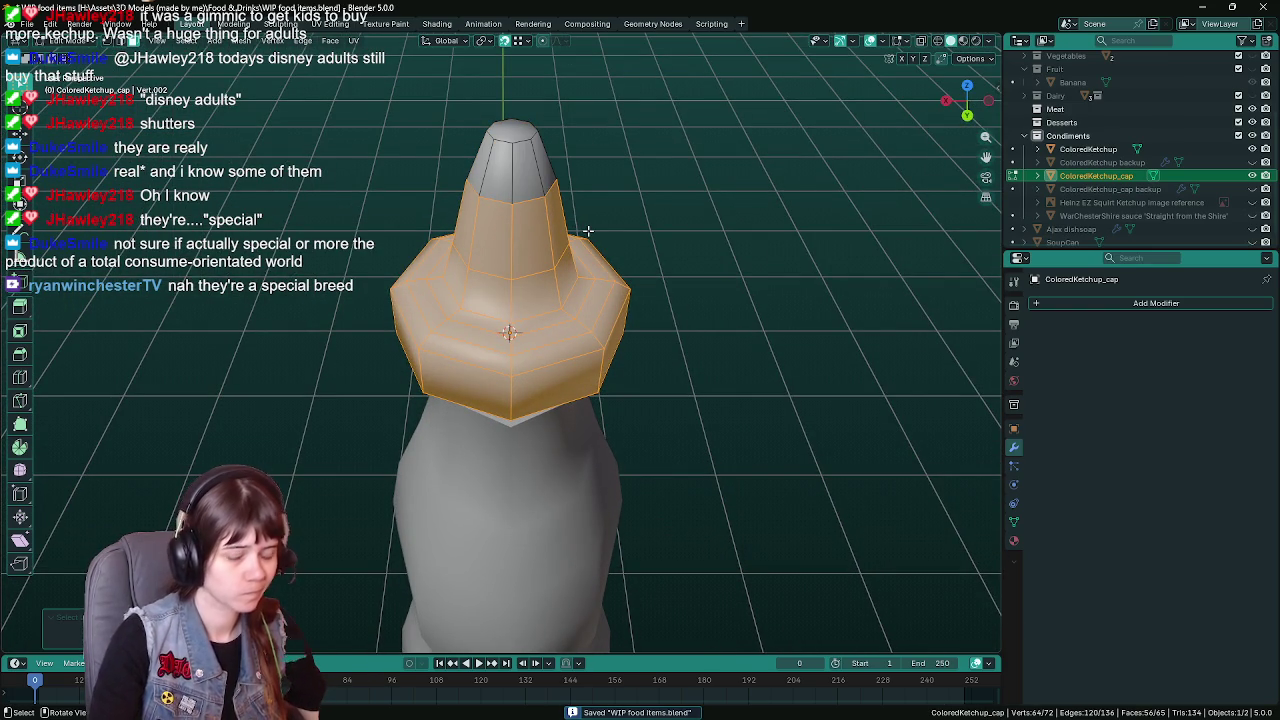
key(KP_1)
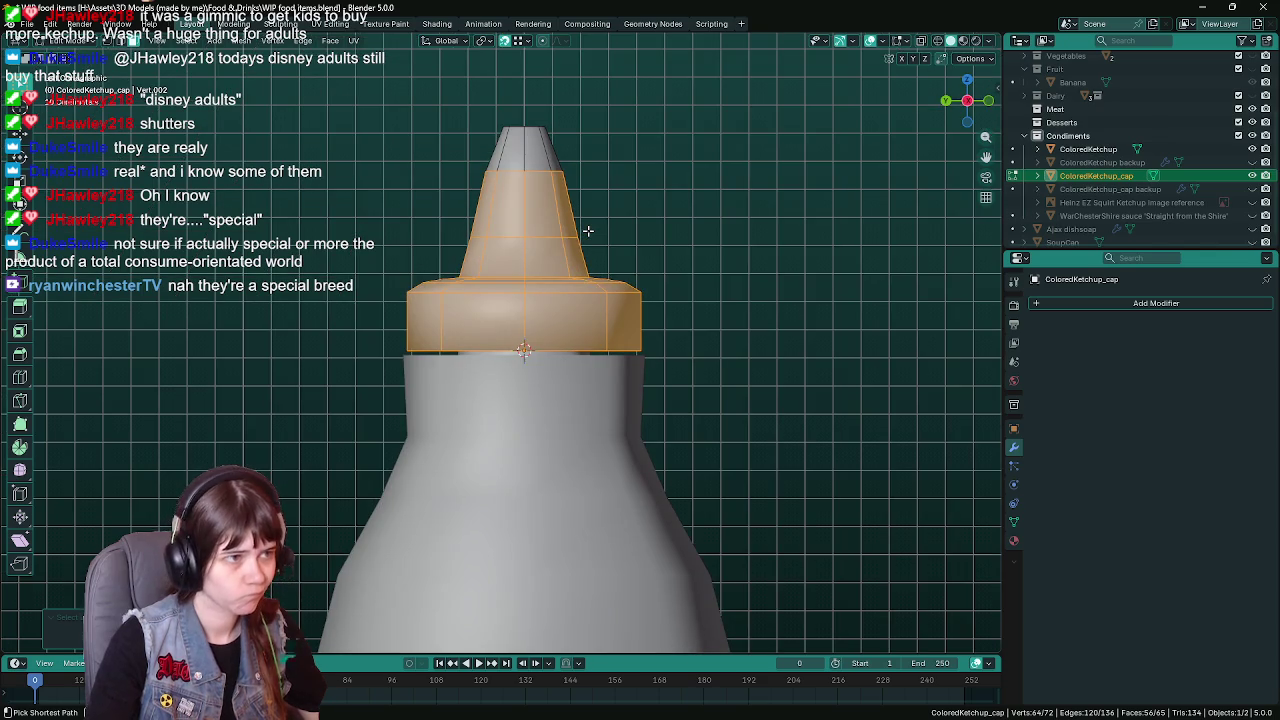
key(KP_3)
key(ctrl+s)
Narrow the selected cap faces along X, check the result from above, and save
key(s)
key(x)
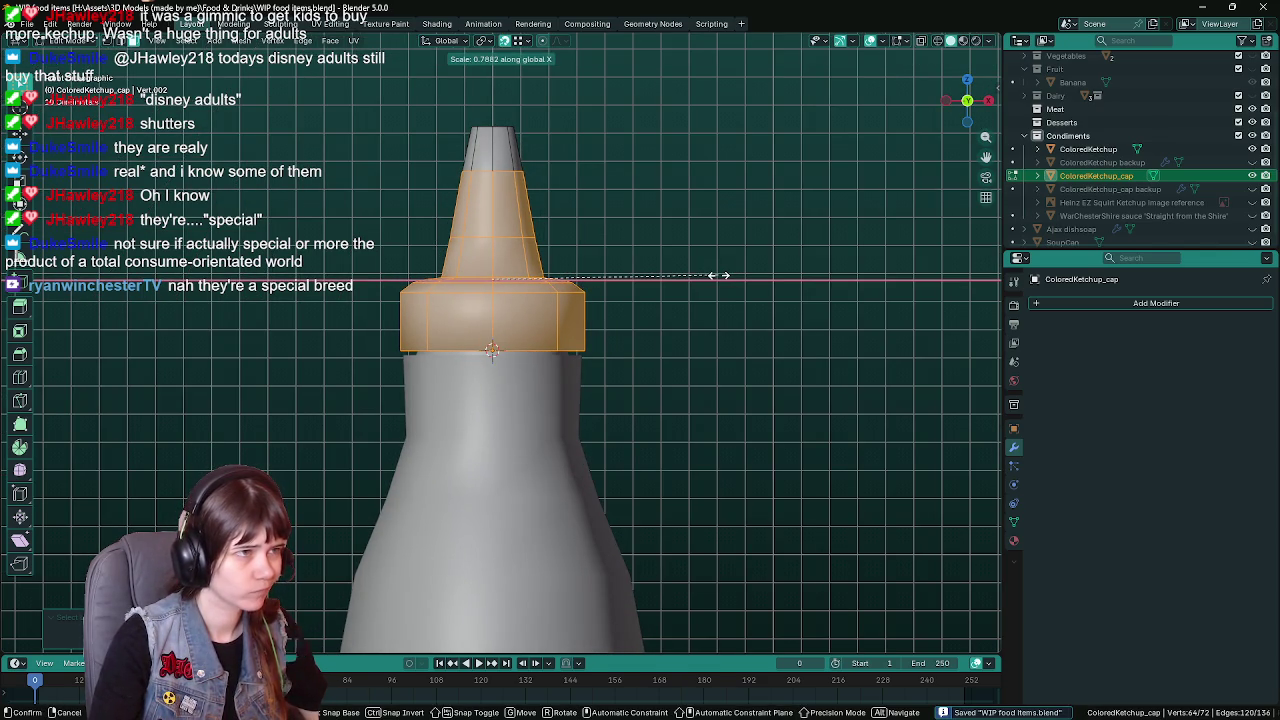
click(718, 275)
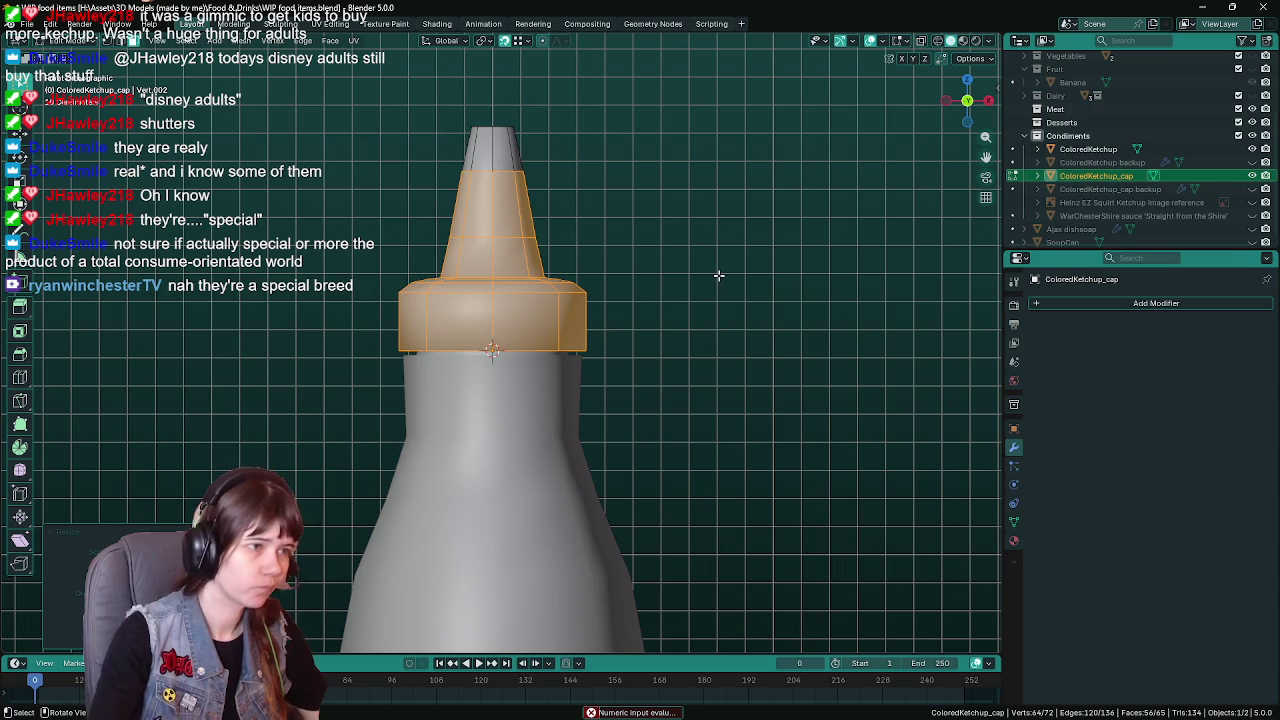
scroll(633, 297, down, 4)
mouse_move(633, 297)
middle_down()
mouse_move(800, 306)
mouse_move(714, 463)
mouse_move(675, 463)
mouse_move(591, 531)
mouse_move(586, 457)
mouse_move(715, 432)
mouse_move(724, 369)
mouse_move(674, 393)
mouse_move(688, 408)
mouse_move(504, 438)
middle_up()
key(Tab)
click(704, 372)
key(Tab)
middle_drag(618, 430, 660, 400)
key(ctrl+s)
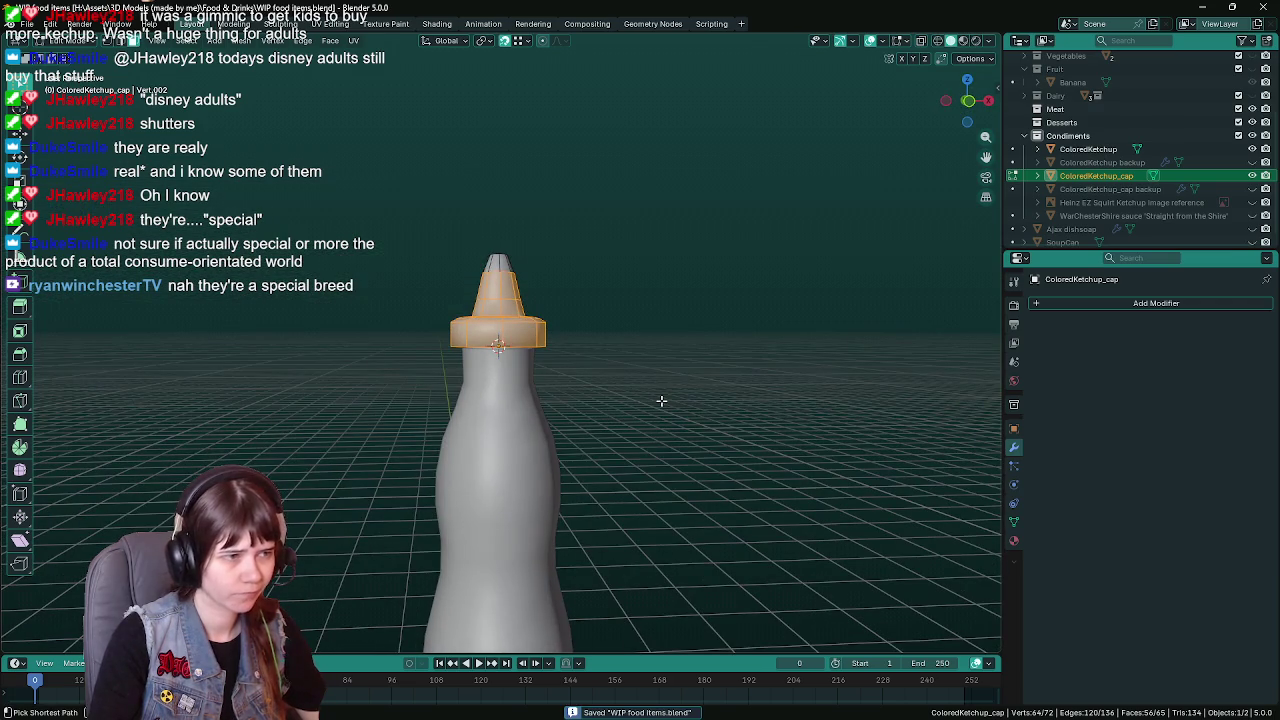
Try another X scale on the cap from the front view, cancel it, and save
key(KP_3)
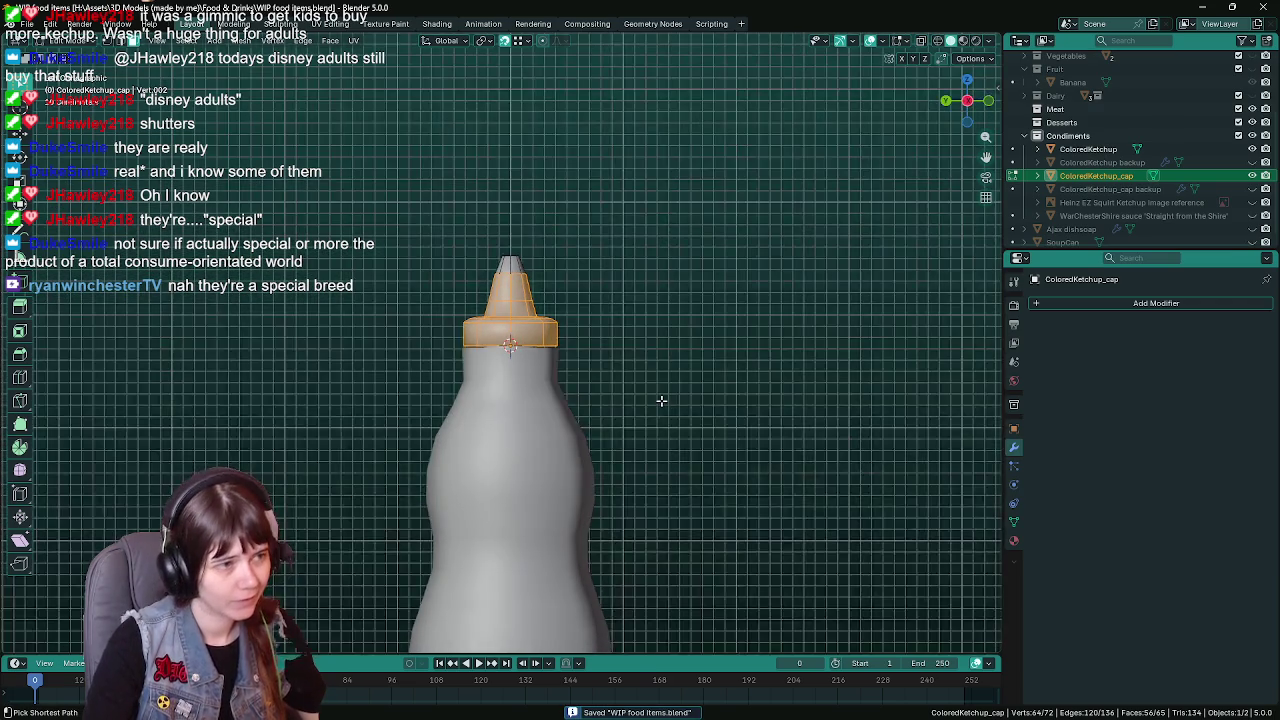
key(KP_1)
scroll(661, 401, up, 4)
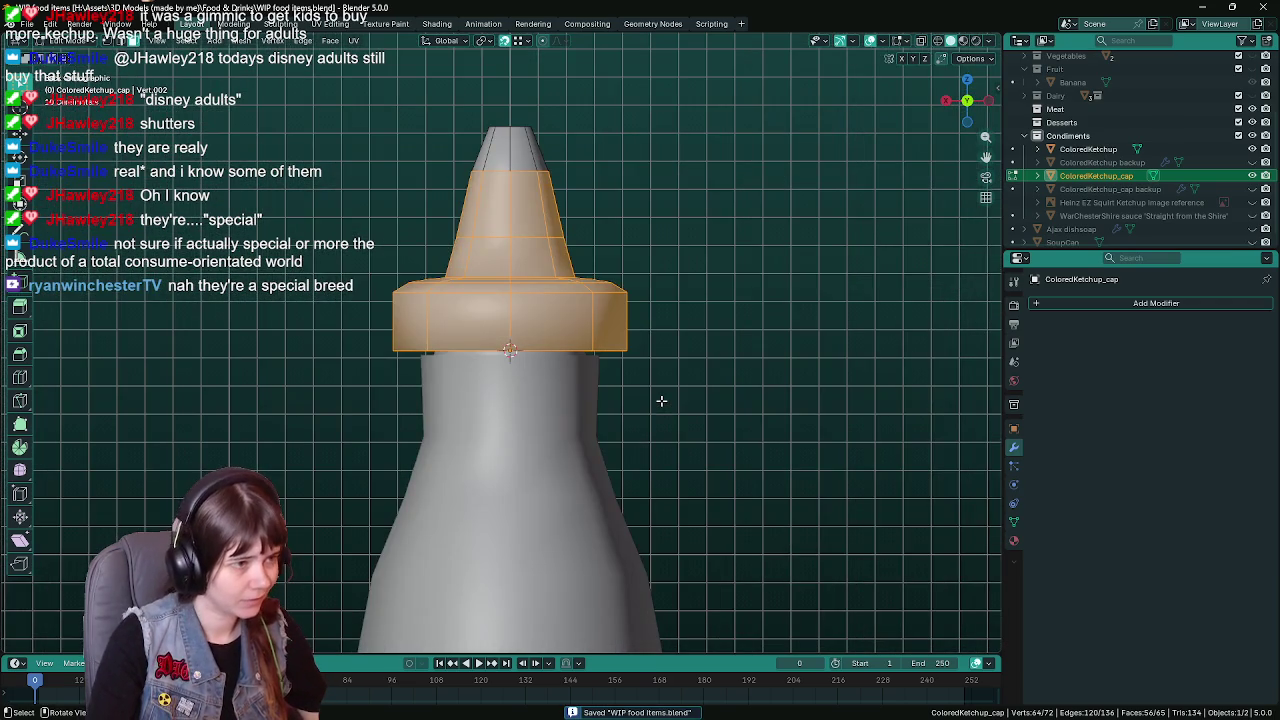
key(s)
key(x)
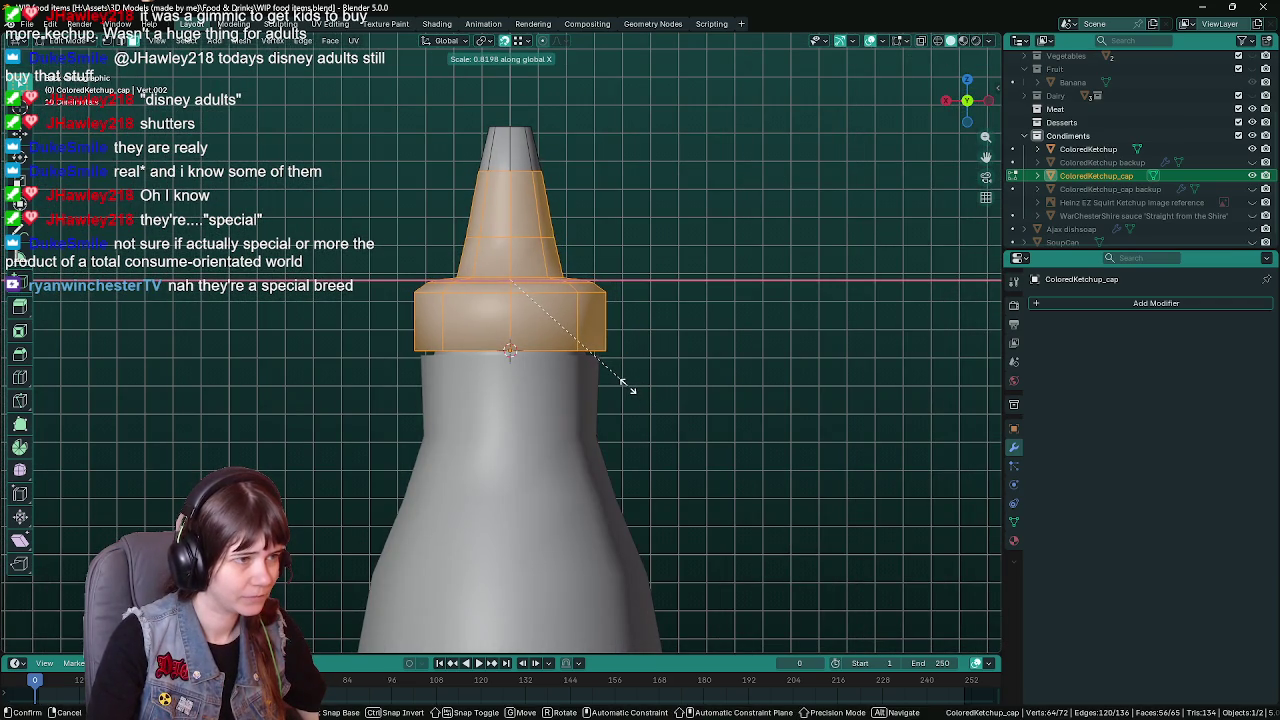
key(Escape)
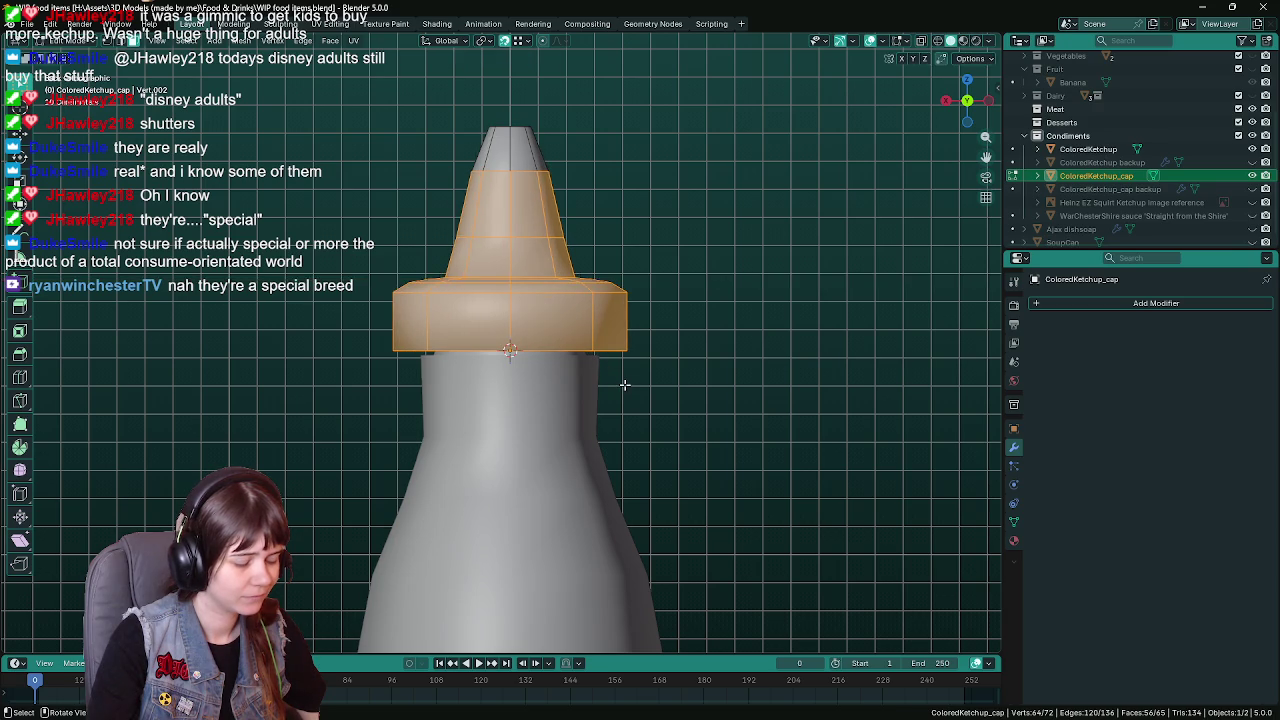
scroll(728, 382, down, 3)
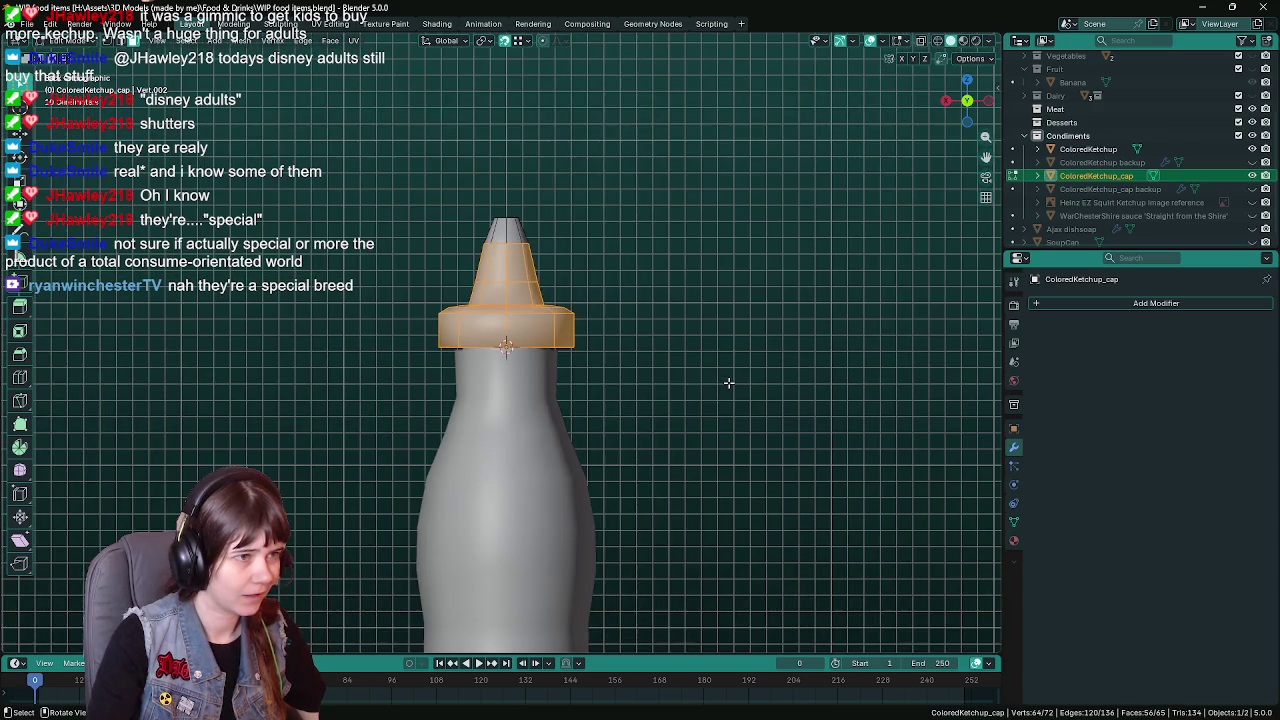
key(ctrl+s)
scroll(710, 386, down, 1)
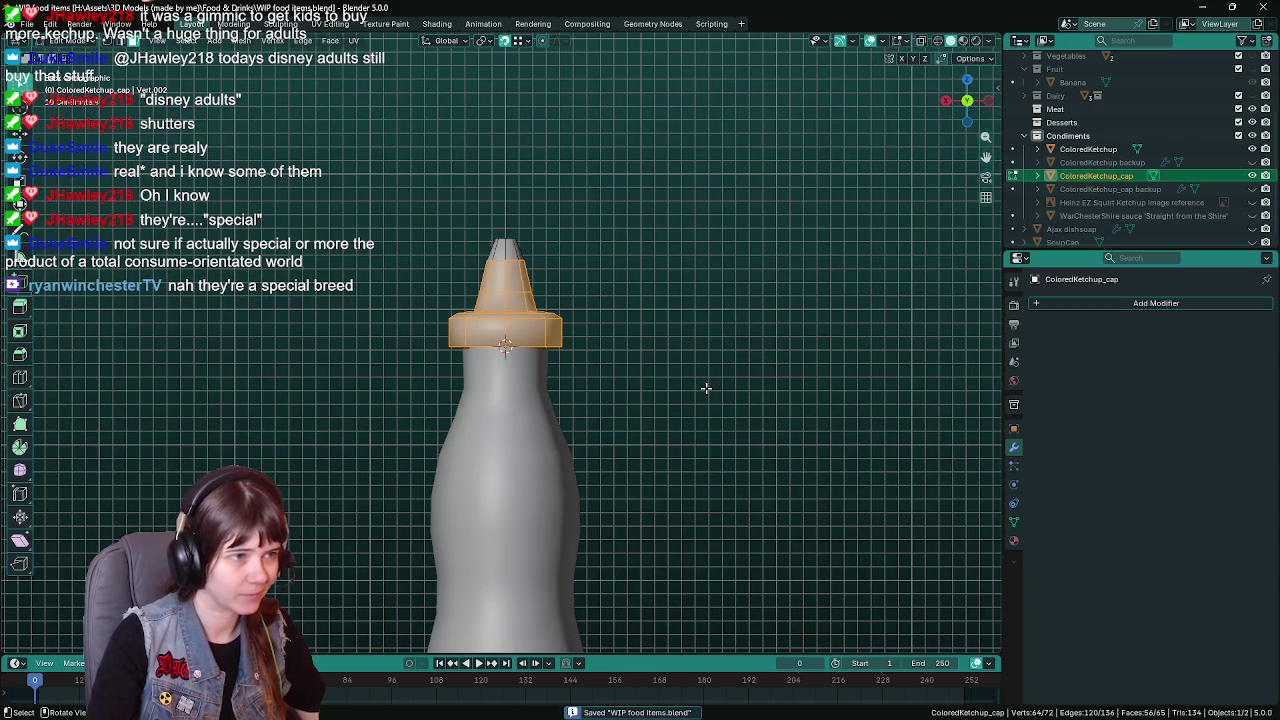
scroll(706, 388, up, 1)
key(KP_4)
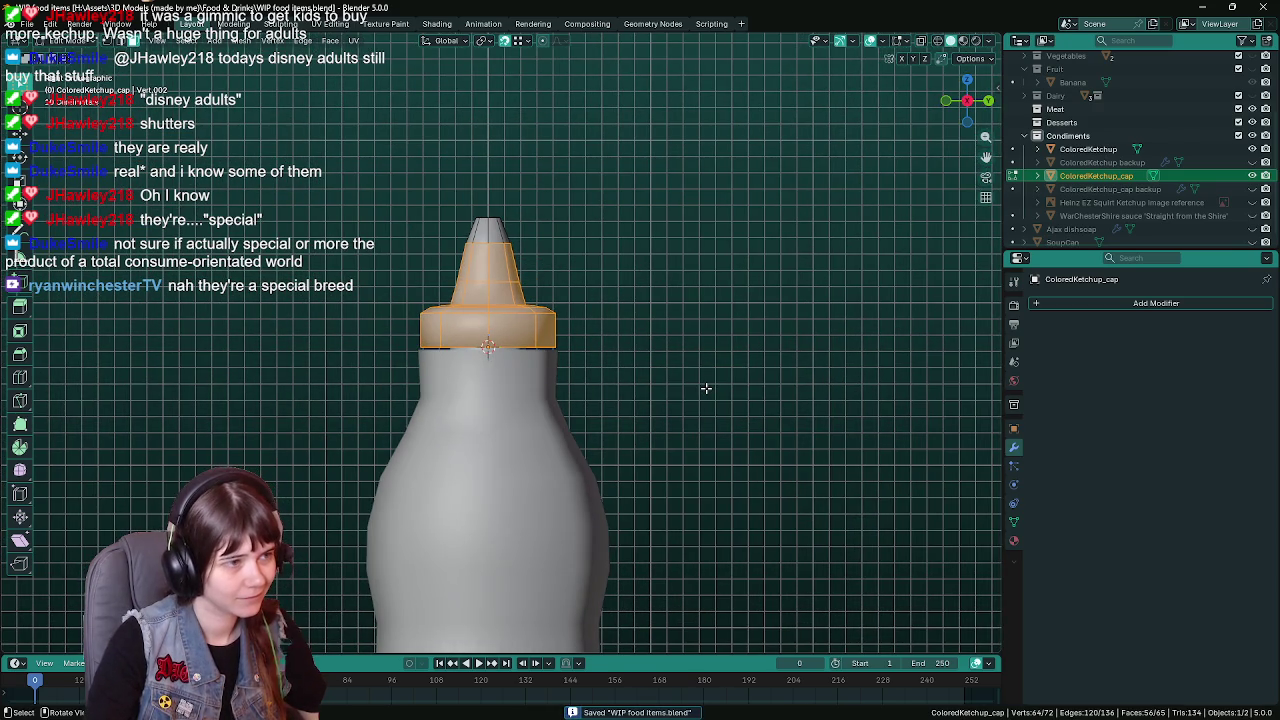
scroll(706, 388, up, 1)
Try scaling the cap to 1.1 along Y, cancel it, and save
key(s)
key(x)
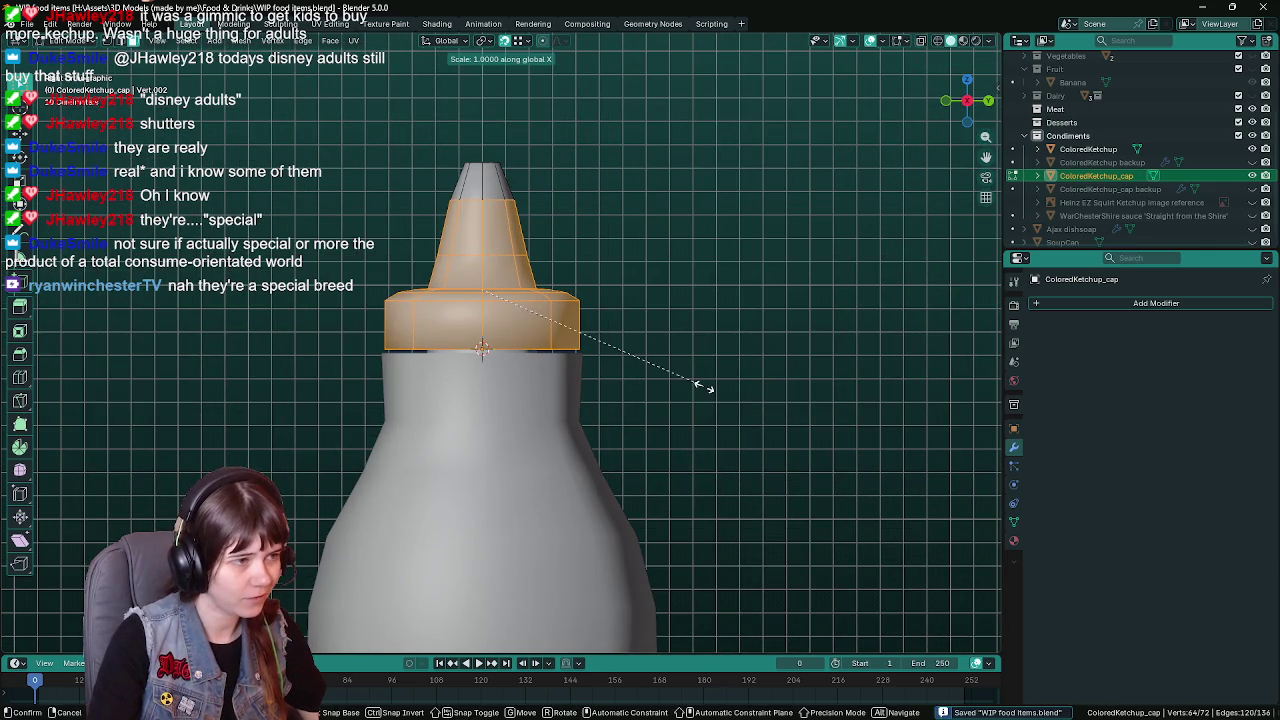
key(y)
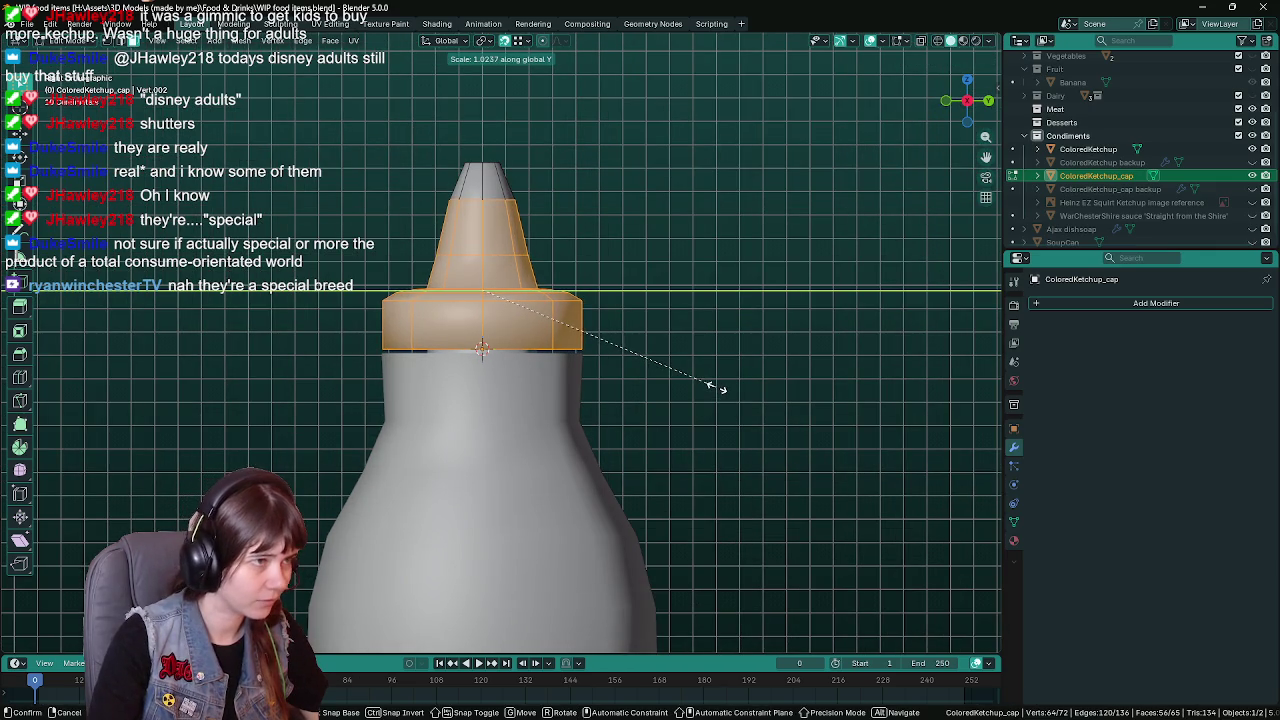
text(1.1)
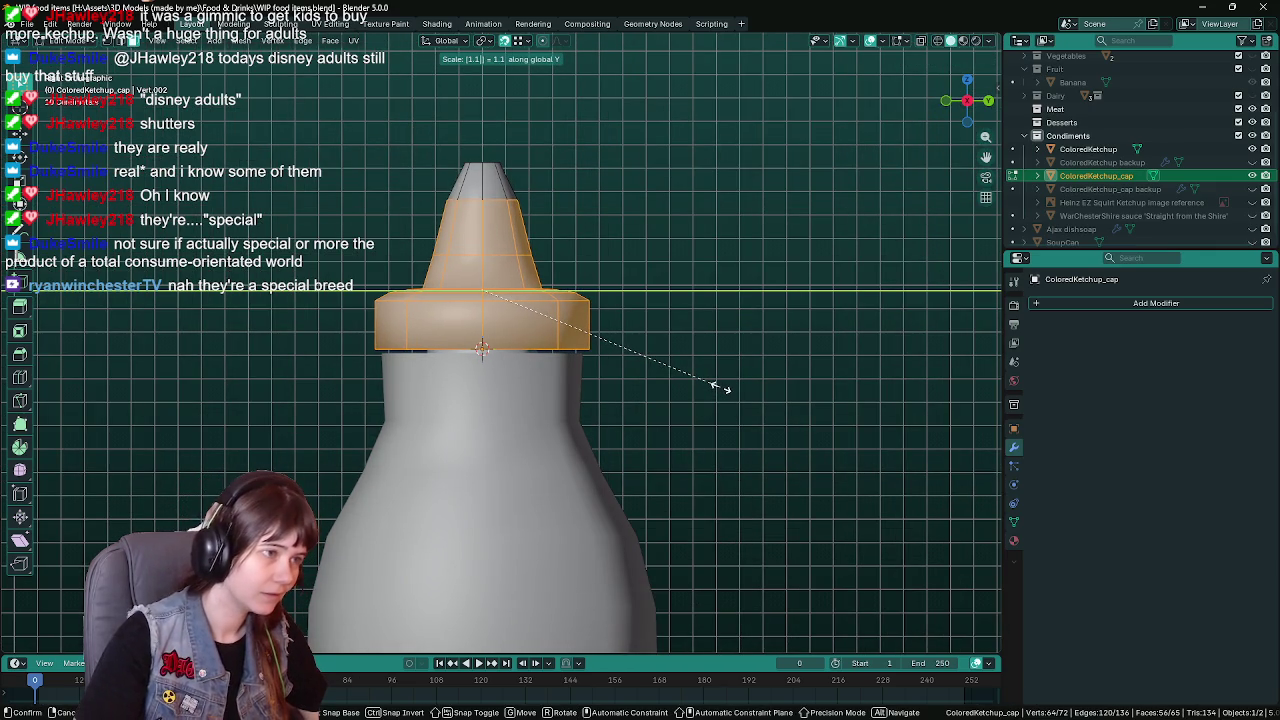
key(Escape)
key(ctrl+s)
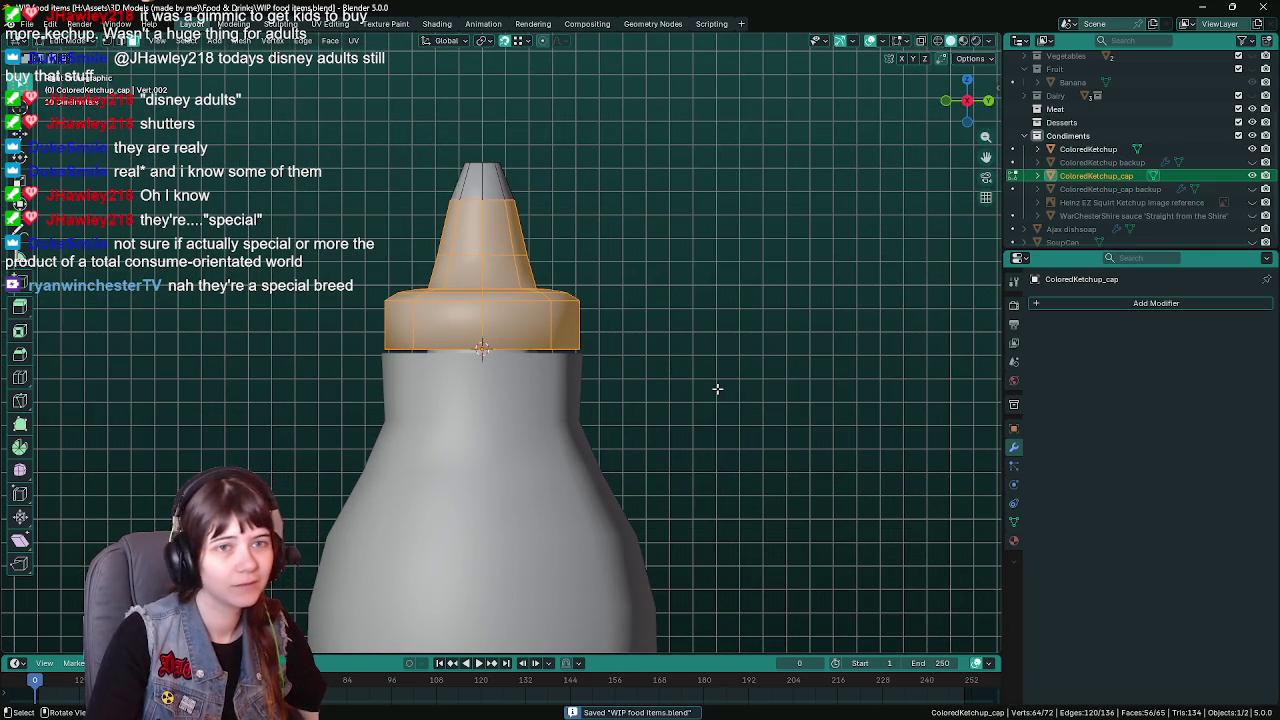
Widen the cap slightly along Y by a factor of 1.05
key(s)
key(Escape)
key(s)
key(y)
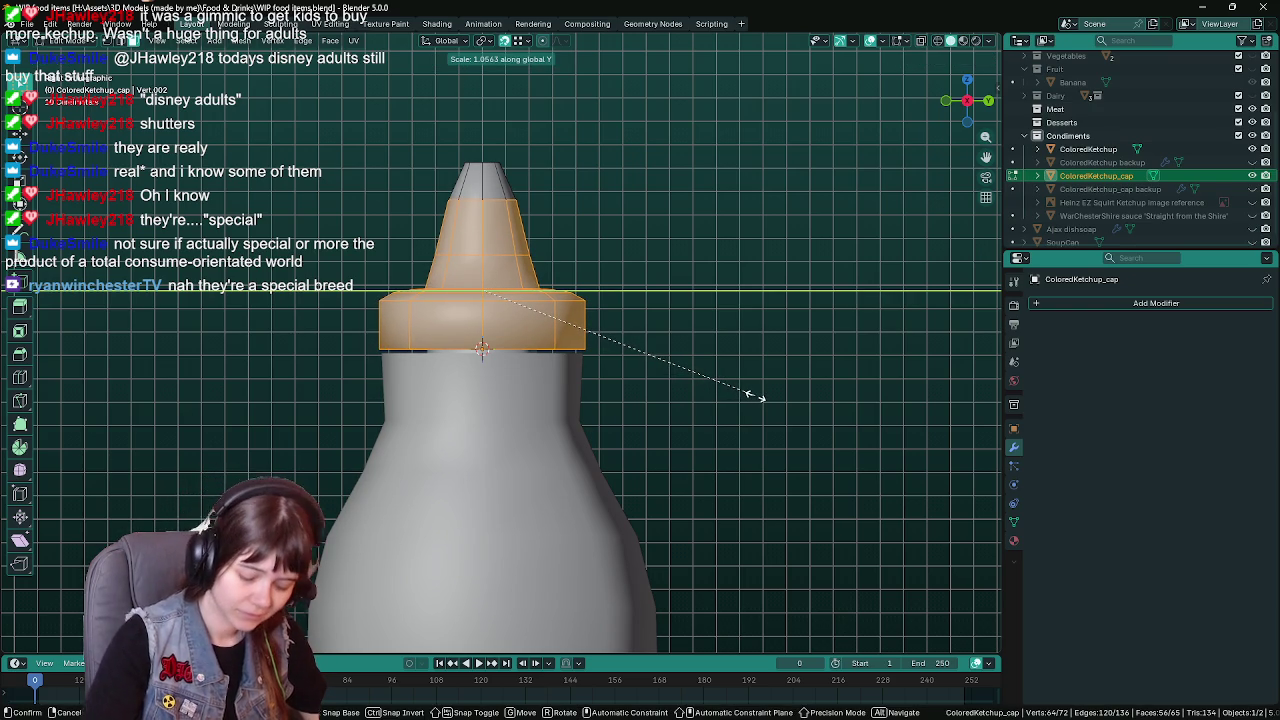
text(1)
text(.05)
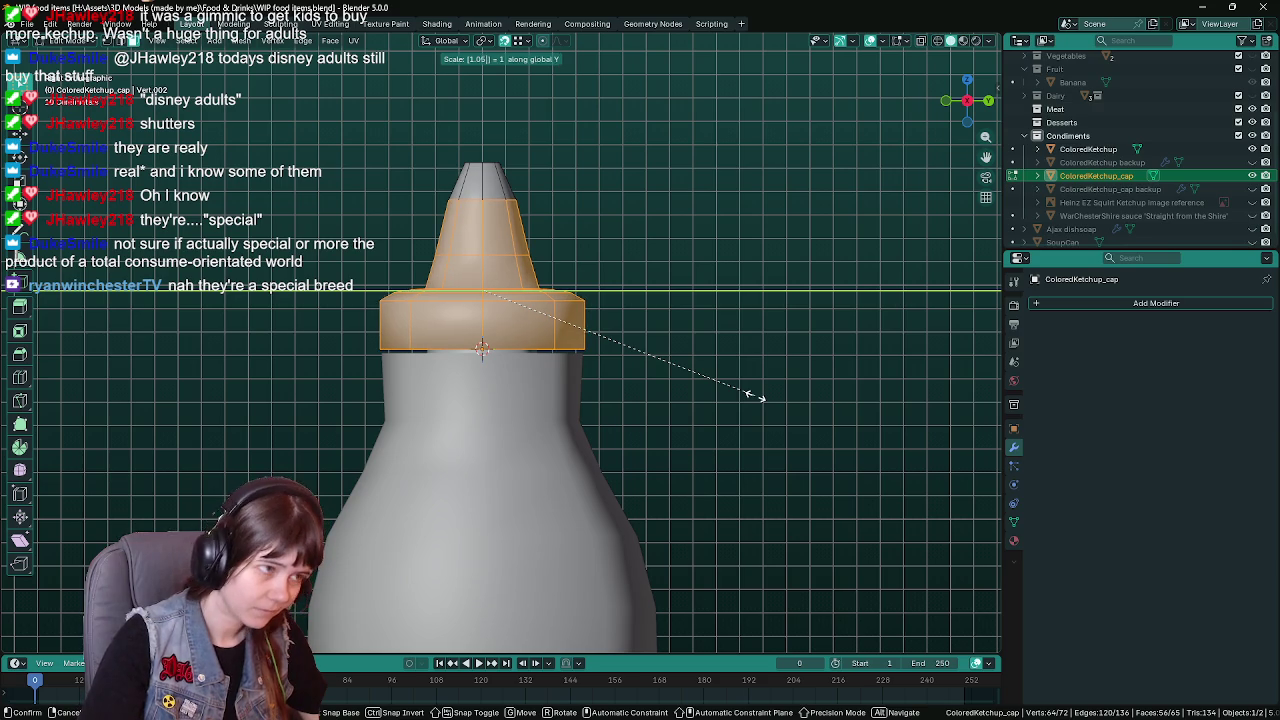
key(Return)
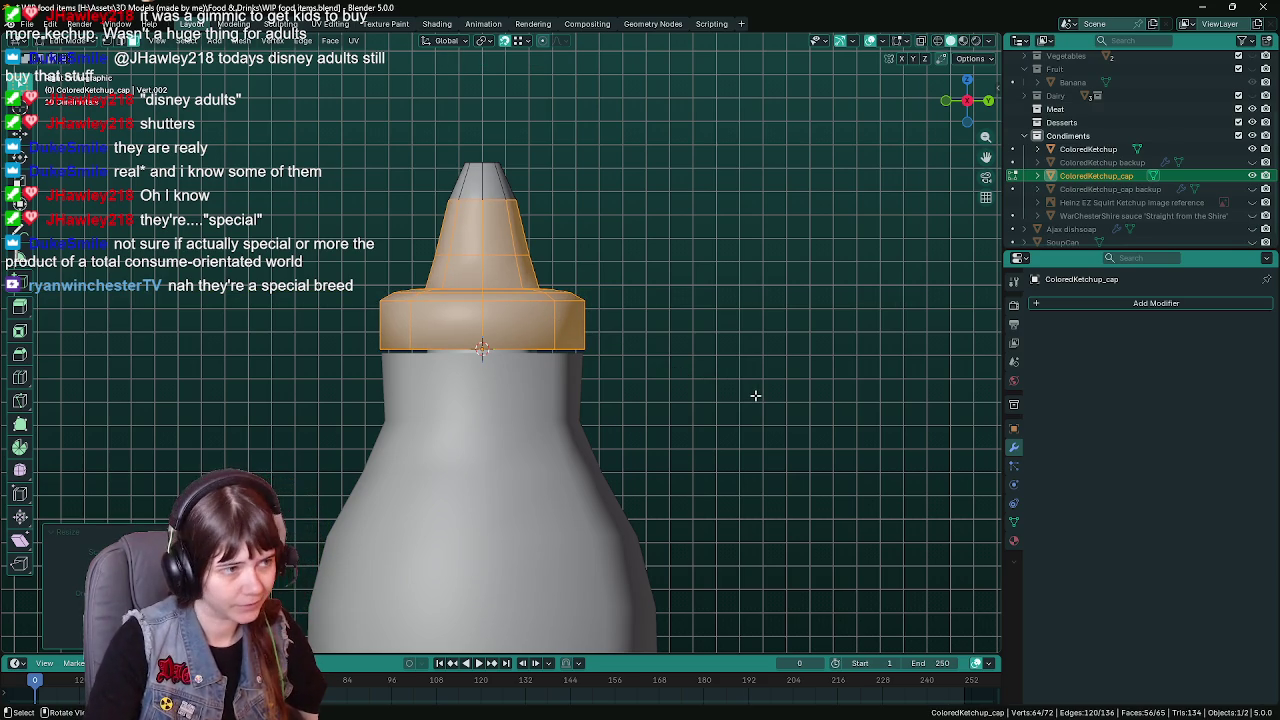
Narrow the cap along X once more from the front view and save
key(KP_1)
key(s)
key(x)
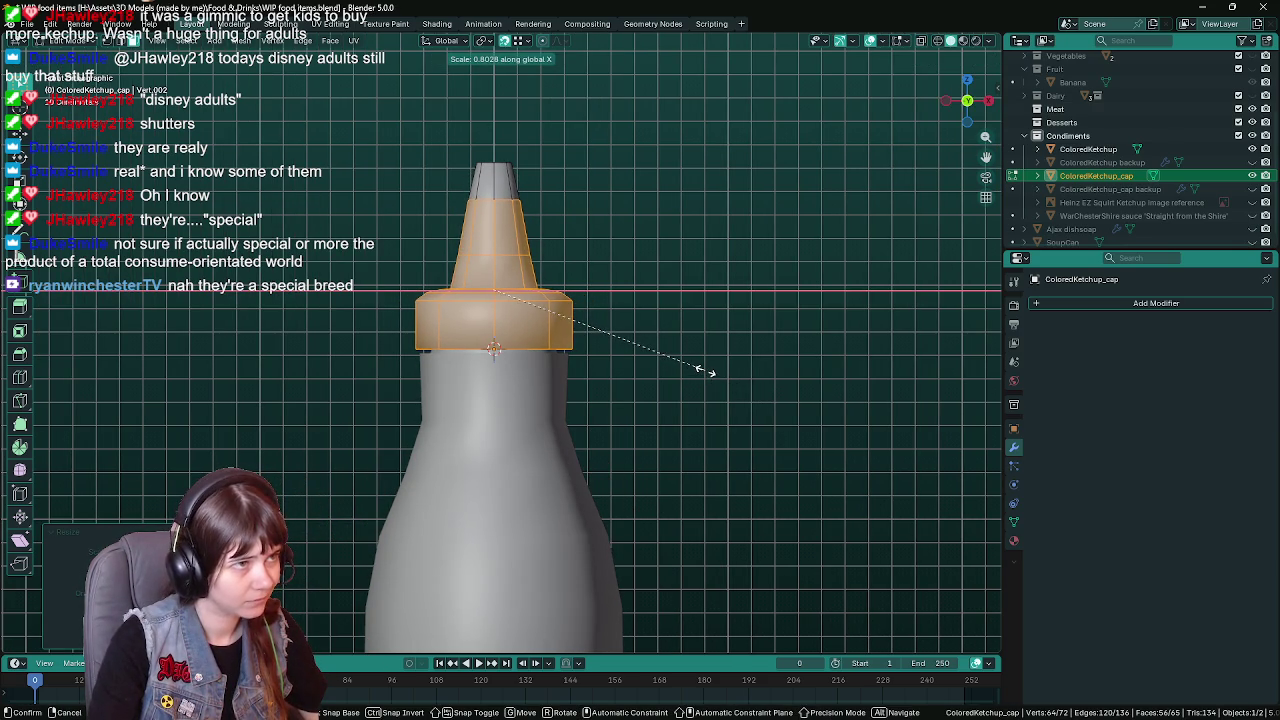
key(Escape)
middle_drag(705, 371, 705, 371)
key(KP_3)
key(KP_1)
key(s)
key(x)
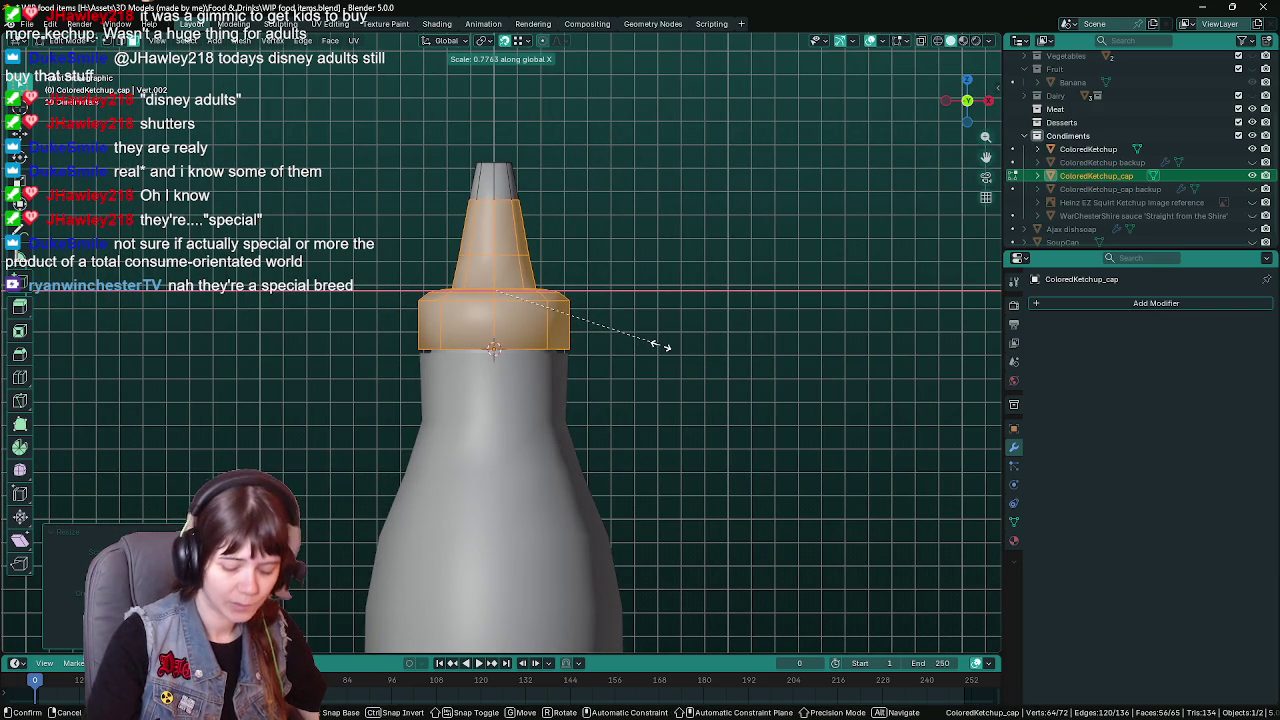
click(660, 345)
key(ctrl+s)
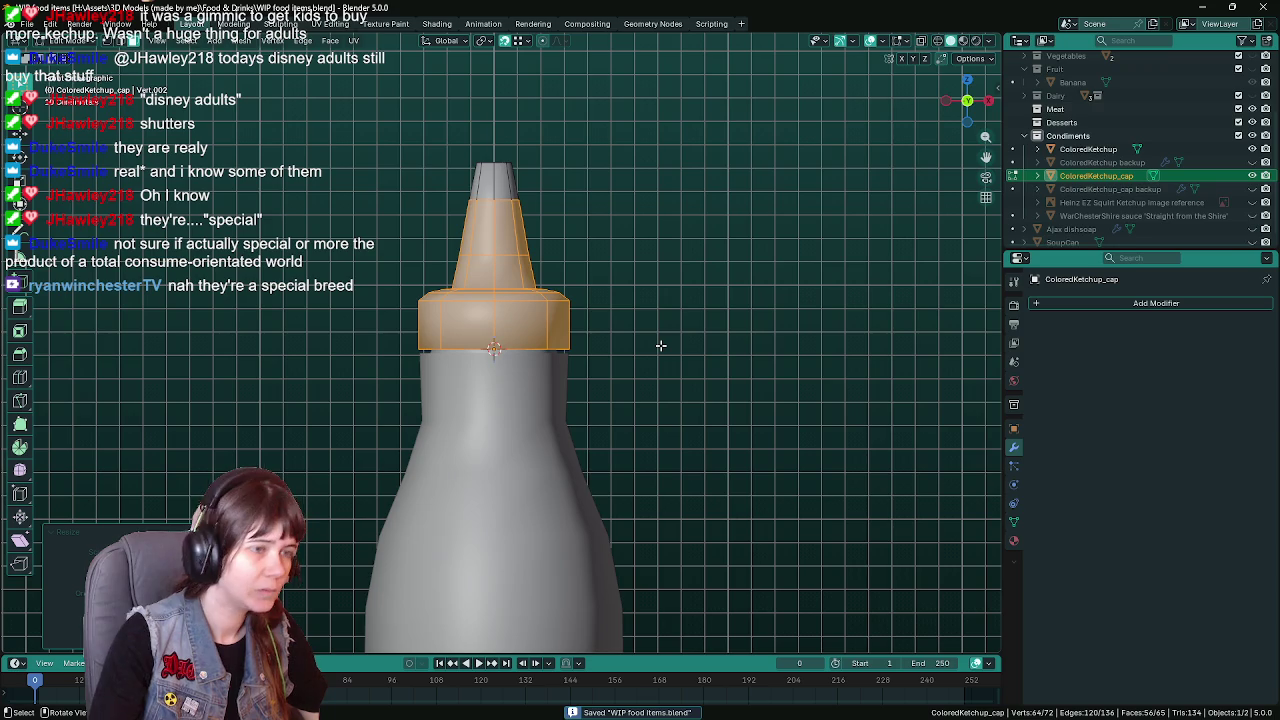
Inspect the narrowed cap from a tilted view outside Edit Mode, then deselect it
key(Tab)
mouse_move(660, 345)
middle_down()
mouse_move(626, 423)
mouse_move(652, 478)
mouse_move(743, 407)
mouse_move(543, 518)
mouse_move(594, 516)
mouse_move(551, 479)
mouse_move(580, 480)
mouse_move(580, 430)
mouse_move(617, 323)
mouse_move(699, 496)
mouse_move(701, 346)
mouse_move(670, 340)
mouse_move(533, 408)
middle_up()
key(Tab)
key(Tab)
click(699, 496)
Duplicate the bottle body in place and rename the copy as a backup
key(ctrl+s)
click(533, 408)
key(shift+d)
right_click(654, 368)
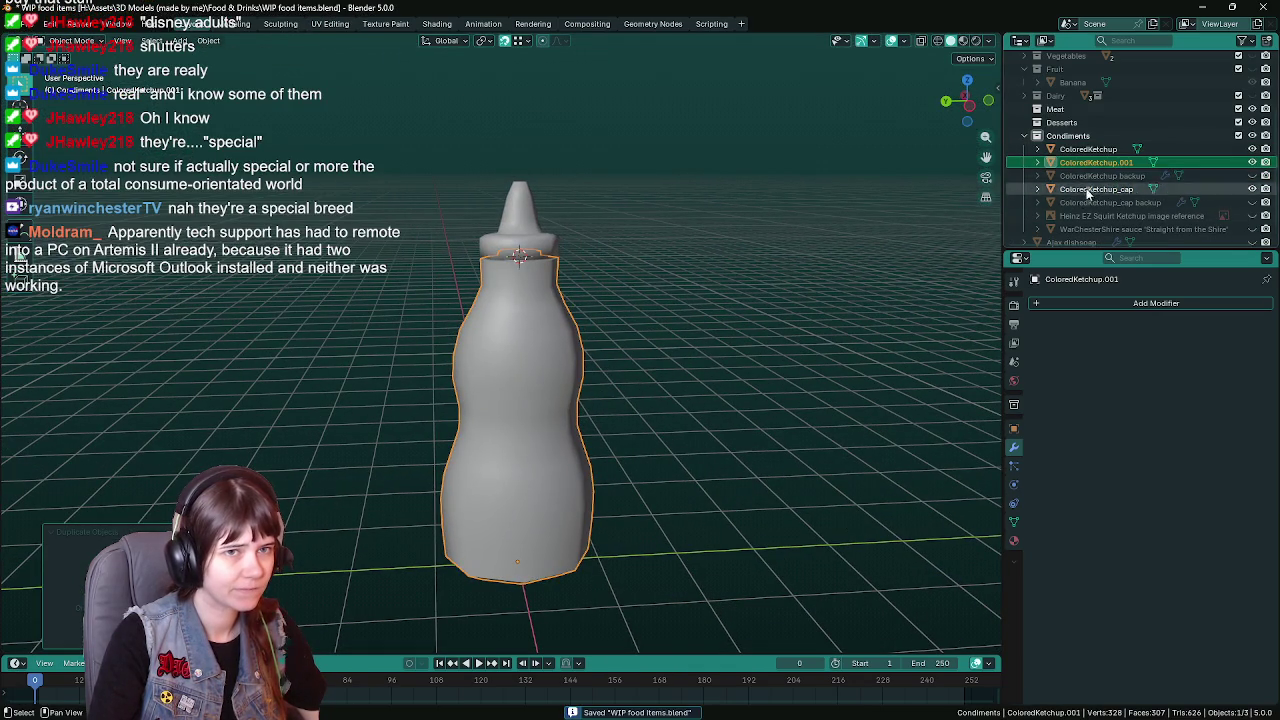
scroll(1140, 160, down, 1)
double_click(1144, 150)
key(BackSpace)
key(BackSpace)
key(BackSpace)
text(backup)
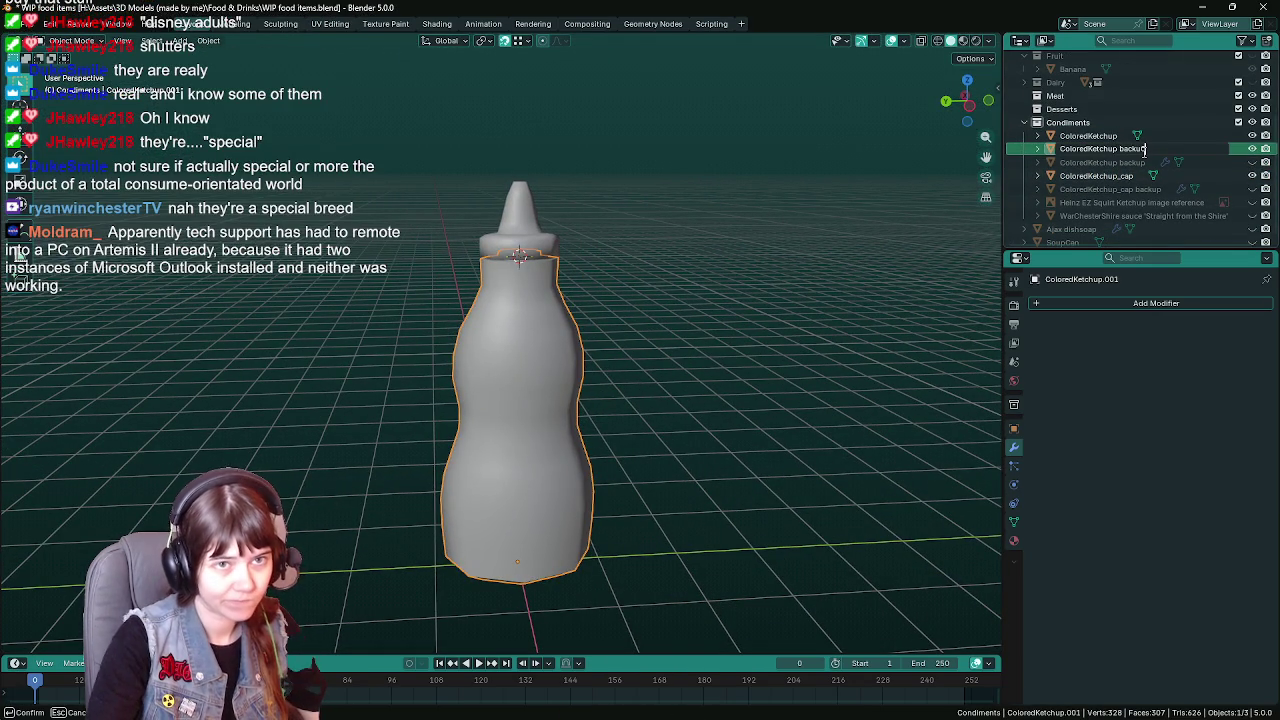
text(02)
key(Return)
Correct the body copy's name to 'ColoredKetchup backup2' and hide it
double_click(1146, 150)
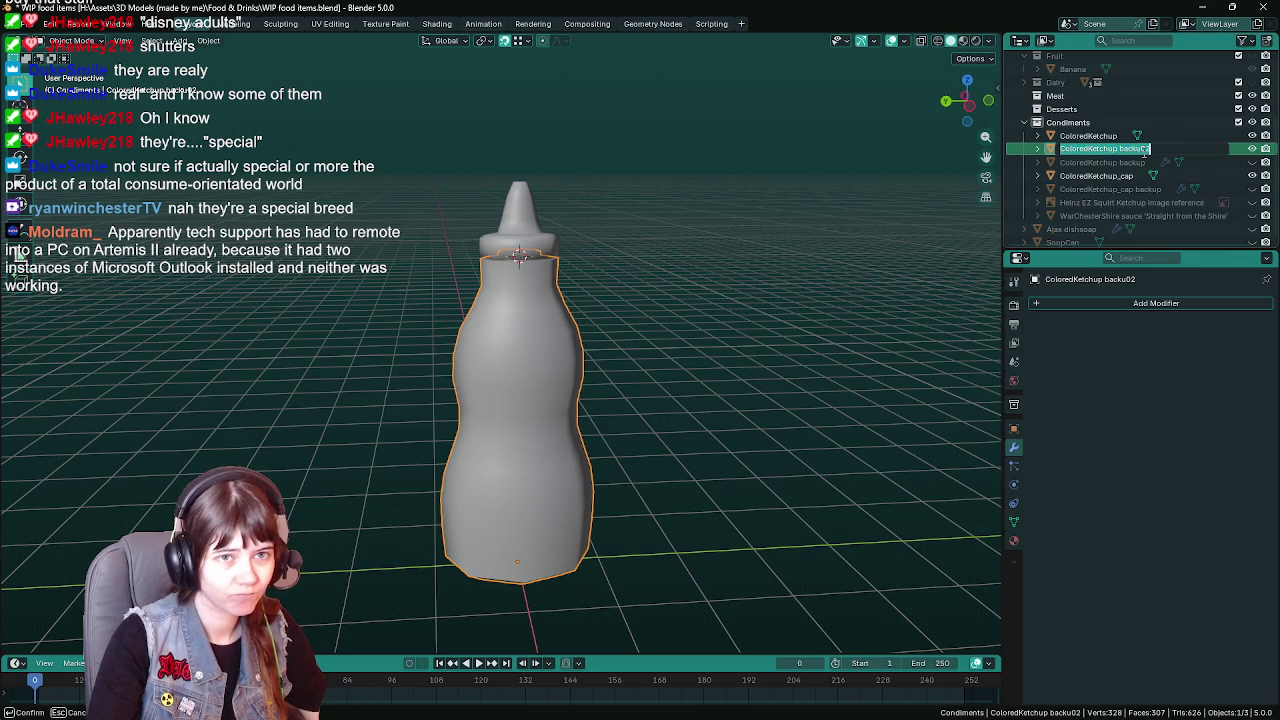
key(BackSpace)
key(BackSpace)
text(p2)
key(Return)
key(h)
Duplicate the cap as 'ColoredKetchup_cap backup2', hide it, and save
click(533, 243)
key(shift+d)
key(Escape)
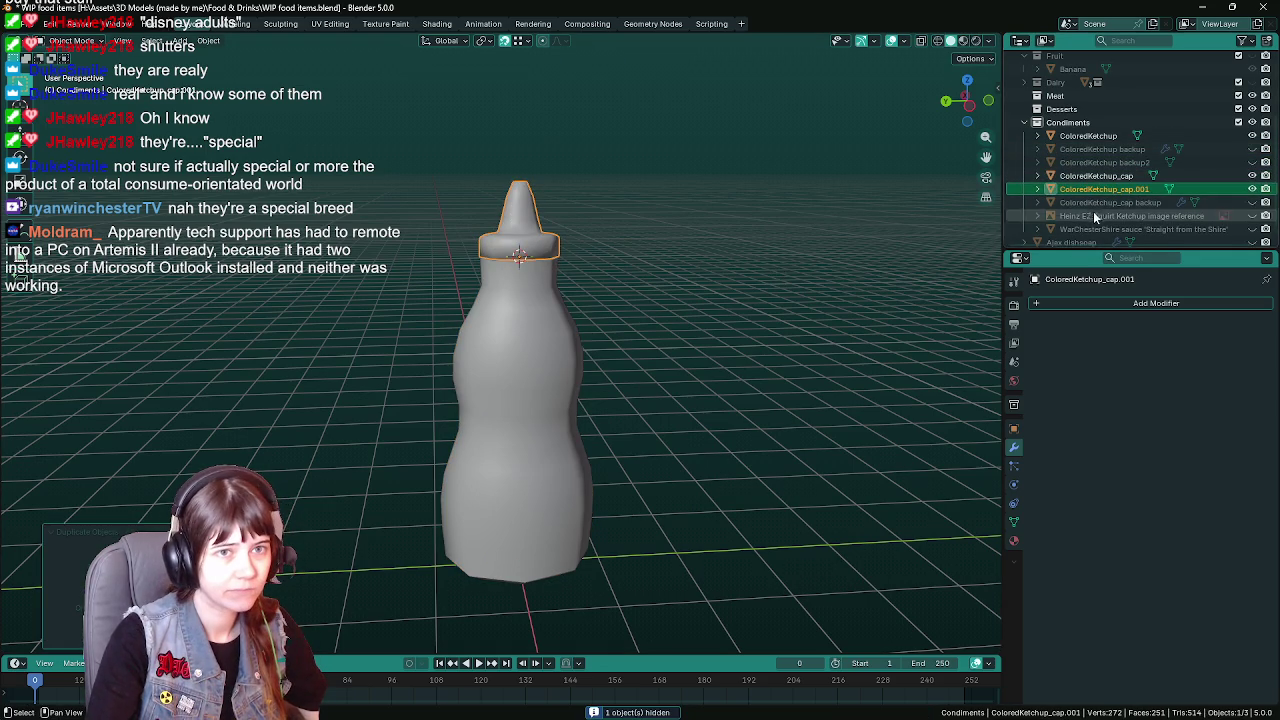
double_click(1140, 175)
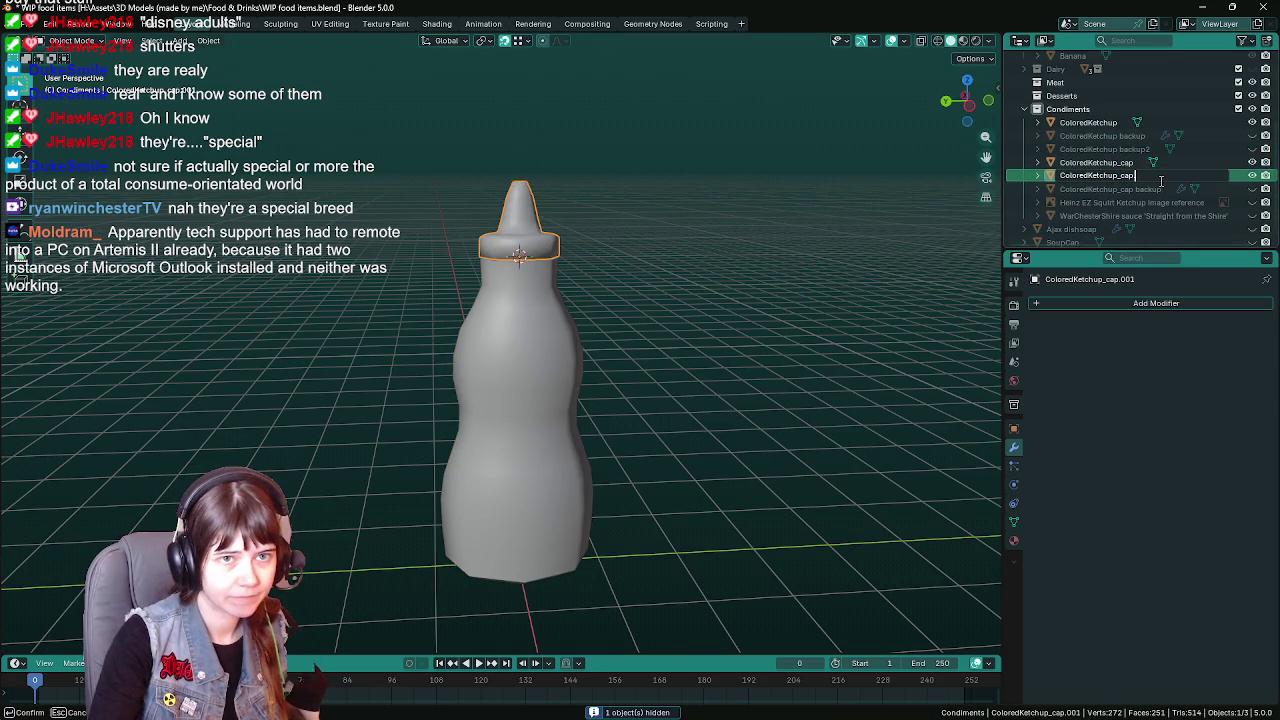
text(backup2)
key(Return)
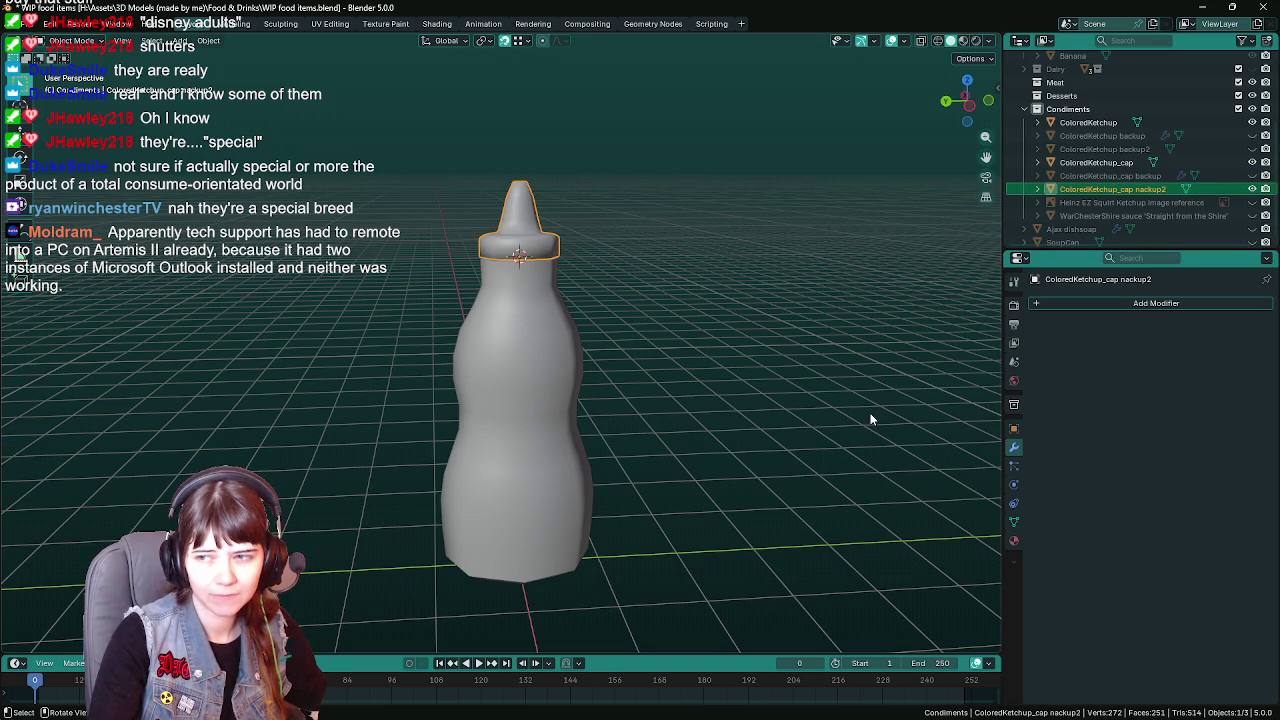
key(h)
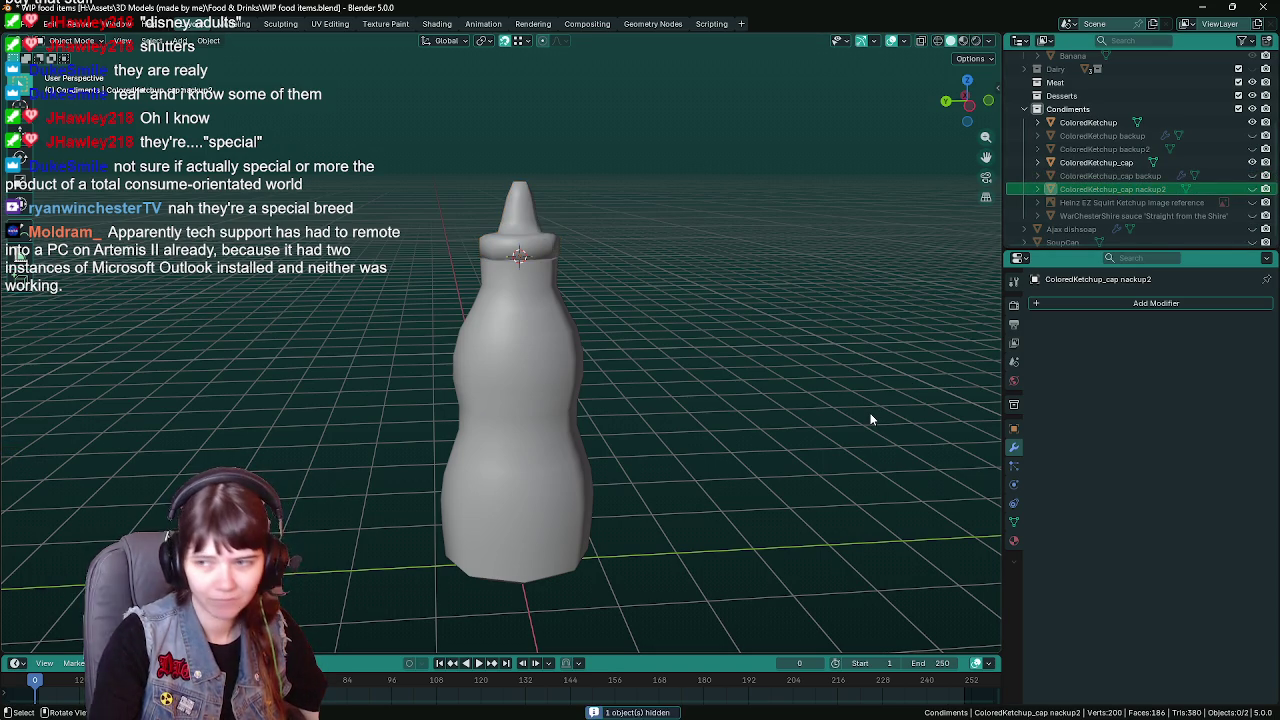
key(ctrl+s)
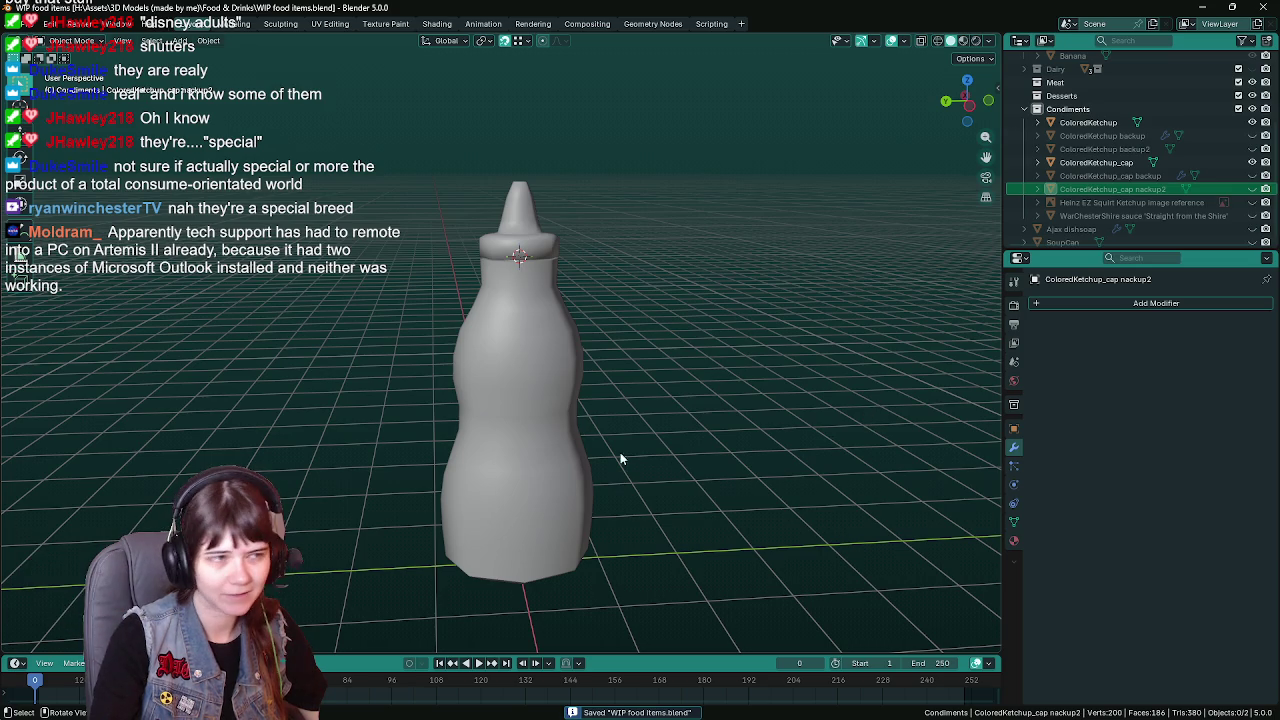
Select the bottle body and frame the view on it
click(588, 425)
key(KP_Decimal)
mouse_move(700, 392)
middle_down()
mouse_move(676, 360)
mouse_move(673, 372)
middle_up()
Orbit down onto the bottle and apply flat shading from the object menu
click(676, 360)
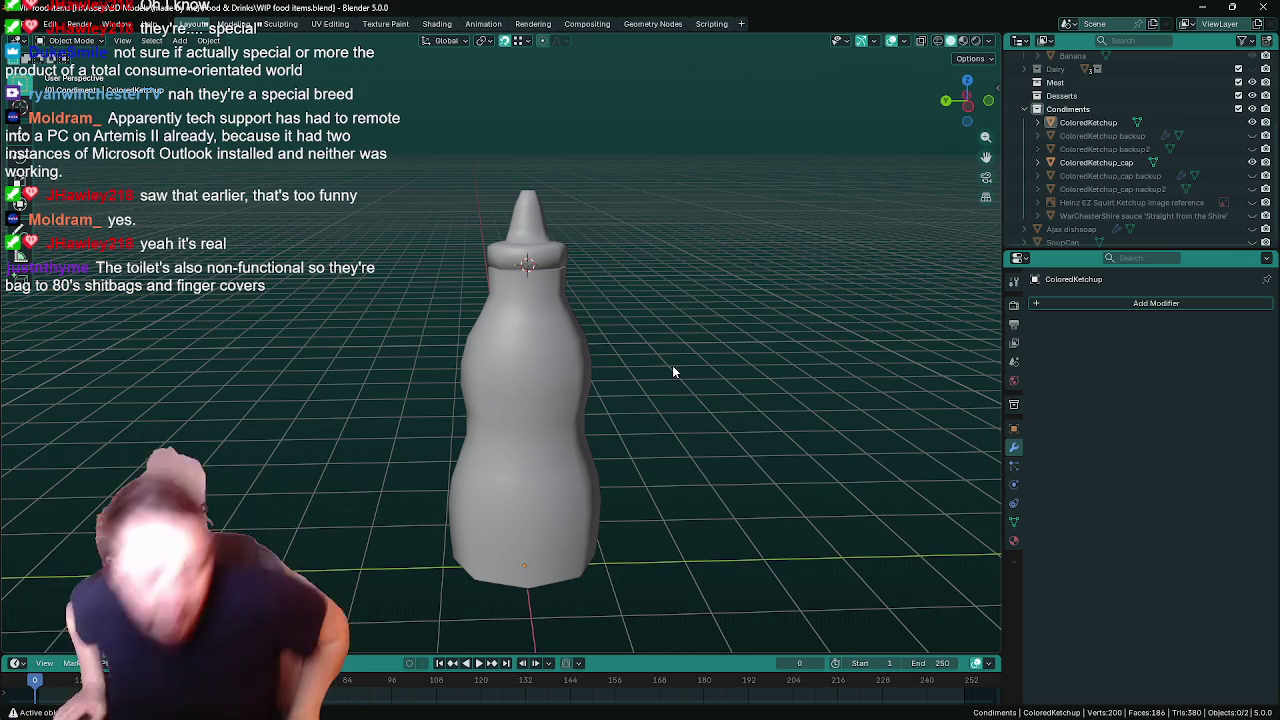
mouse_move(733, 210)
middle_down()
mouse_move(717, 229)
mouse_move(717, 323)
mouse_move(808, 303)
mouse_move(751, 270)
mouse_move(721, 306)
mouse_move(664, 270)
mouse_move(616, 272)
mouse_move(644, 288)
middle_up()
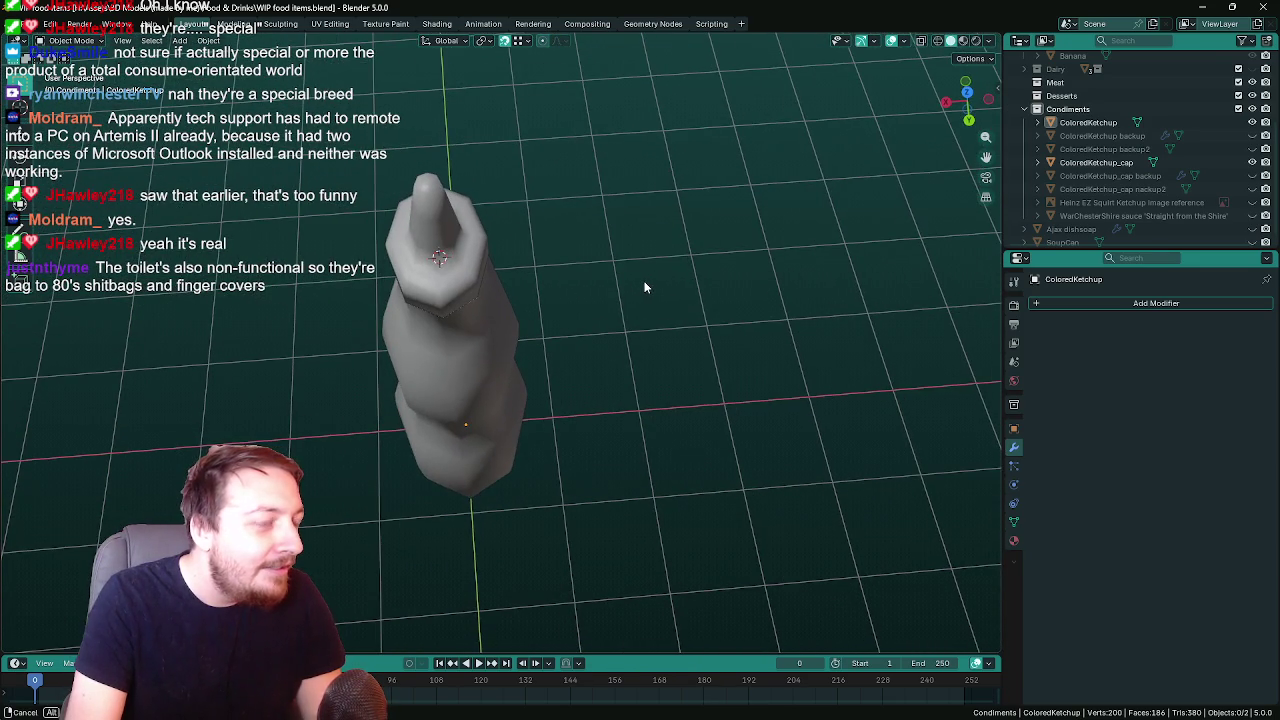
right_click(650, 290)
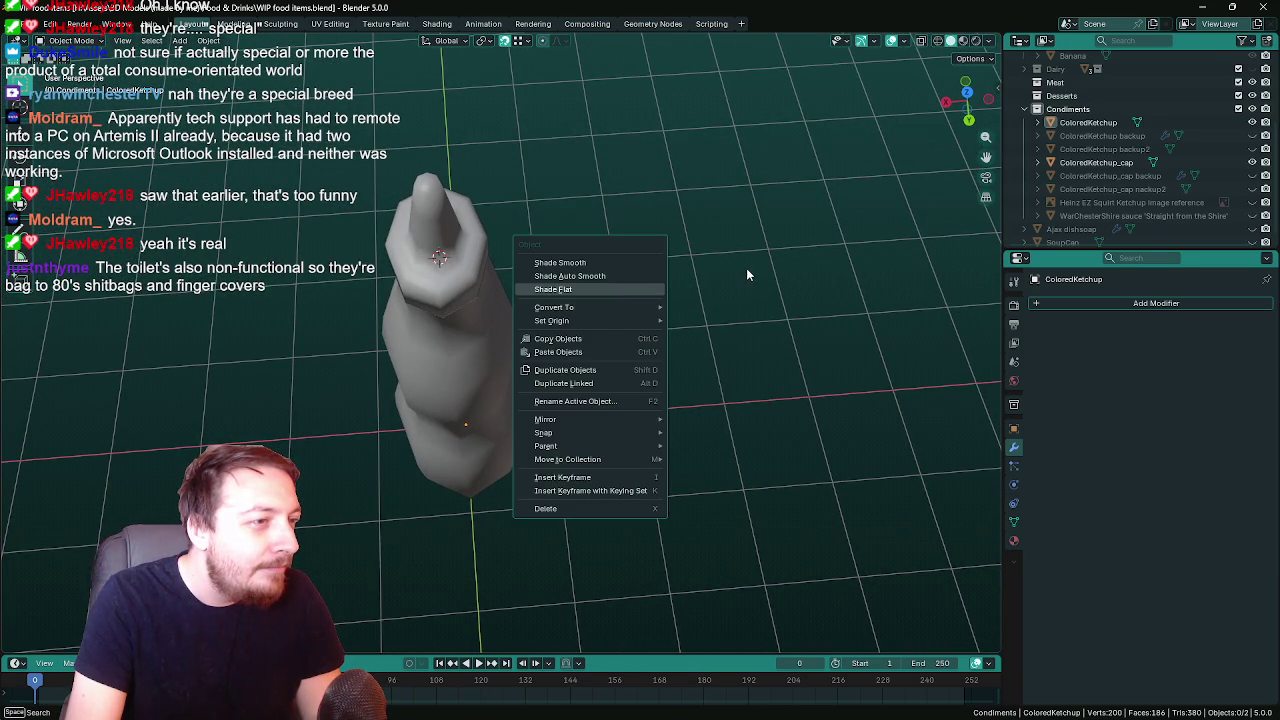
click(647, 289)
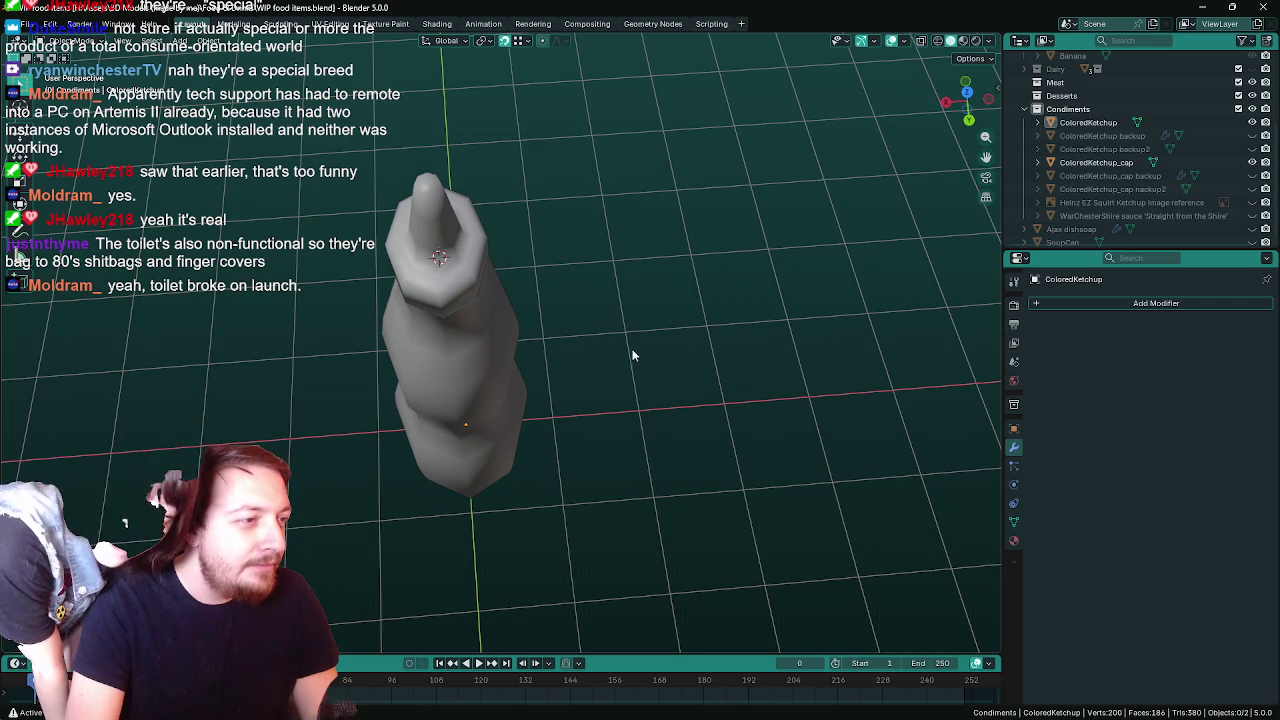
mouse_move(615, 340)
middle_down()
mouse_move(591, 334)
mouse_move(724, 278)
mouse_move(663, 320)
mouse_move(600, 337)
mouse_move(676, 314)
mouse_move(676, 302)
mouse_move(579, 378)
mouse_move(504, 297)
mouse_move(568, 303)
mouse_move(600, 259)
mouse_move(588, 320)
middle_up()
Select the ketchup cap, zoom in, and enter its Edit Mode
click(467, 278)
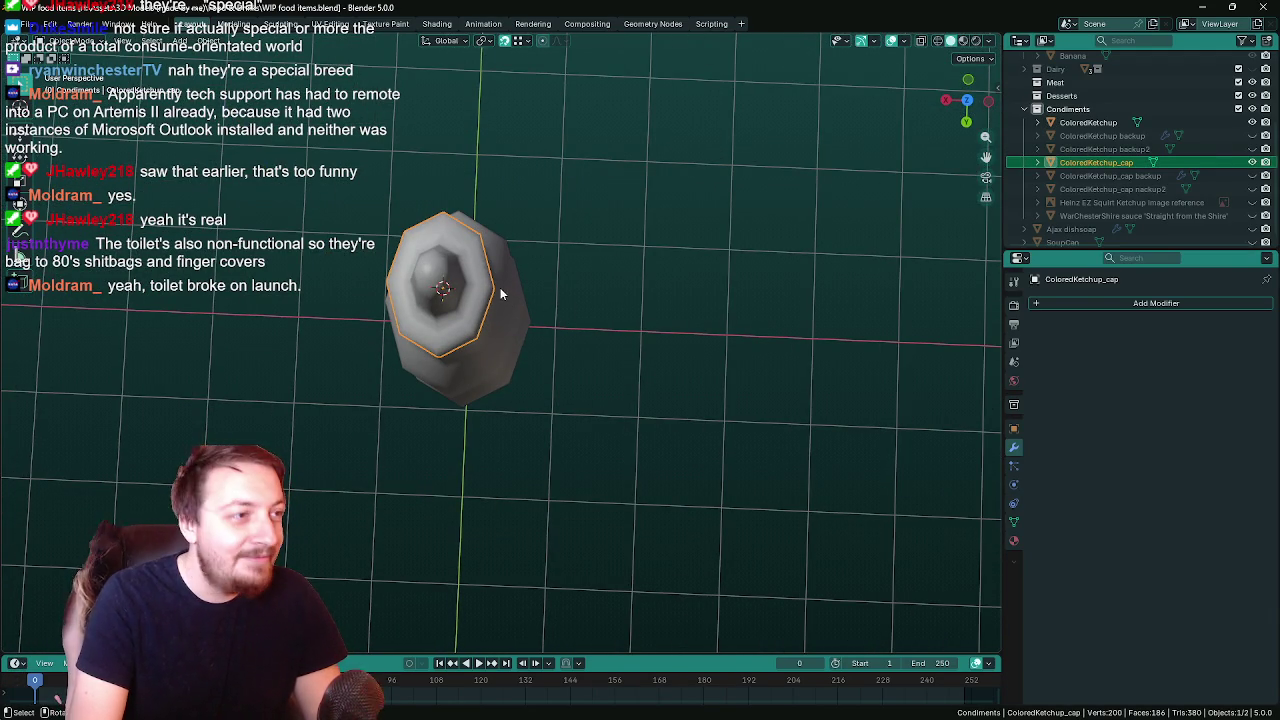
scroll(538, 315, up, 2)
mouse_move(545, 330)
middle_down()
mouse_move(553, 256)
mouse_move(552, 314)
middle_up()
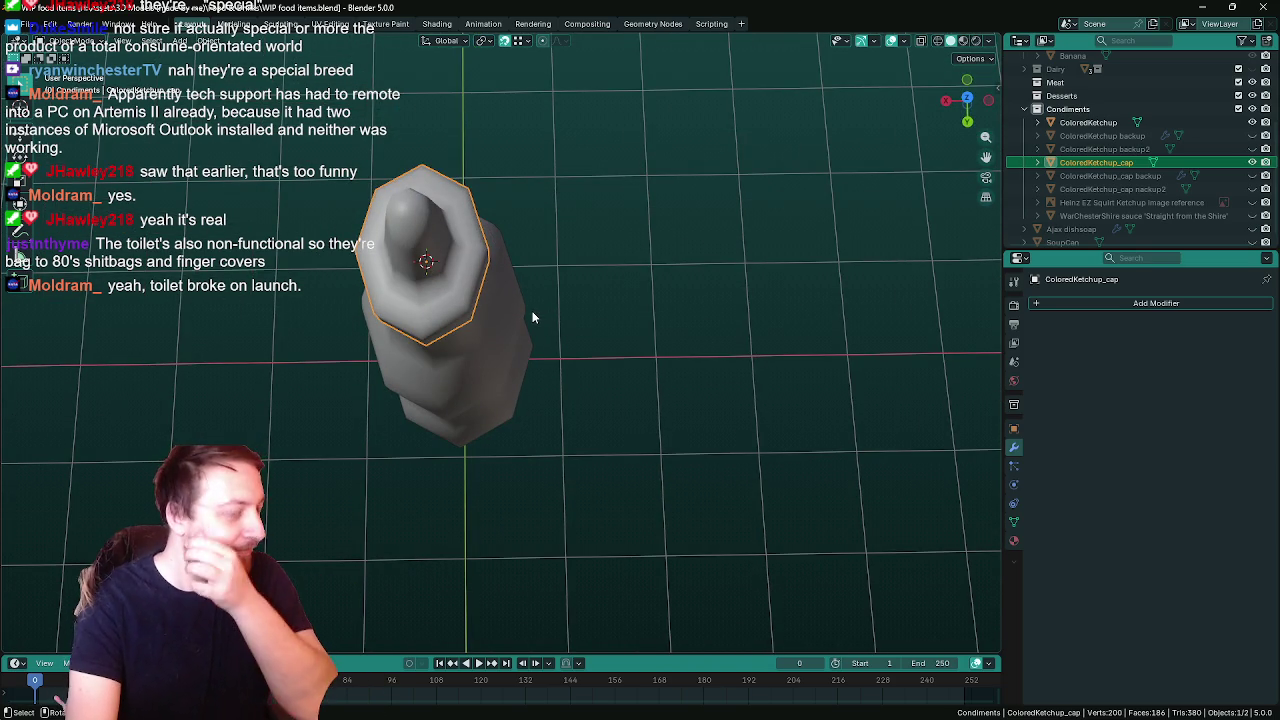
key(Tab)
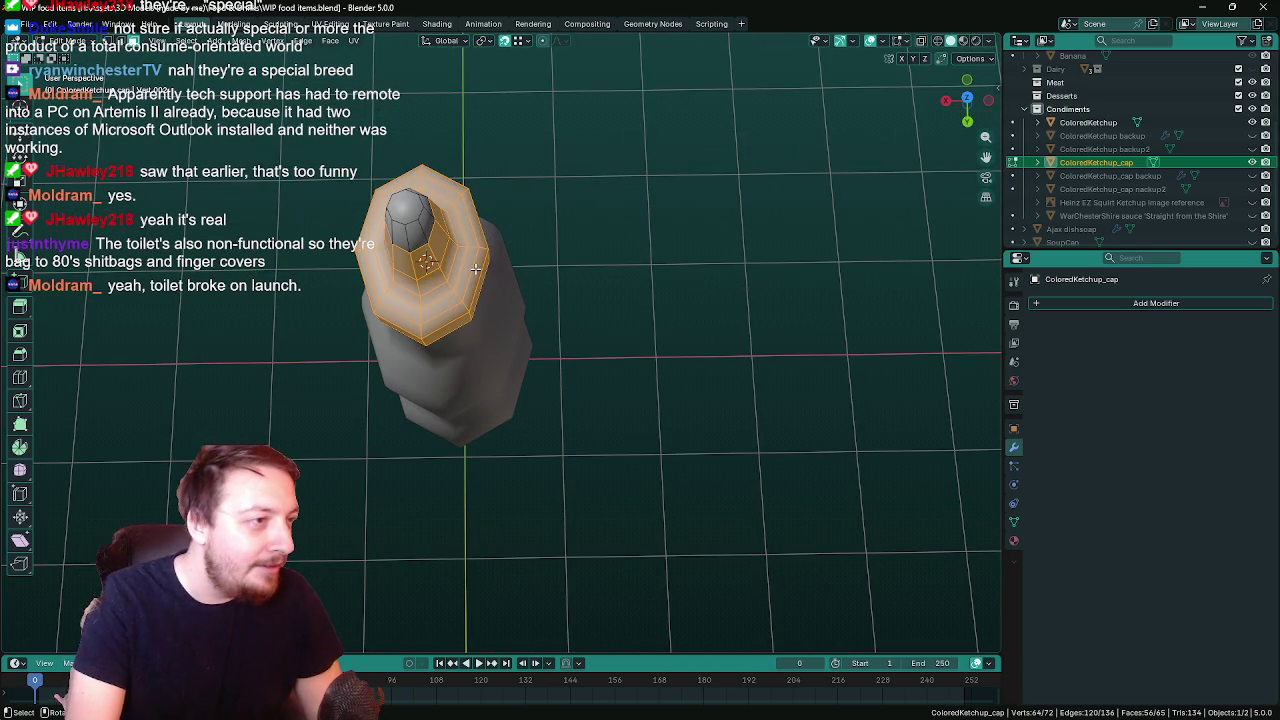
From the top view, slightly enlarge the selected inner ring of cap faces
key(KP_Decimal)
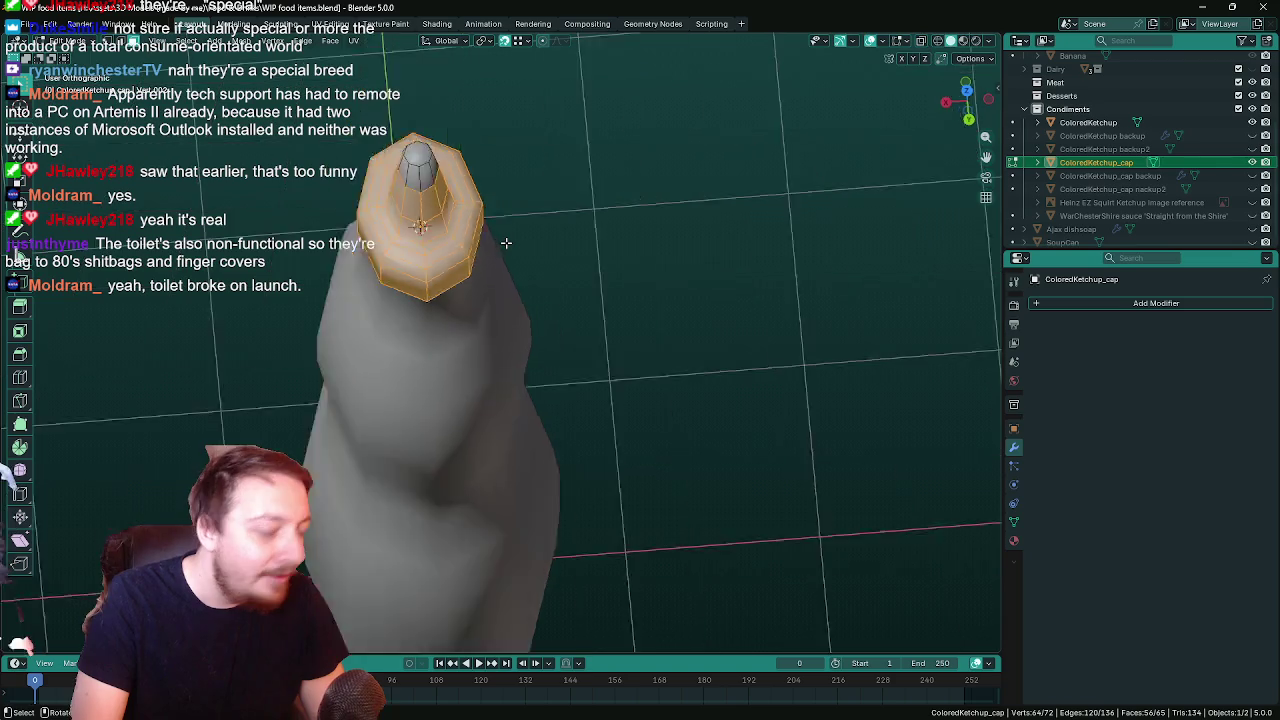
key(KP_7)
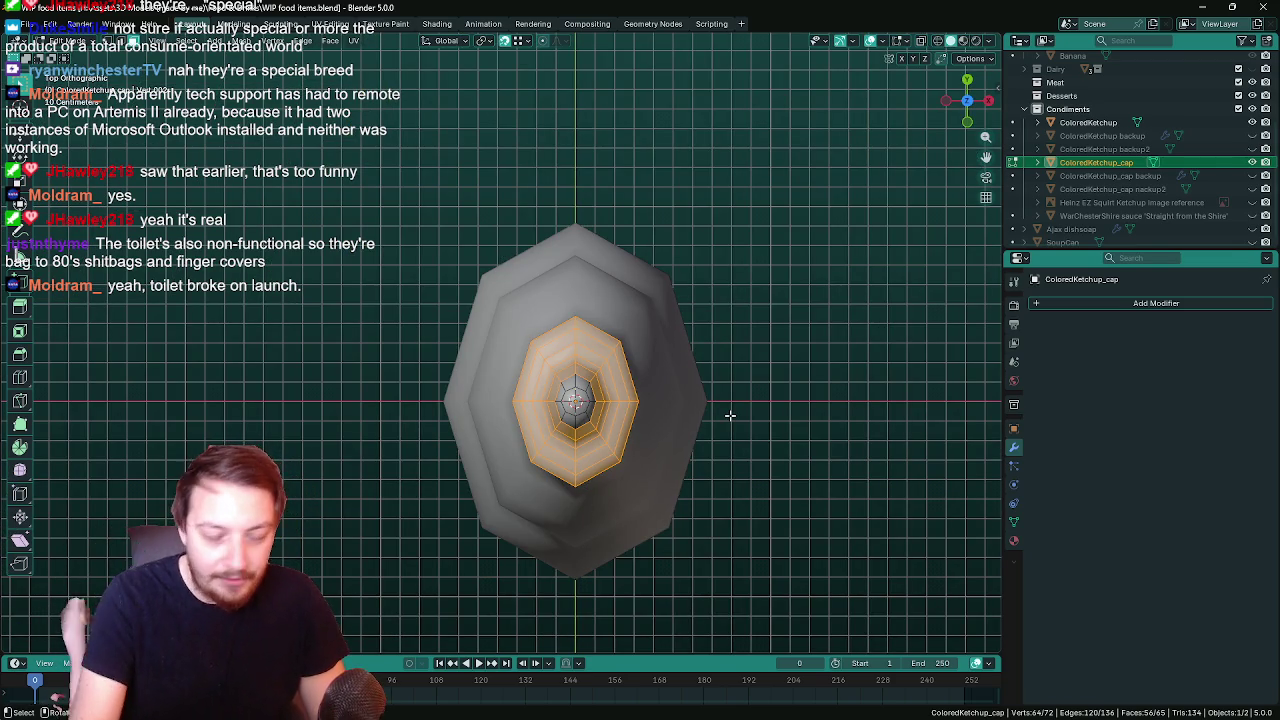
key(s)
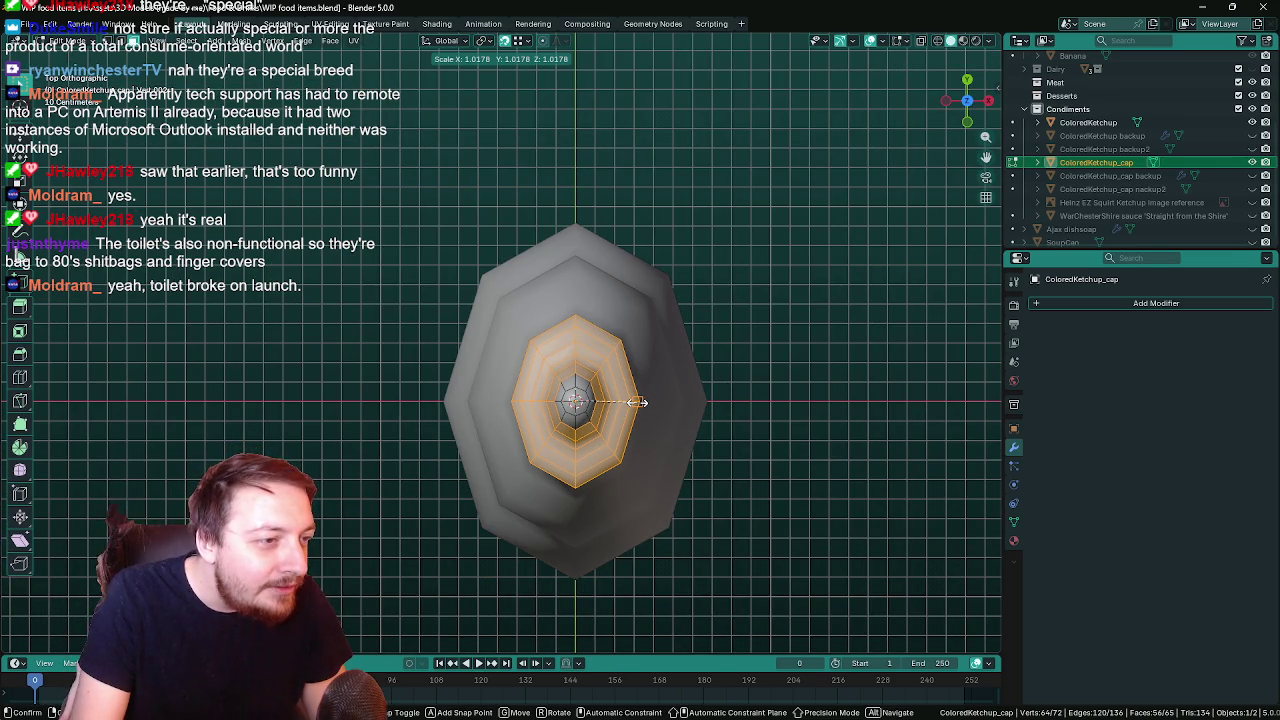
click(640, 403)
key(ctrl+f)
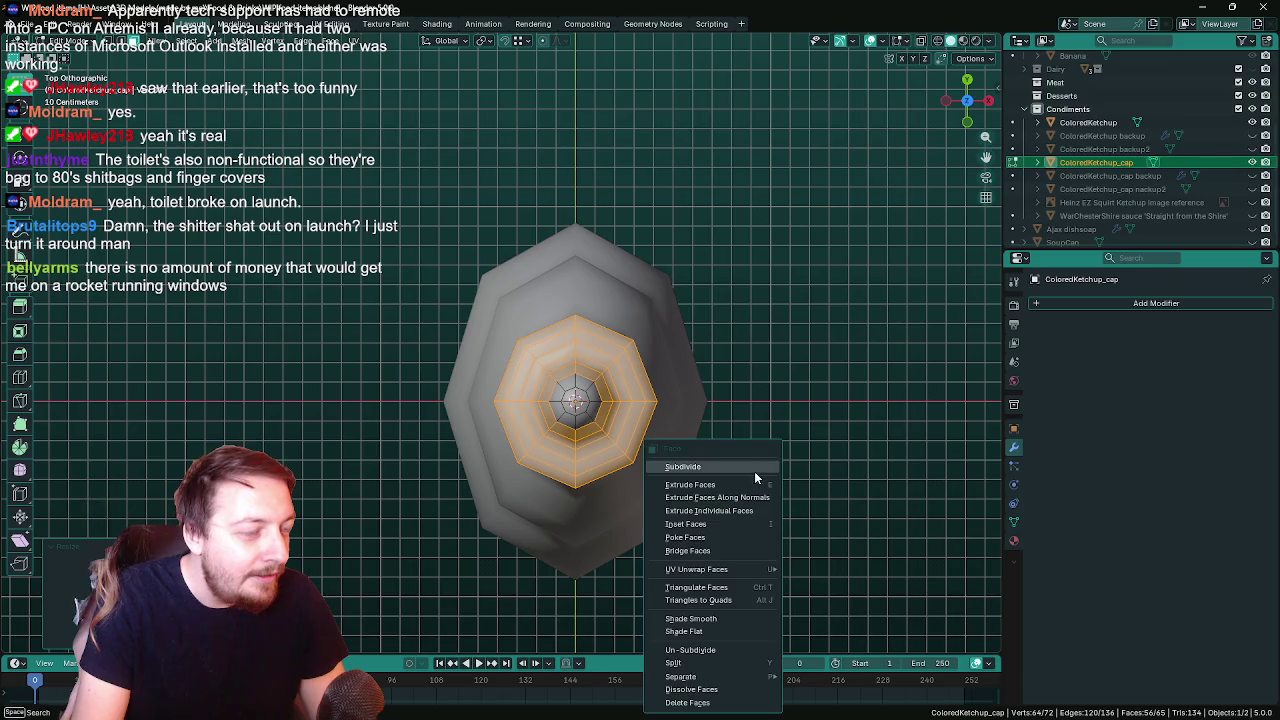
key(Escape)
Deselect all cap vertices and return to Object Mode
mouse_move(772, 422)
middle_down()
mouse_move(769, 320)
mouse_move(757, 423)
mouse_move(761, 297)
mouse_move(680, 246)
mouse_move(752, 354)
mouse_move(586, 305)
middle_up()
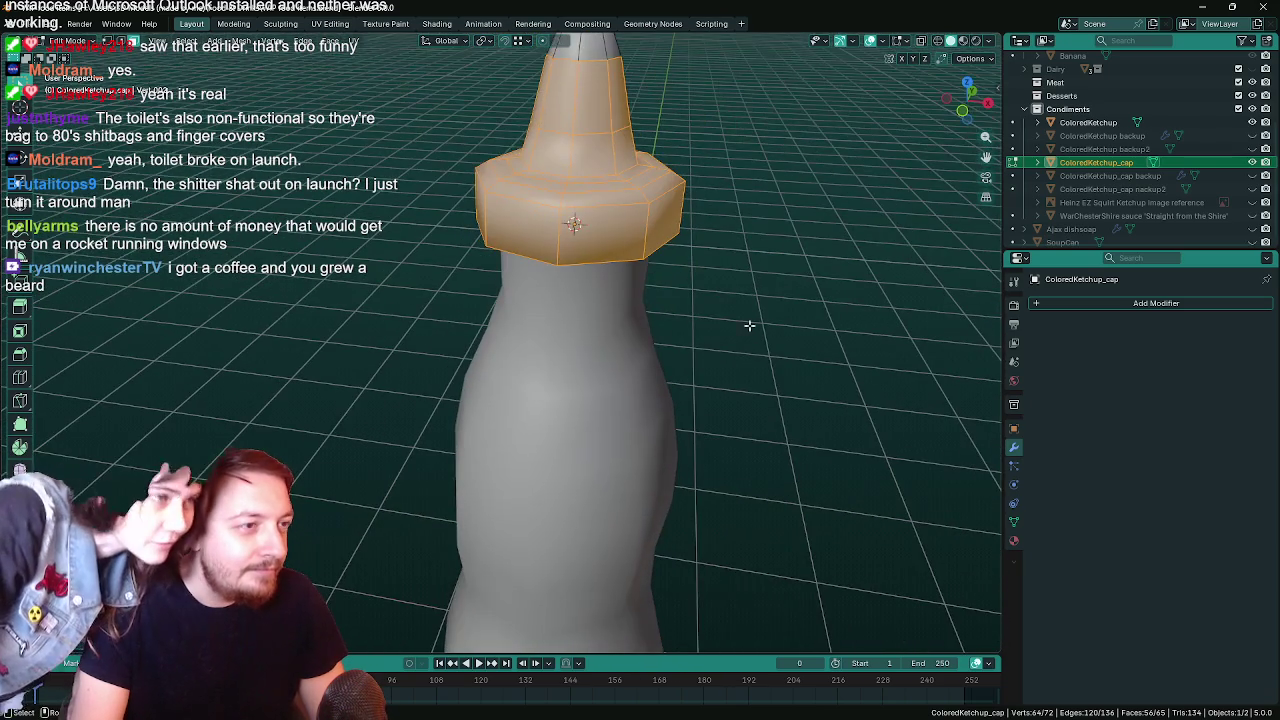
key(alt+a)
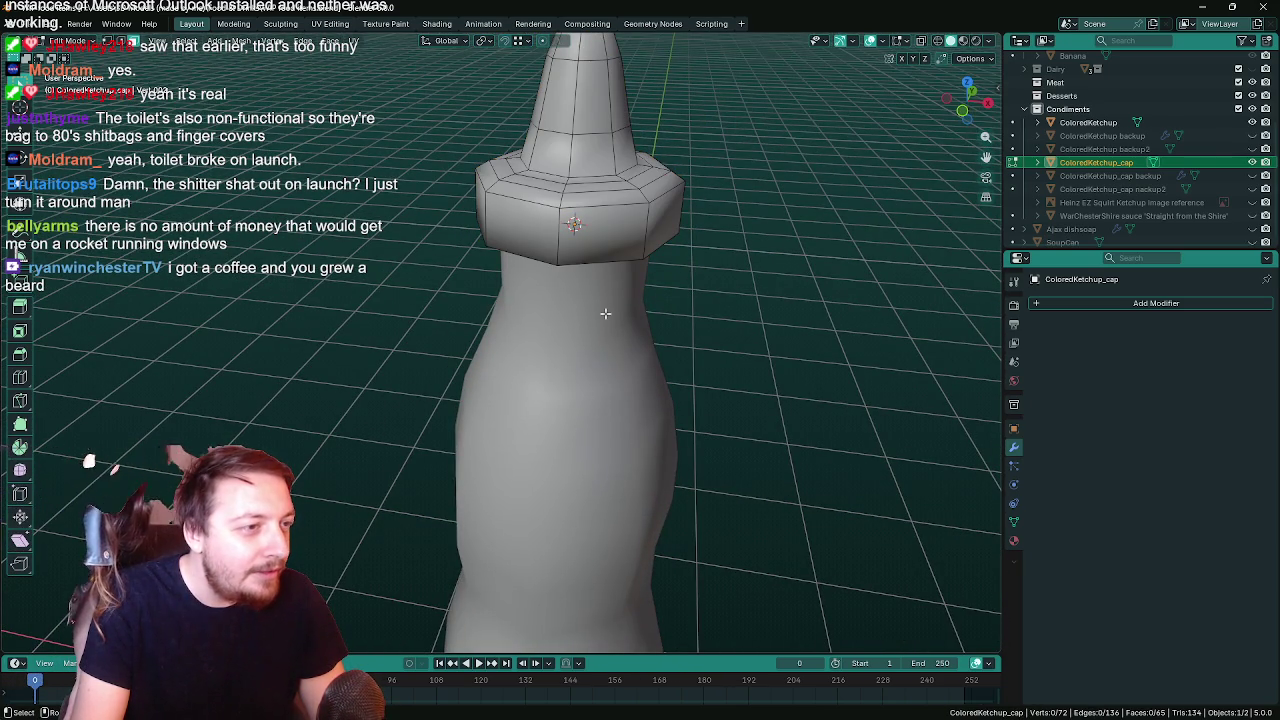
key(Tab)
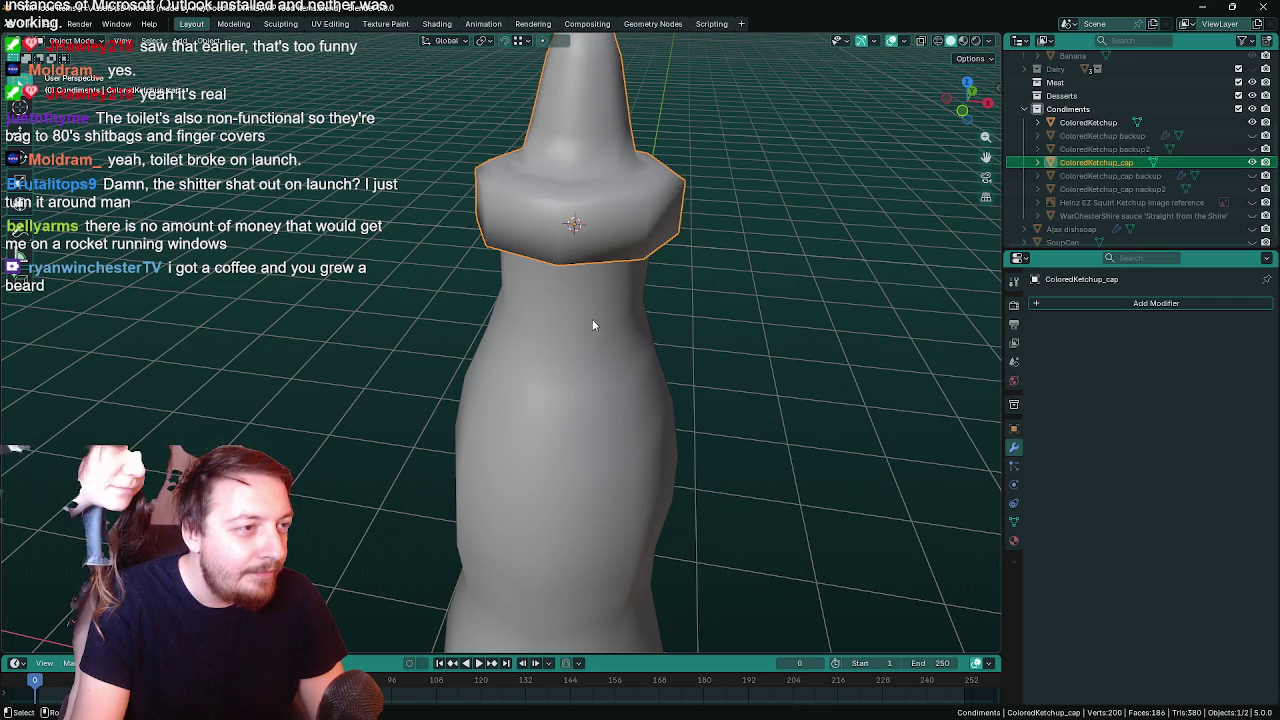
In the bottle body's Edit Mode, widen it along X, then undo the widening
click(587, 320)
key(Tab)
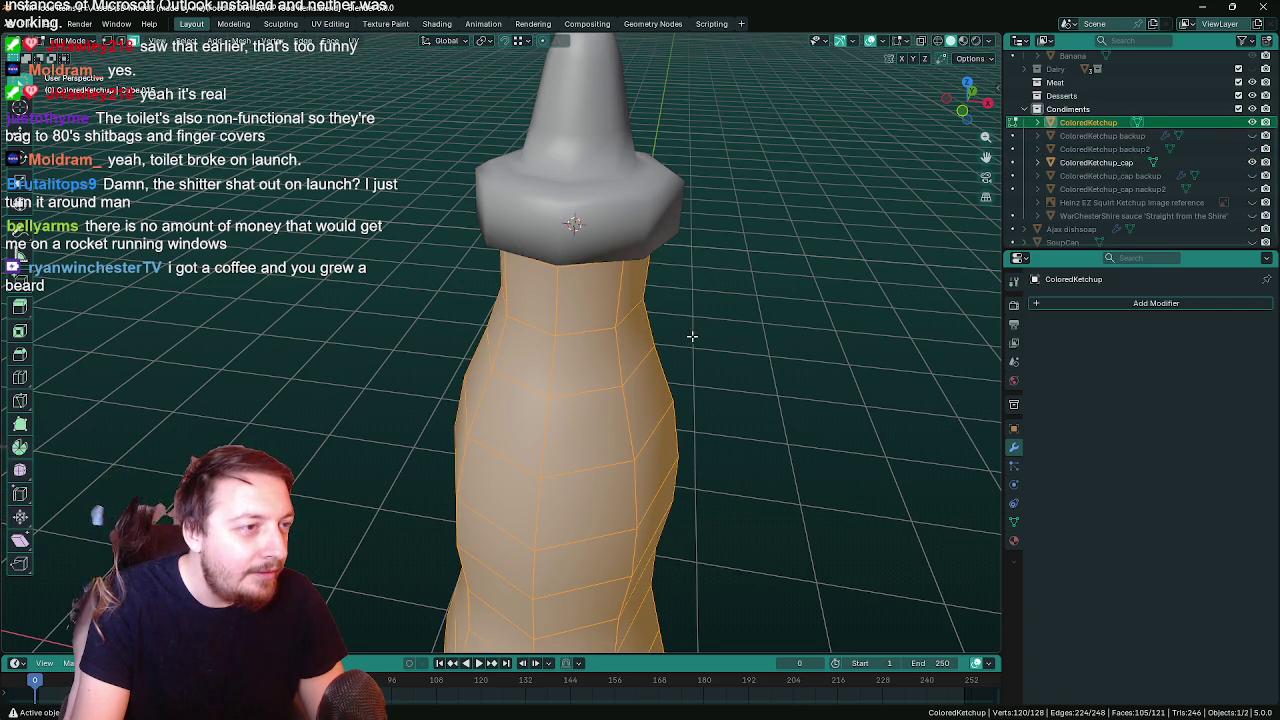
mouse_move(701, 333)
middle_down()
mouse_move(667, 241)
mouse_move(682, 287)
mouse_move(694, 223)
mouse_move(678, 215)
middle_up()
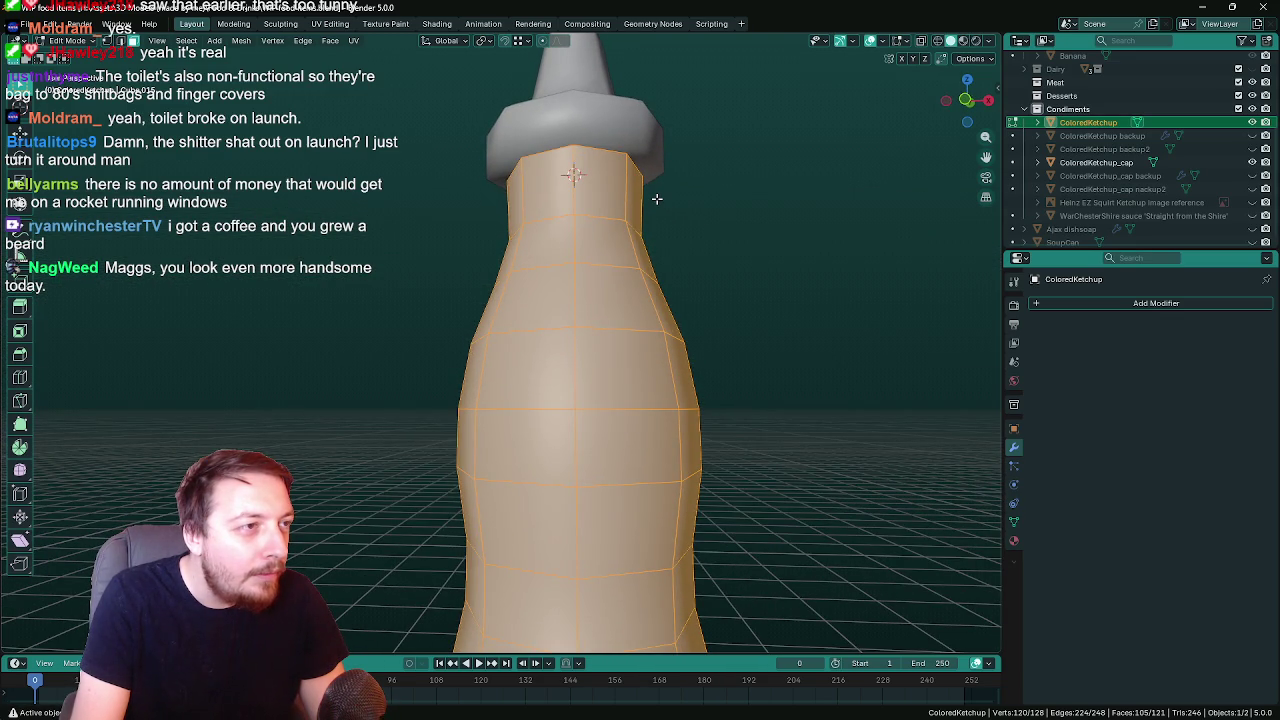
mouse_move(694, 223)
middle_down()
mouse_move(597, 194)
mouse_move(695, 176)
mouse_move(711, 189)
mouse_move(705, 252)
middle_up()
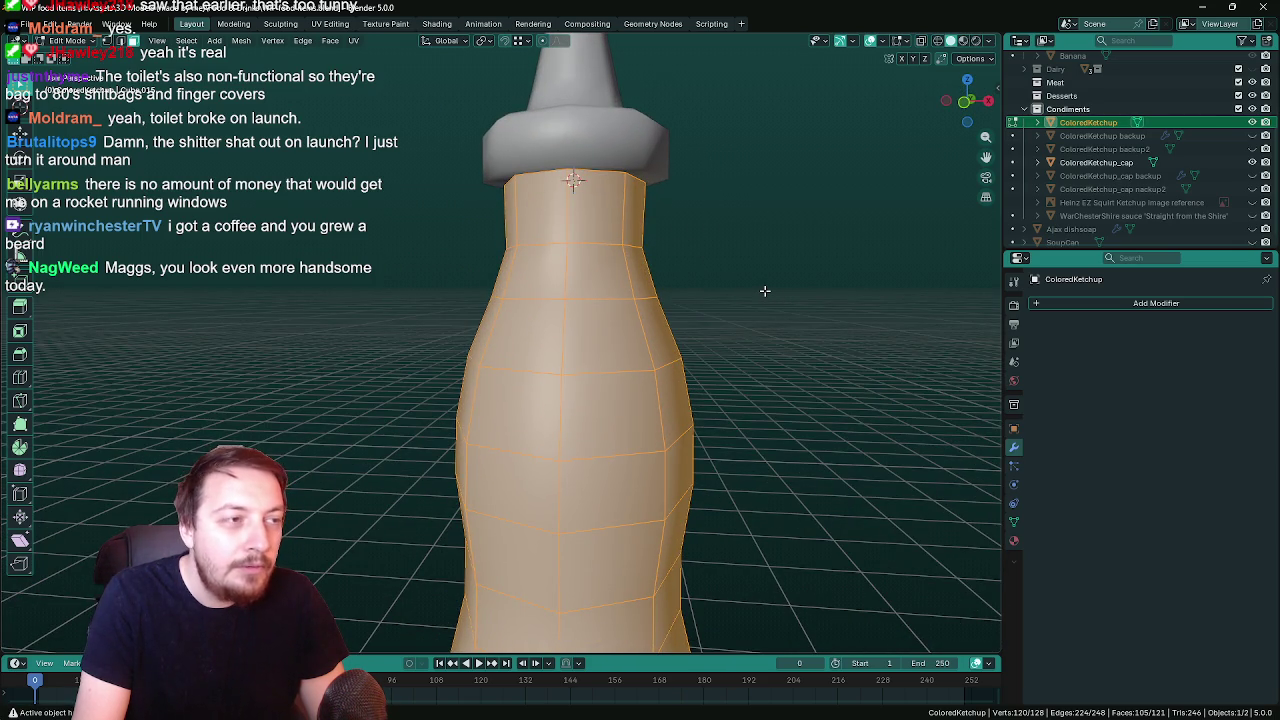
key(s)
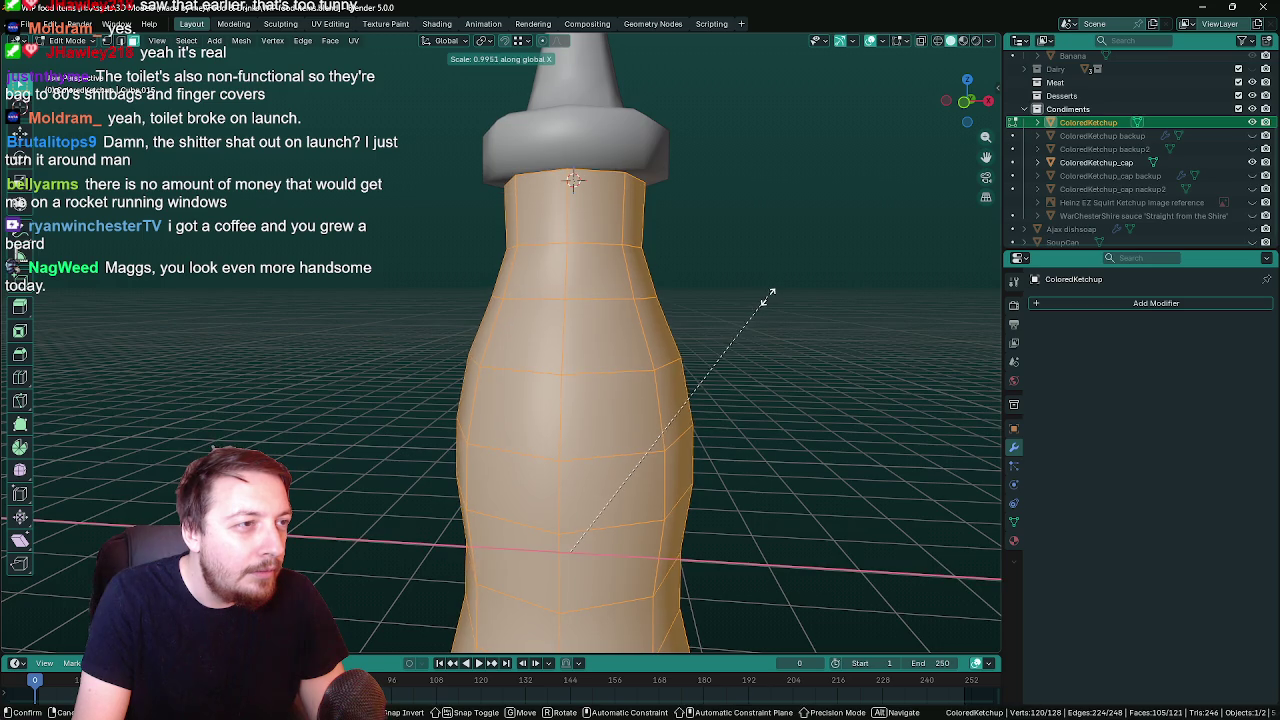
key(x)
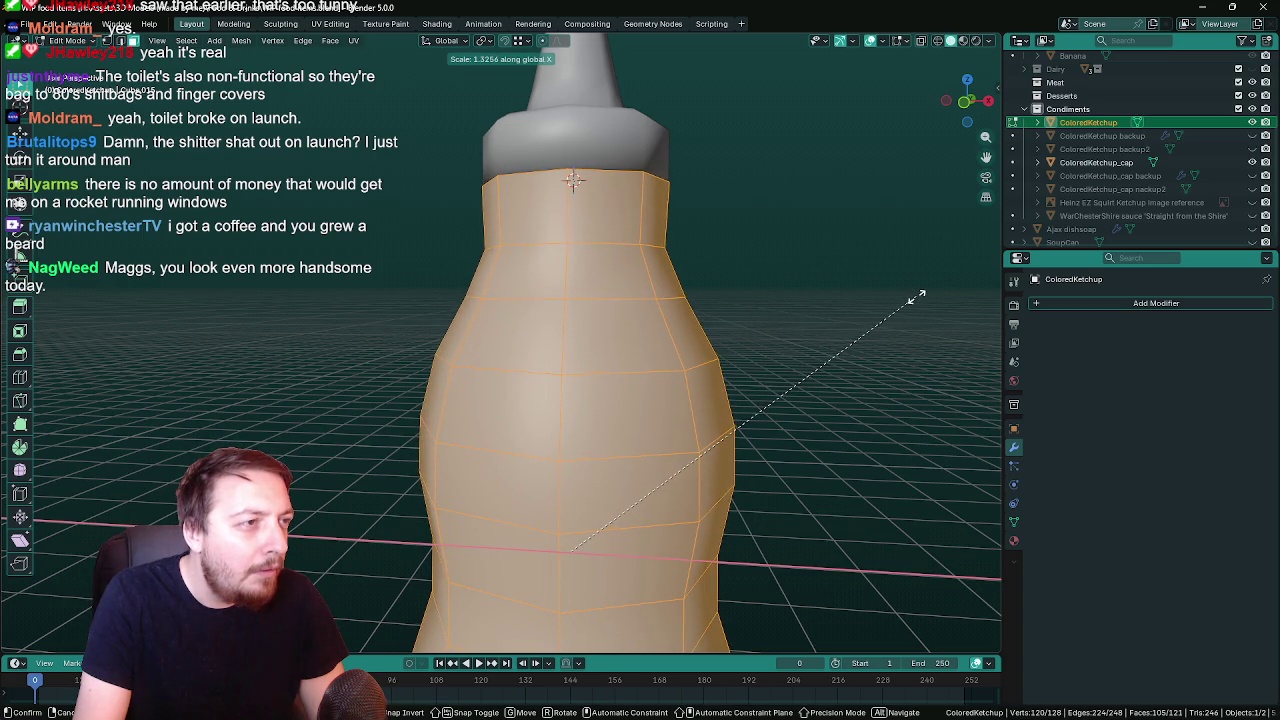
click(912, 297)
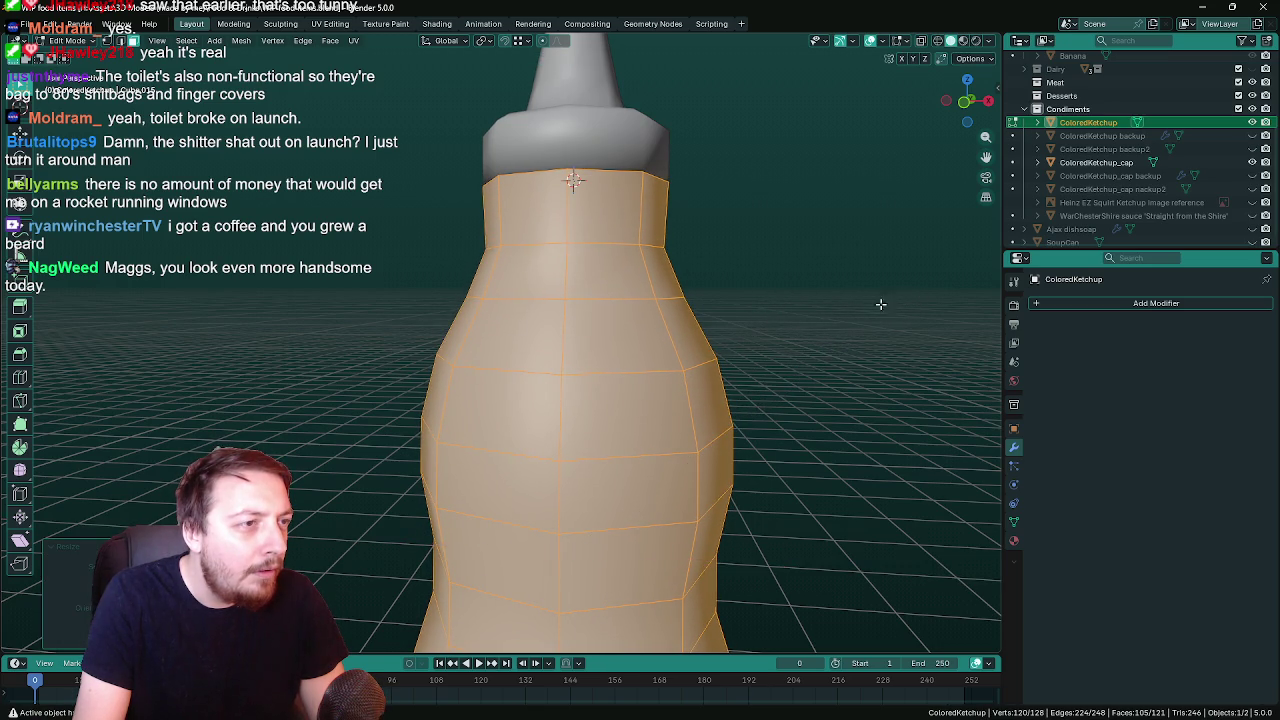
mouse_move(877, 306)
middle_down()
mouse_move(668, 237)
mouse_move(531, 305)
mouse_move(643, 309)
mouse_move(697, 346)
mouse_move(777, 331)
mouse_move(739, 363)
mouse_move(671, 366)
mouse_move(637, 311)
mouse_move(374, 400)
mouse_move(400, 480)
mouse_move(400, 449)
mouse_move(451, 429)
mouse_move(591, 427)
mouse_move(636, 315)
mouse_move(603, 277)
mouse_move(483, 304)
middle_up()
scroll(531, 305, down, 3)
key(ctrl+z)
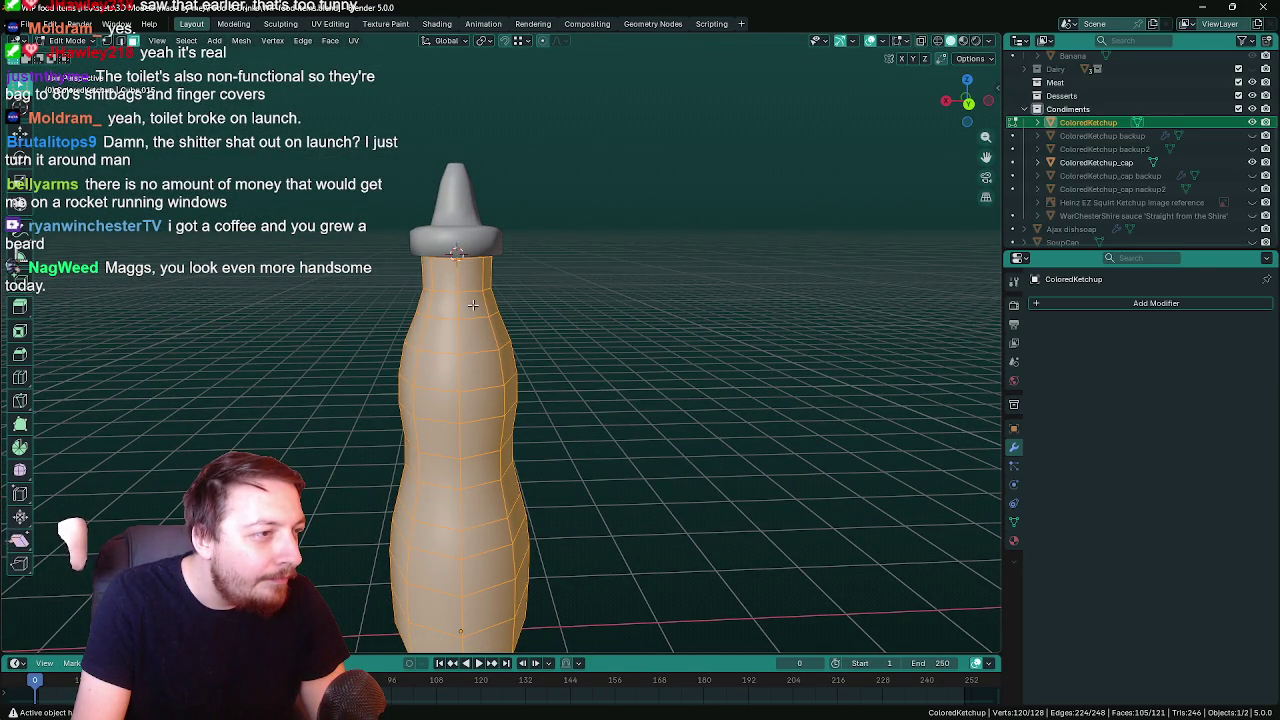
Select the ring of faces at the bottle's neck
click(471, 304)
drag(530, 309, 530, 309)
middle_drag(594, 314, 497, 303)
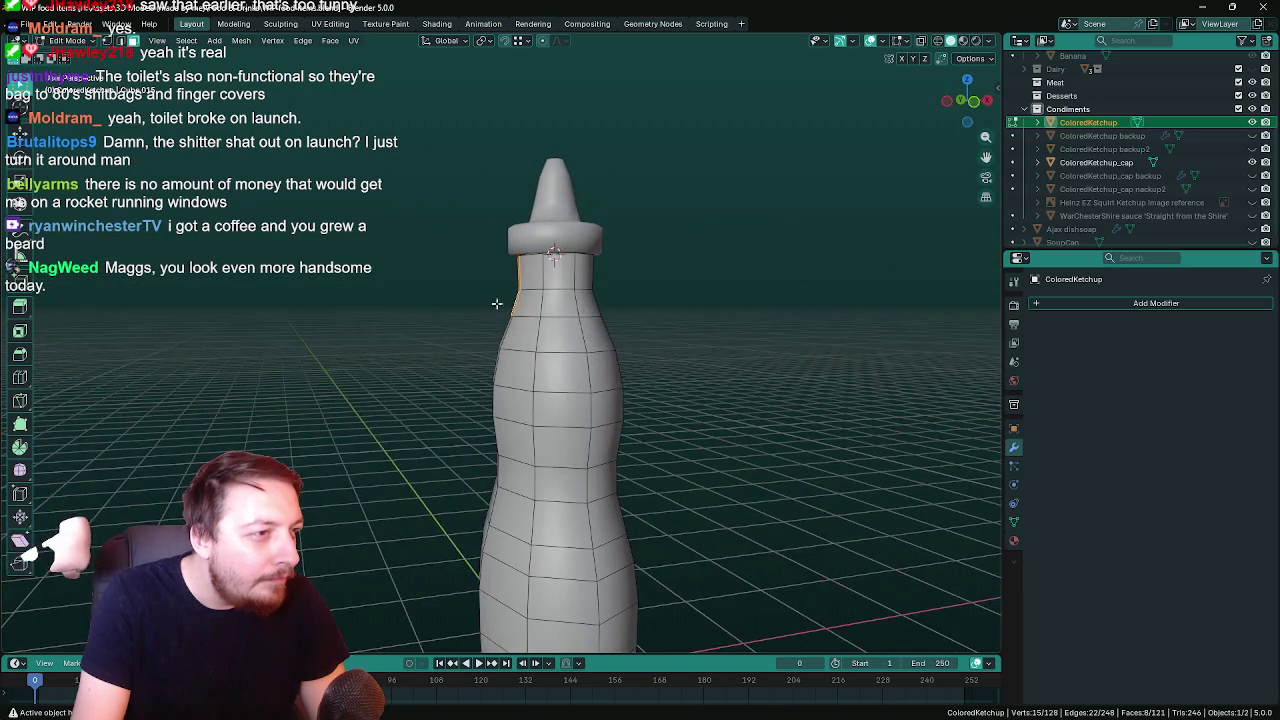
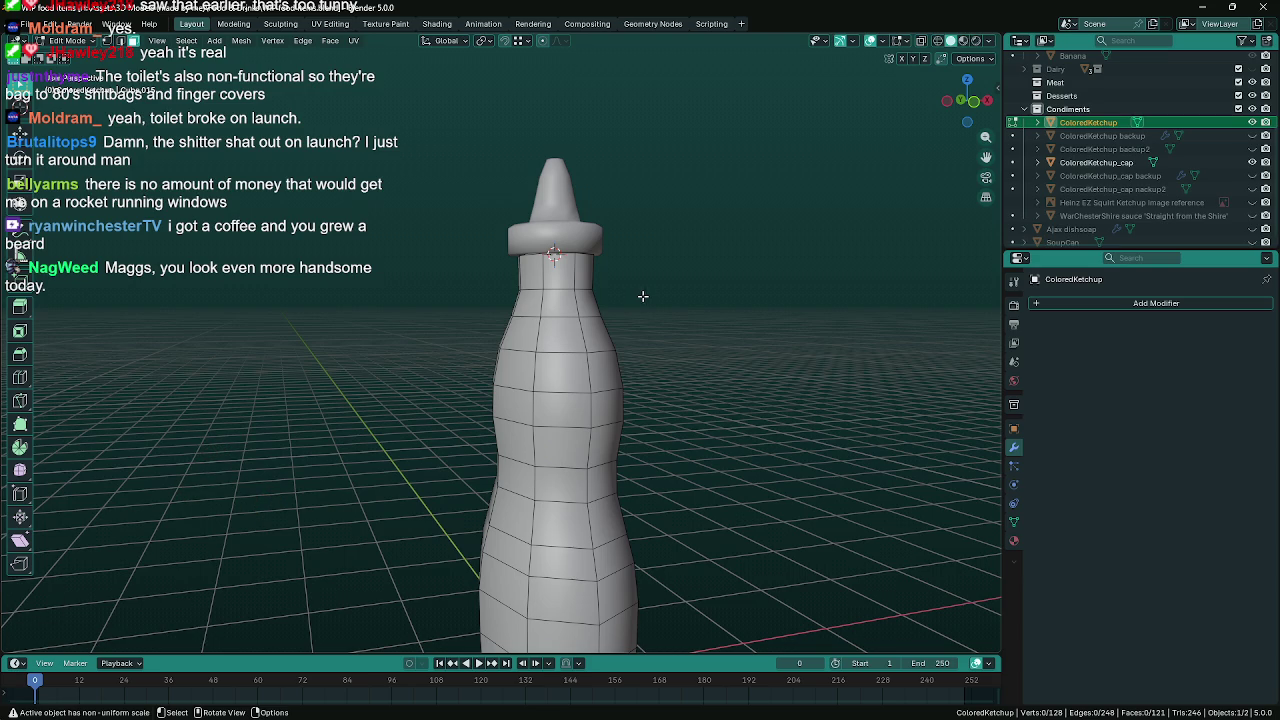
Hide the ketchup cap and cap backup objects in the Outliner
click(1150, 176)
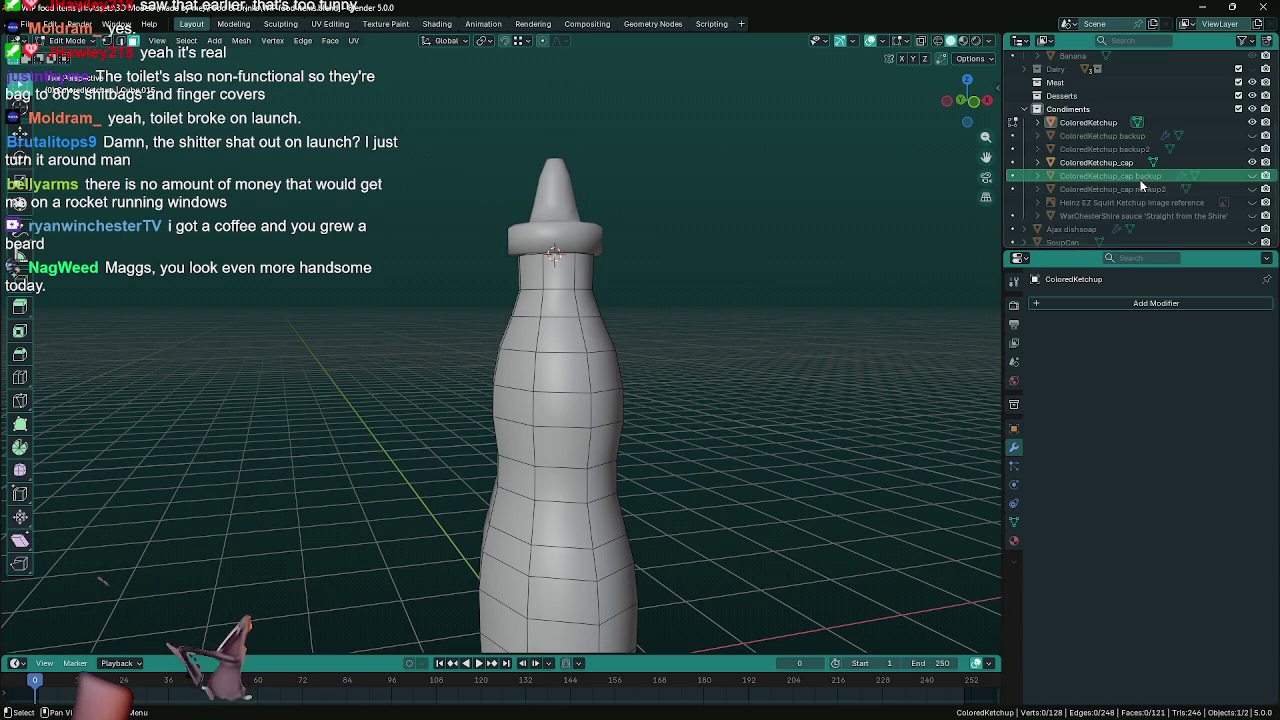
click(1253, 176)
click(1252, 162)
Select the top faces and the band of faces around the bottle's neck
mouse_move(805, 200)
middle_down()
mouse_move(814, 303)
mouse_move(706, 314)
mouse_move(802, 268)
mouse_move(683, 303)
mouse_move(654, 342)
mouse_move(686, 357)
mouse_move(723, 317)
mouse_move(824, 275)
middle_up()
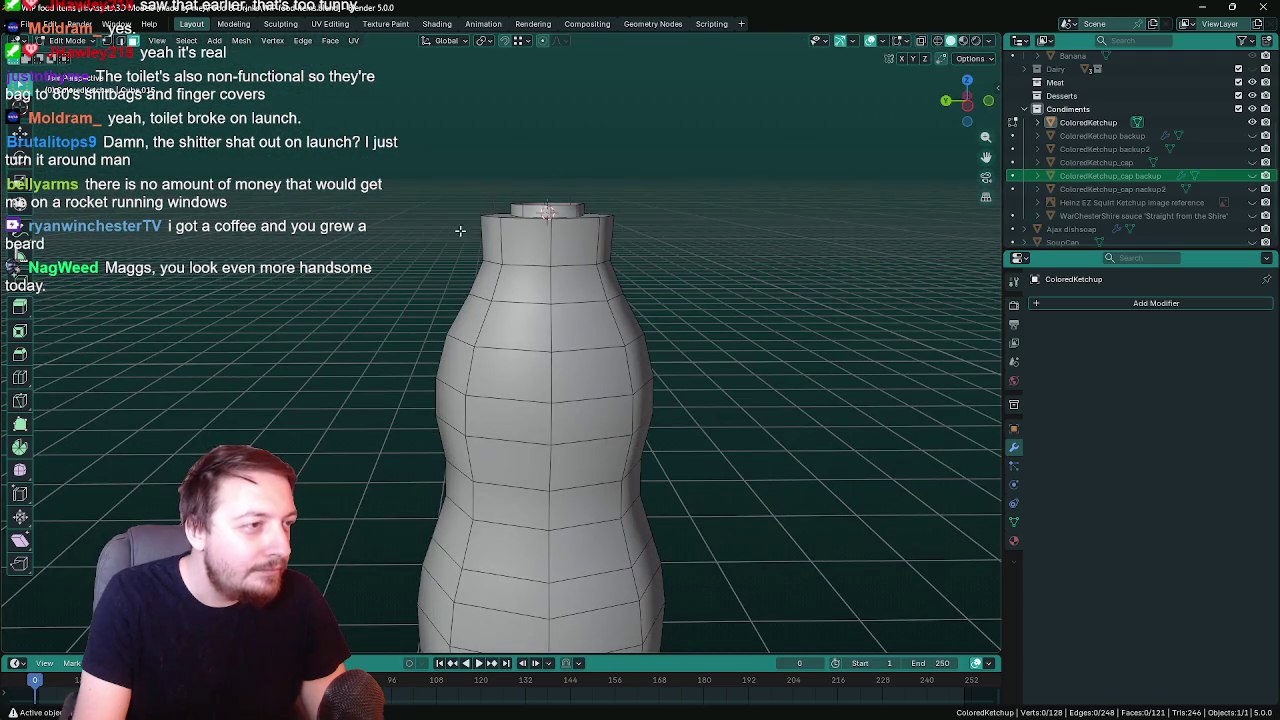
drag(584, 272, 586, 274)
middle_drag(586, 274, 410, 257)
drag(467, 275, 468, 276)
mouse_move(468, 276)
middle_down()
mouse_move(535, 340)
mouse_move(708, 290)
middle_up()
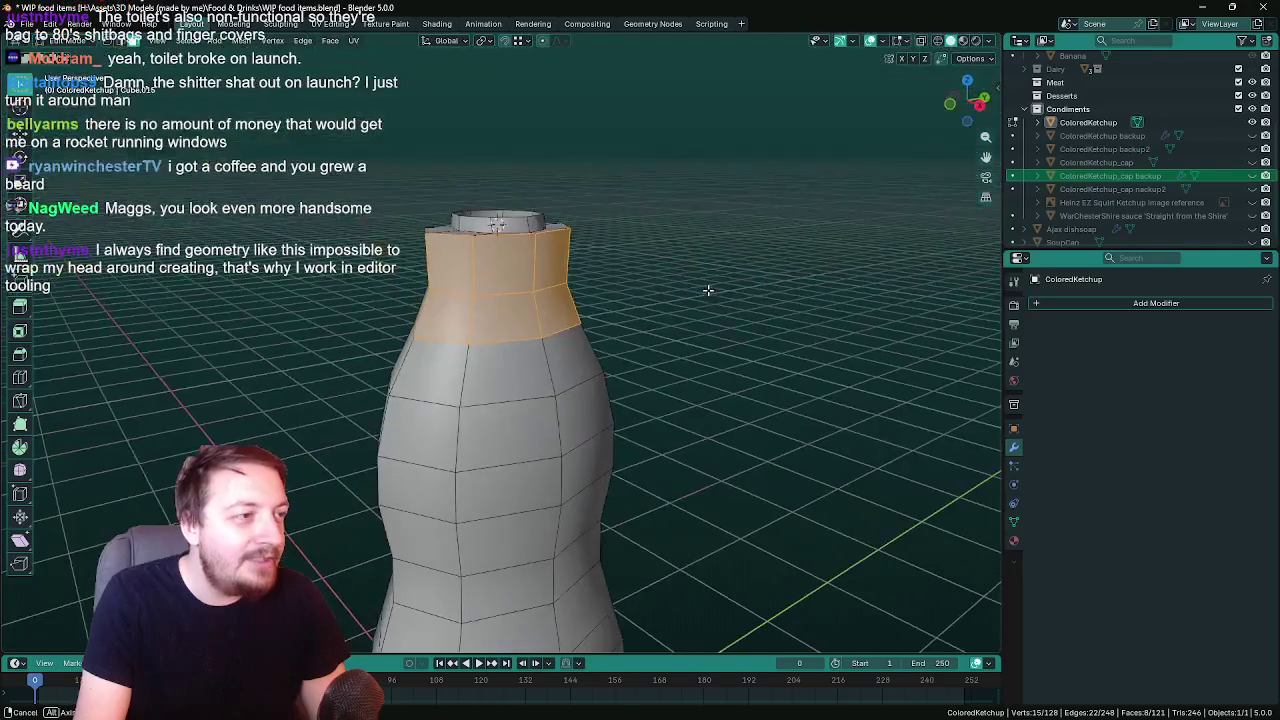
Add the remaining neck faces to the selection and scale them along X to about 1.2
middle_drag(628, 300, 567, 222)
middle_drag(691, 259, 647, 273)
shift+click(615, 267)
shift+click(624, 304)
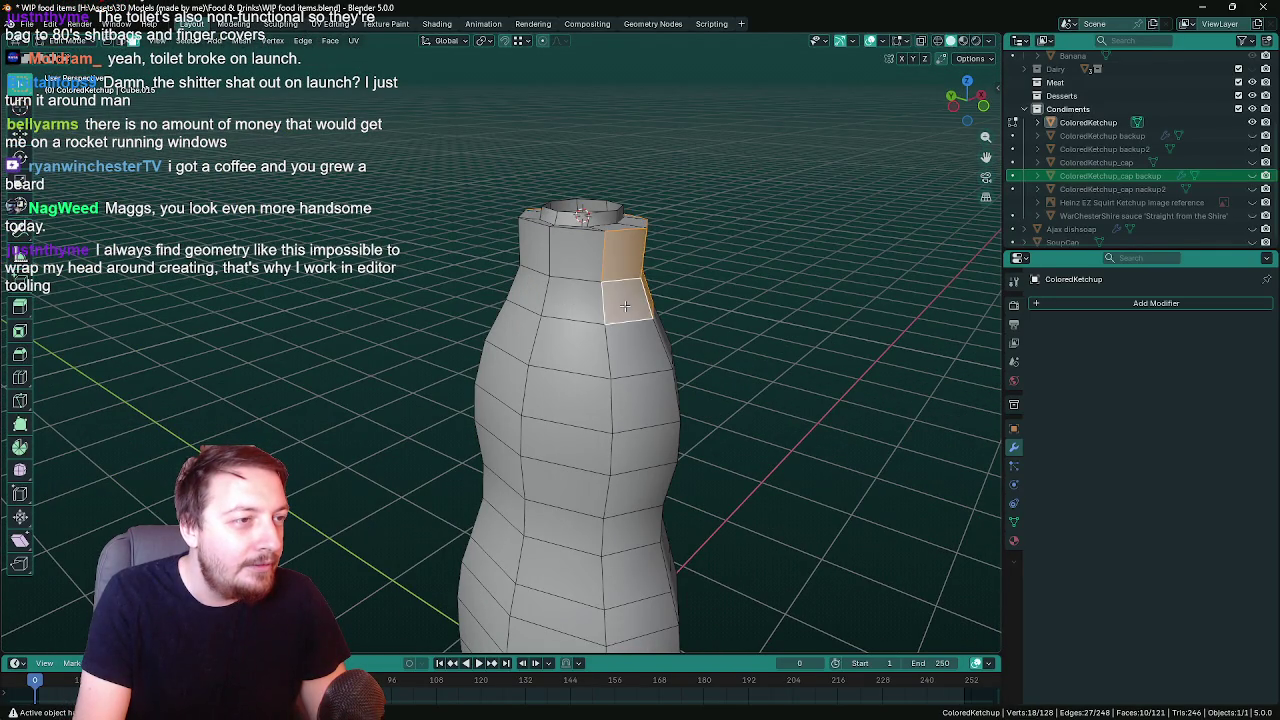
shift+click(578, 302)
shift+click(573, 270)
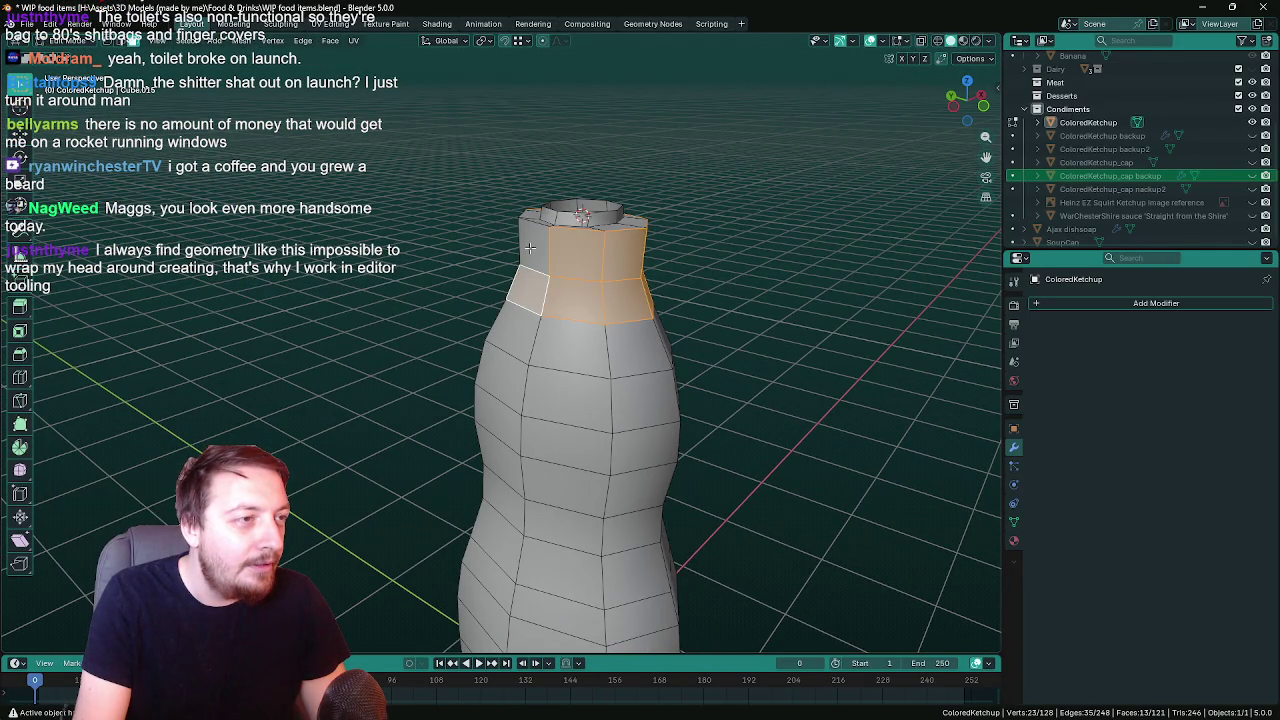
mouse_move(445, 259)
middle_down()
mouse_move(572, 253)
mouse_move(608, 346)
mouse_move(600, 323)
mouse_move(596, 347)
middle_up()
shift+click(465, 284)
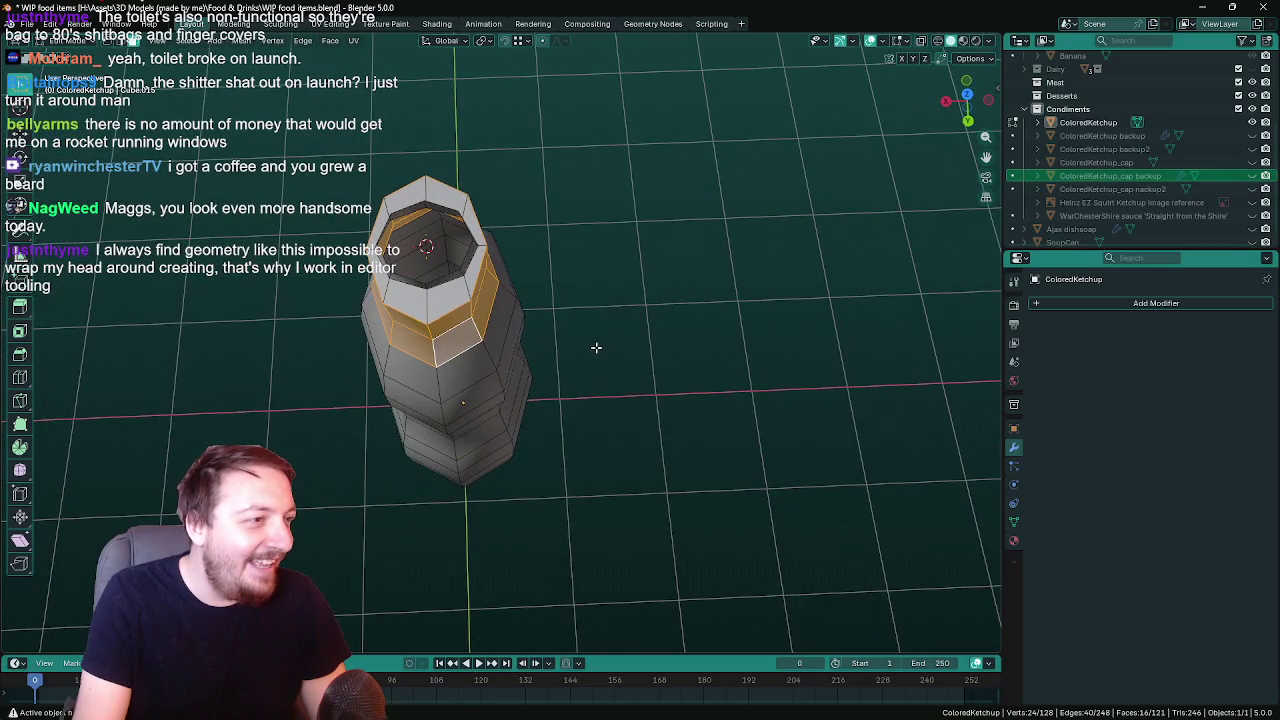
shift+click(406, 298)
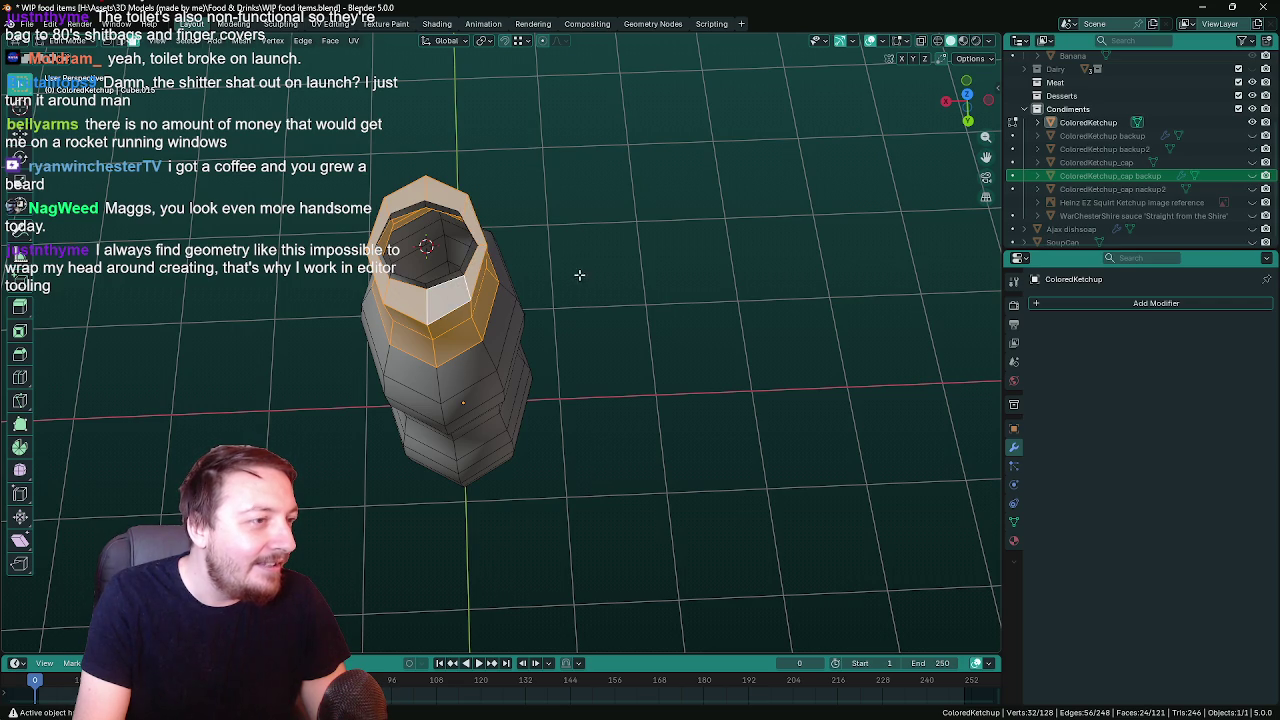
key(s)
key(x)
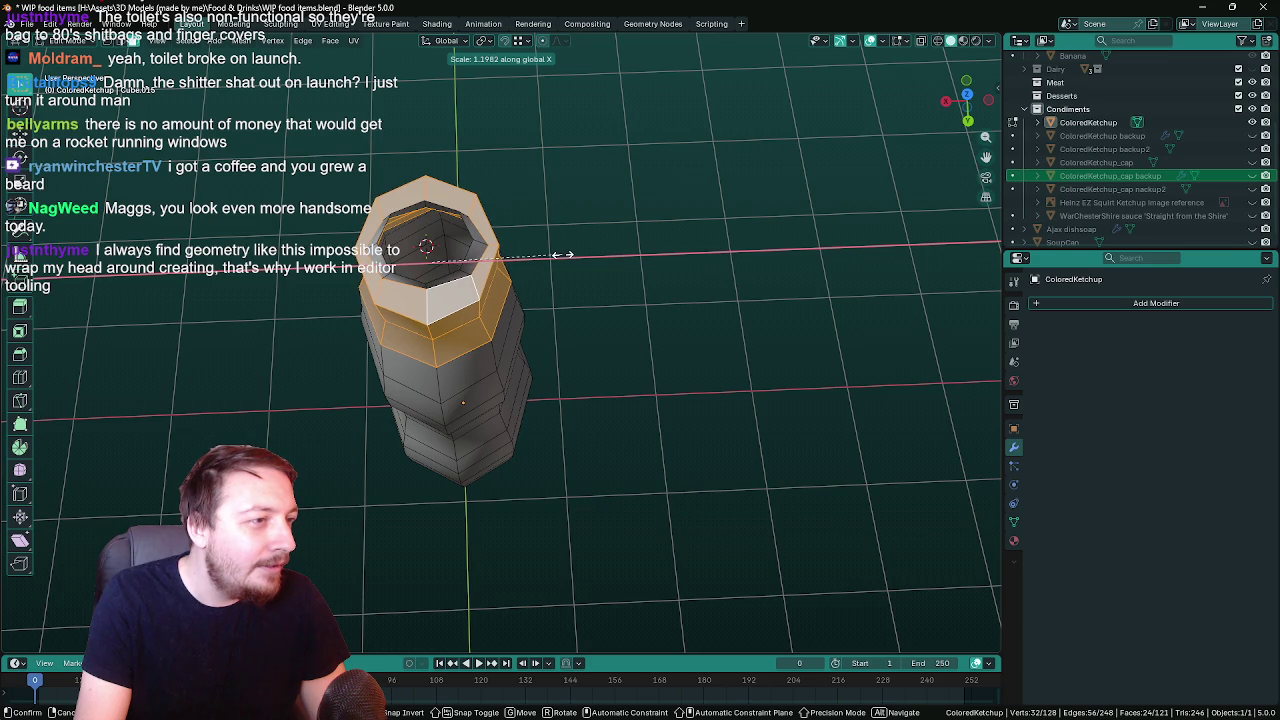
Confirm the neck's X widening and toggle the cap's visibility to check its fit
click(563, 255)
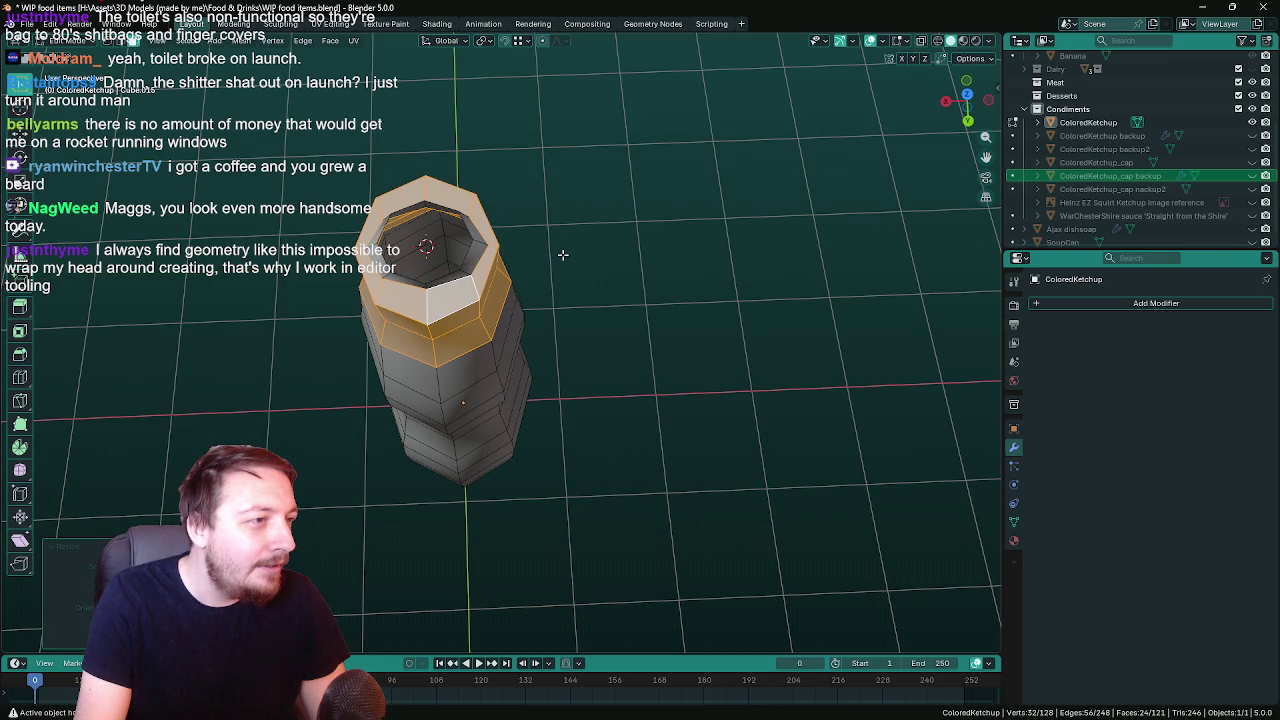
click(1253, 178)
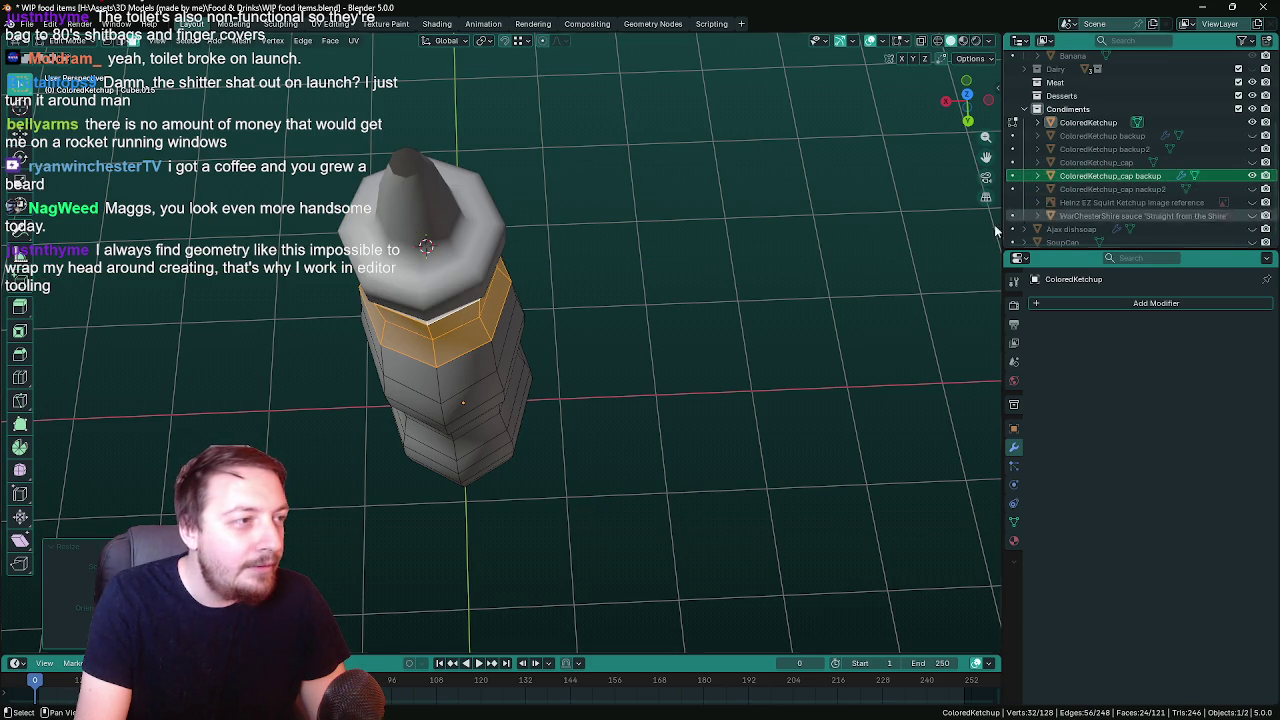
middle_drag(814, 237, 835, 205)
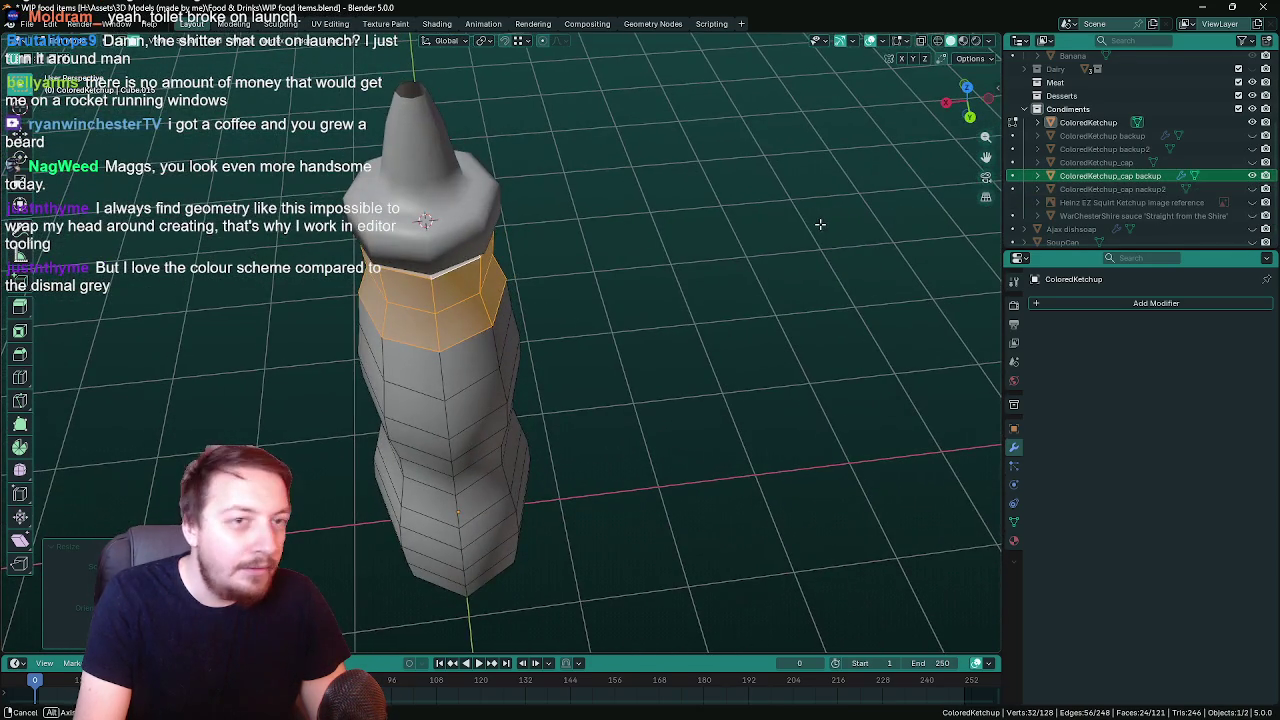
click(1253, 178)
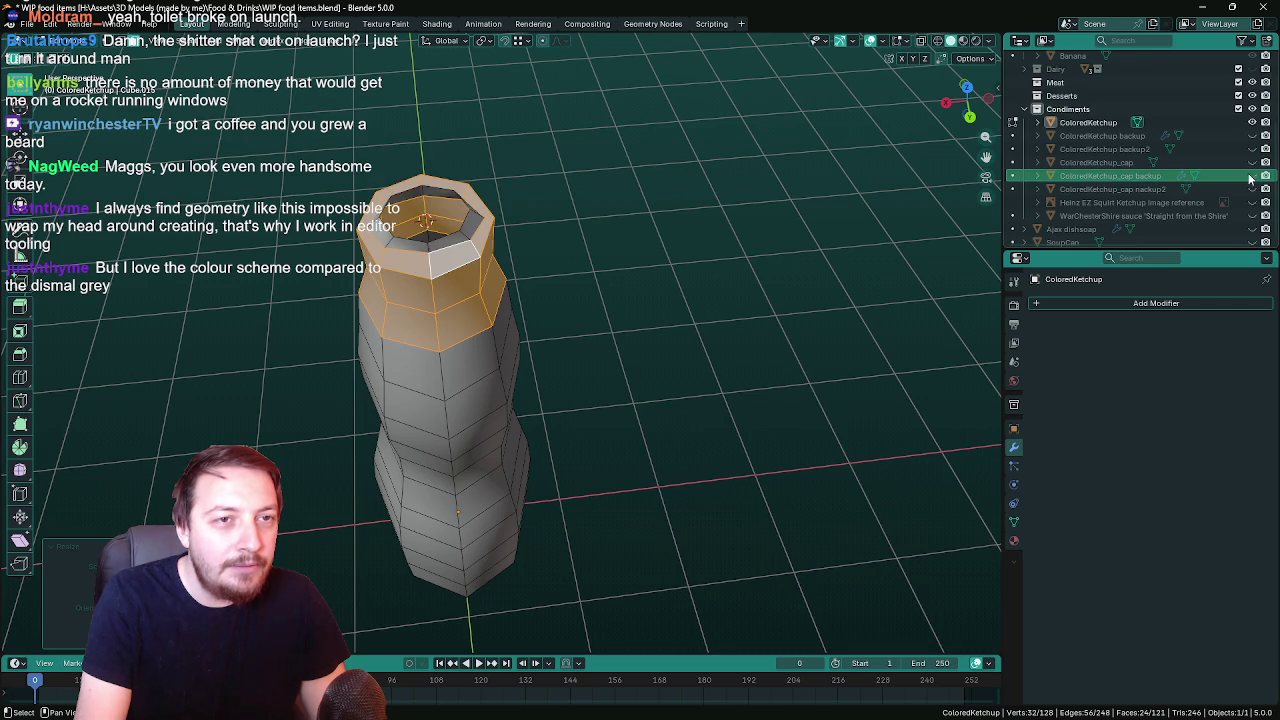
click(1252, 163)
click(1252, 163)
click(1252, 163)
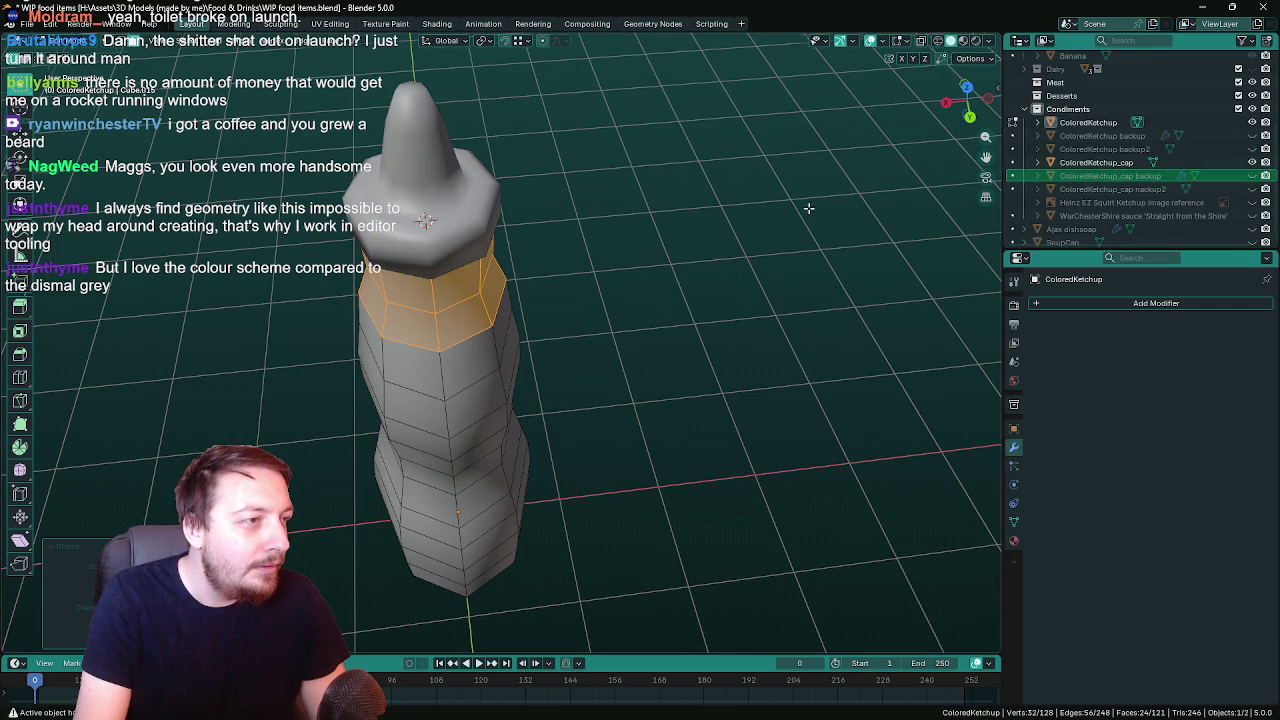
middle_drag(790, 170, 797, 269)
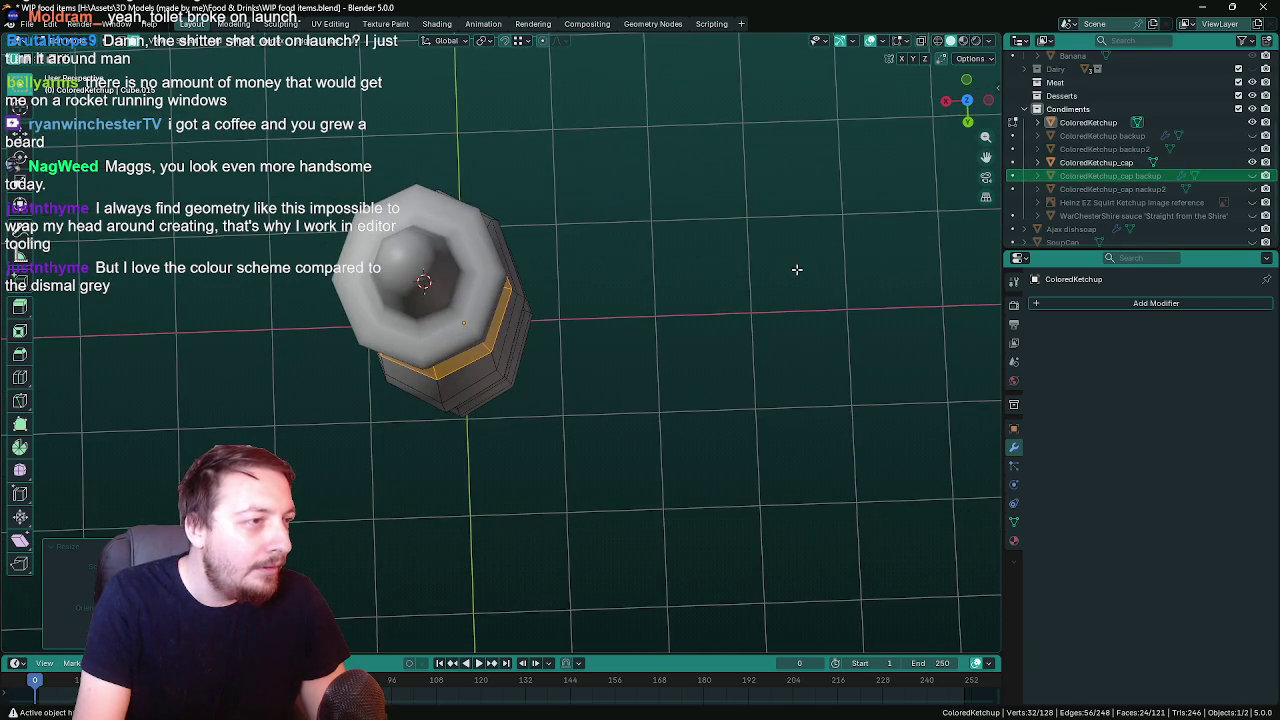
click(1252, 163)
Widen the neck top a little more along the X axis
right_click(533, 287)
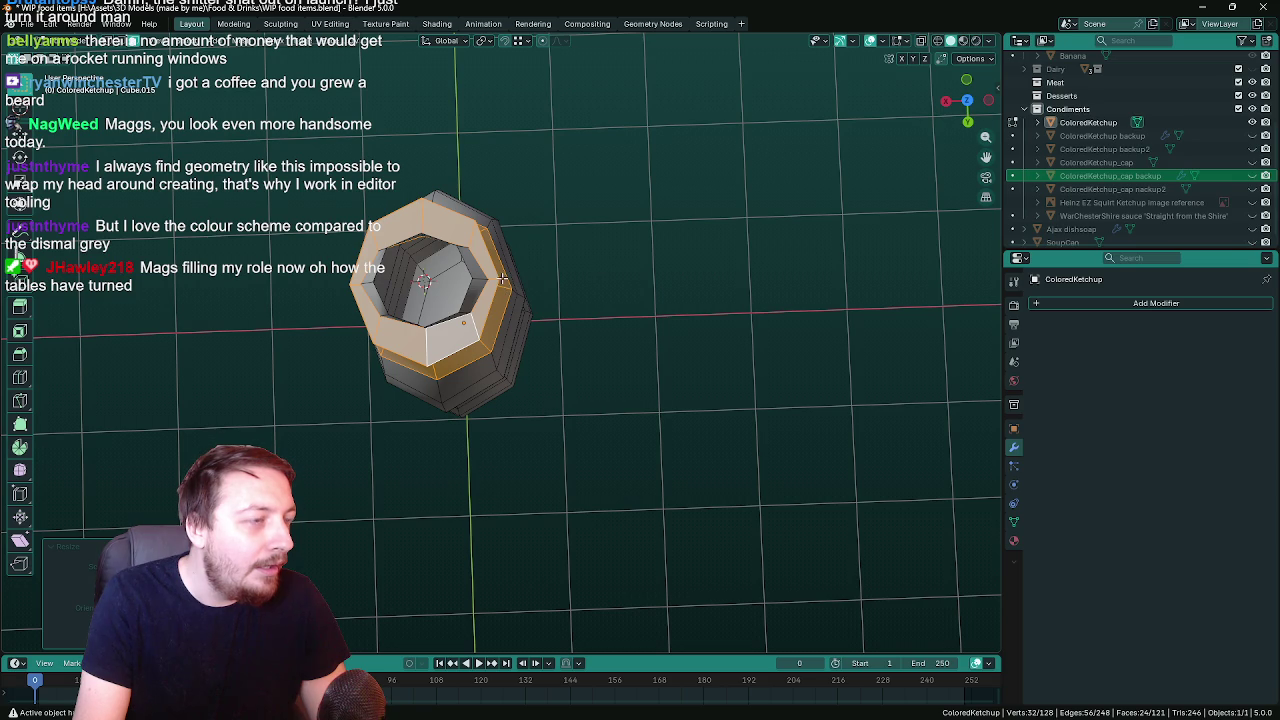
right_click(502, 281)
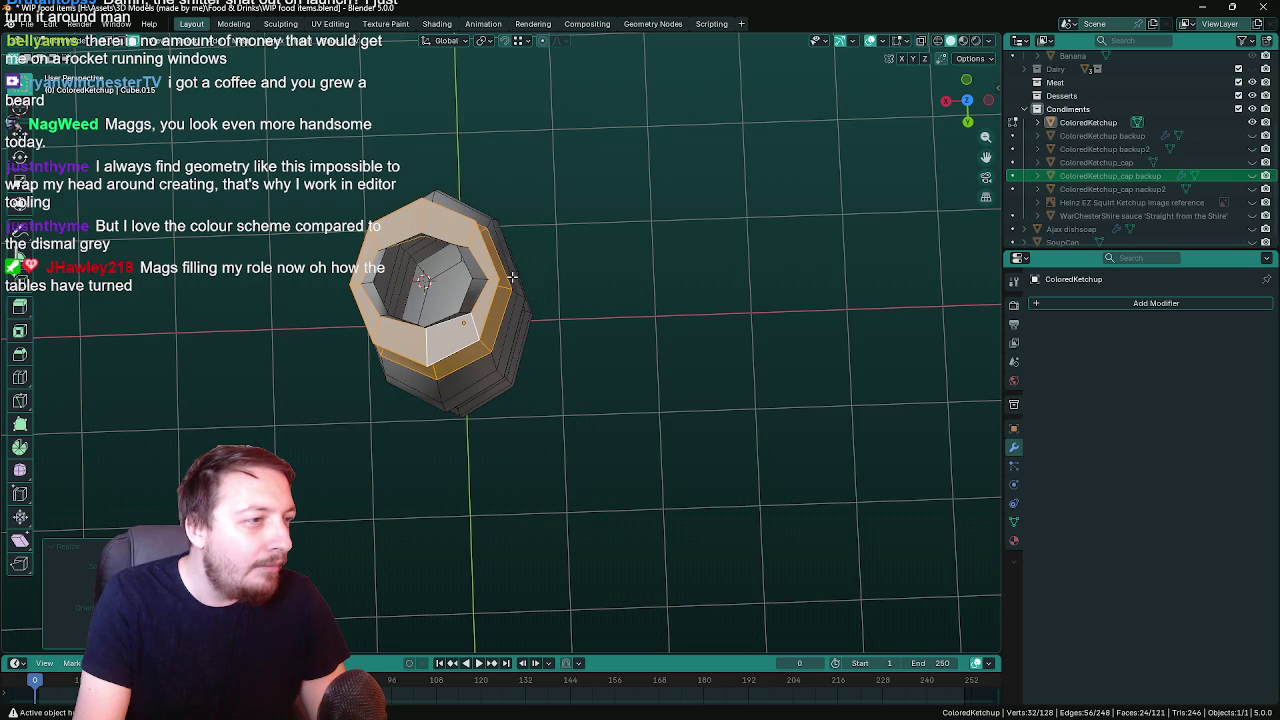
key(s)
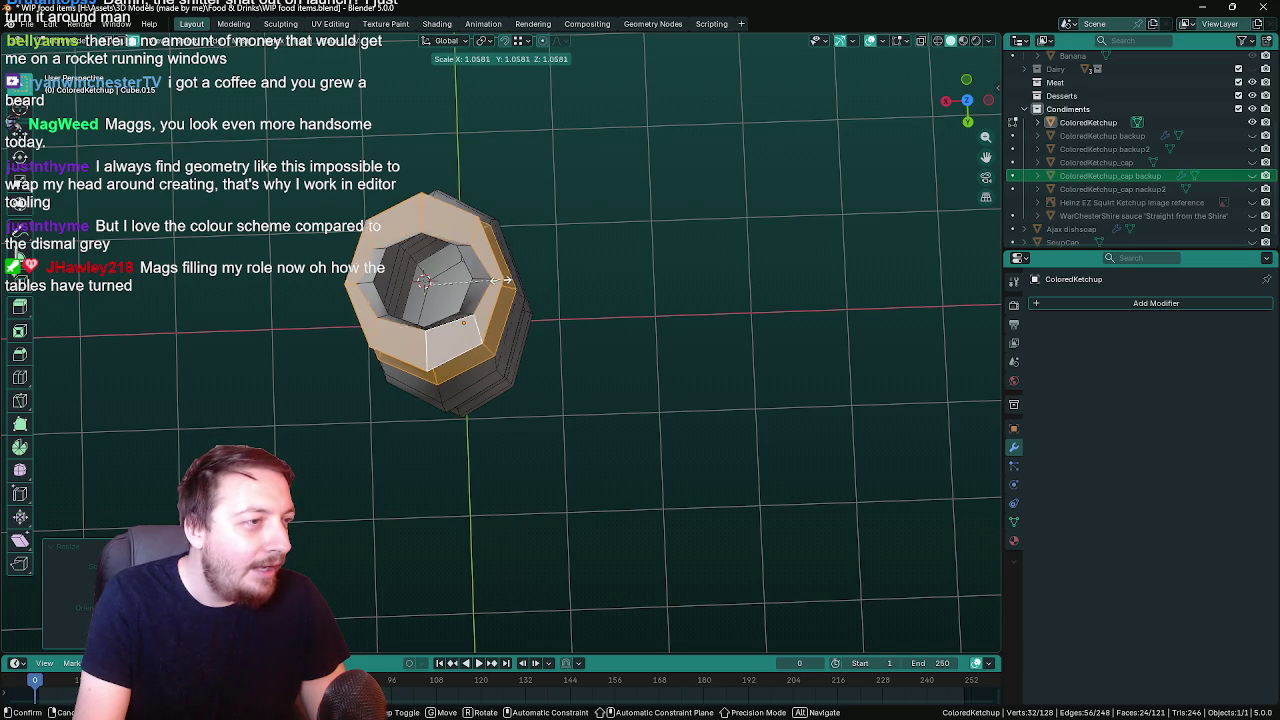
key(x)
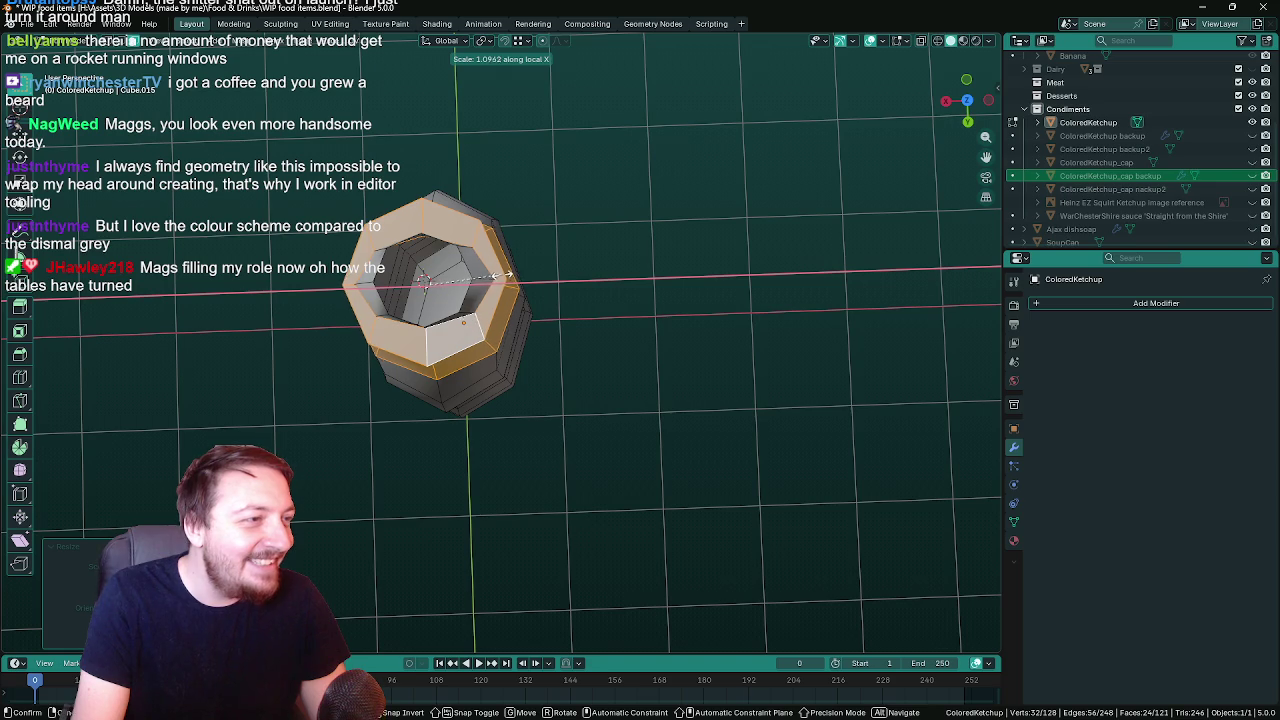
click(505, 274)
Delete the neck's top faces to leave an open ring, compare with the cap, then hide it
key(x)
click(502, 279)
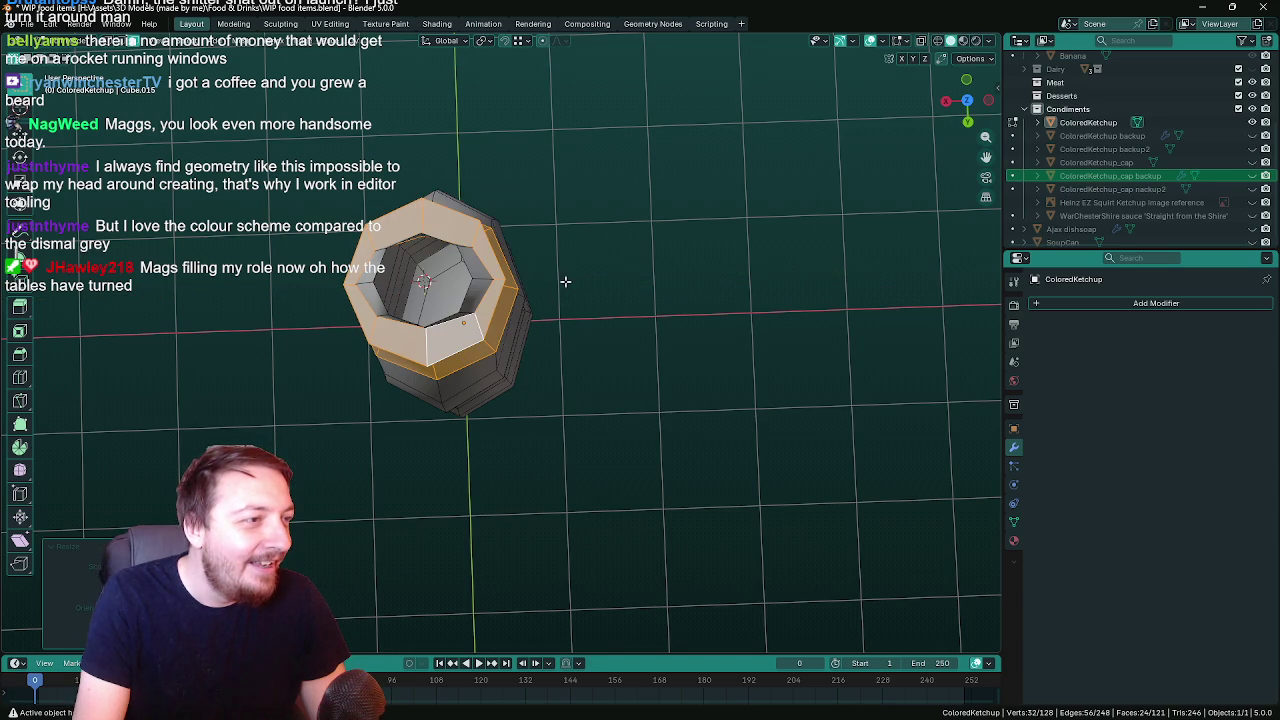
click(1253, 162)
mouse_move(789, 240)
middle_down()
mouse_move(984, 115)
mouse_move(969, 60)
mouse_move(400, 289)
mouse_move(458, 324)
mouse_move(374, 404)
mouse_move(383, 233)
mouse_move(398, 421)
mouse_move(412, 416)
middle_up()
scroll(420, 292, down, 3)
scroll(383, 233, up, 3)
scroll(383, 233, up, 2)
scroll(383, 233, down, 3)
click(1252, 162)
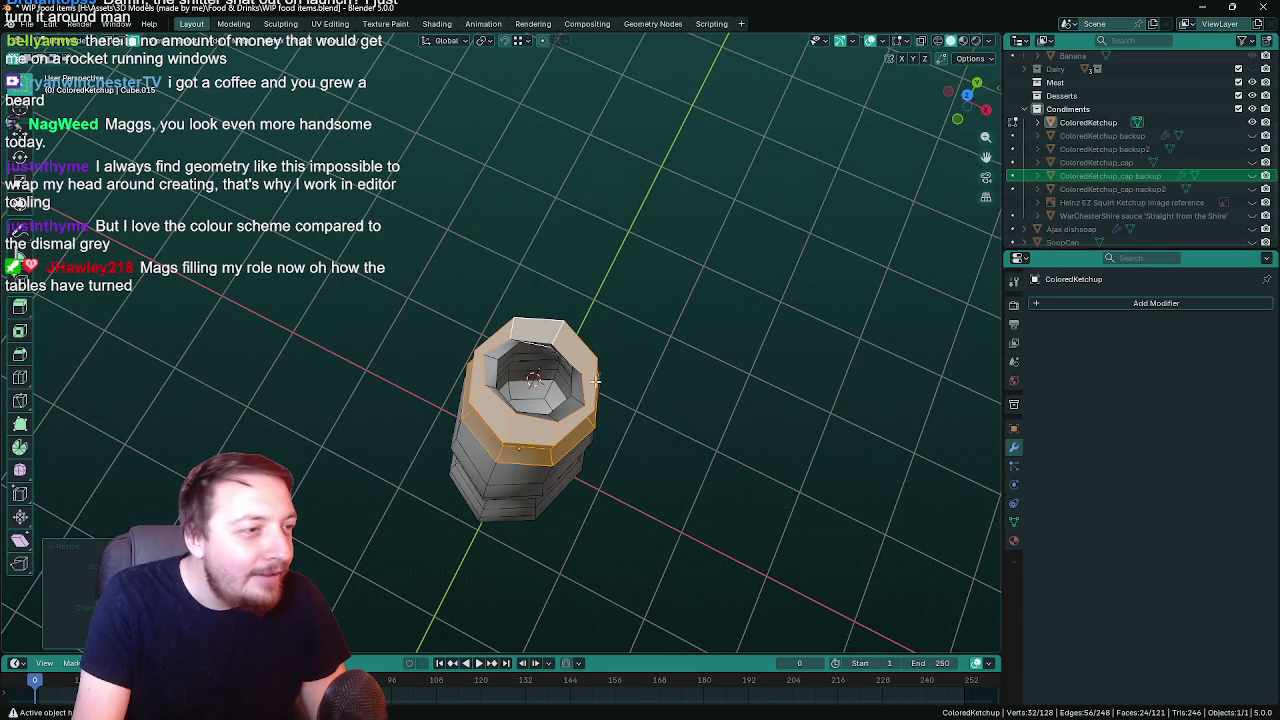
Scale the top ring slightly smaller, then readjust its size
middle_drag(595, 380, 670, 386)
key(s)
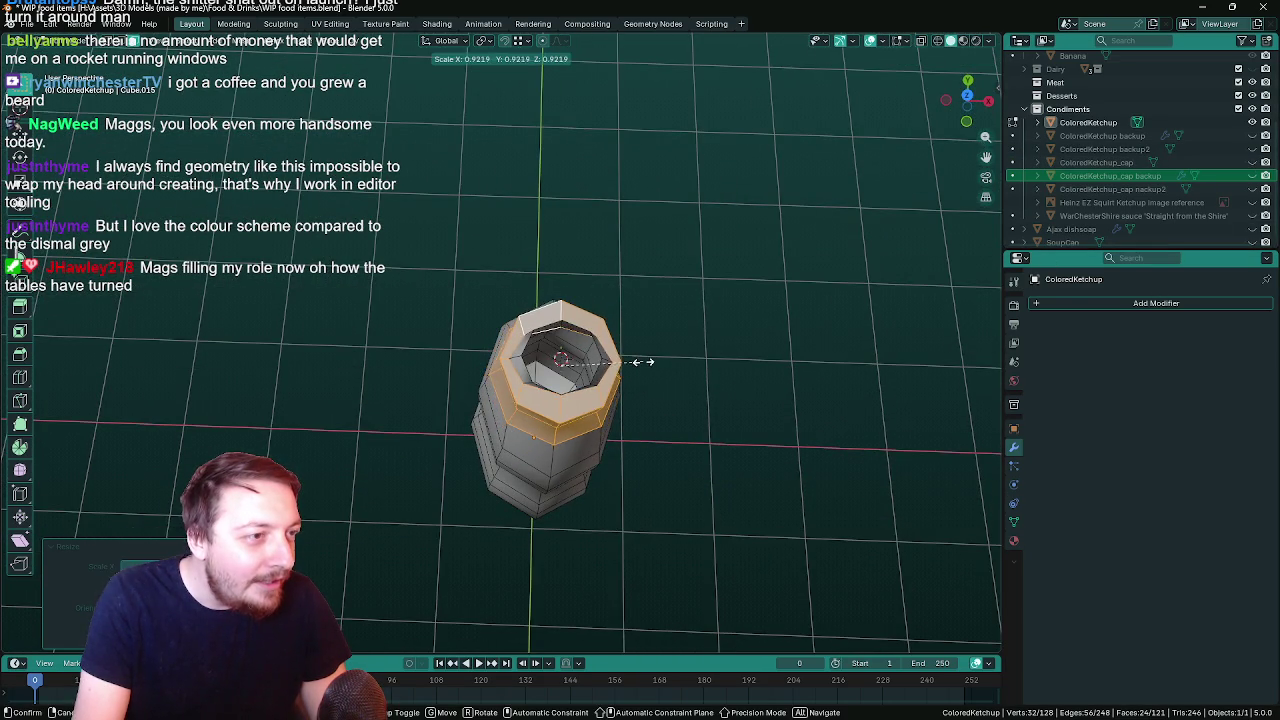
click(650, 365)
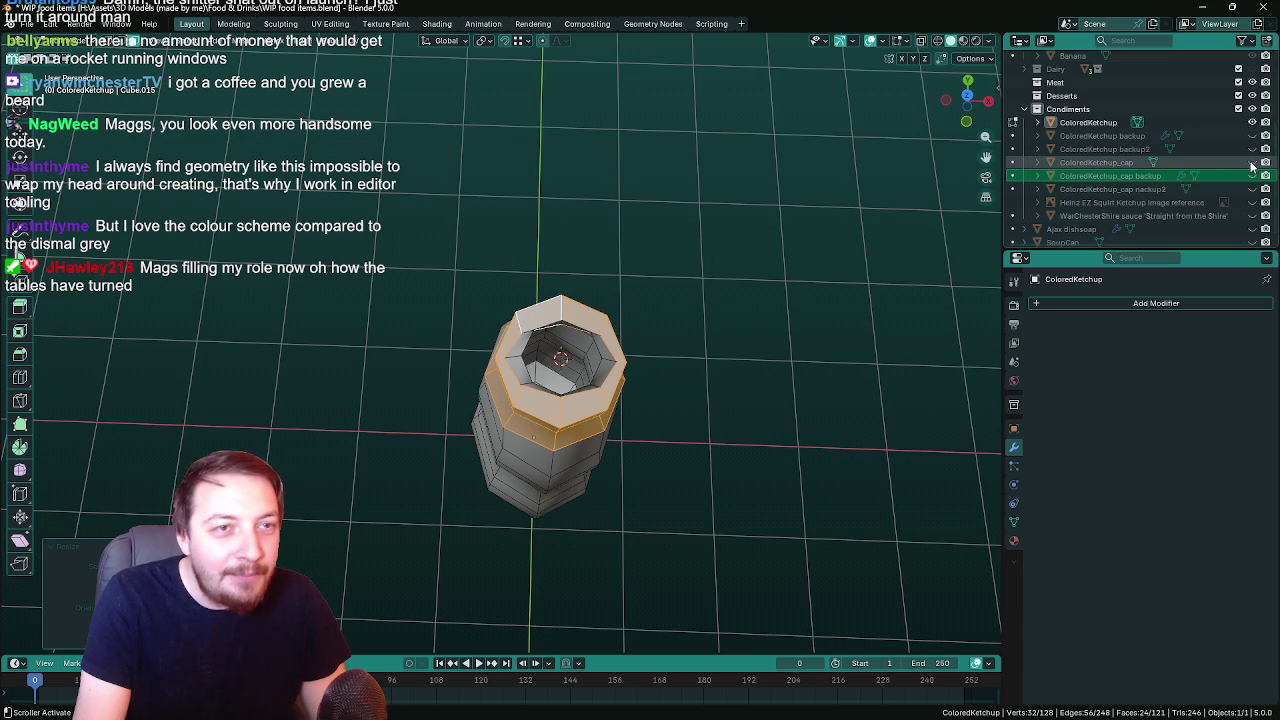
middle_drag(700, 300, 681, 305)
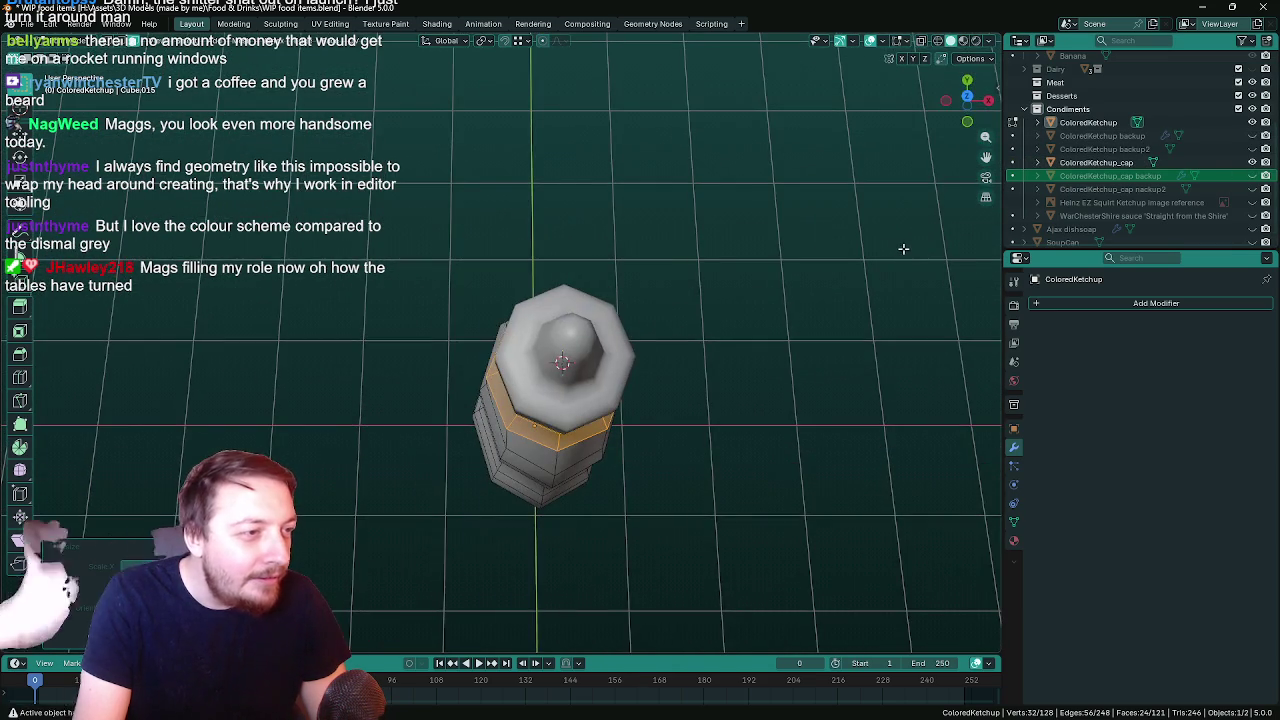
key(s)
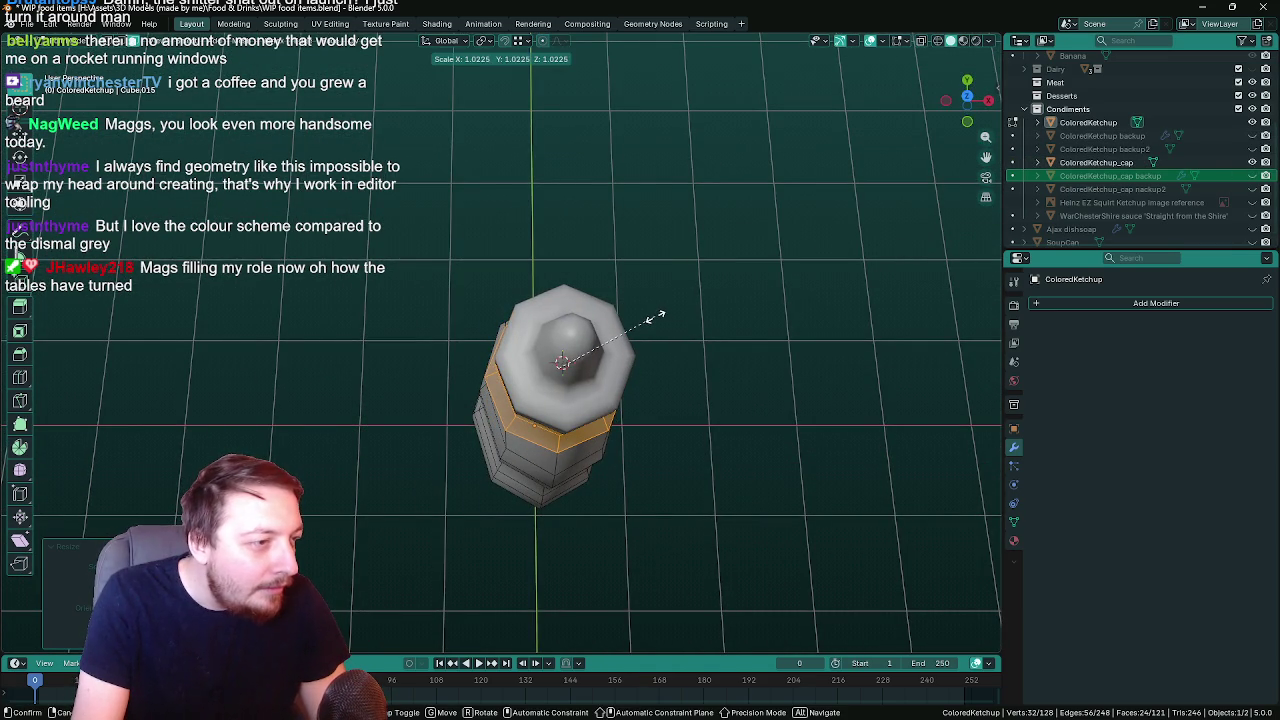
click(658, 318)
Scale the neck band uniformly to about 1.02, deselect all, and hide the ketchup cap
middle_drag(691, 357, 947, 360)
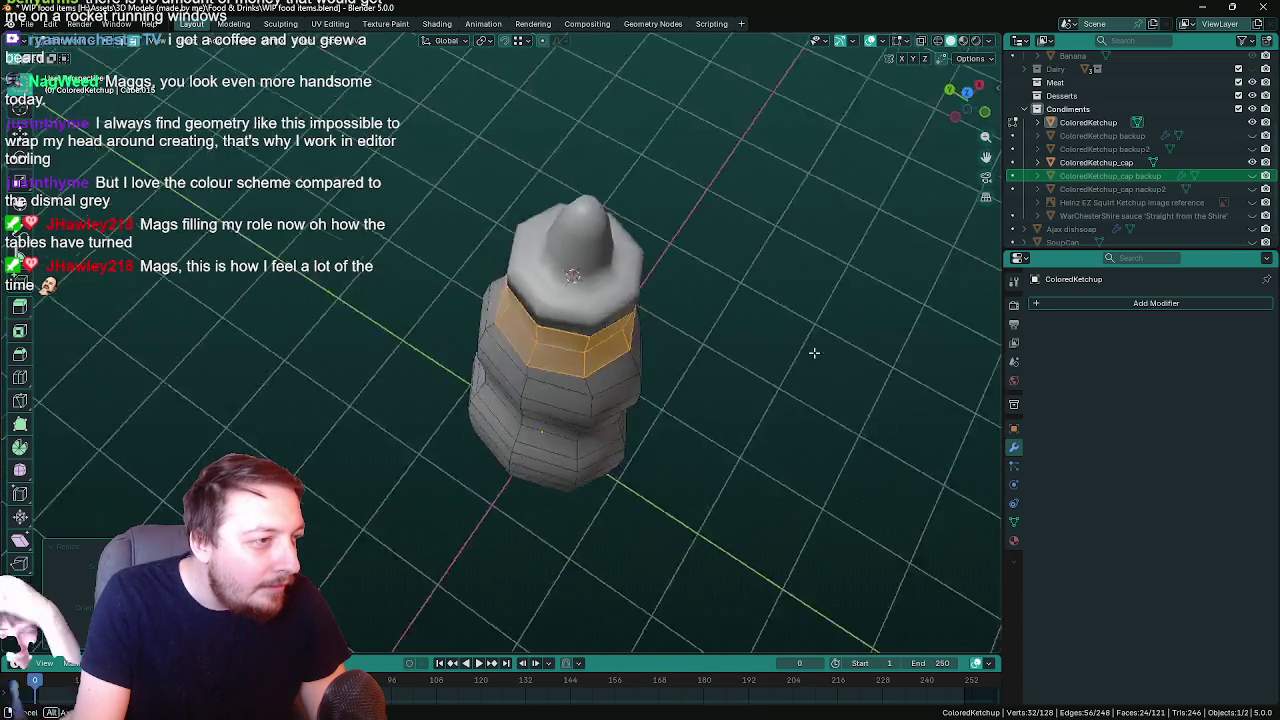
middle_drag(746, 339, 718, 331)
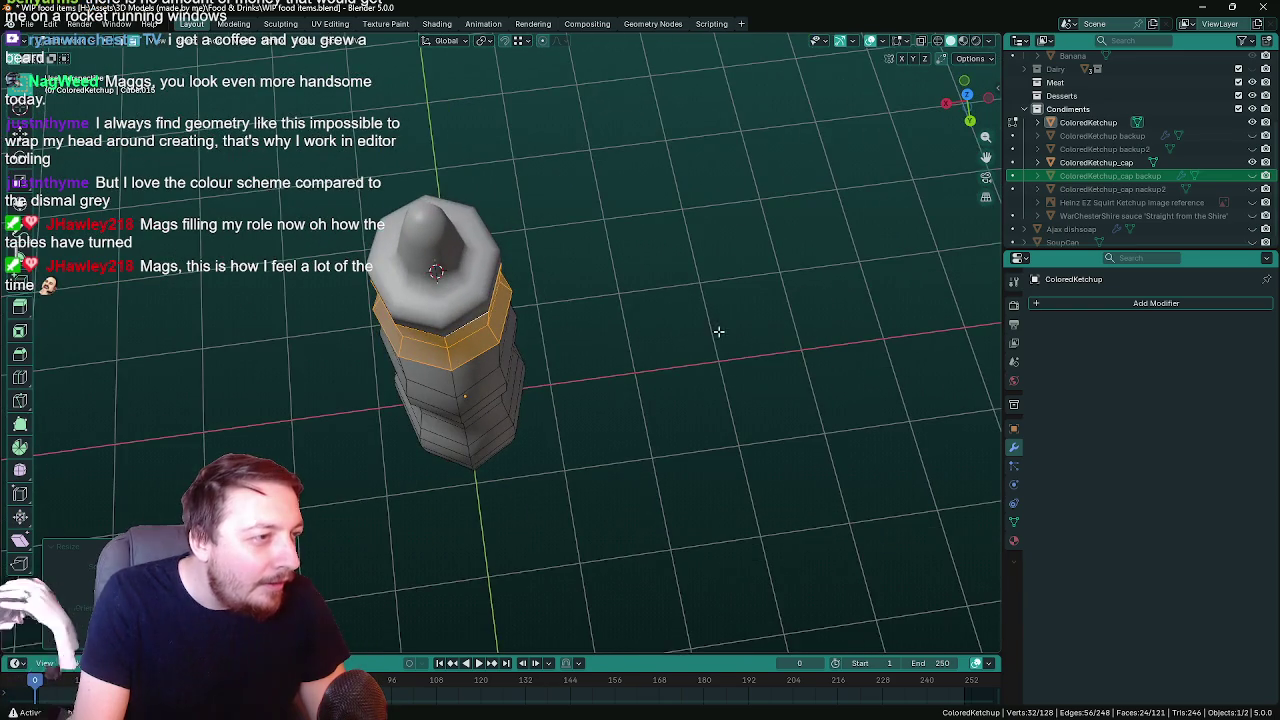
key(s)
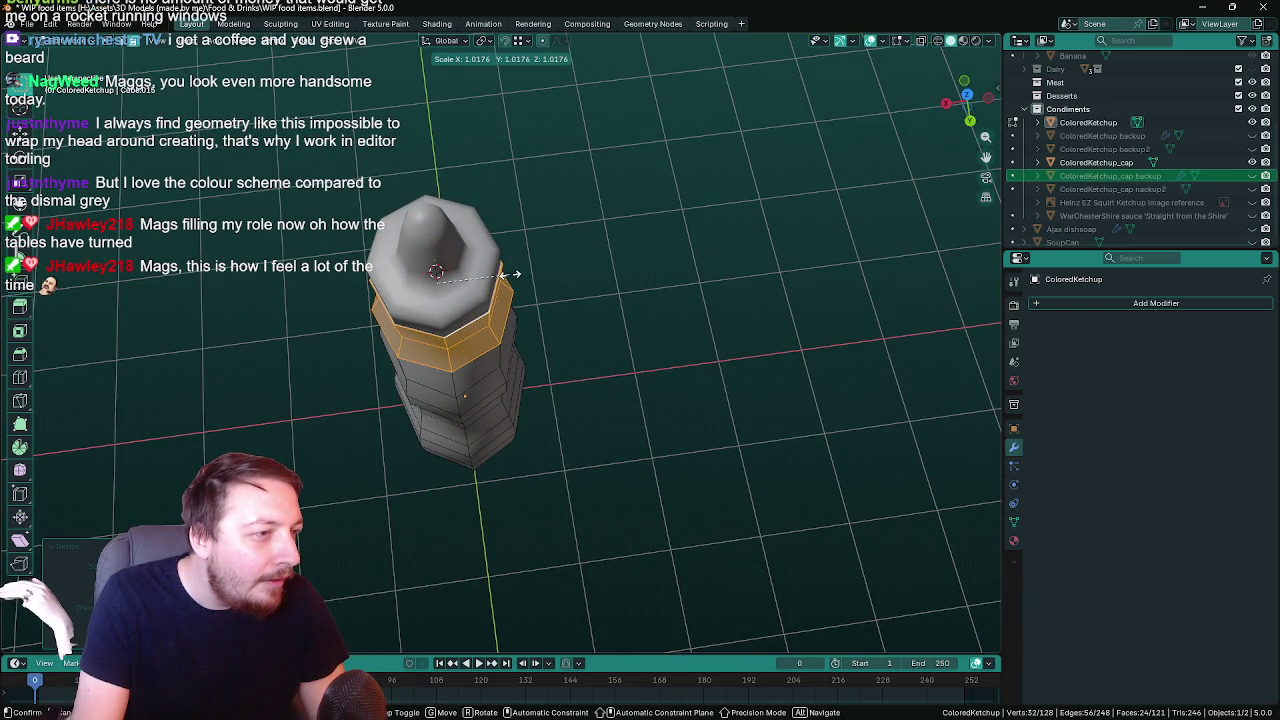
key(x)
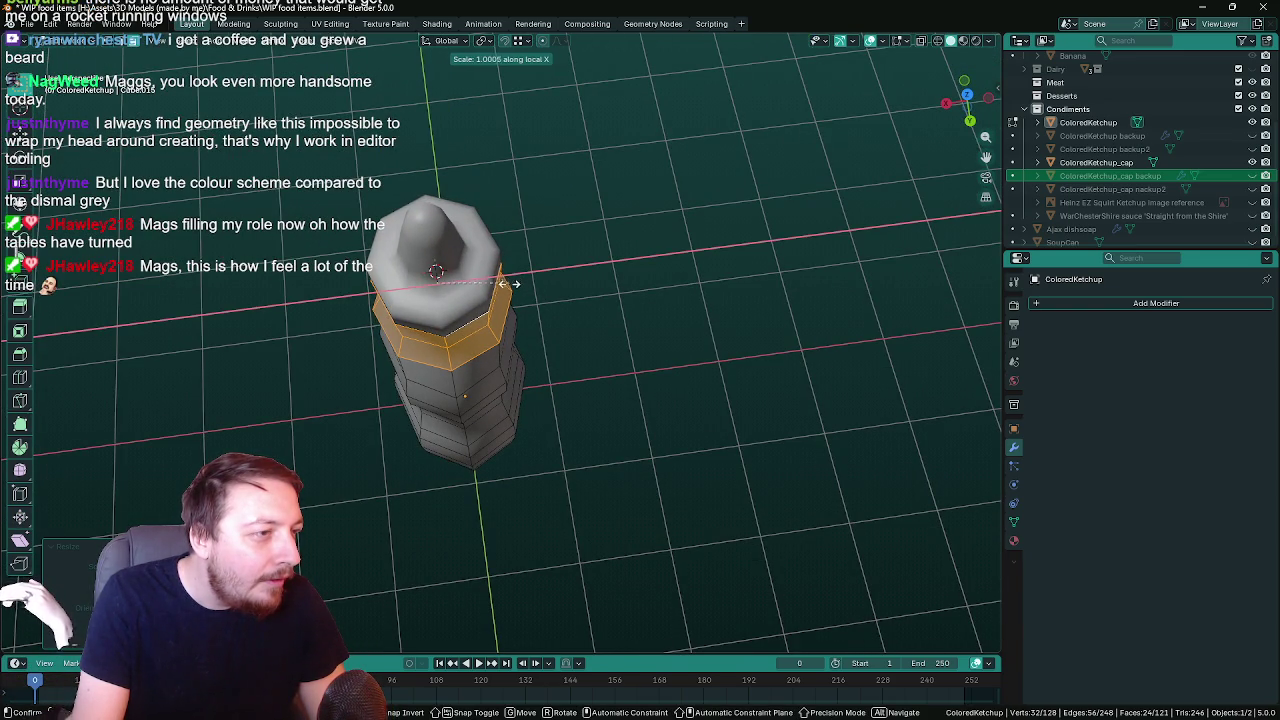
key(x)
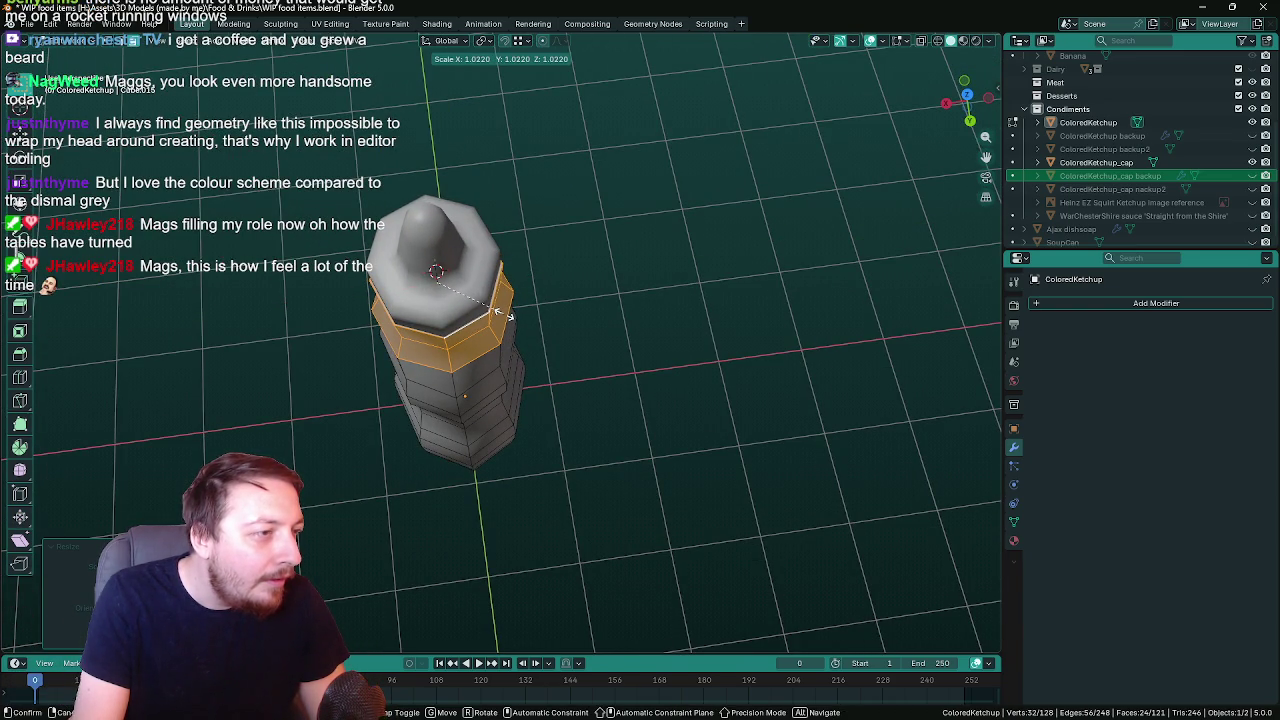
click(503, 314)
mouse_move(503, 314)
middle_down()
mouse_move(885, 300)
mouse_move(818, 234)
mouse_move(770, 285)
middle_up()
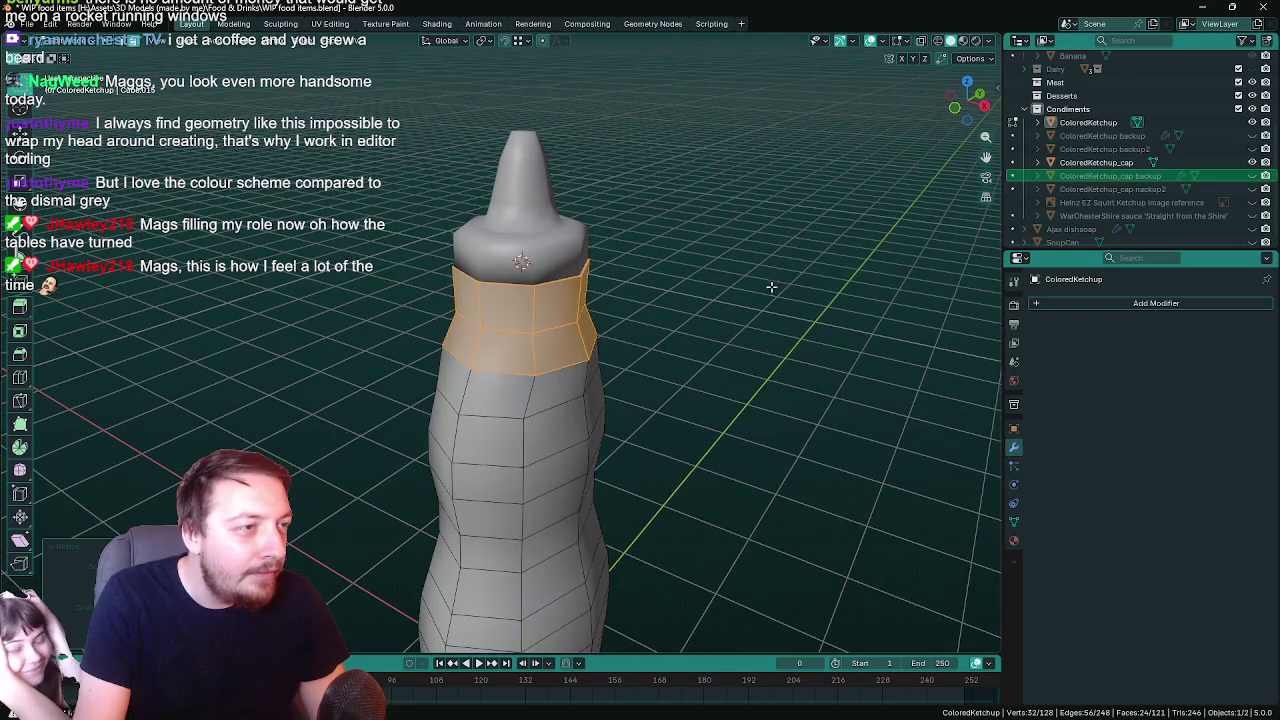
click(743, 298)
click(1252, 162)
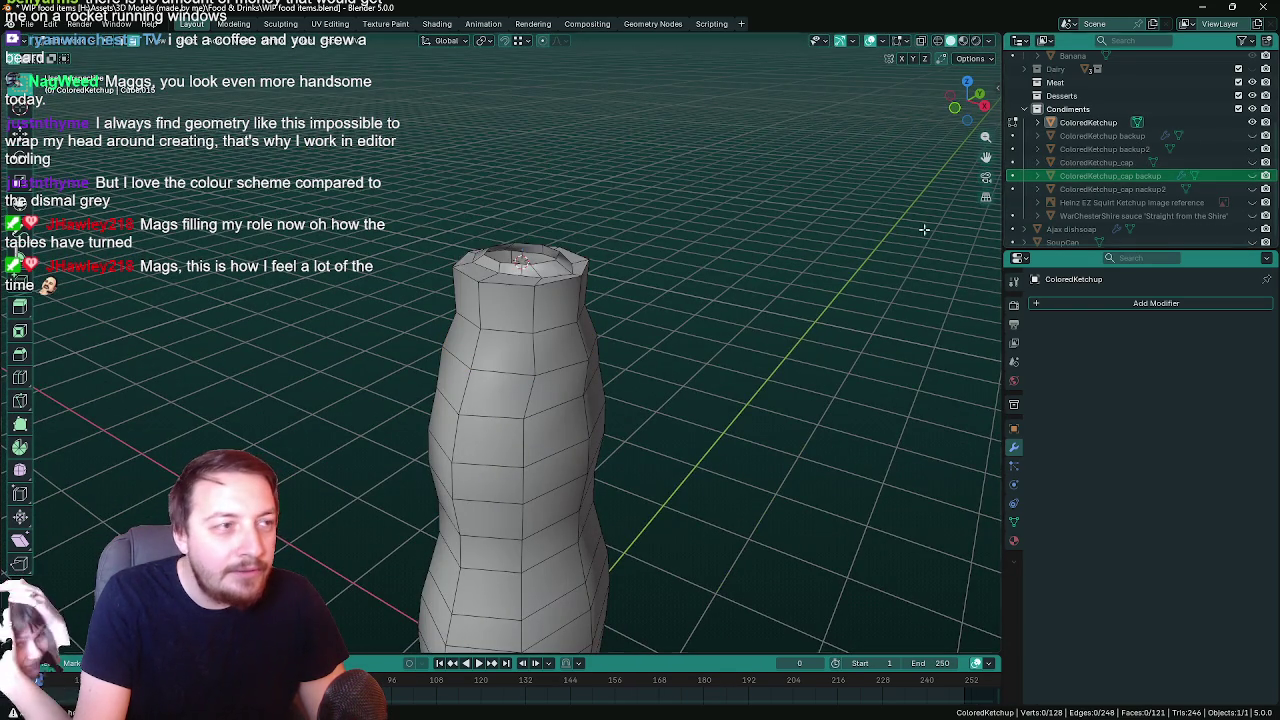
Try deleting a face on the top rim, then undo the deletion
middle_drag(923, 229, 851, 318)
scroll(648, 347, up, 3)
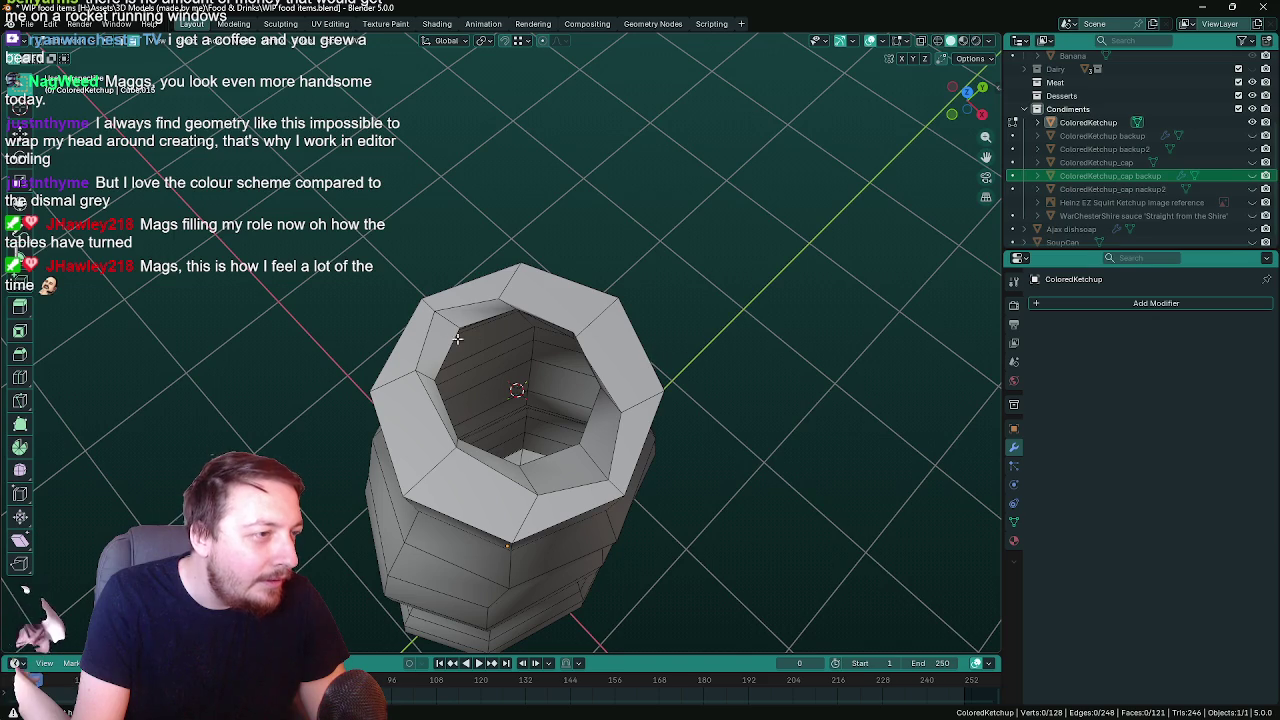
click(436, 316)
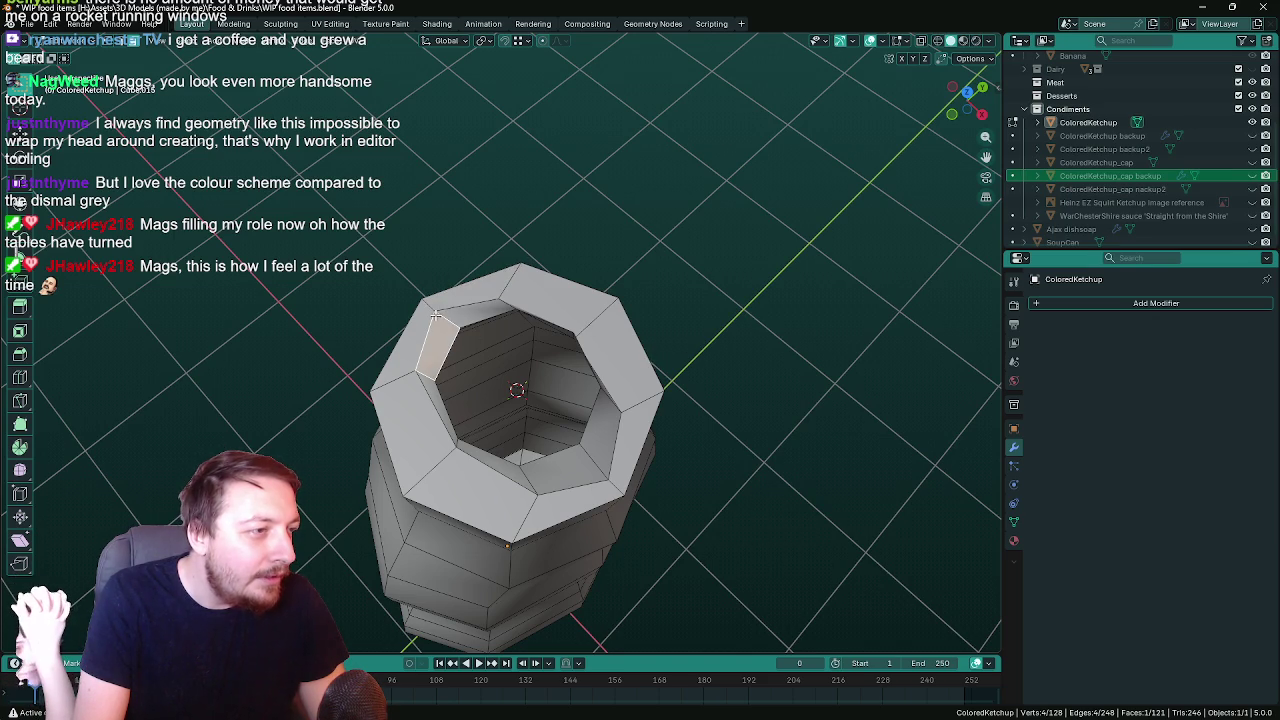
key(x)
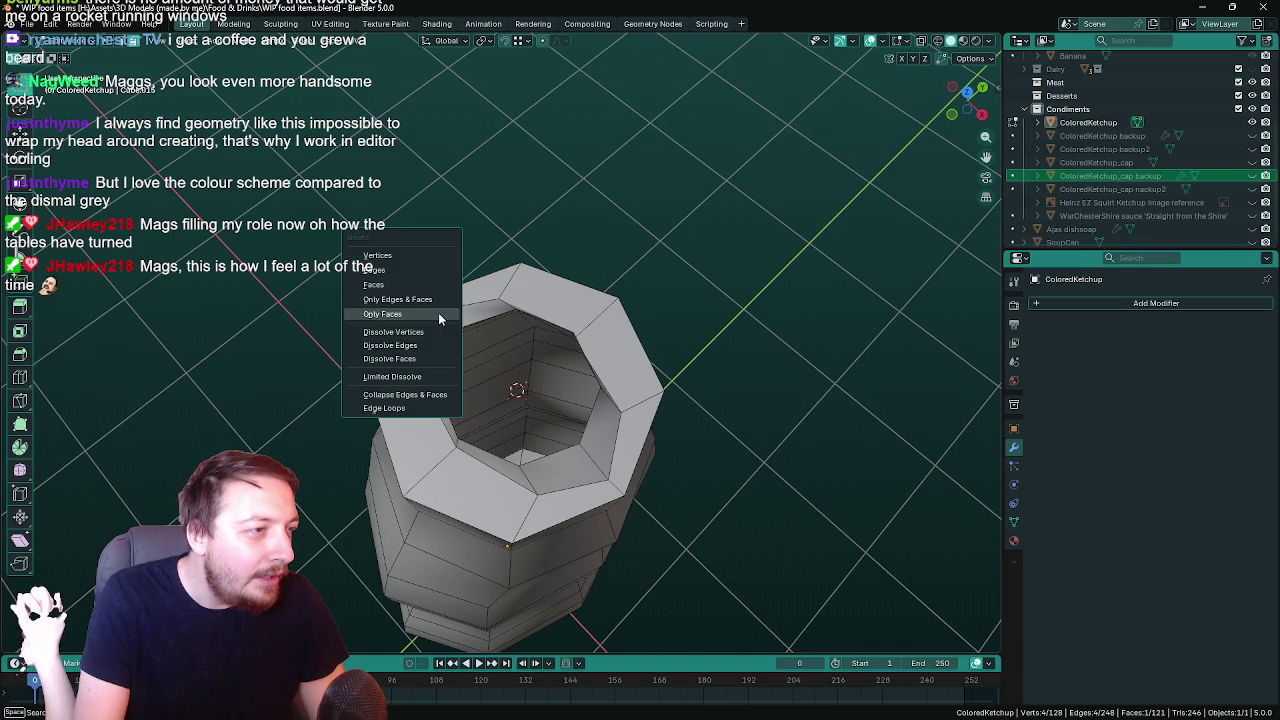
click(438, 312)
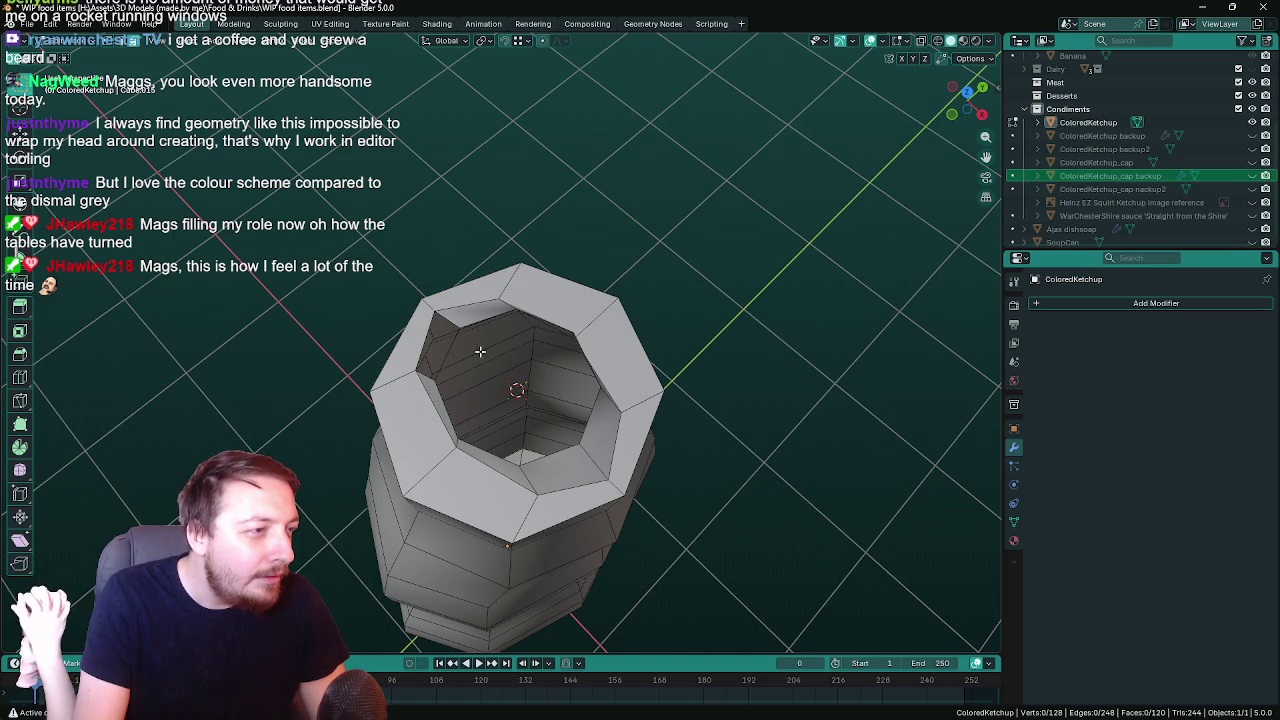
key(ctrl+z)
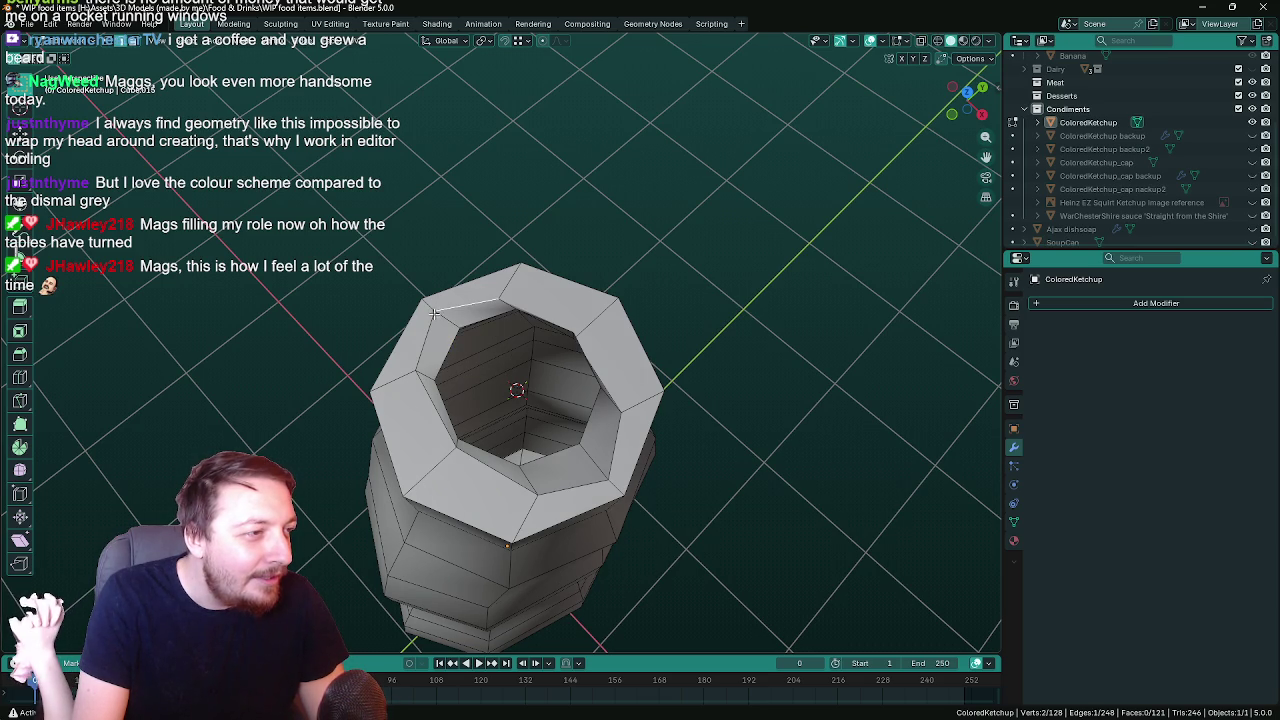
scroll(435, 314, up, 3)
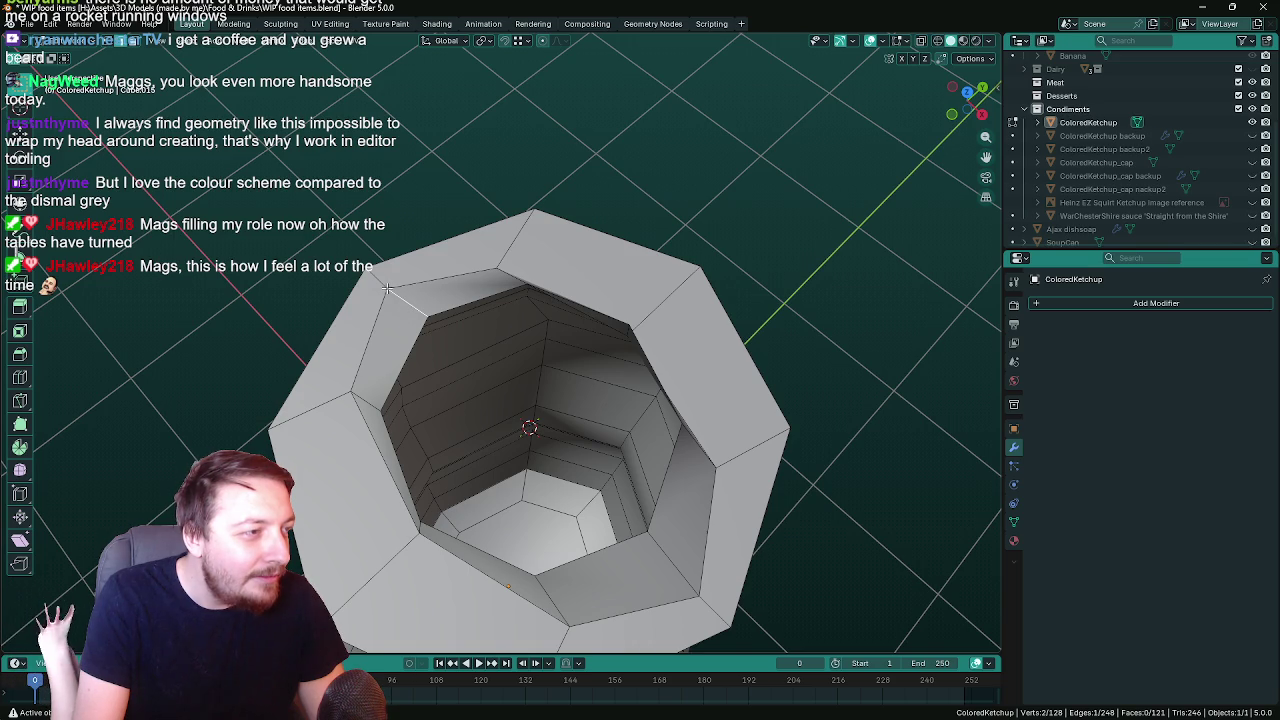
Select an inner-rim vertex, move it along X, then vertex-slide it along its edge
alt+click(387, 289)
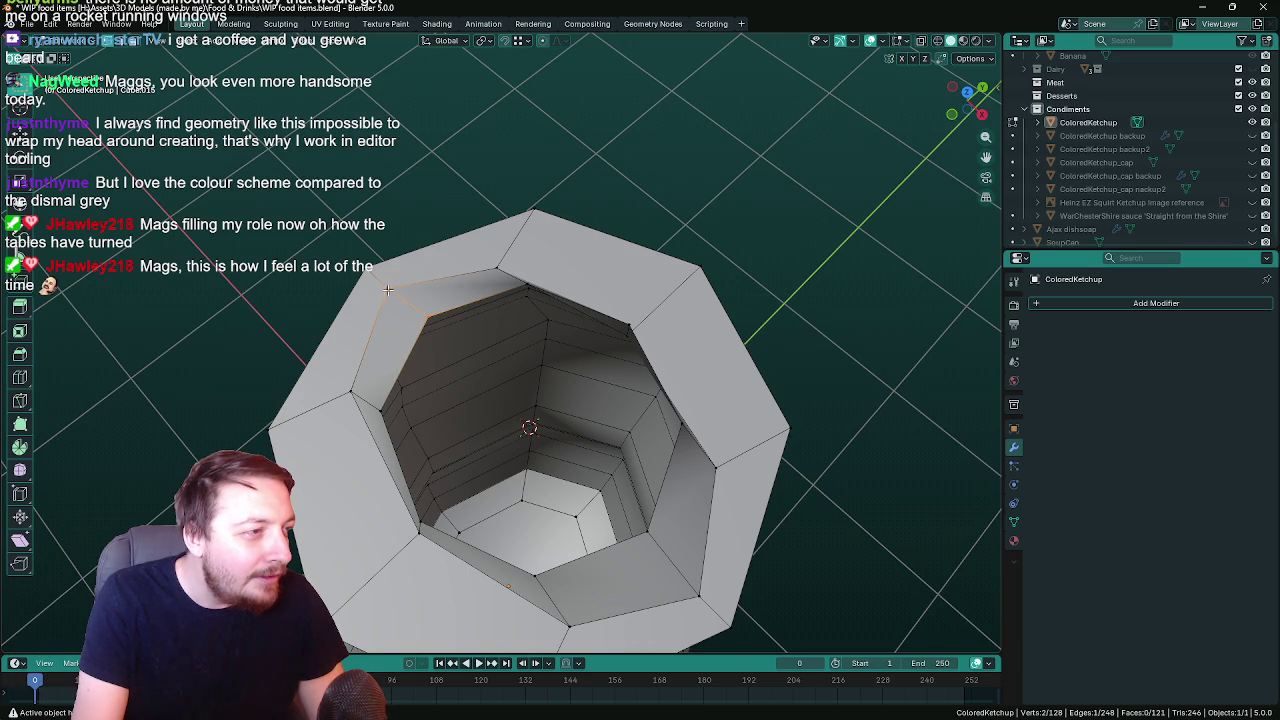
drag(398, 302, 393, 291)
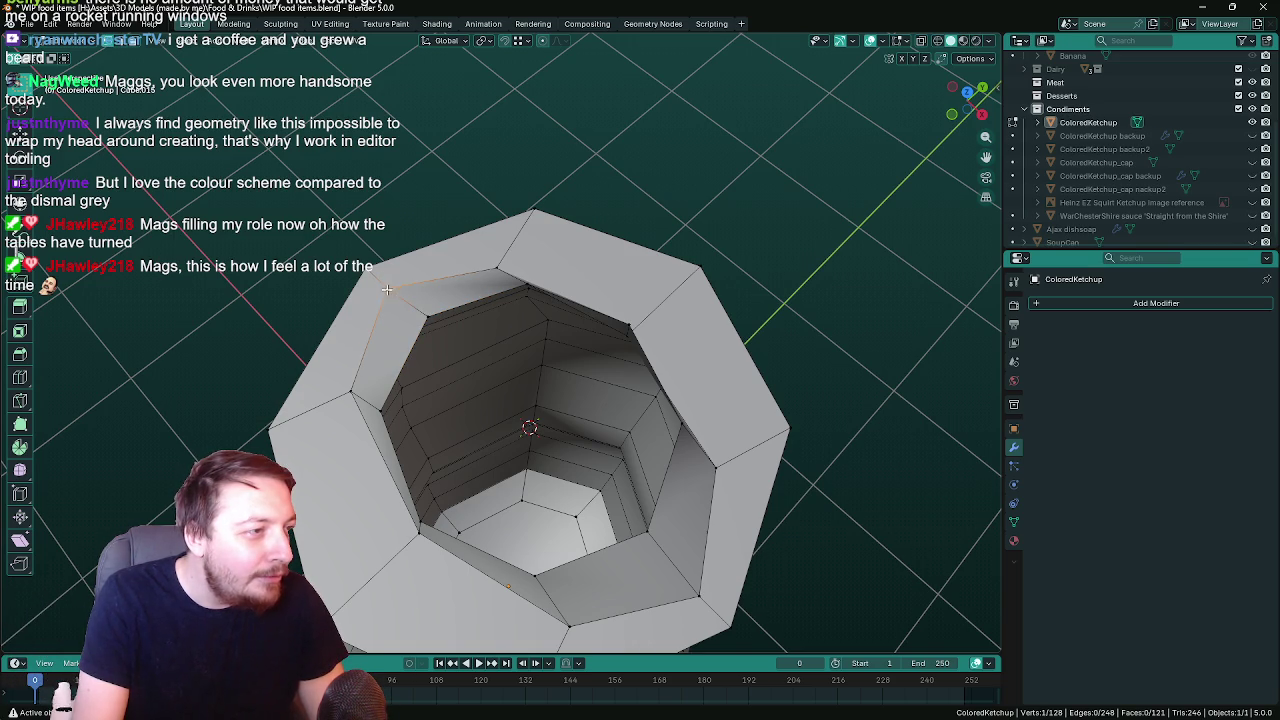
key(g)
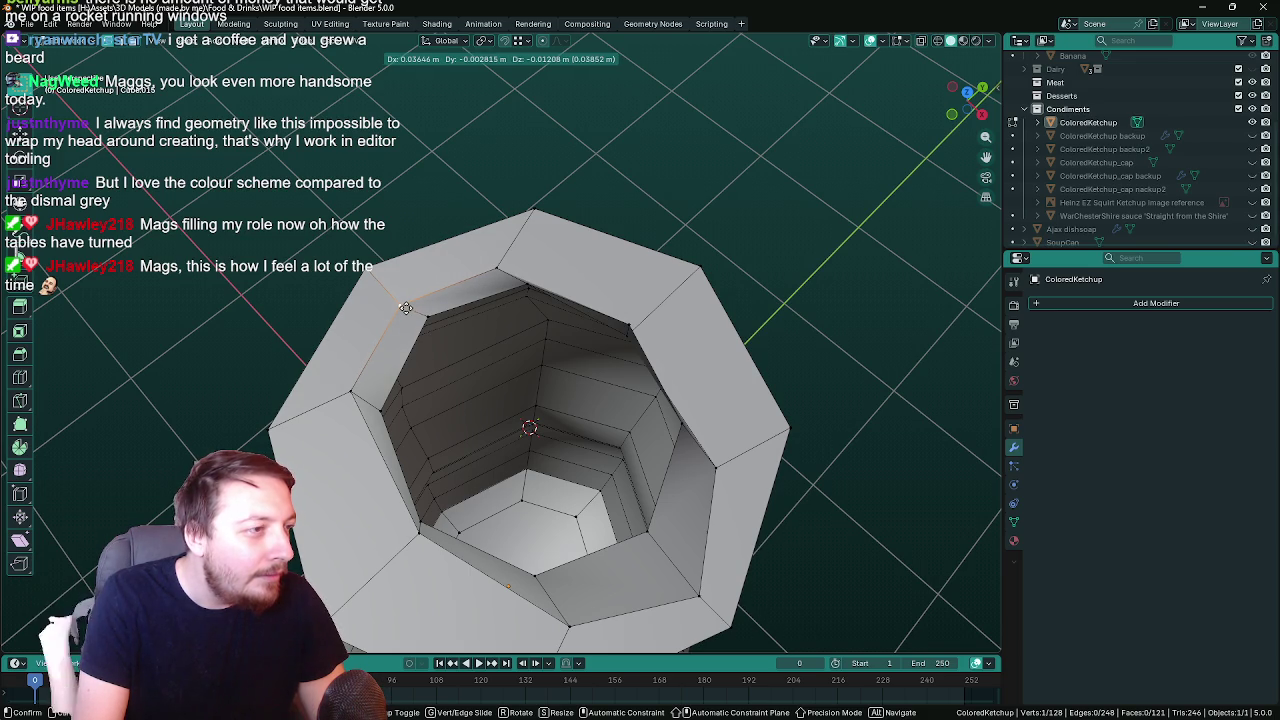
key(x)
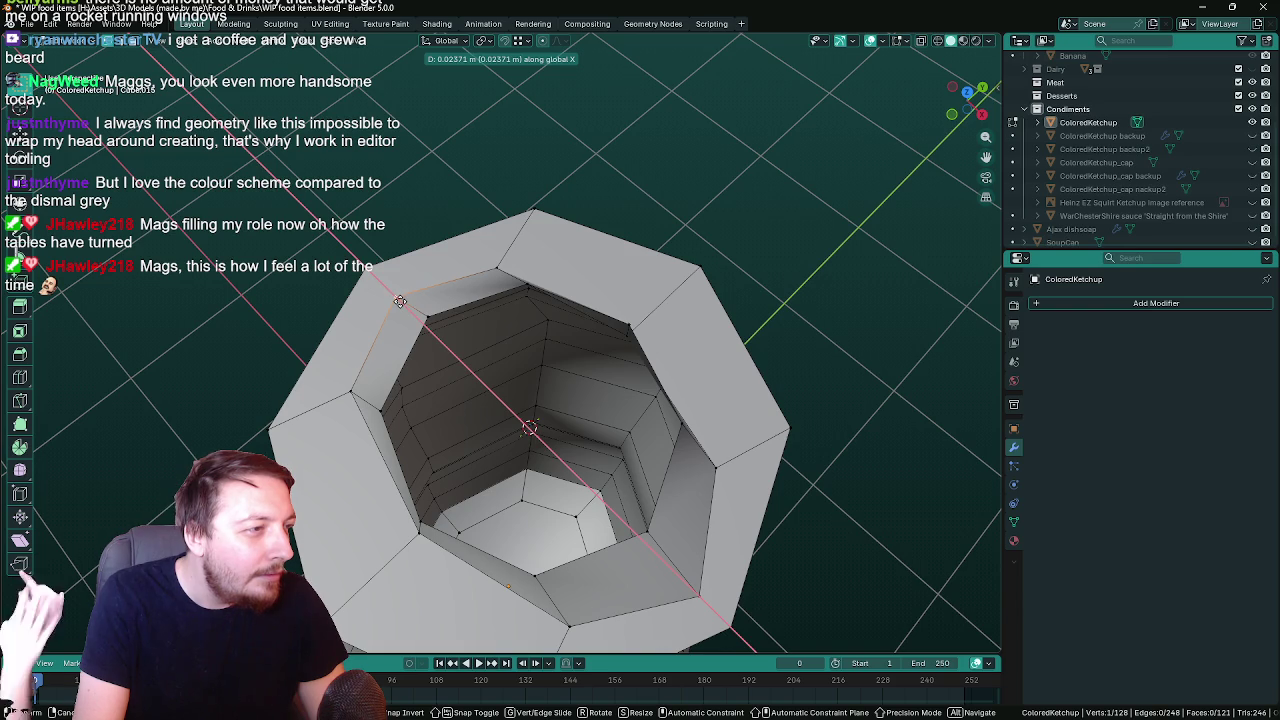
click(407, 311)
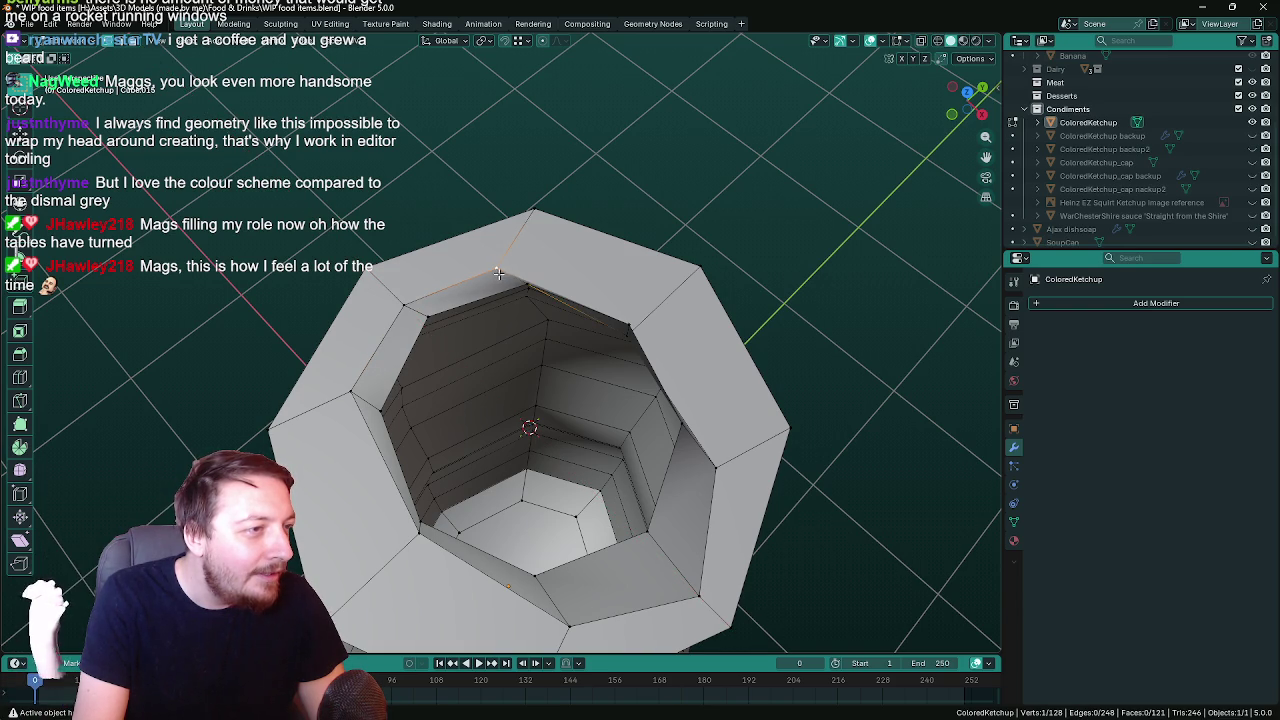
key(x)
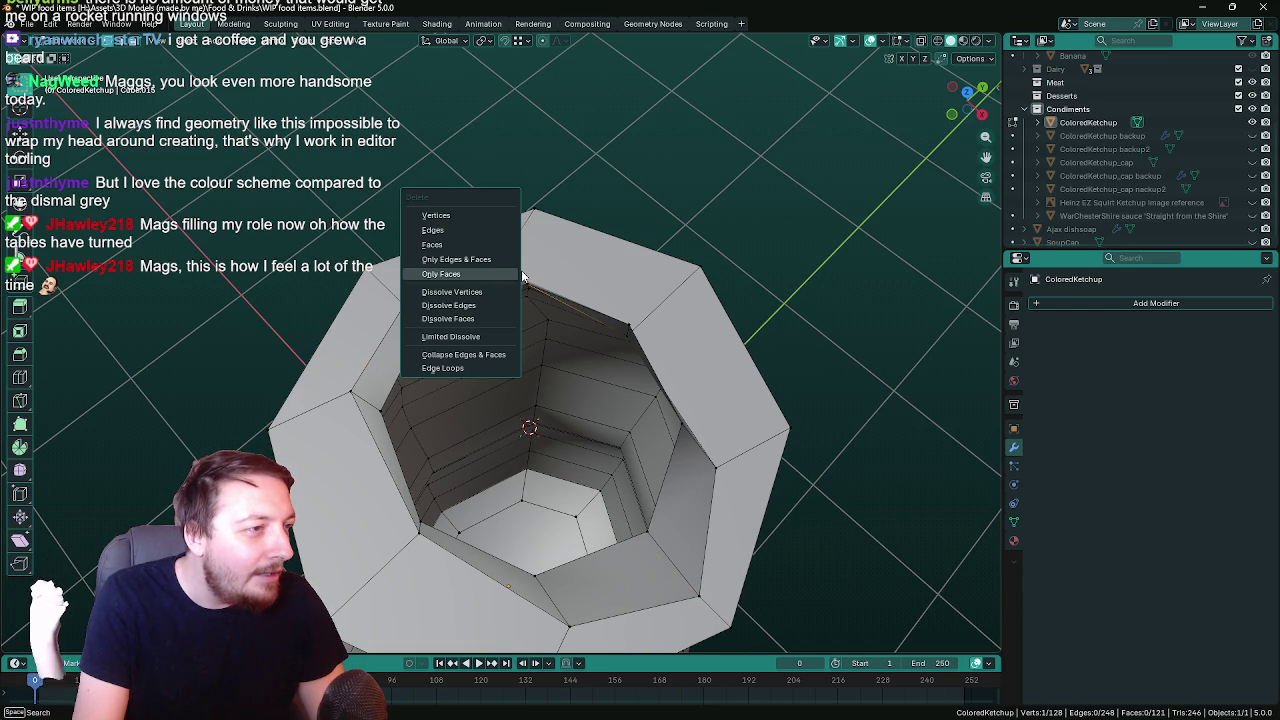
key(Escape)
key(g)
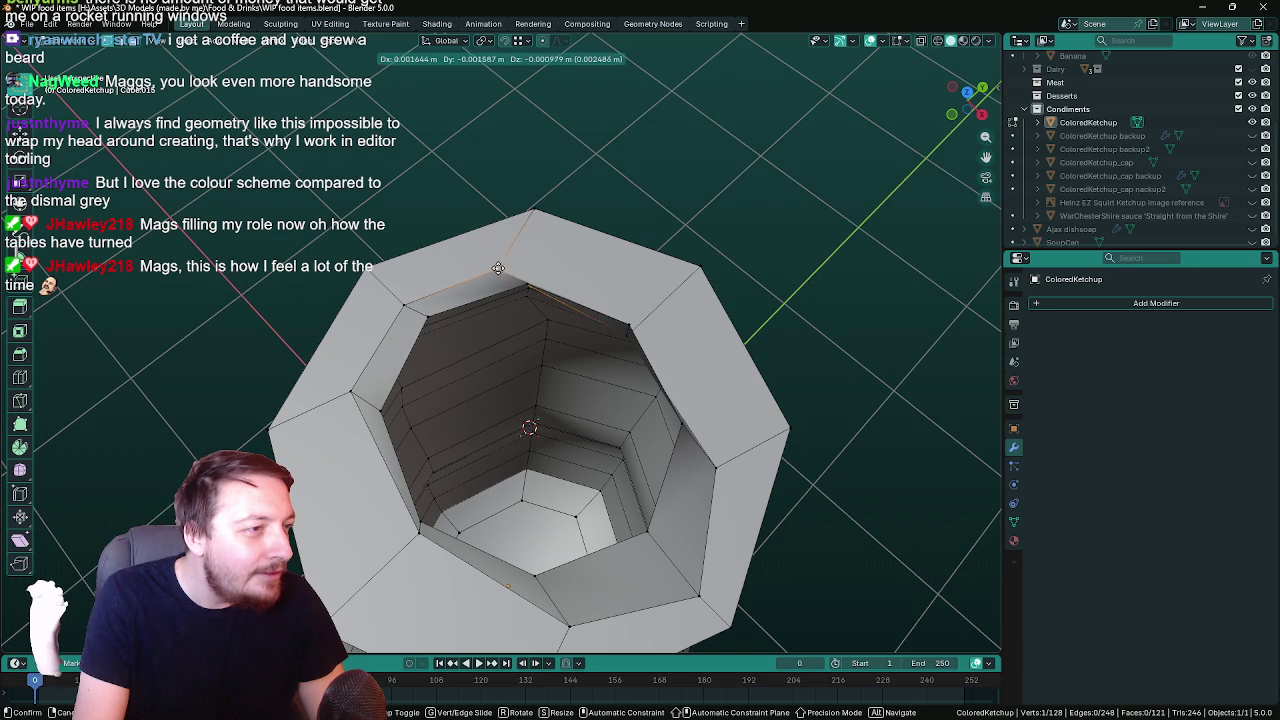
key(x)
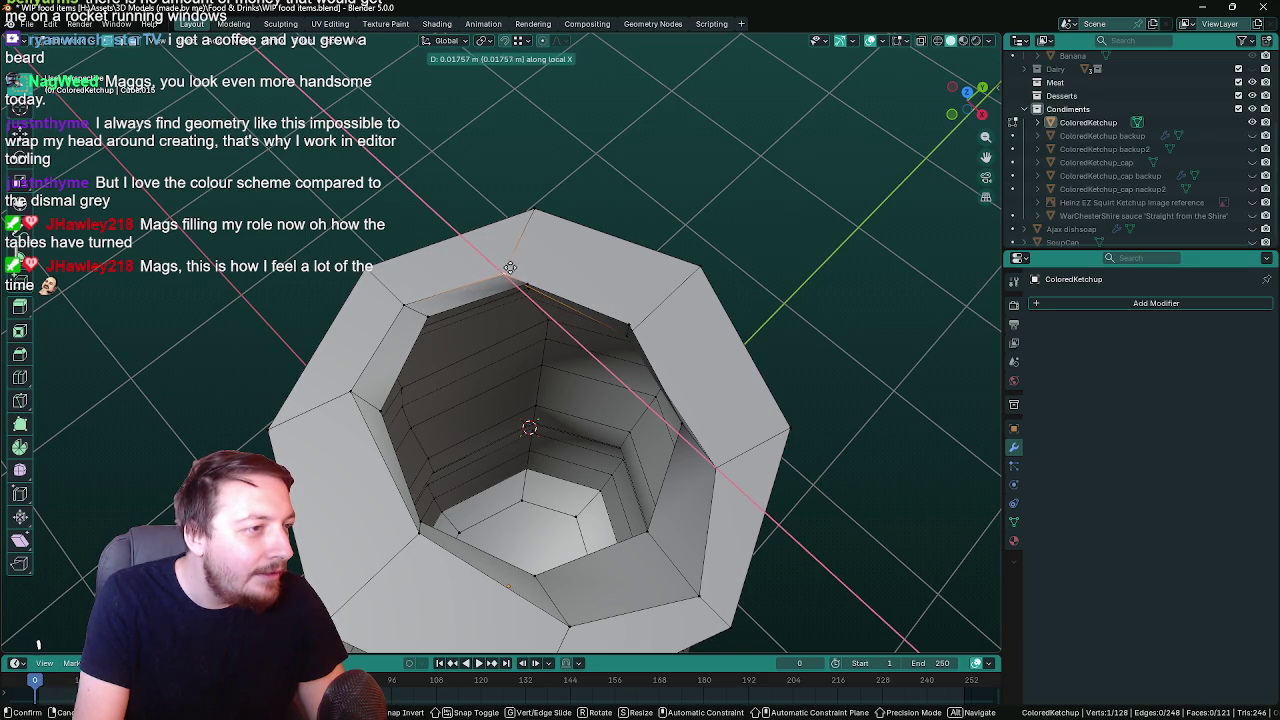
key(g)
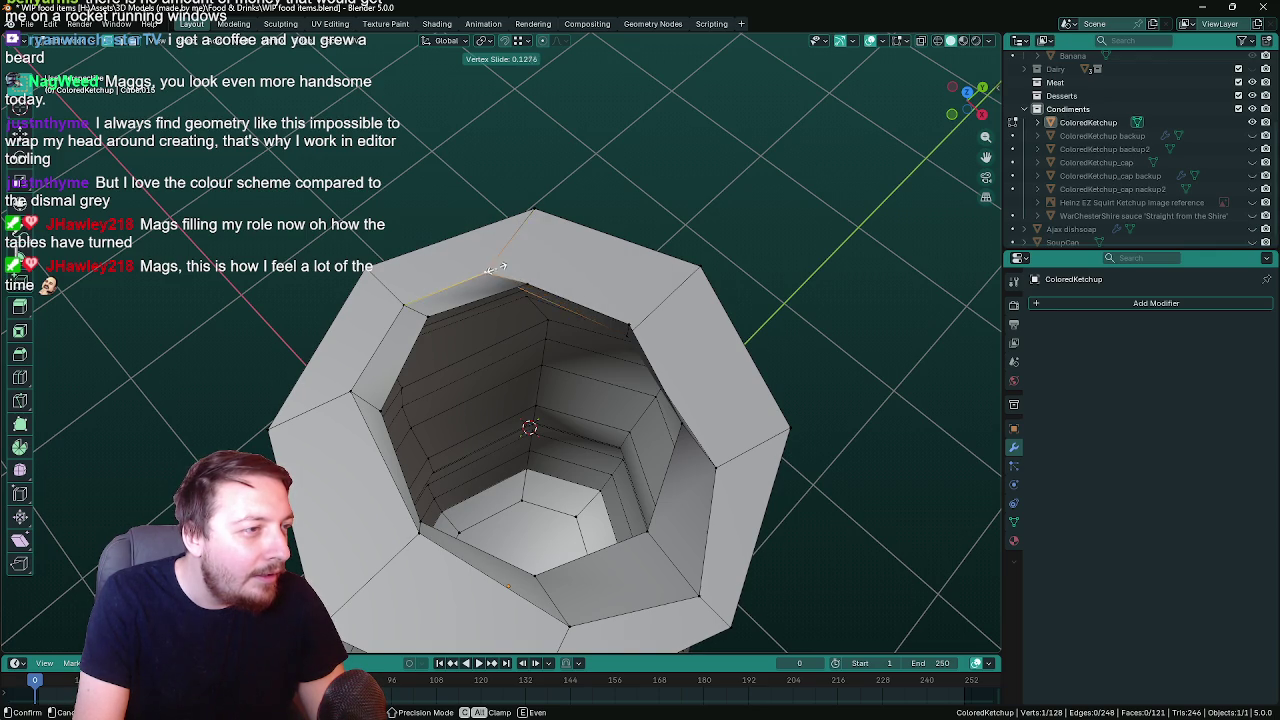
click(498, 265)
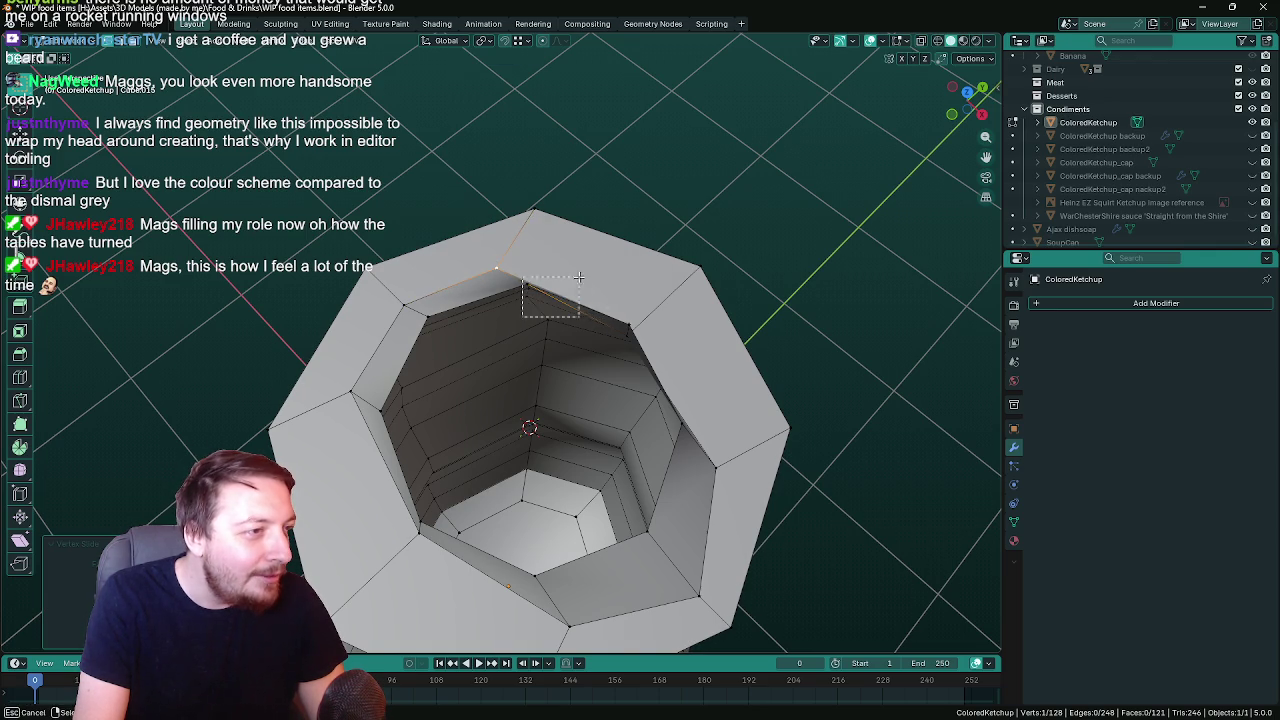
Check the mesh in X-ray, then move the rim vertex horizontally at its current height
key(alt+z)
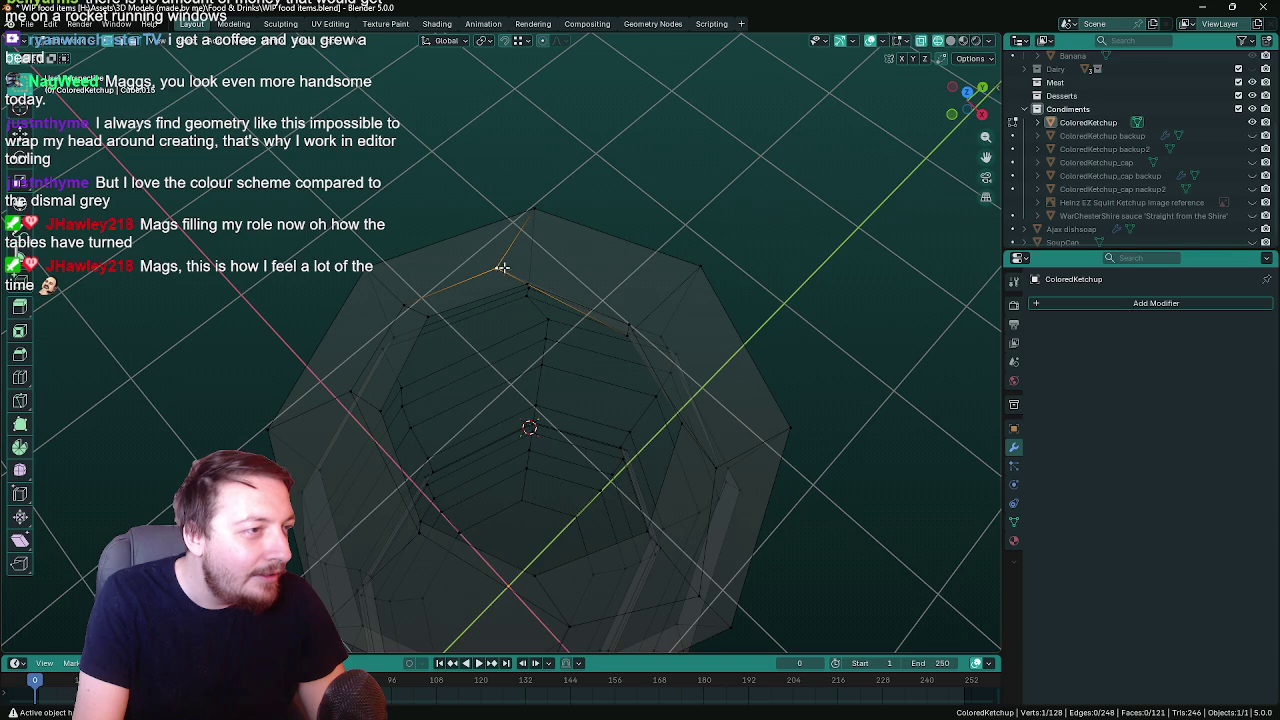
key(alt+z)
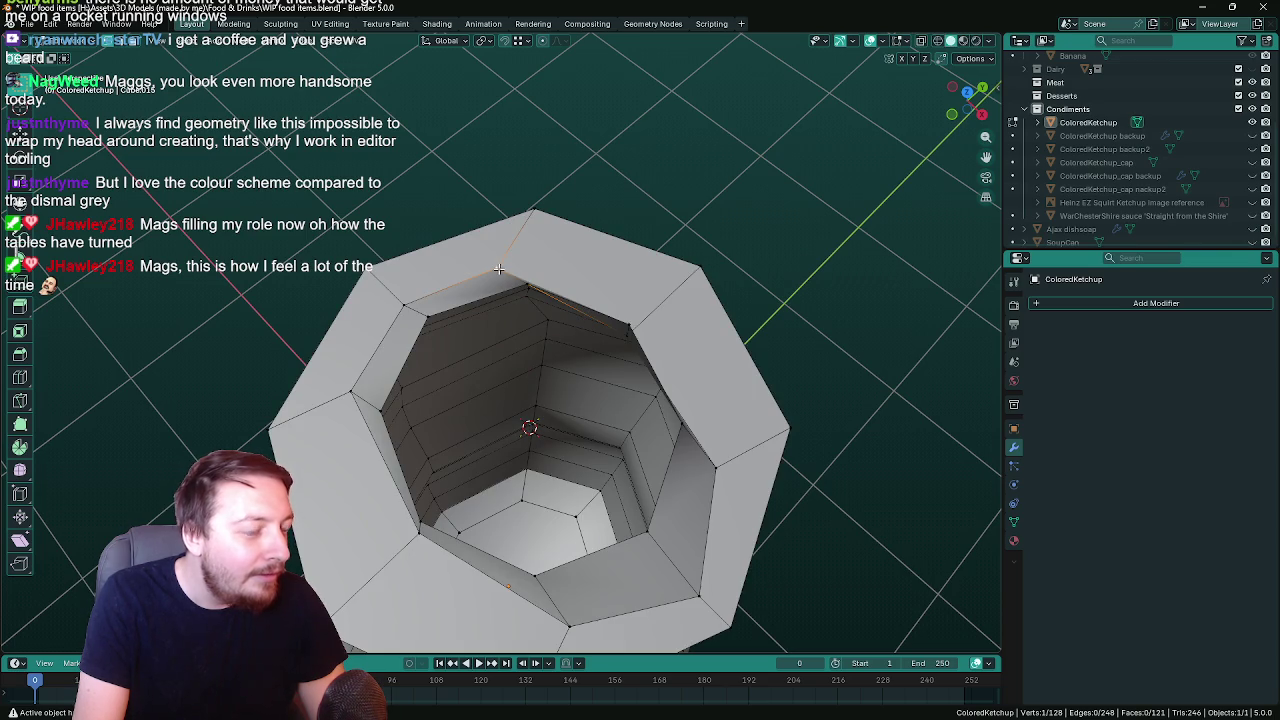
key(g)
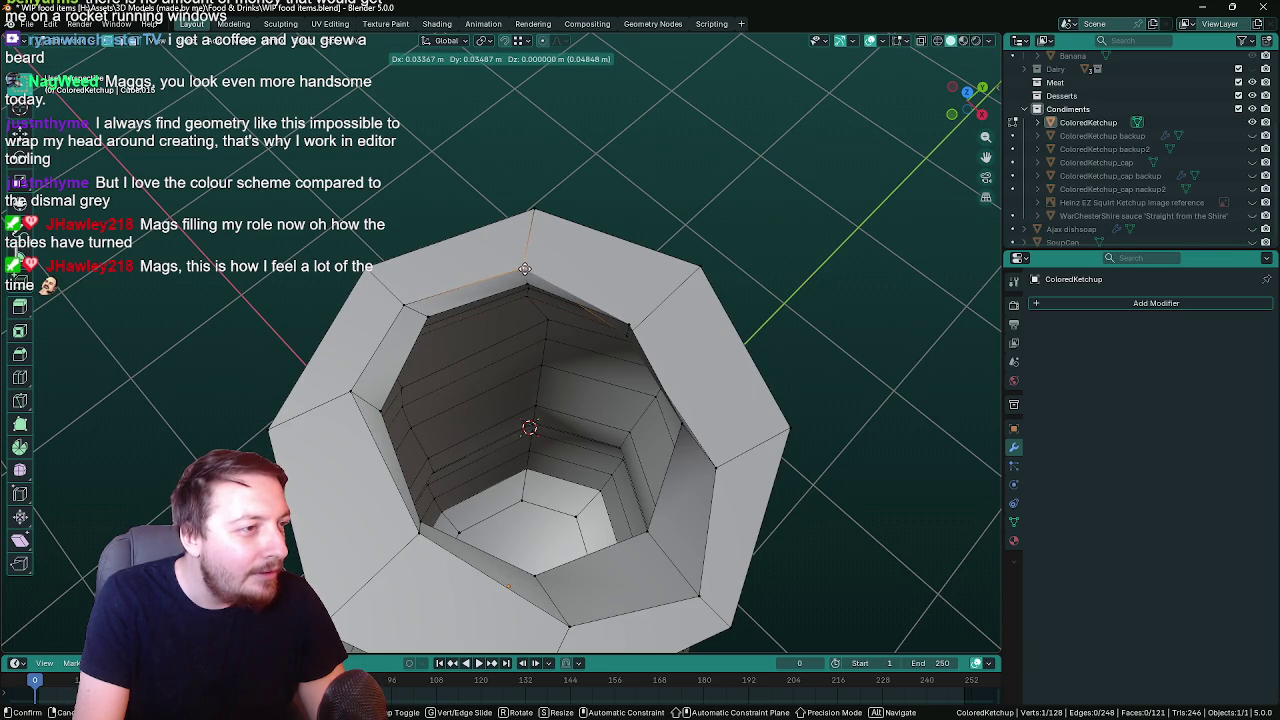
key(shift+z)
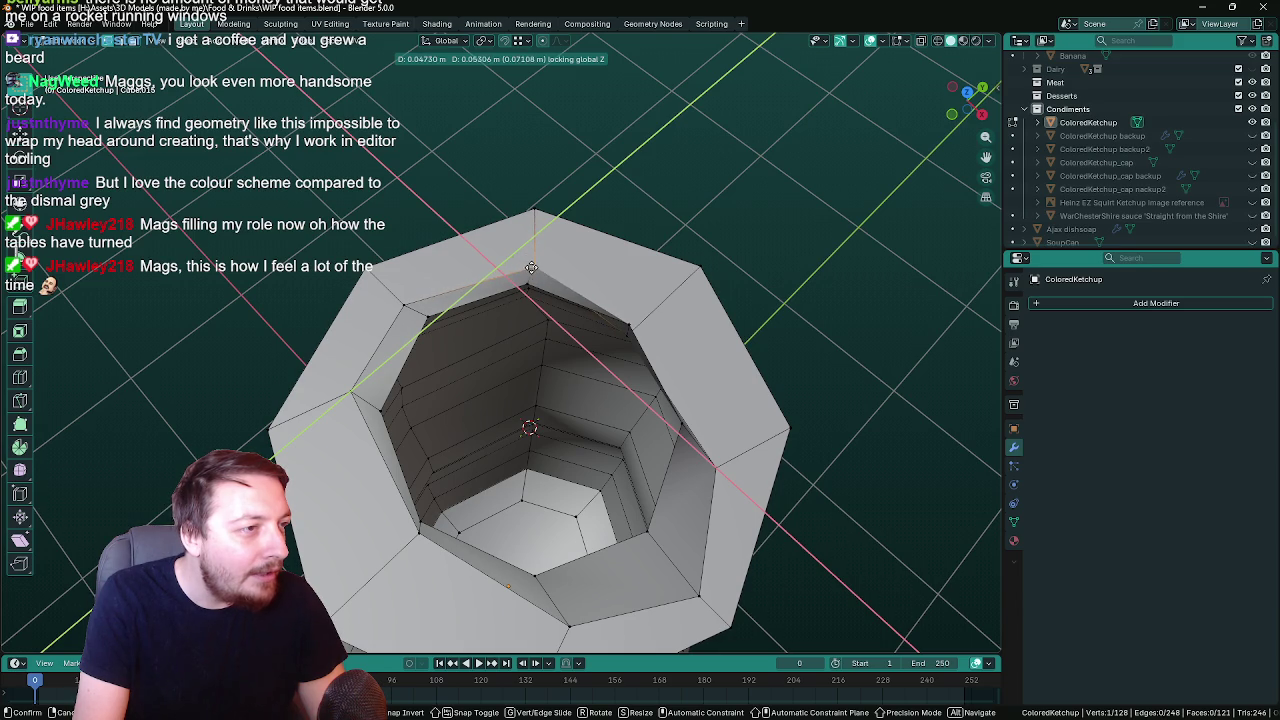
click(531, 268)
mouse_move(569, 320)
middle_down()
mouse_move(588, 290)
mouse_move(580, 329)
mouse_move(566, 323)
mouse_move(623, 423)
mouse_move(646, 321)
mouse_move(635, 354)
middle_up()
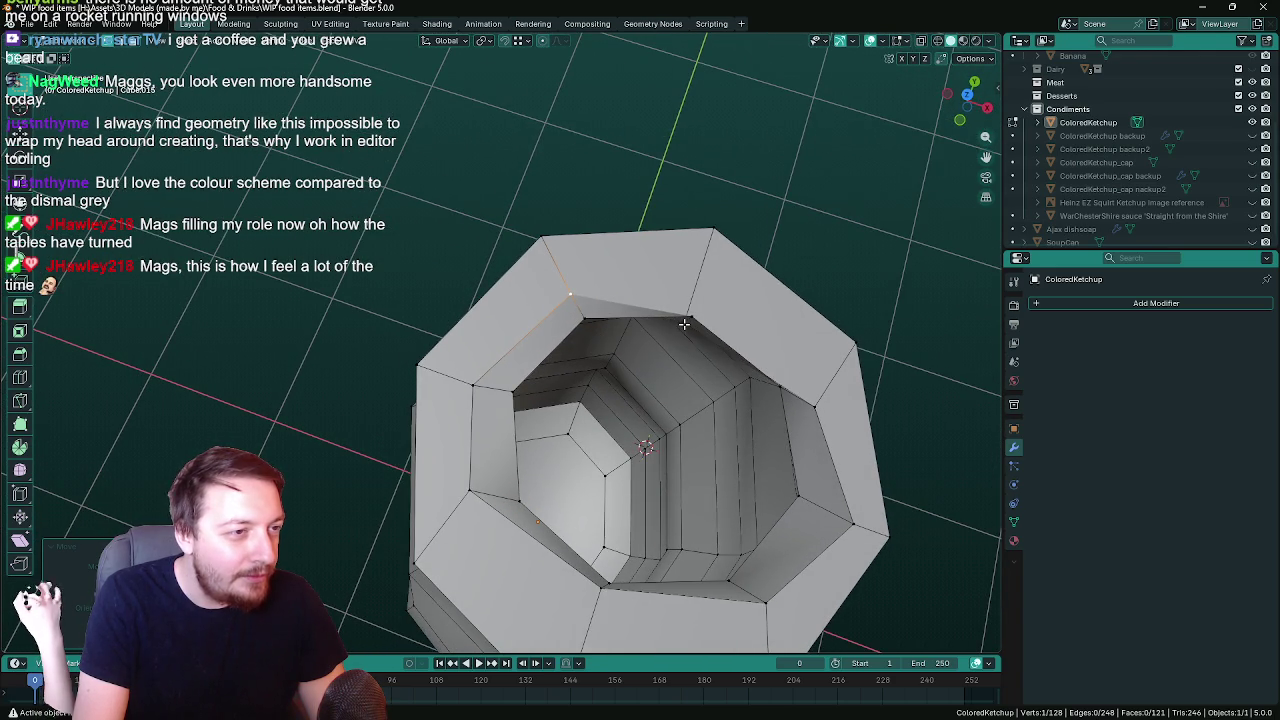
Shift an inner-rim edge and a vertex horizontally, dropping the vertex onto the rim corner
click(584, 320)
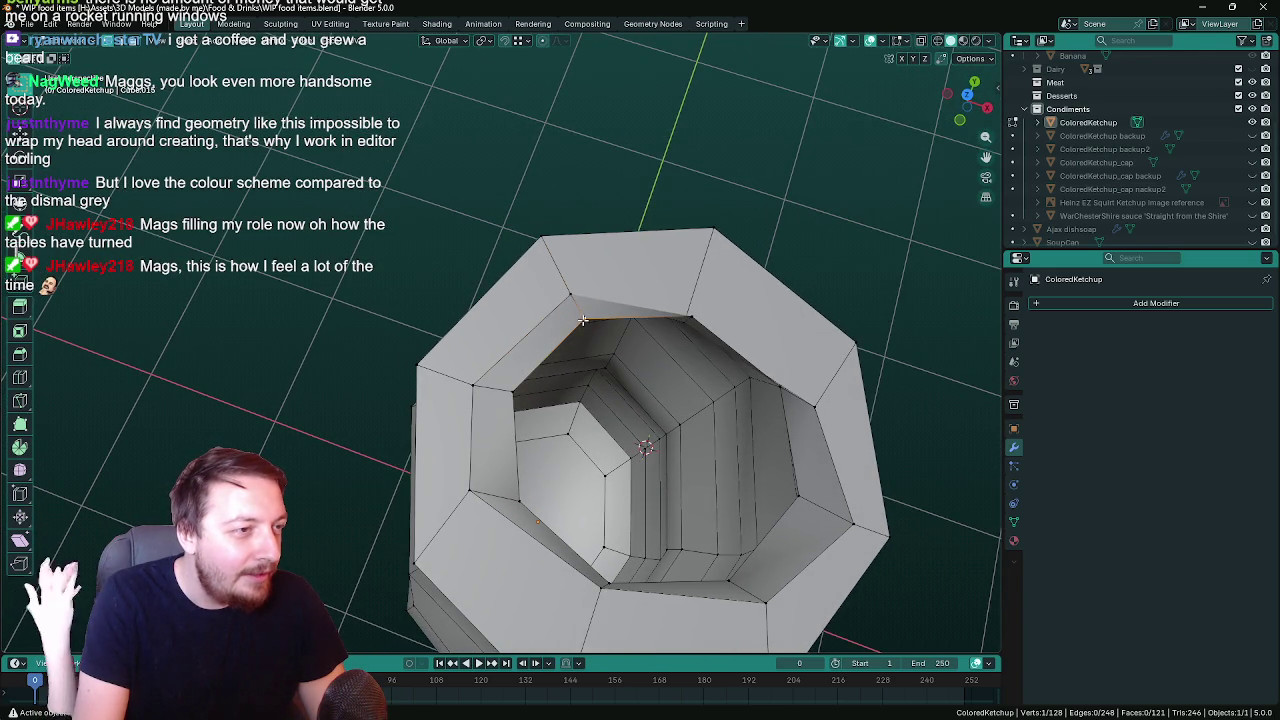
key(g)
key(shift+z)
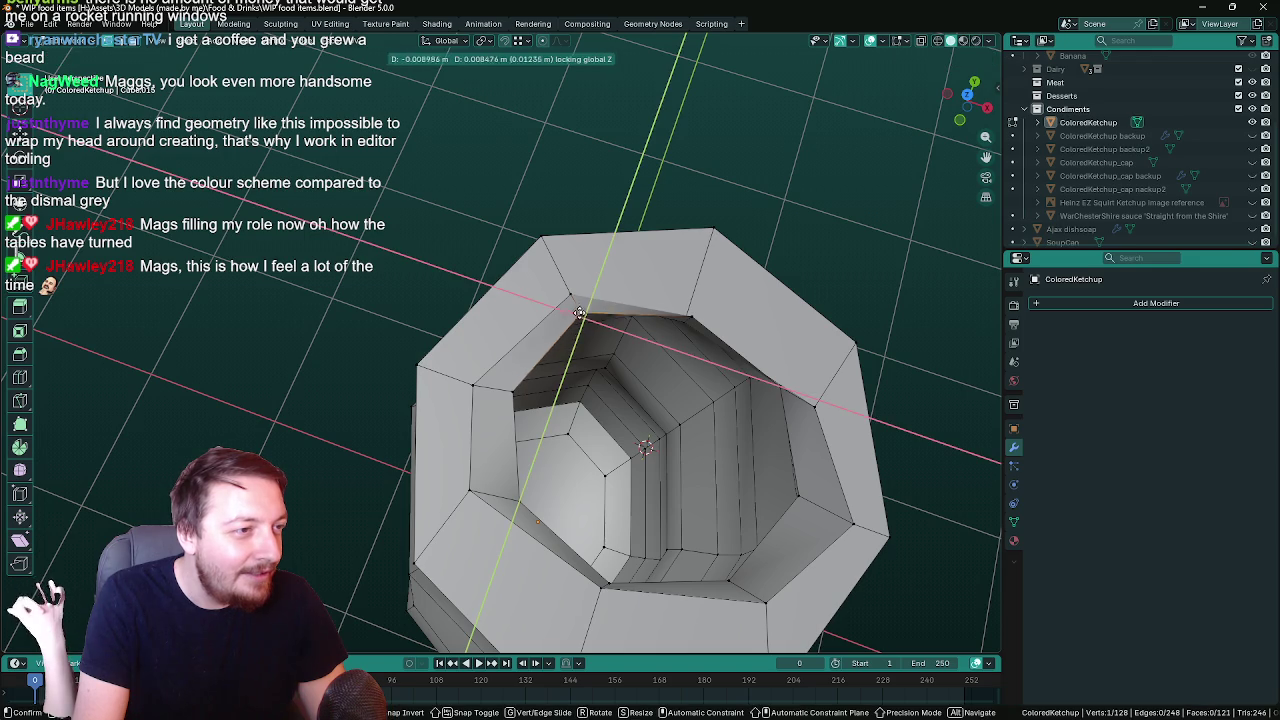
click(573, 290)
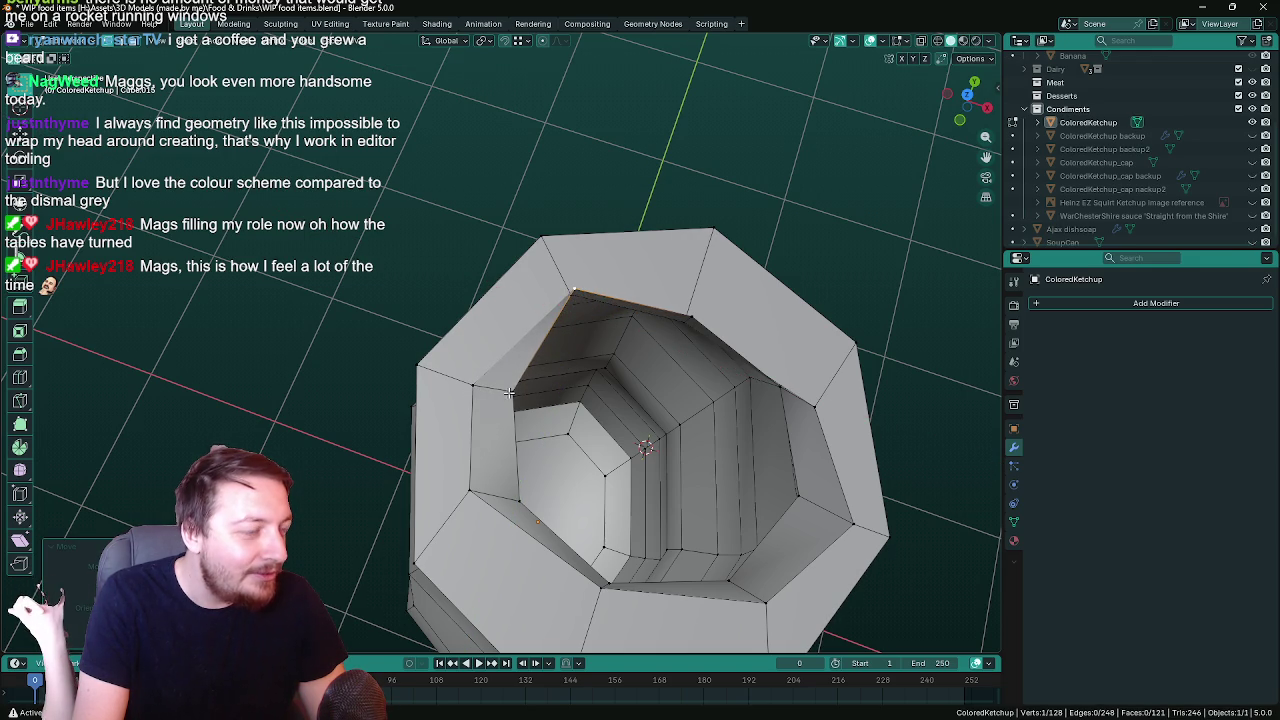
shift+click(513, 391)
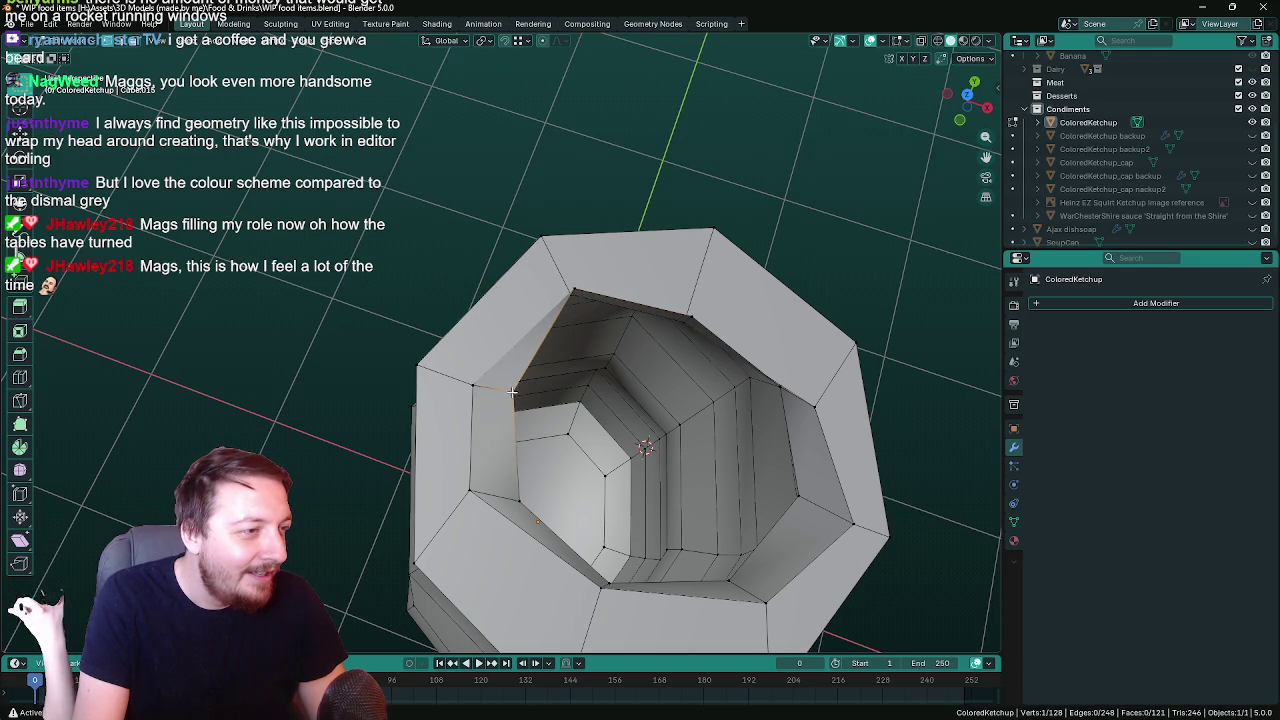
key(g)
key(shift+z)
click(484, 432)
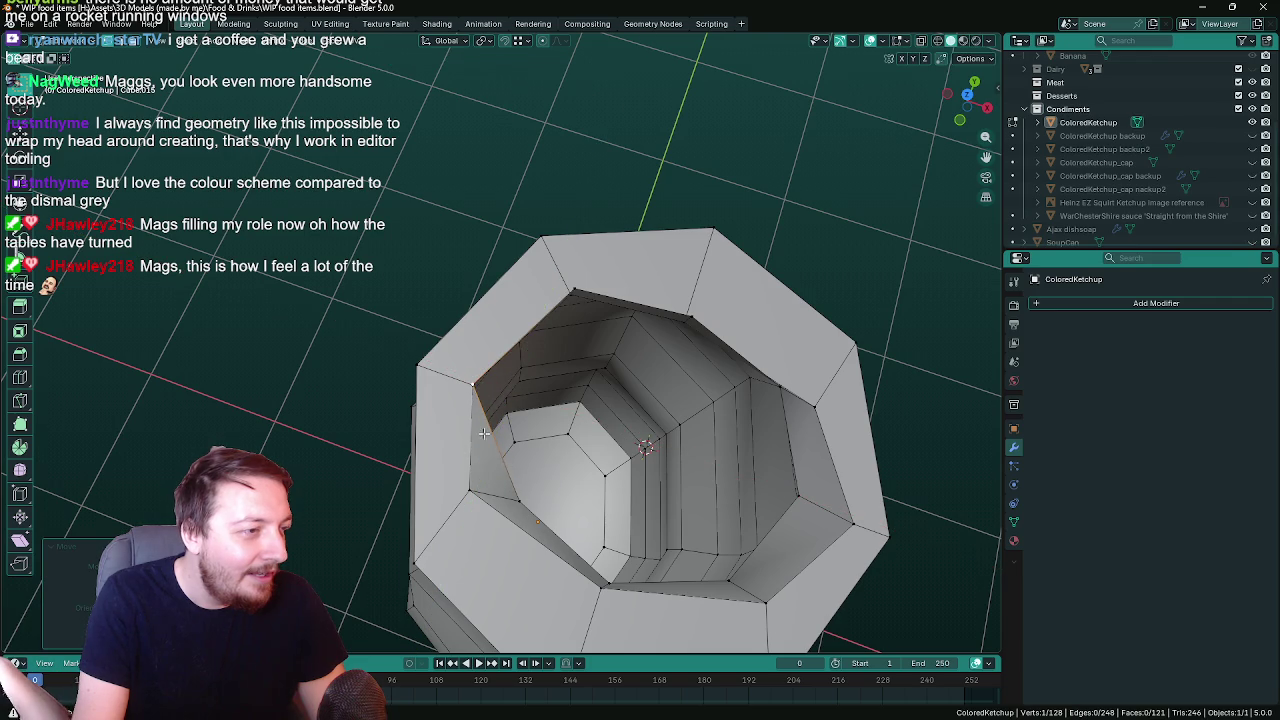
Move another inner-rim vertex downward to a lower position
middle_drag(589, 444, 489, 480)
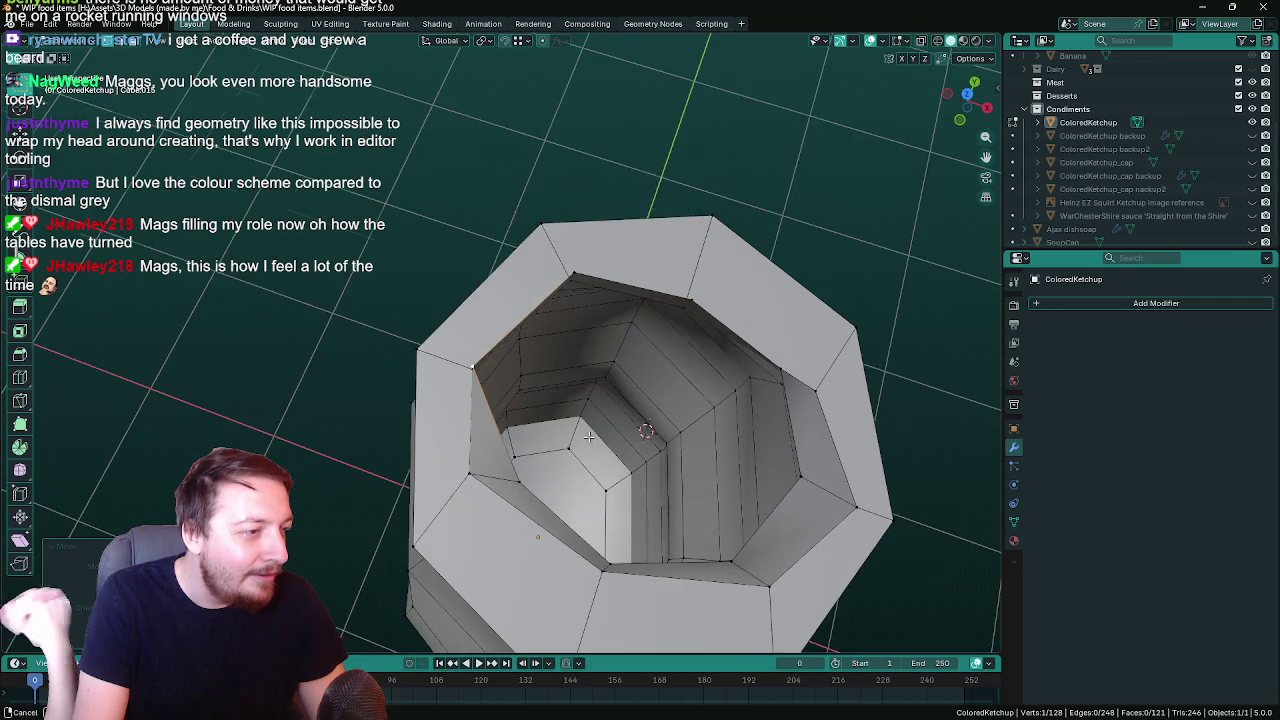
click(466, 472)
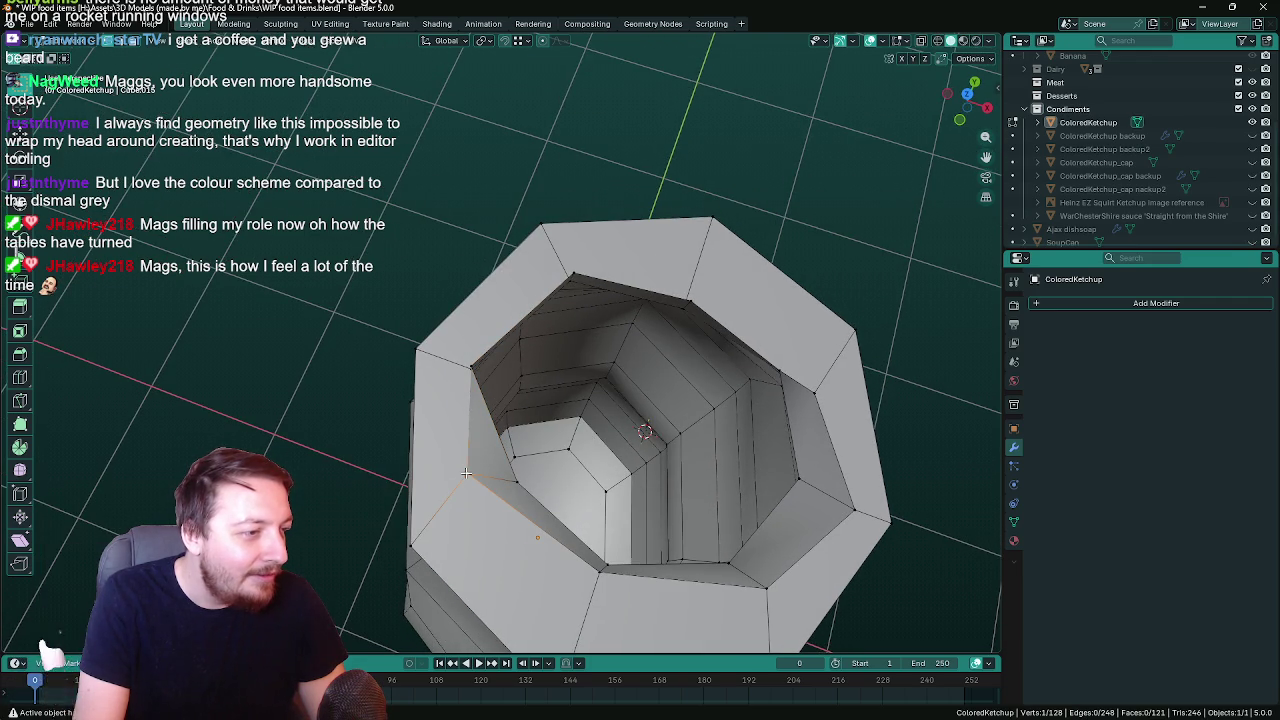
key(g)
key(shift+z)
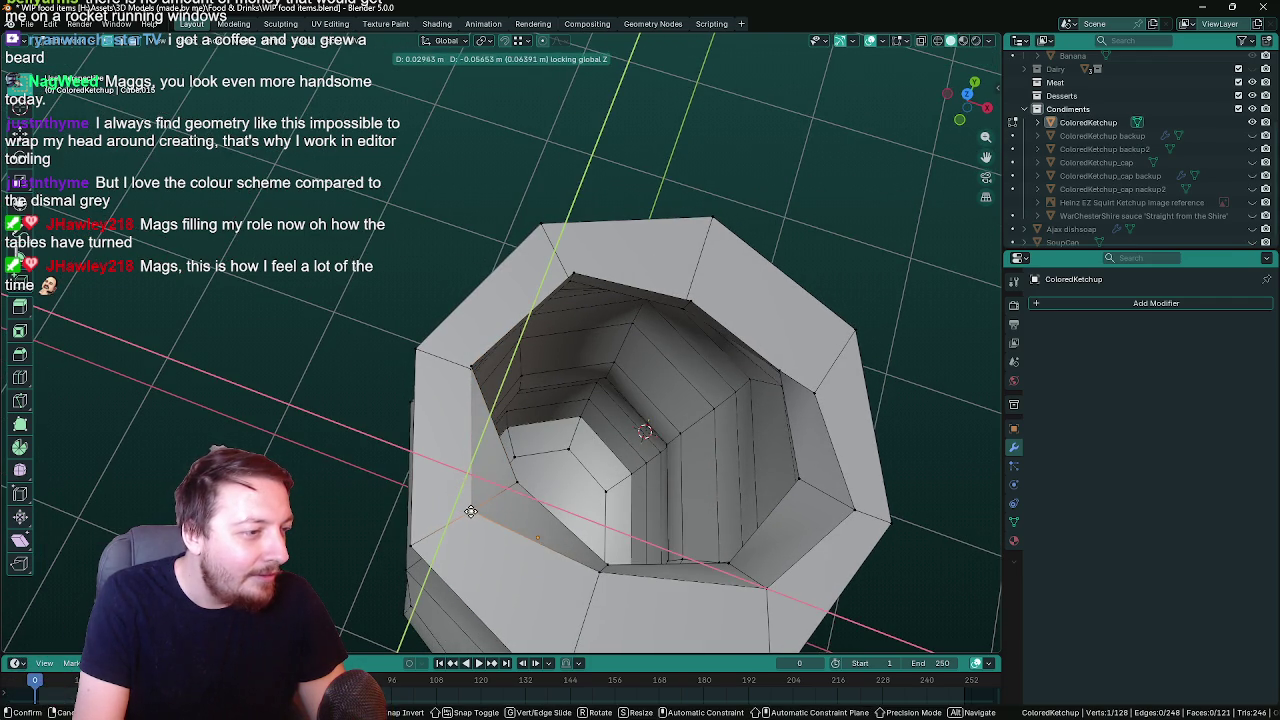
click(471, 514)
middle_drag(659, 461, 624, 504)
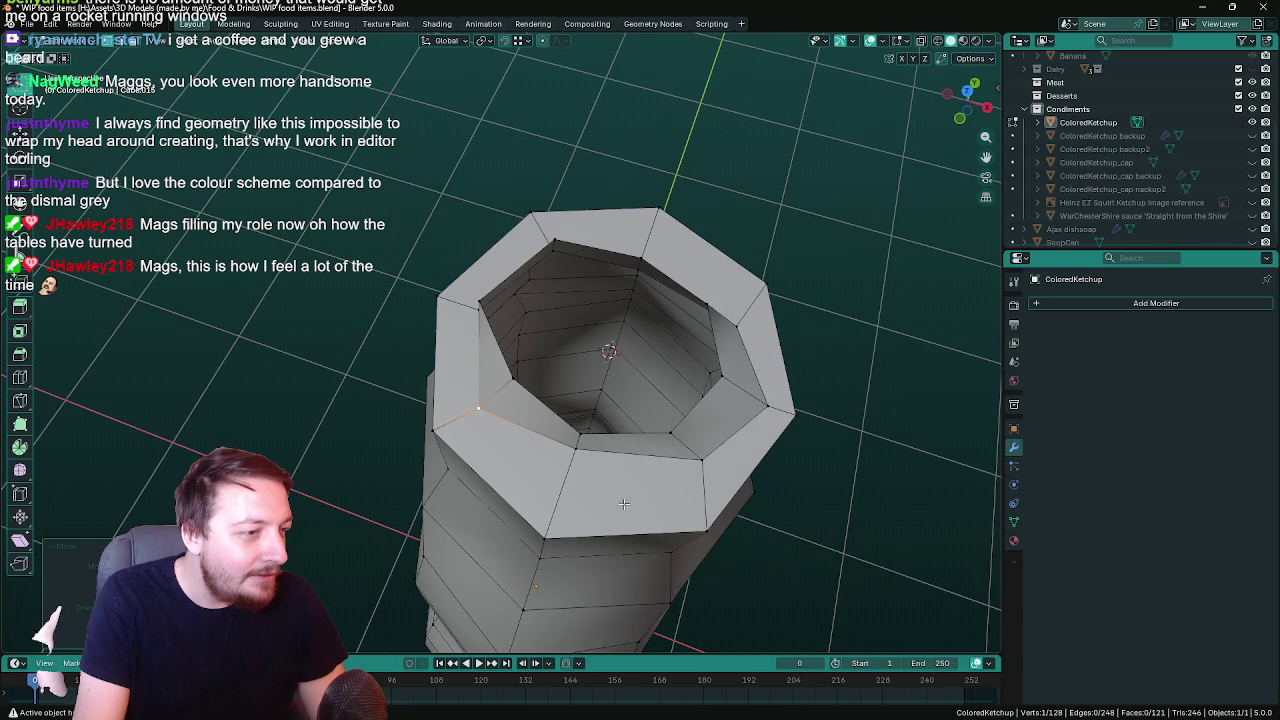
Slide the selected rim vertex and a second rim vertex sideways at their current height
key(g)
key(shift+z)
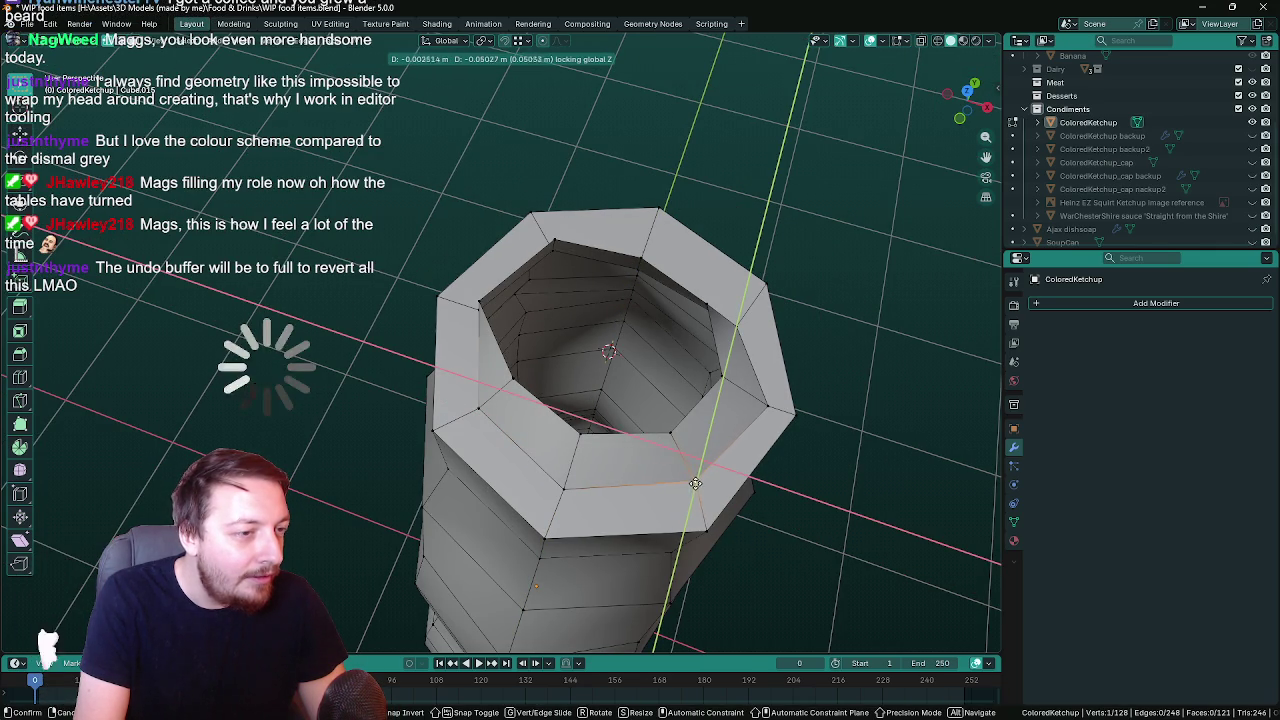
click(686, 487)
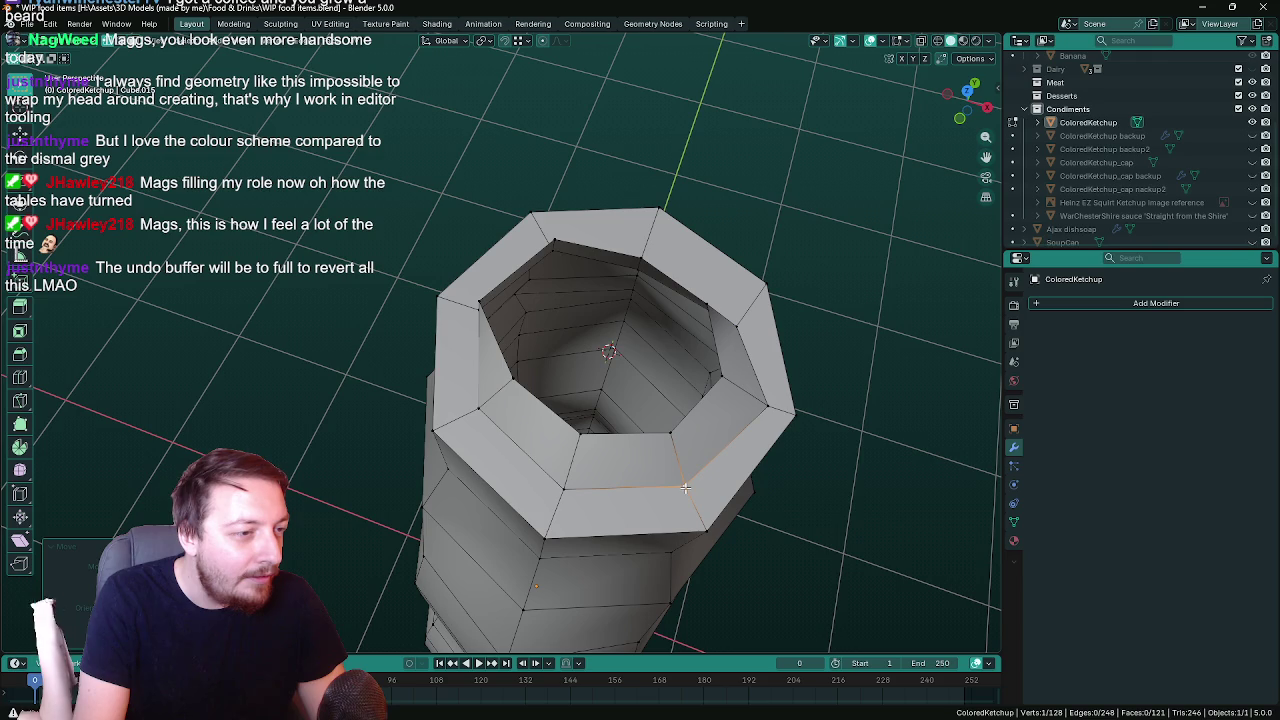
click(766, 405)
key(g)
key(shift+z)
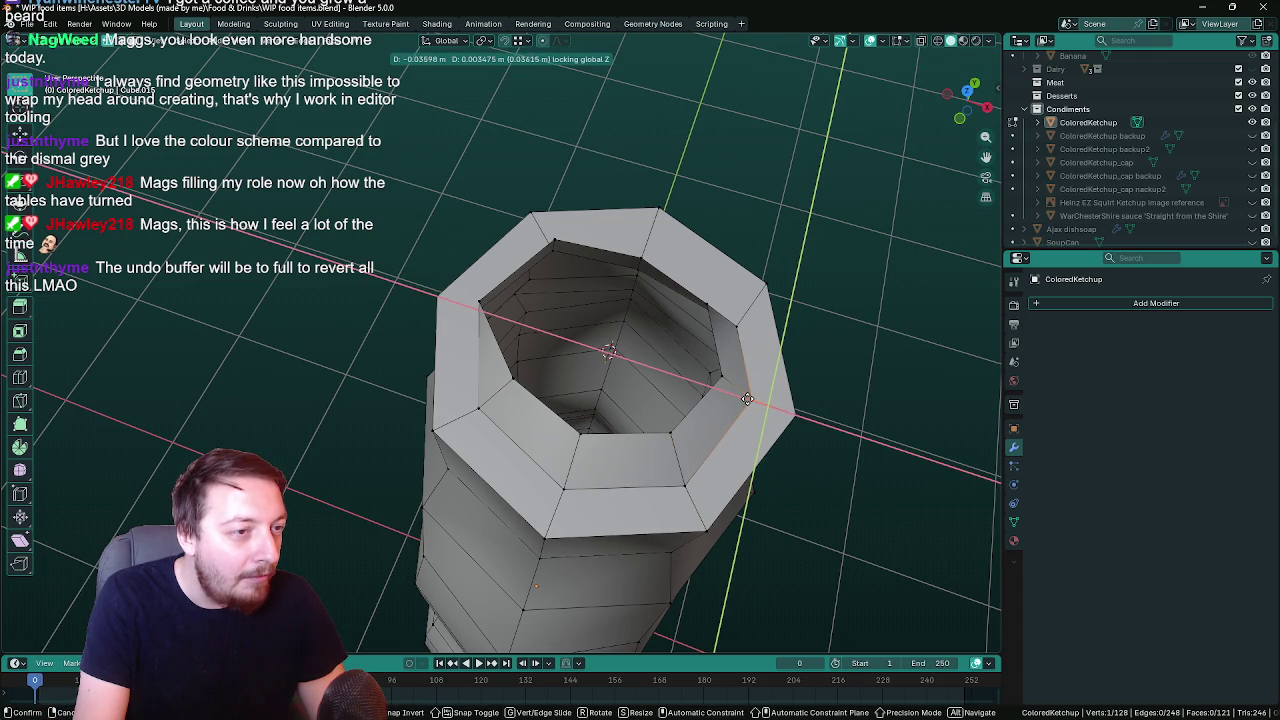
click(751, 399)
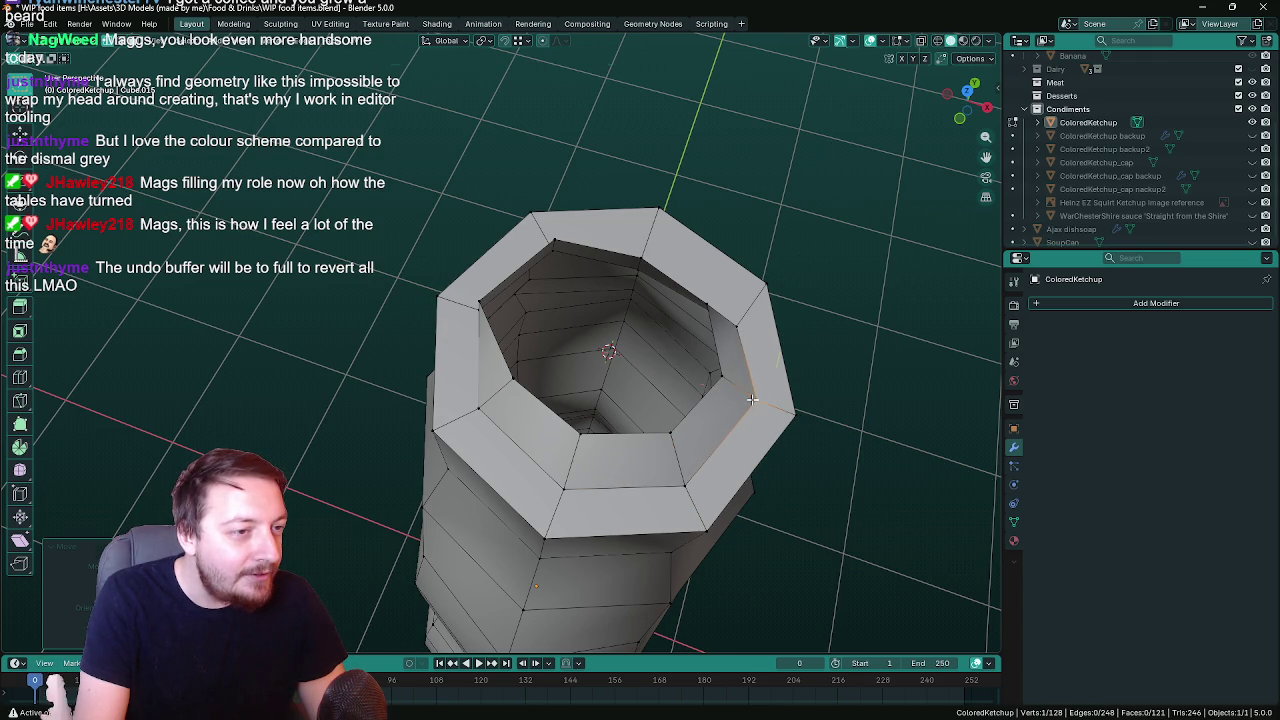
Shift a right-side rim vertex and a rim edge horizontally to even out the opening
click(737, 325)
key(g)
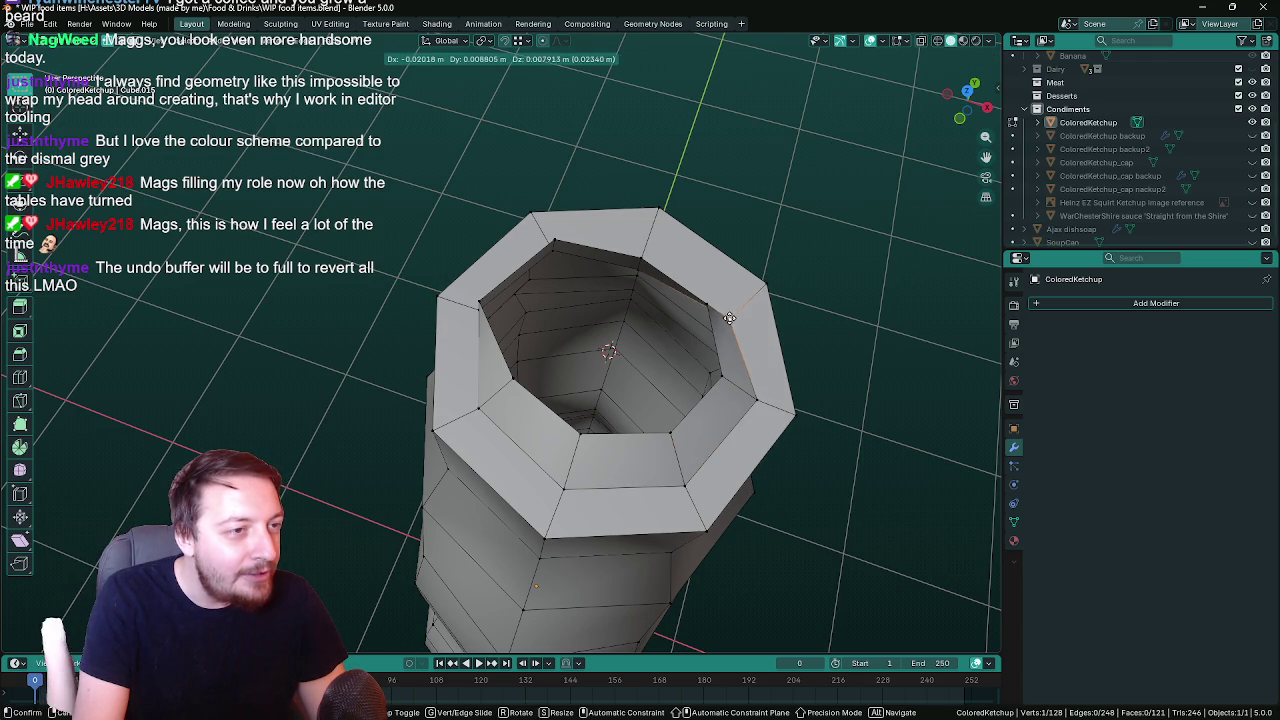
key(shift+z)
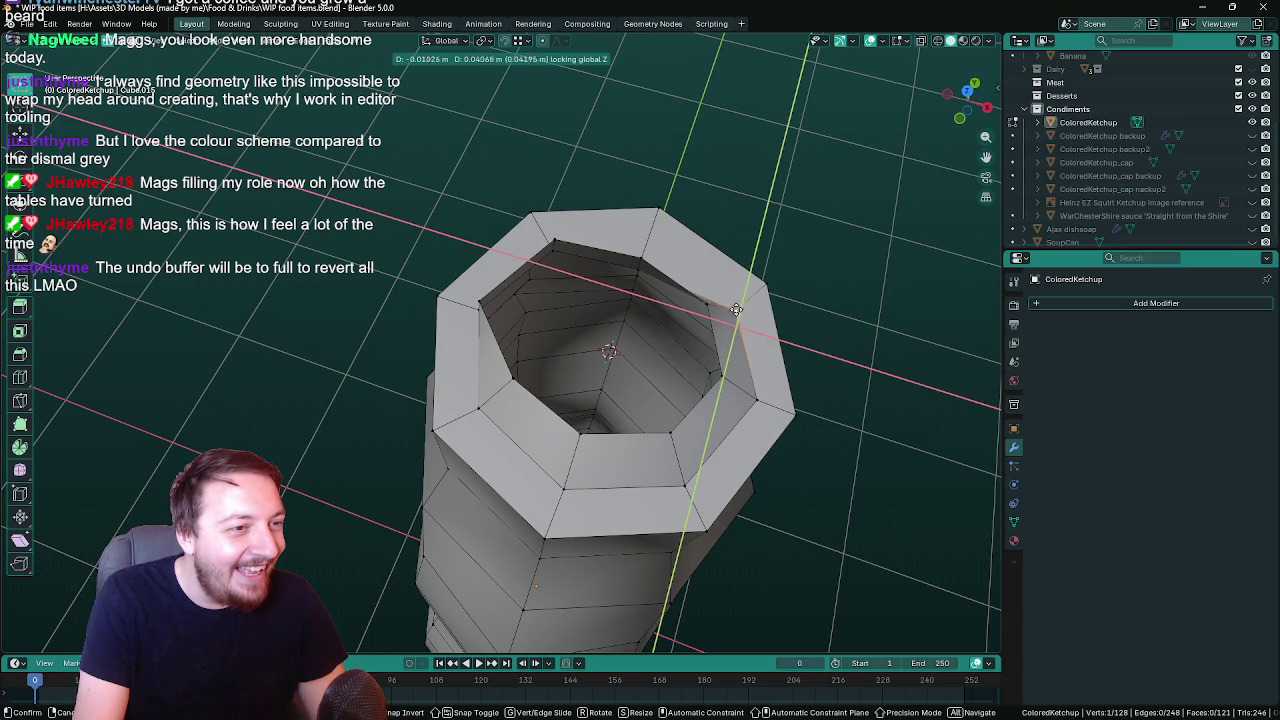
click(721, 293)
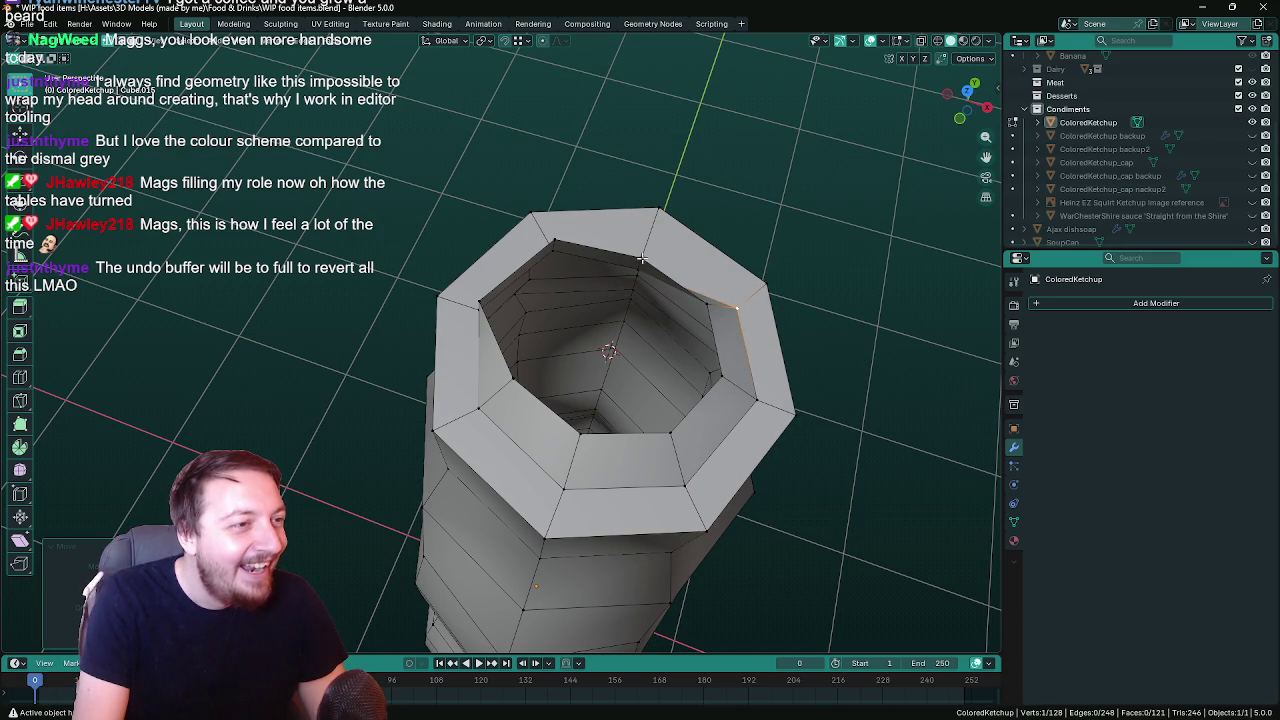
mouse_move(685, 263)
middle_down()
mouse_move(609, 349)
mouse_move(451, 286)
middle_up()
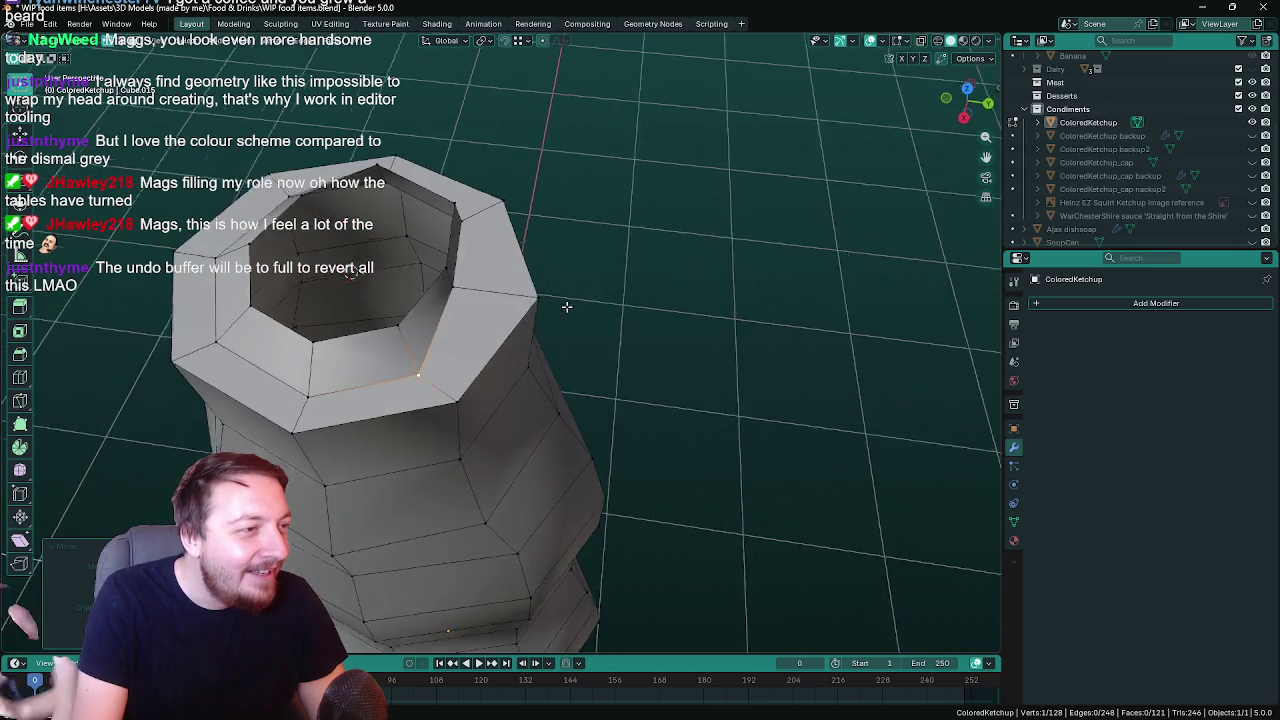
key(g)
key(shift+z)
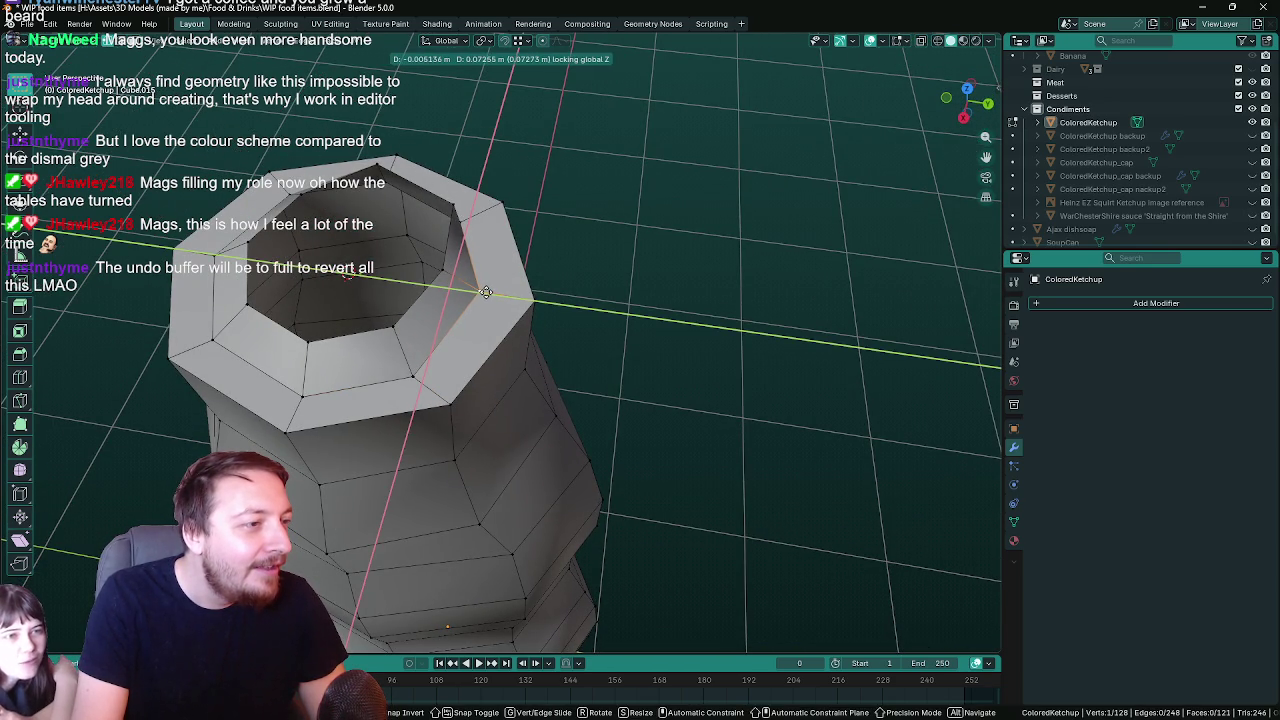
click(485, 291)
middle_drag(485, 291, 677, 310)
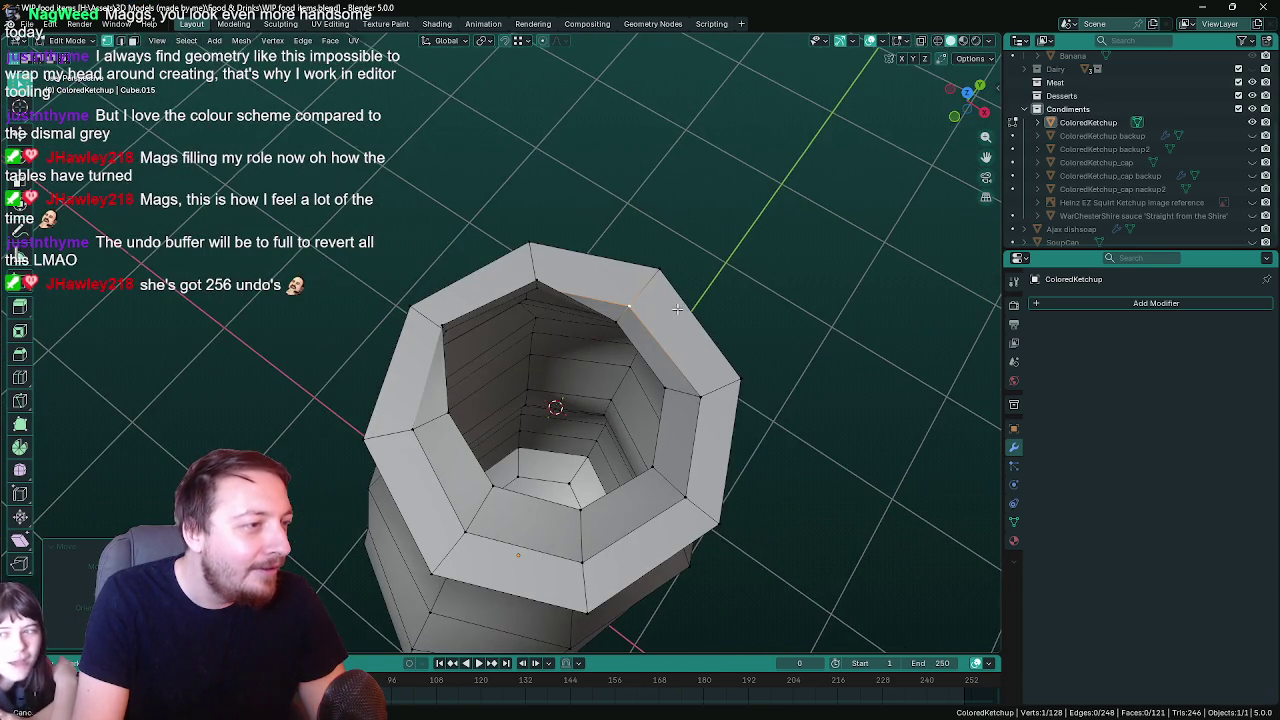
Shift a rim element along Y, then slide the inner edge twice horizontally at its height
key(g)
key(y)
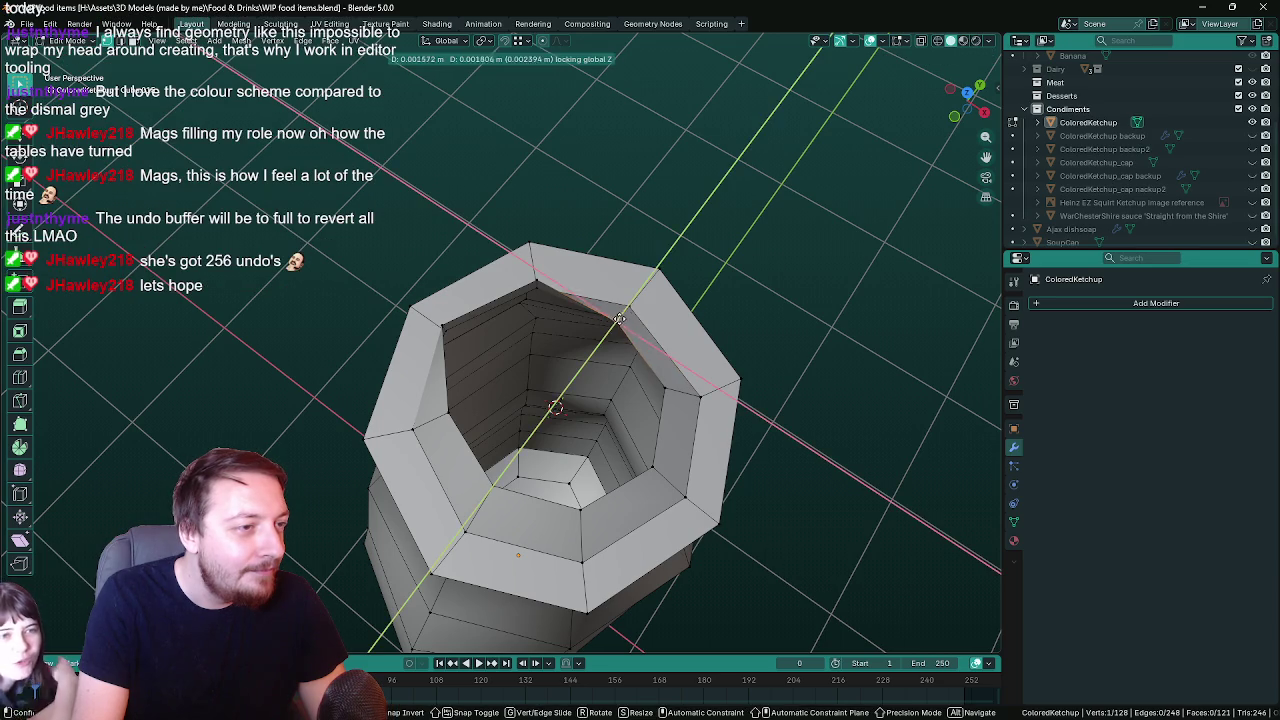
click(637, 300)
key(g)
key(shift+z)
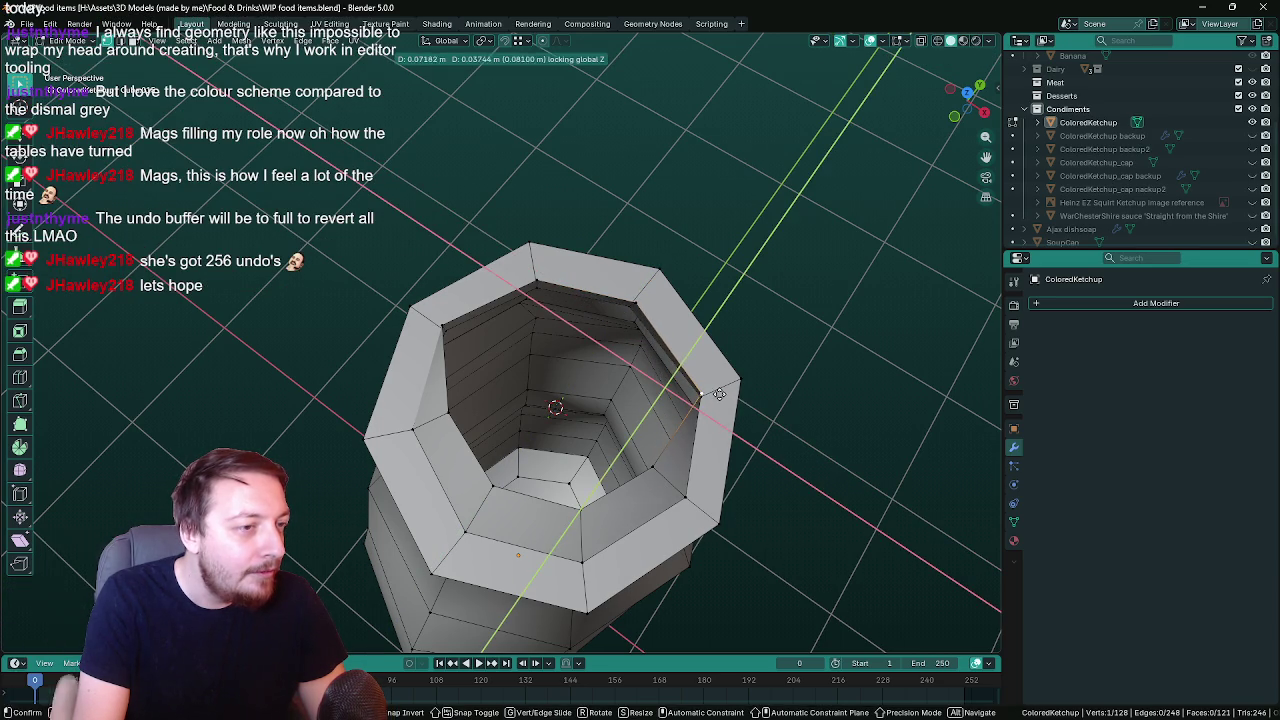
click(706, 402)
key(g)
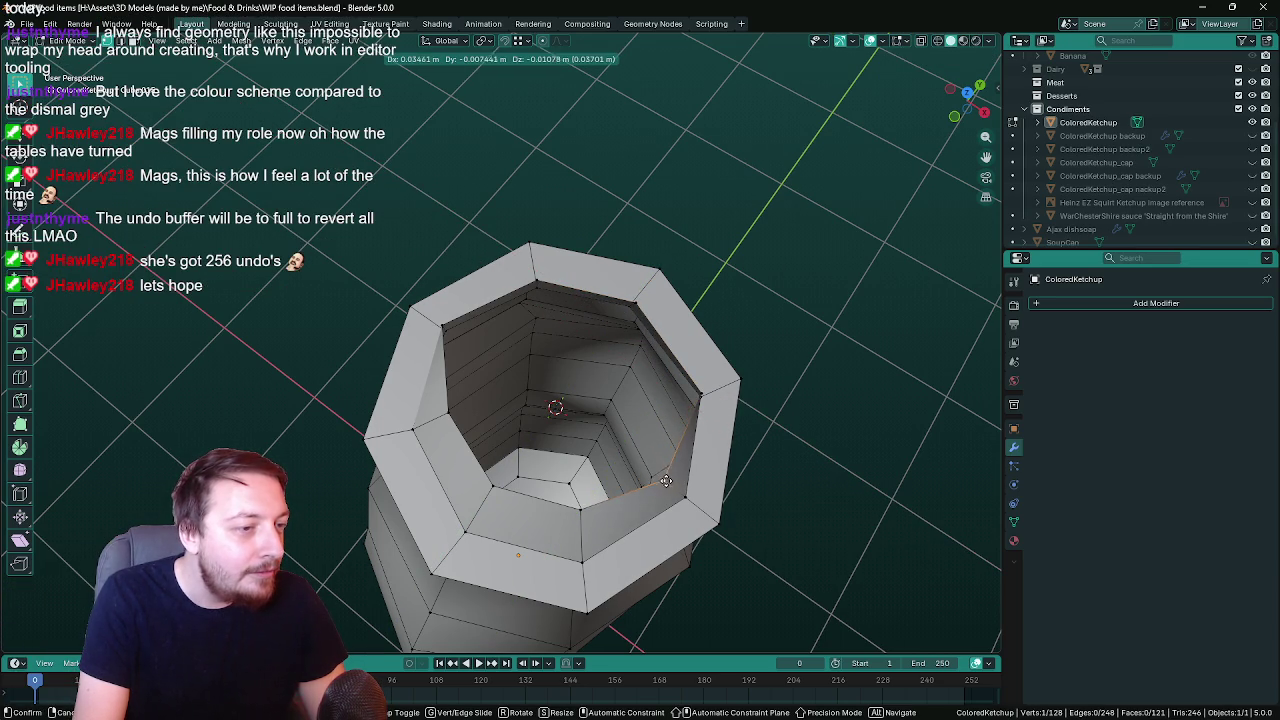
key(shift+z)
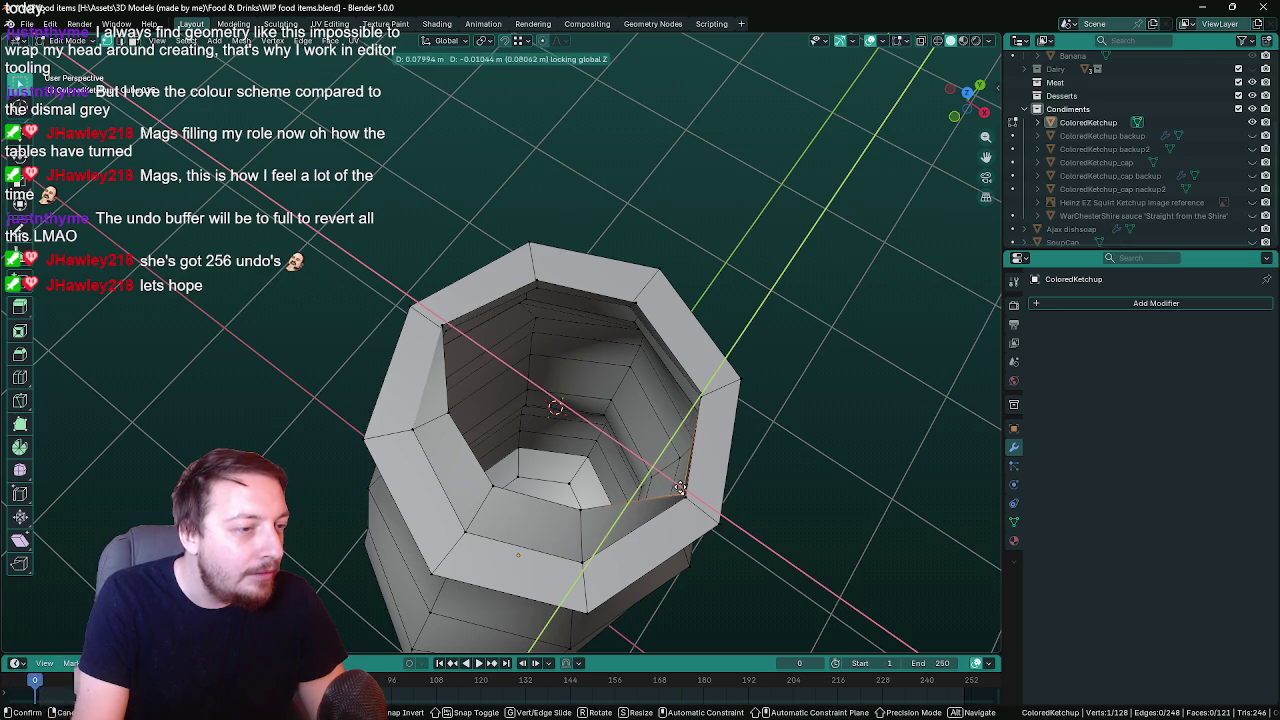
click(680, 489)
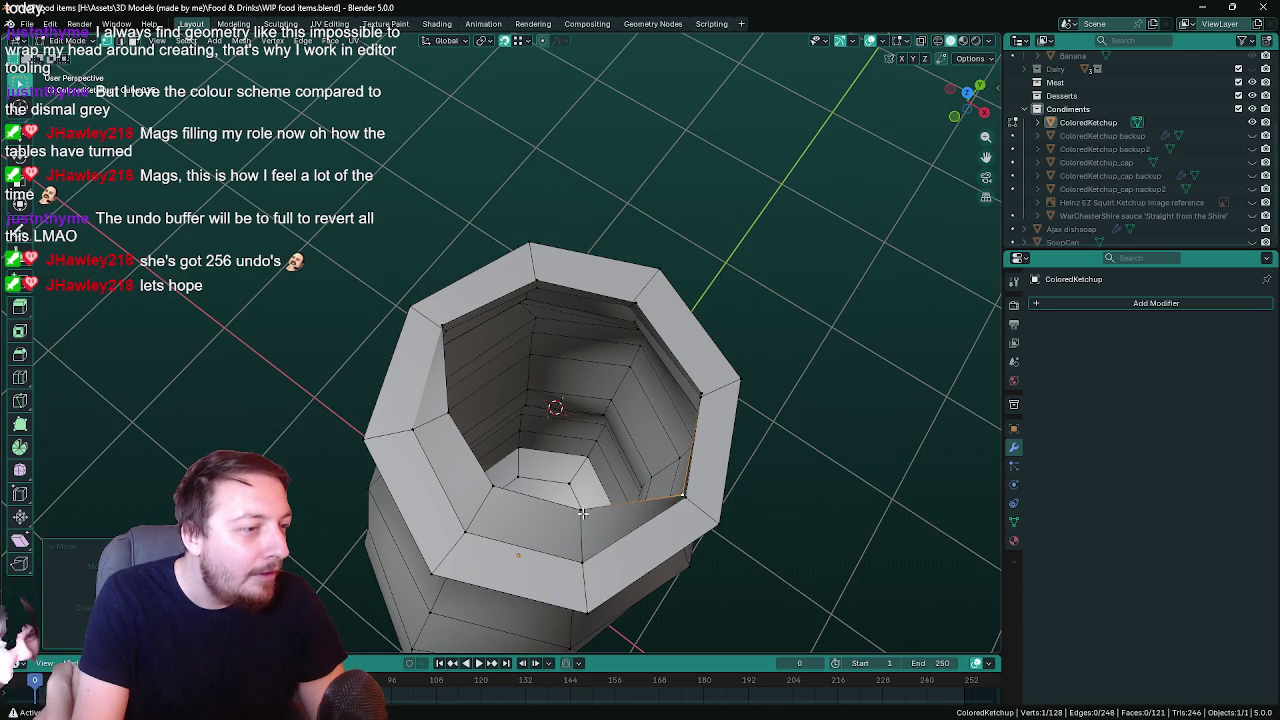
Slide two inner-rim vertices sideways in the horizontal plane, keeping their height
key(g)
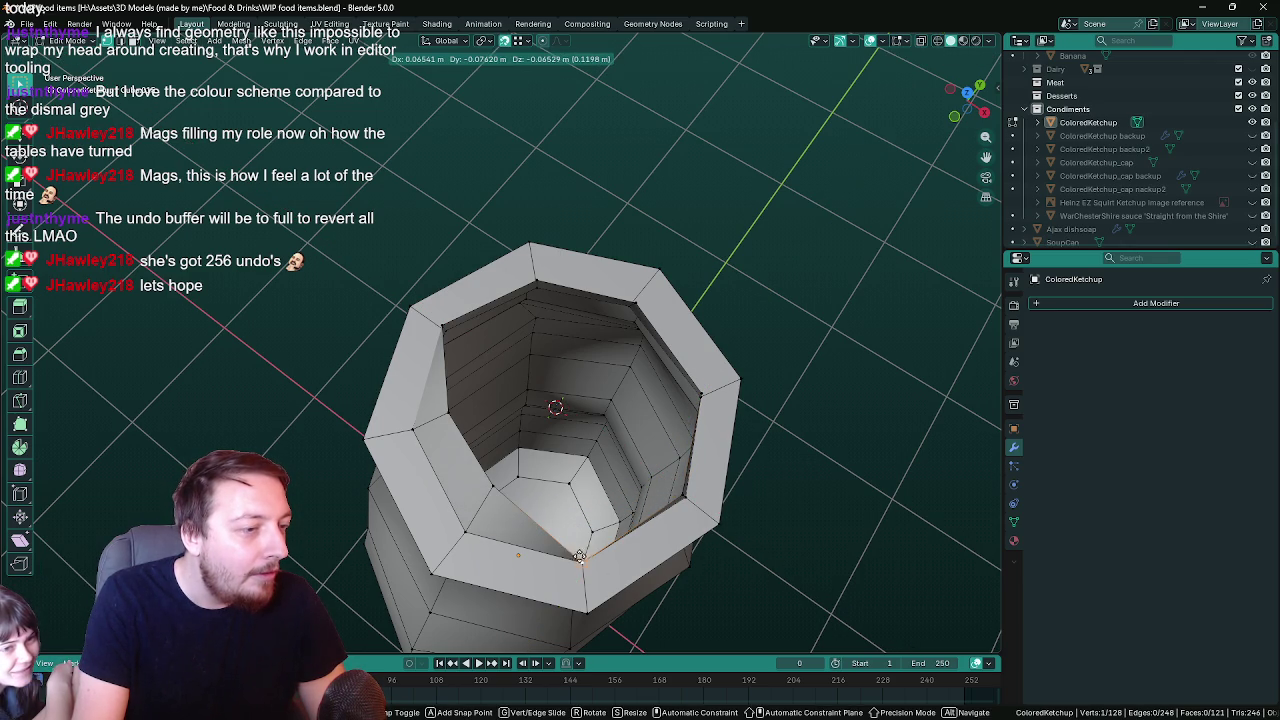
key(shift+z)
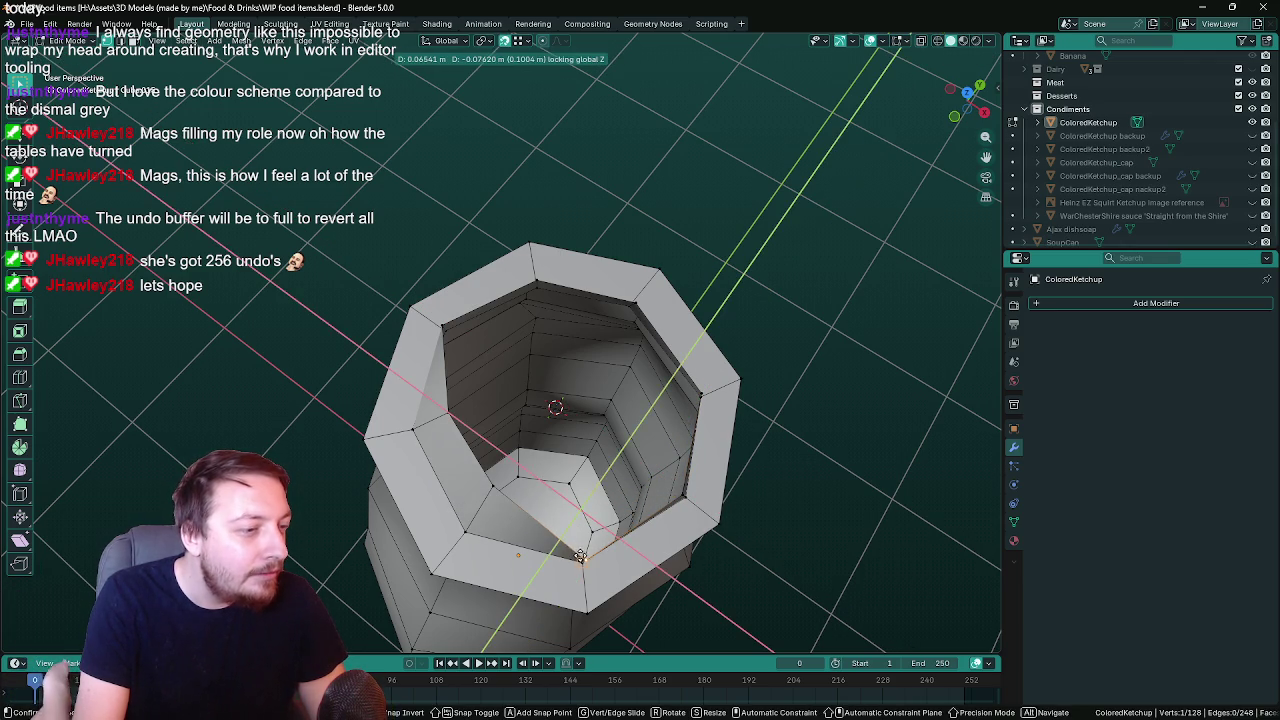
click(581, 556)
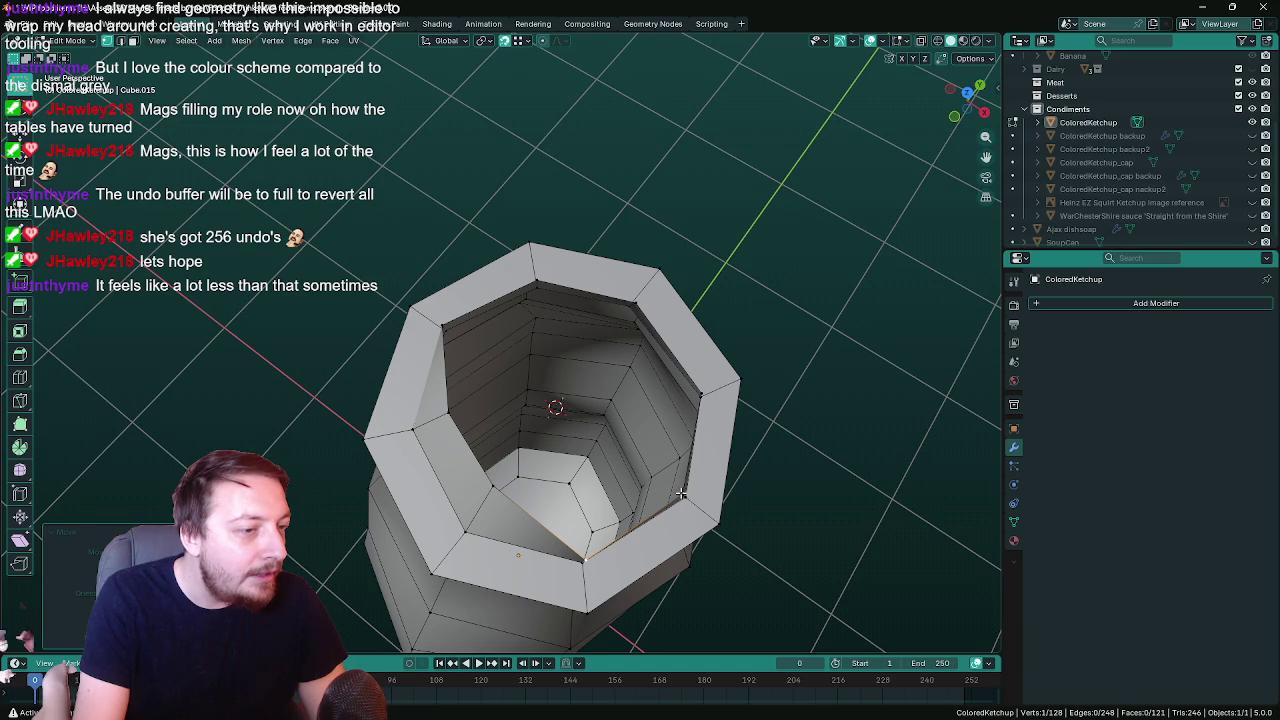
click(683, 495)
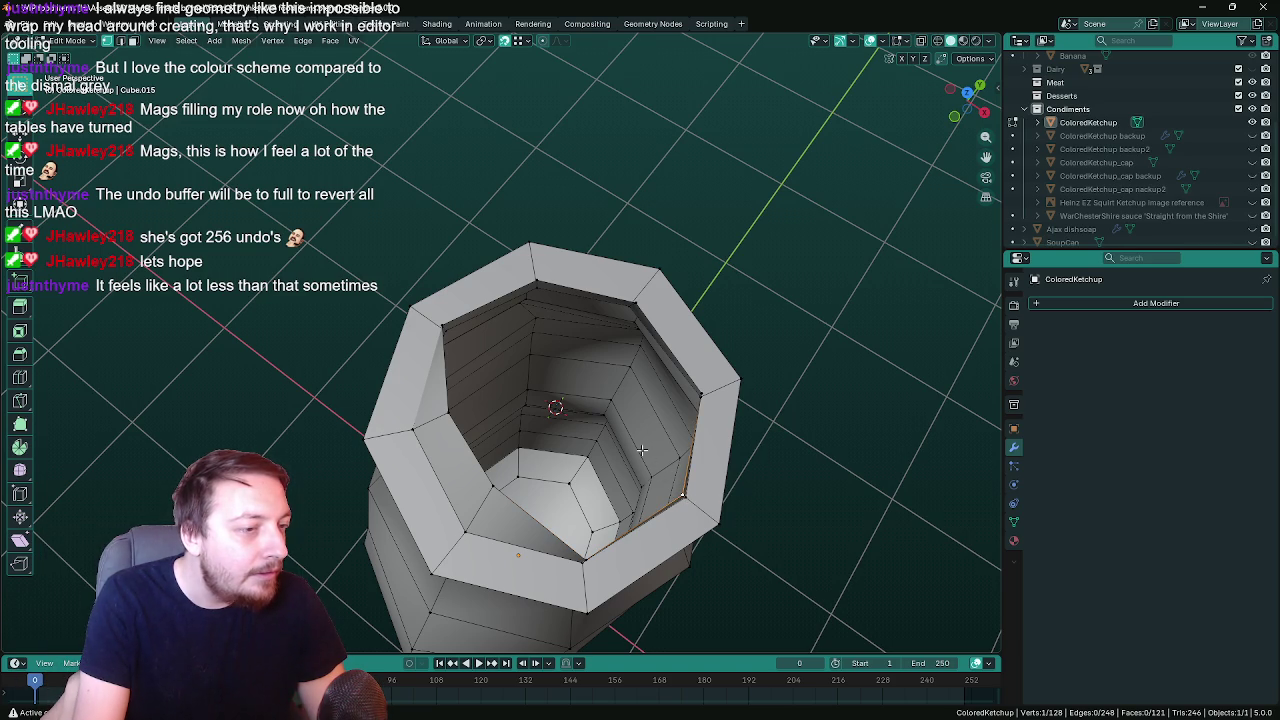
key(g)
key(shift+z)
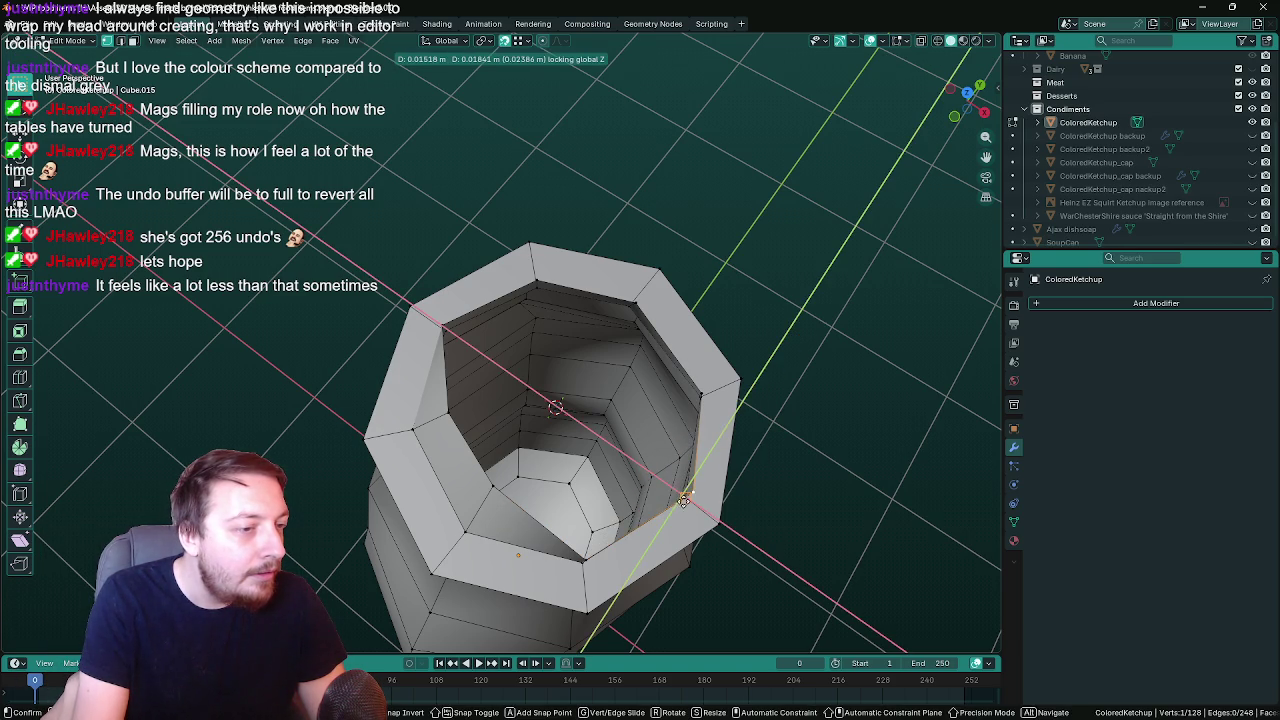
click(672, 500)
mouse_move(726, 495)
middle_down()
mouse_move(735, 479)
mouse_move(700, 470)
middle_up()
Slide another inner-rim vertex and a rim edge horizontally, keeping their height
click(531, 500)
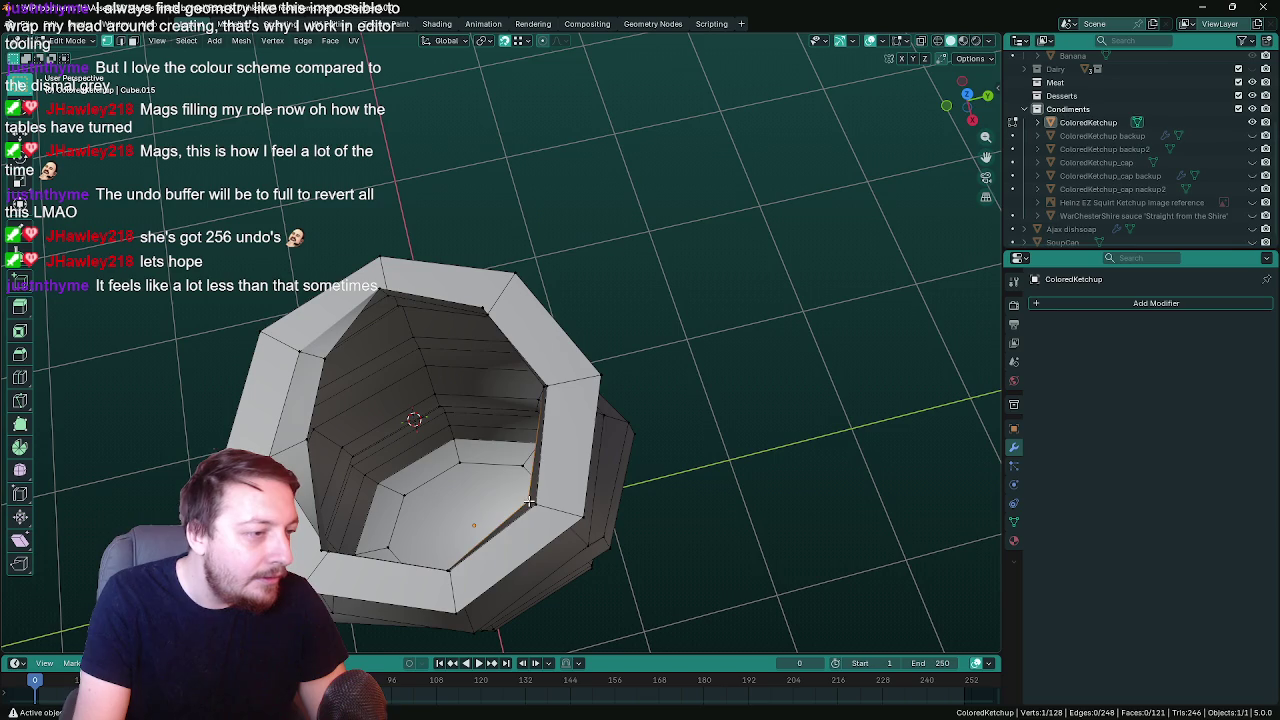
key(g)
key(shift+z)
click(540, 507)
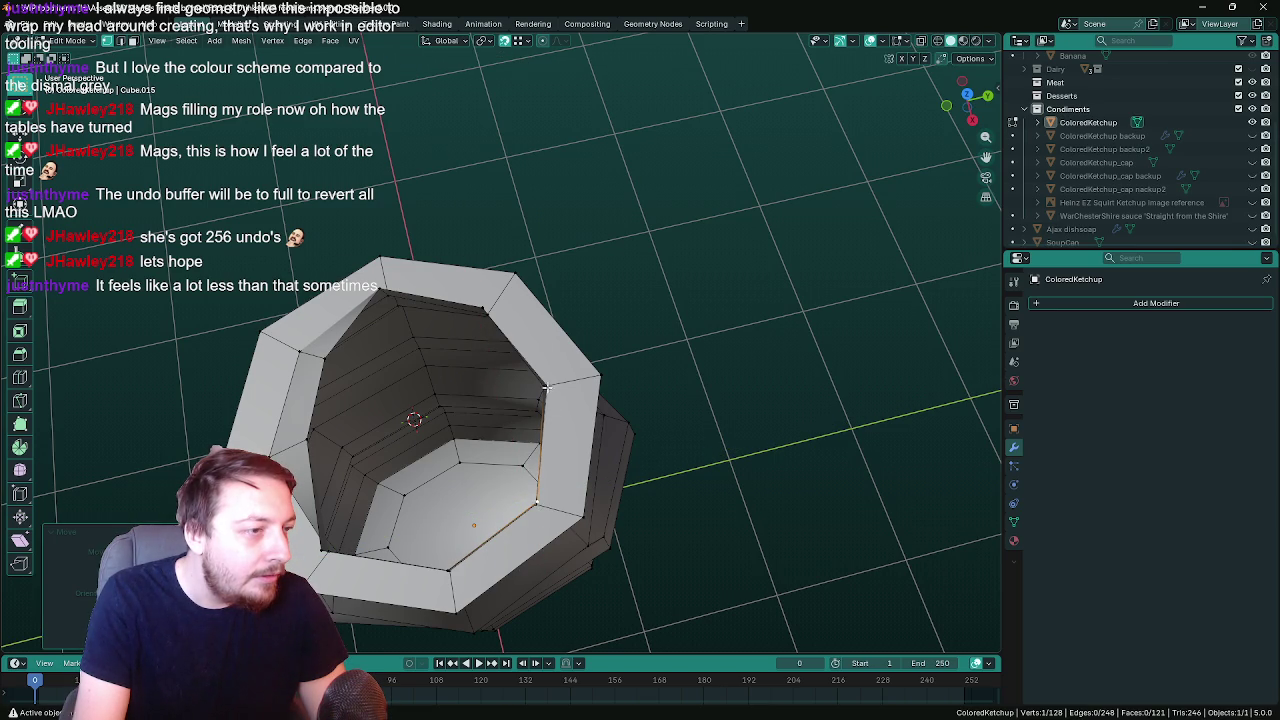
key(g)
key(shift+z)
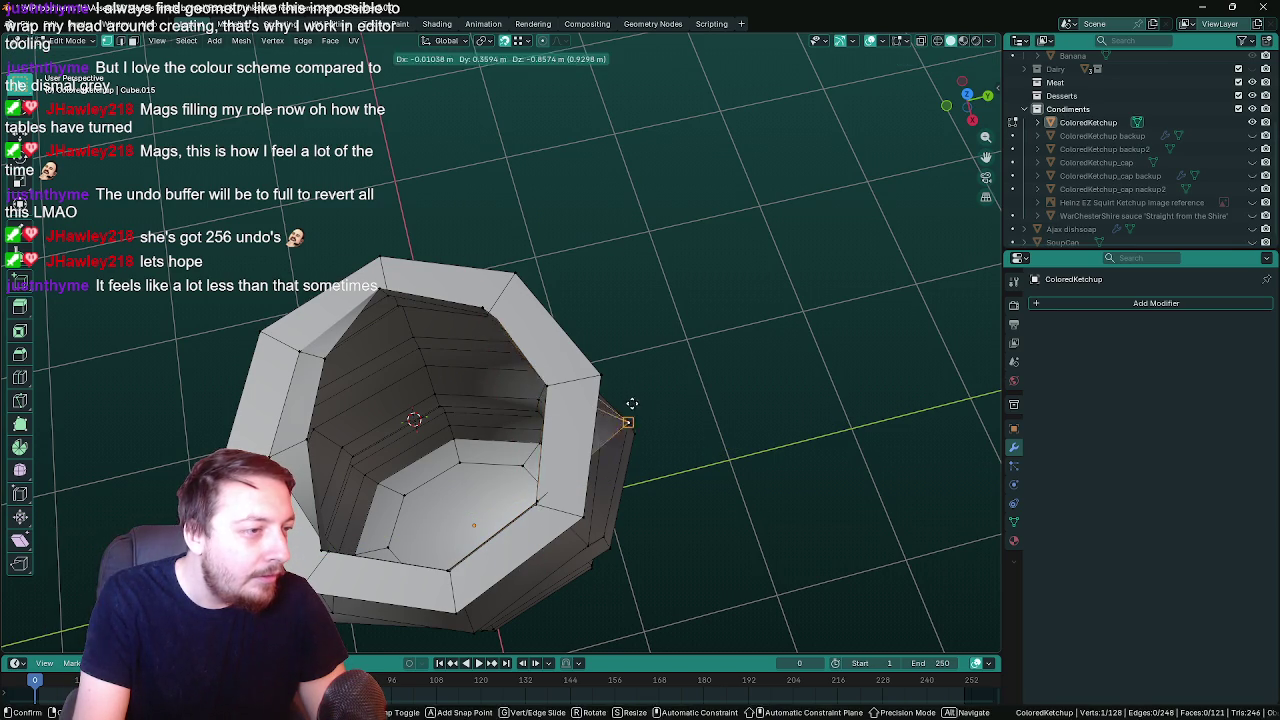
click(617, 398)
Slide two more inner rim edges horizontally at their current height
mouse_move(617, 398)
middle_down()
mouse_move(617, 384)
mouse_move(418, 445)
mouse_move(497, 224)
middle_up()
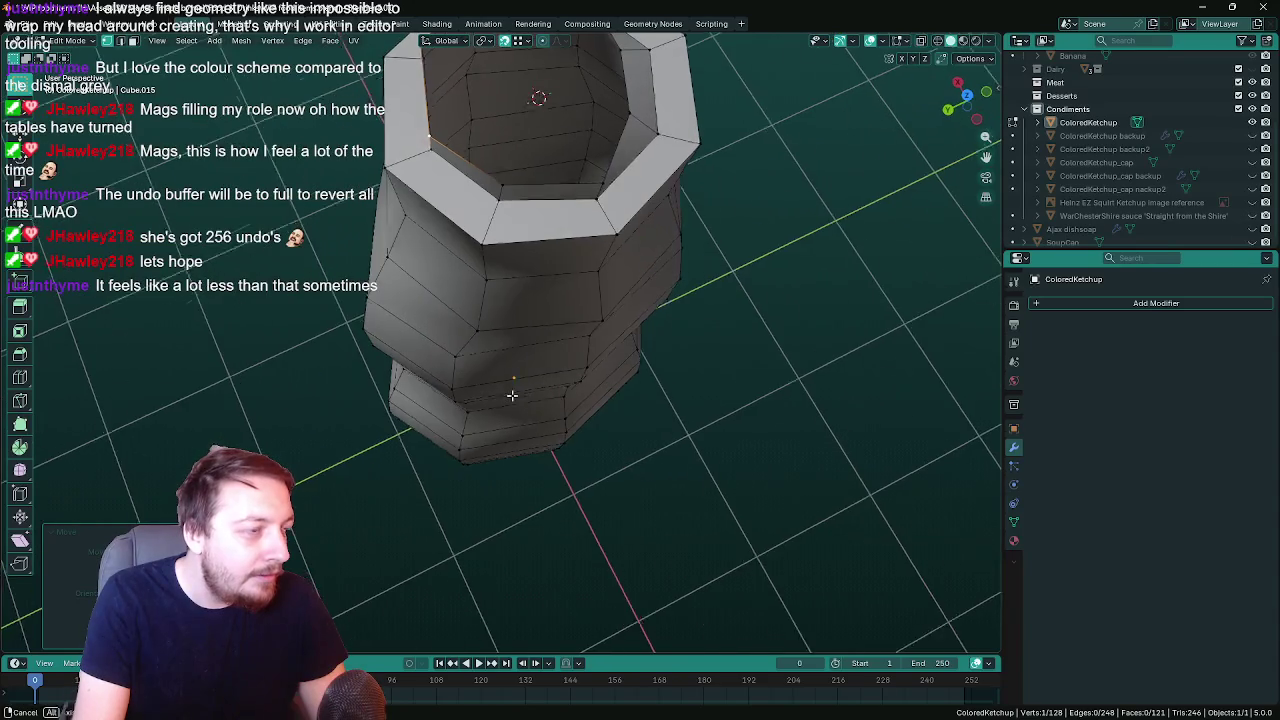
key(g)
key(shift+z)
click(497, 197)
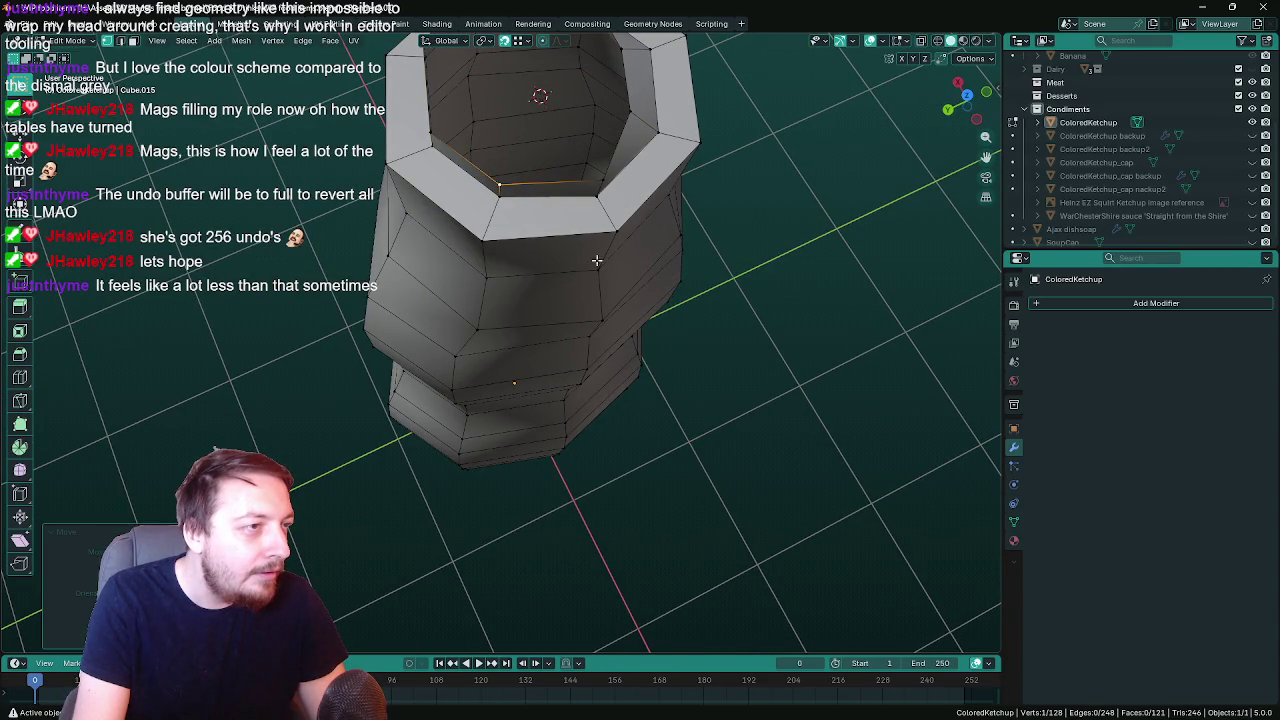
middle_drag(630, 313, 613, 303)
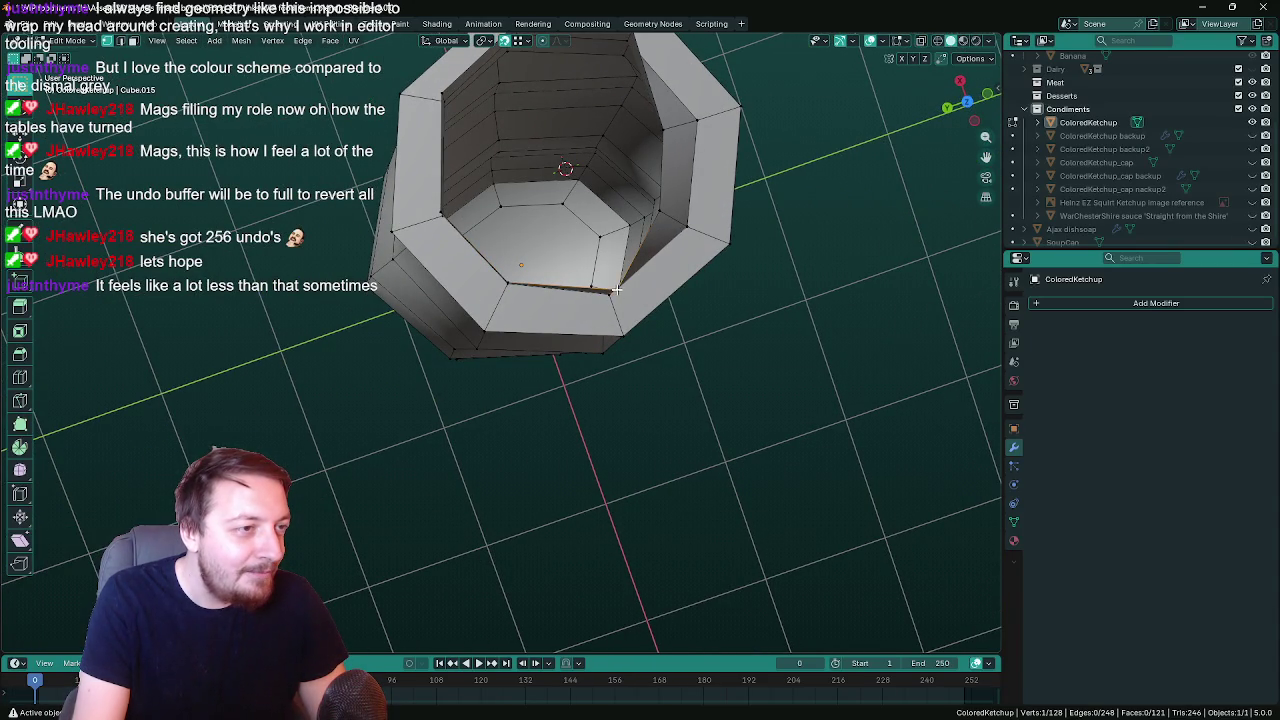
key(g)
key(shift+z)
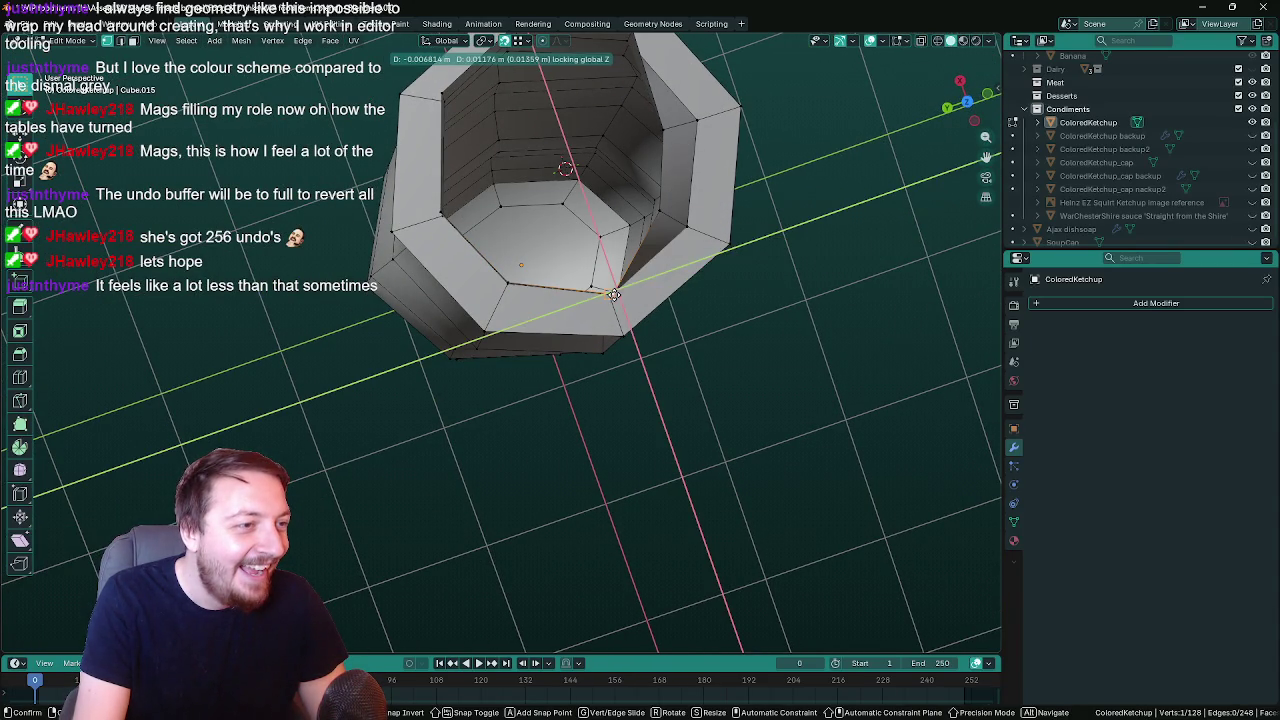
click(614, 296)
Pull an inner-wall vertex down into the opening and select a run of rim edges
mouse_move(716, 325)
middle_down()
mouse_move(716, 312)
mouse_move(657, 334)
mouse_move(680, 337)
mouse_move(712, 289)
mouse_move(775, 381)
mouse_move(631, 393)
middle_up()
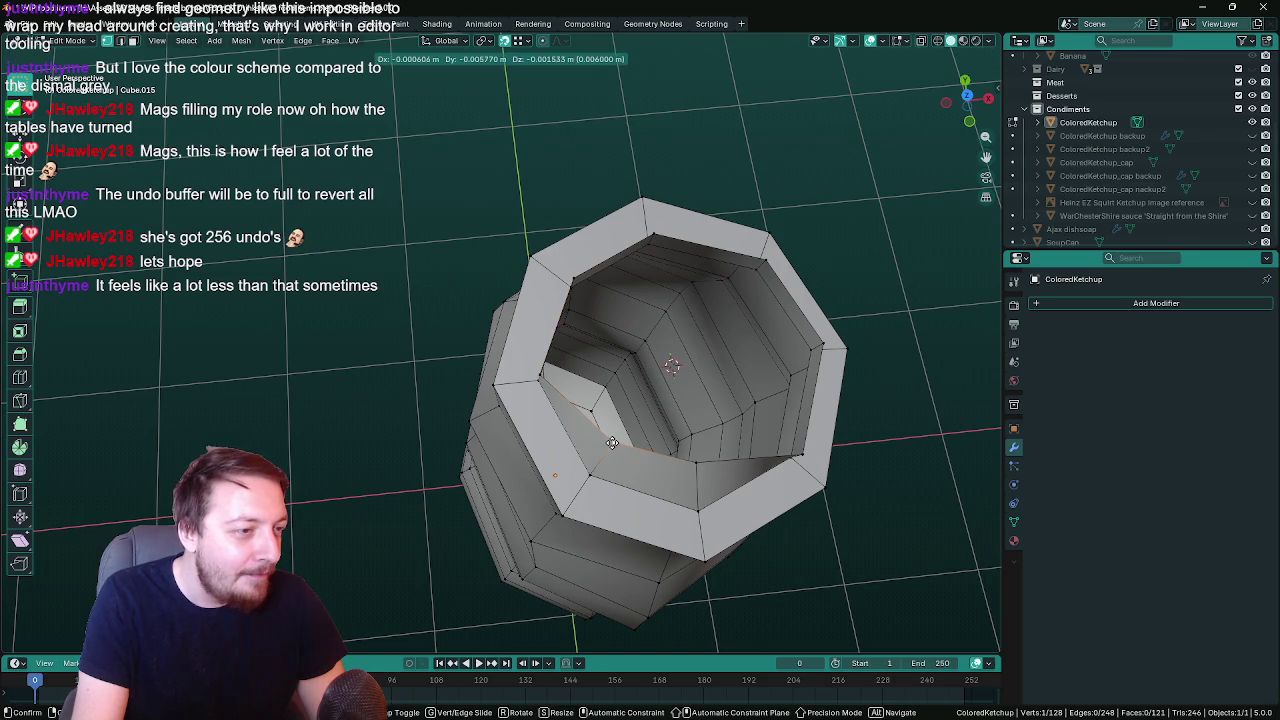
drag(612, 440, 592, 476)
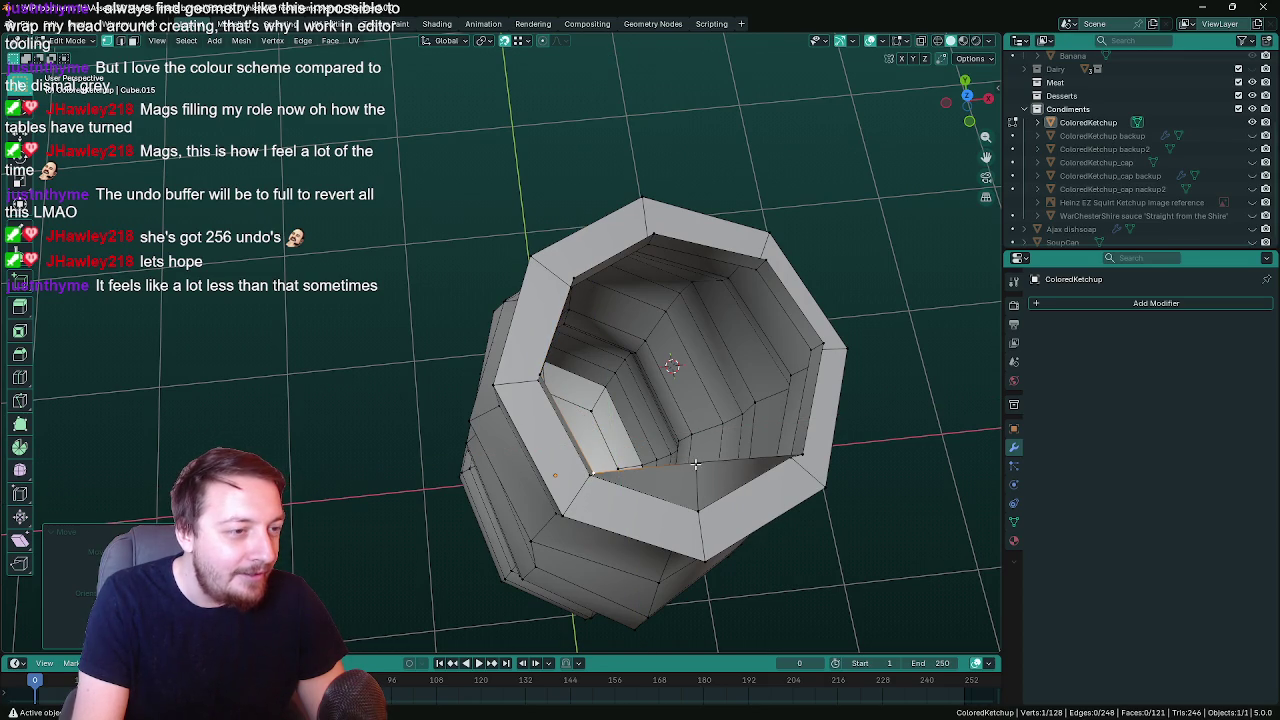
ctrl+click(798, 460)
mouse_move(737, 431)
middle_down()
mouse_move(735, 373)
mouse_move(905, 400)
middle_up()
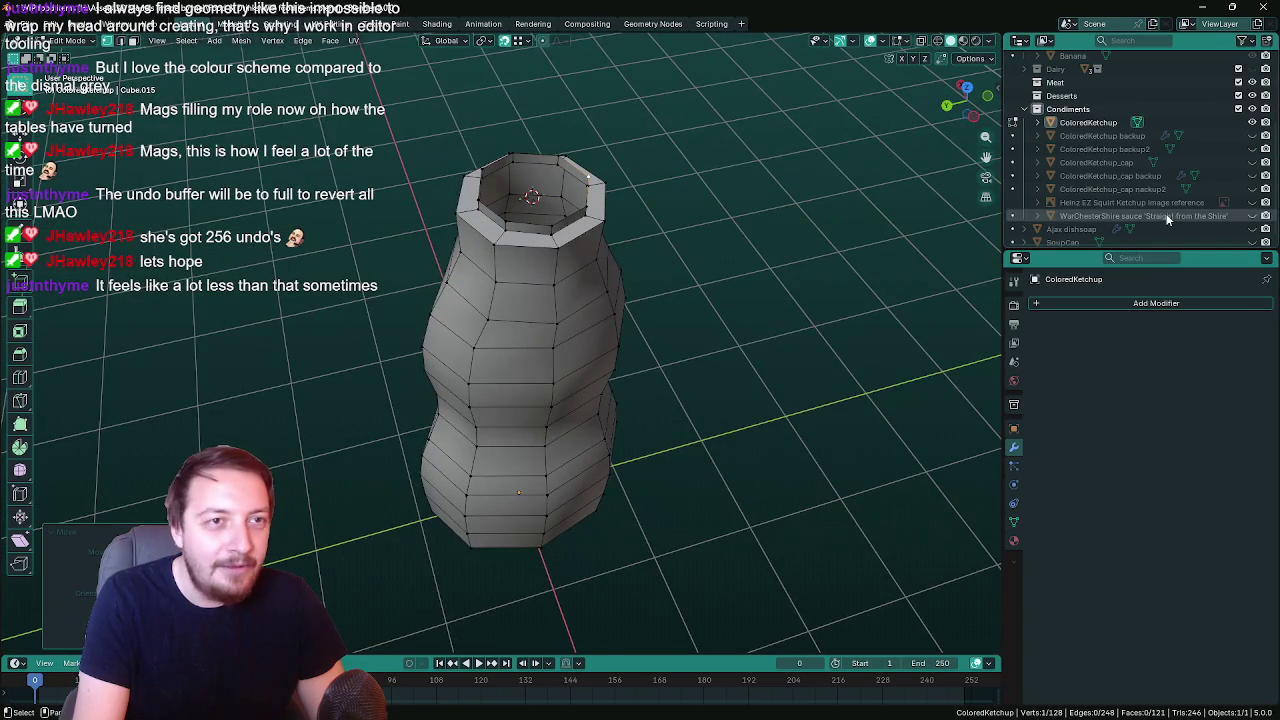
Unhide ColoredKetchup_cap in the Outliner and orbit to check it seated on the neck
click(1252, 163)
click(1252, 163)
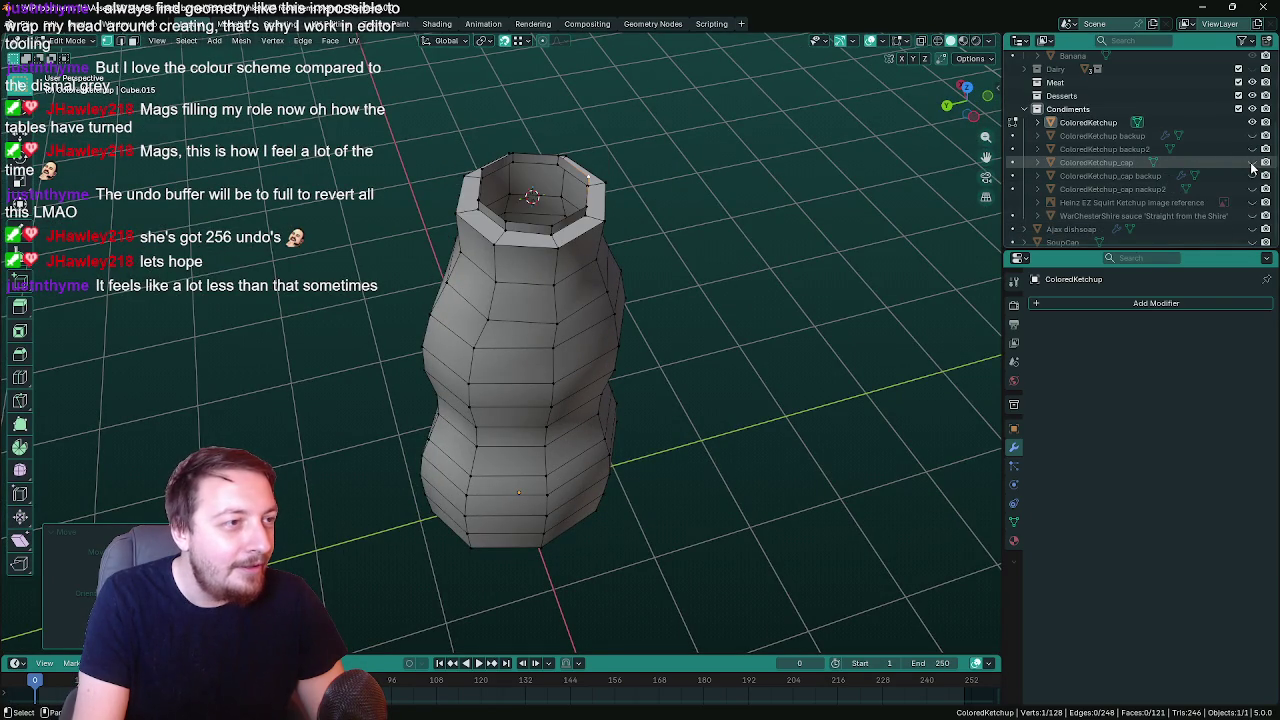
middle_drag(800, 400, 795, 450)
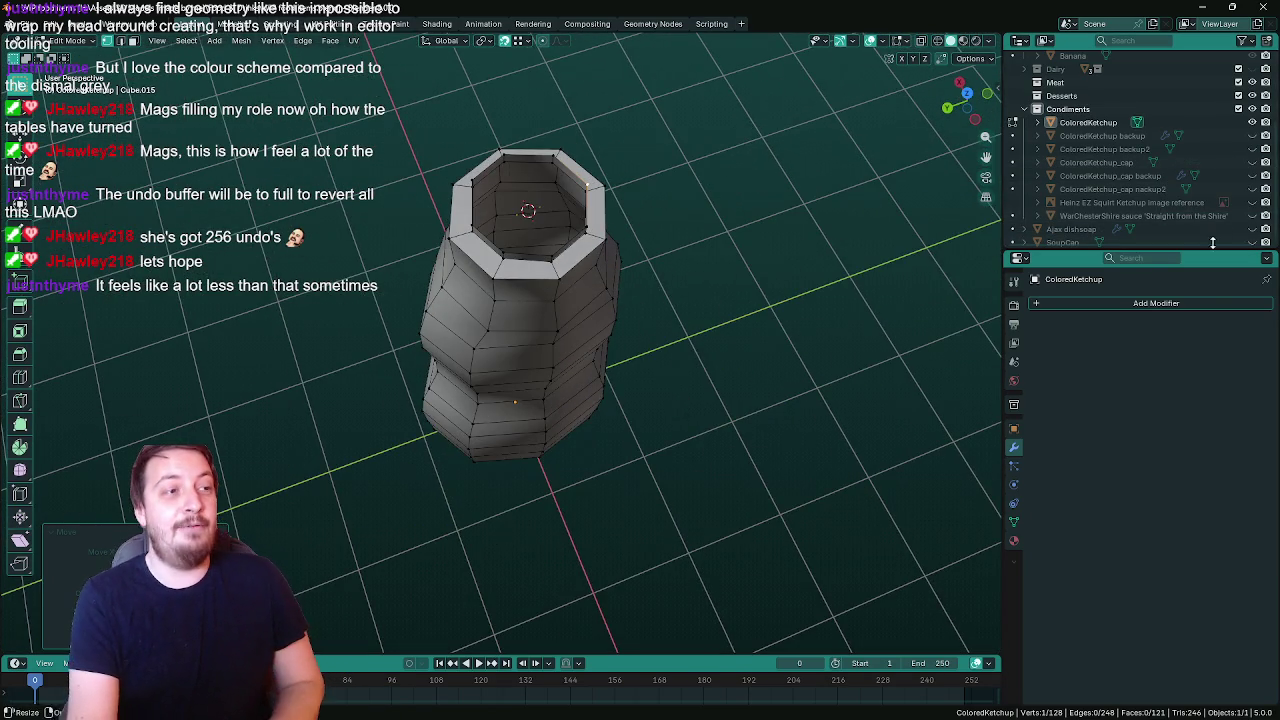
click(1252, 163)
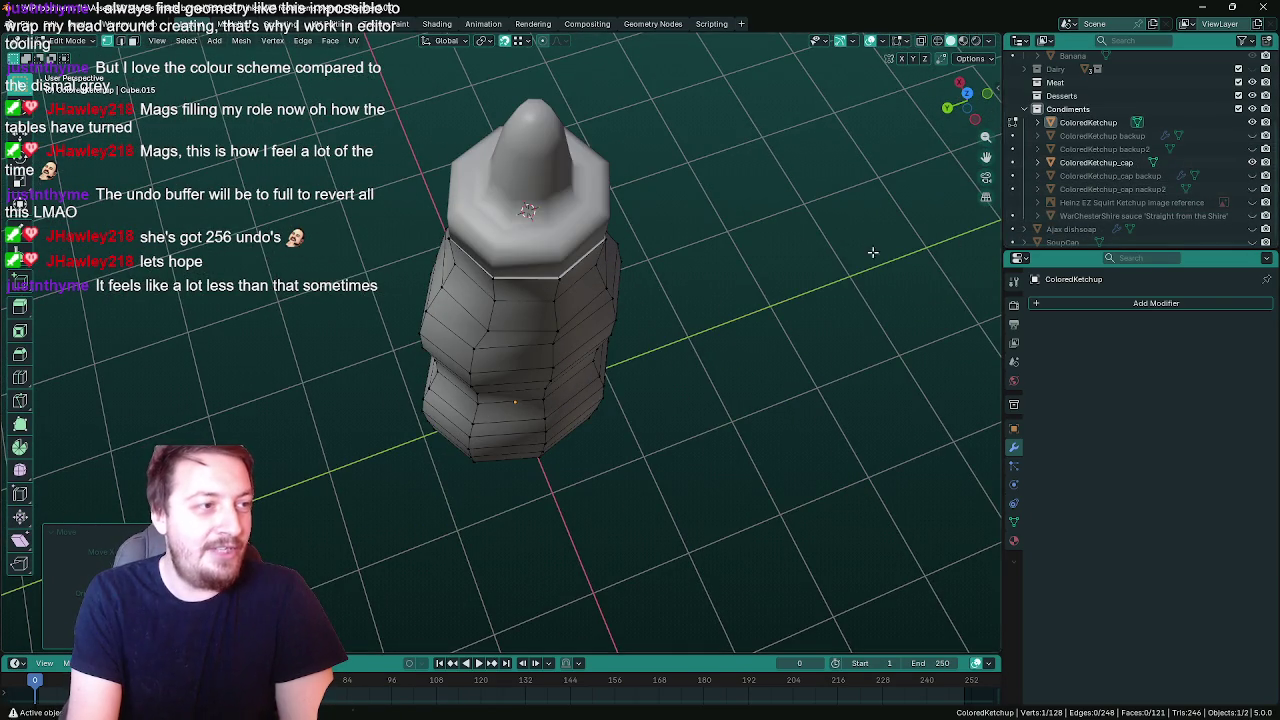
middle_drag(871, 251, 912, 142)
mouse_move(737, 234)
middle_down()
mouse_move(863, 297)
mouse_move(897, 371)
mouse_move(819, 365)
mouse_move(697, 283)
mouse_move(797, 217)
mouse_move(800, 298)
mouse_move(723, 297)
mouse_move(811, 311)
middle_up()
scroll(621, 310, up, 2)
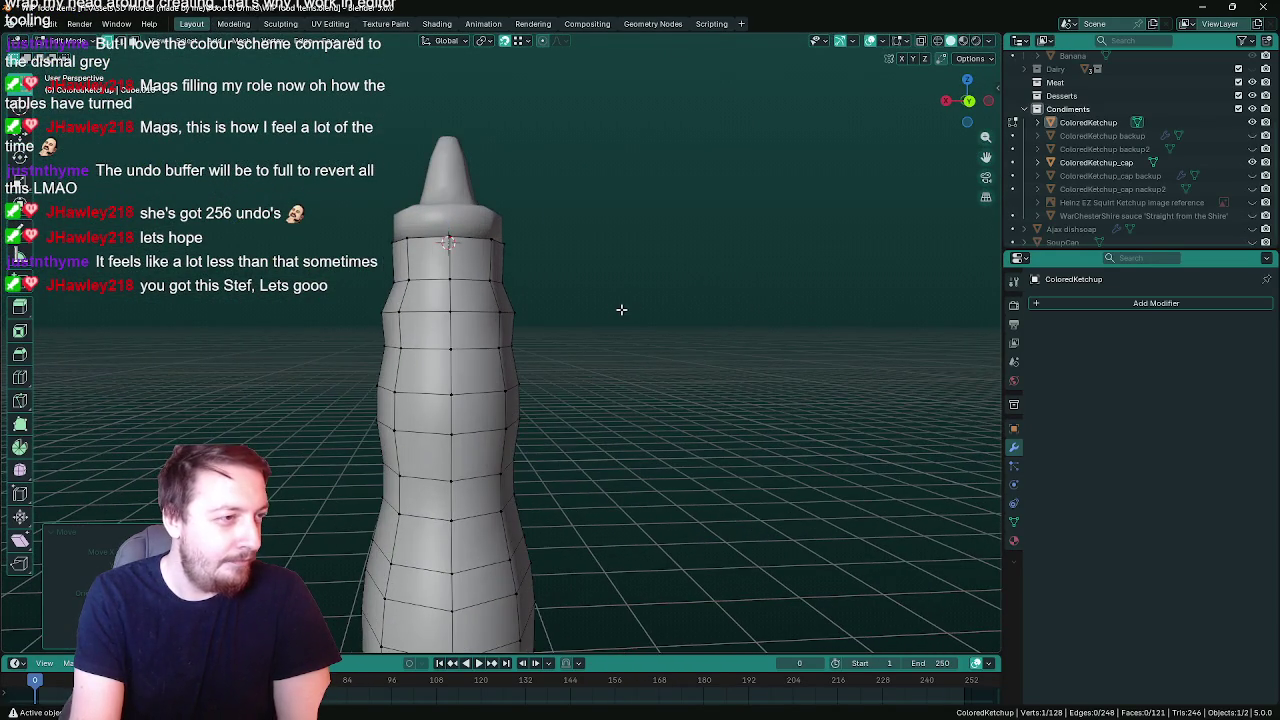
scroll(618, 313, up, 1)
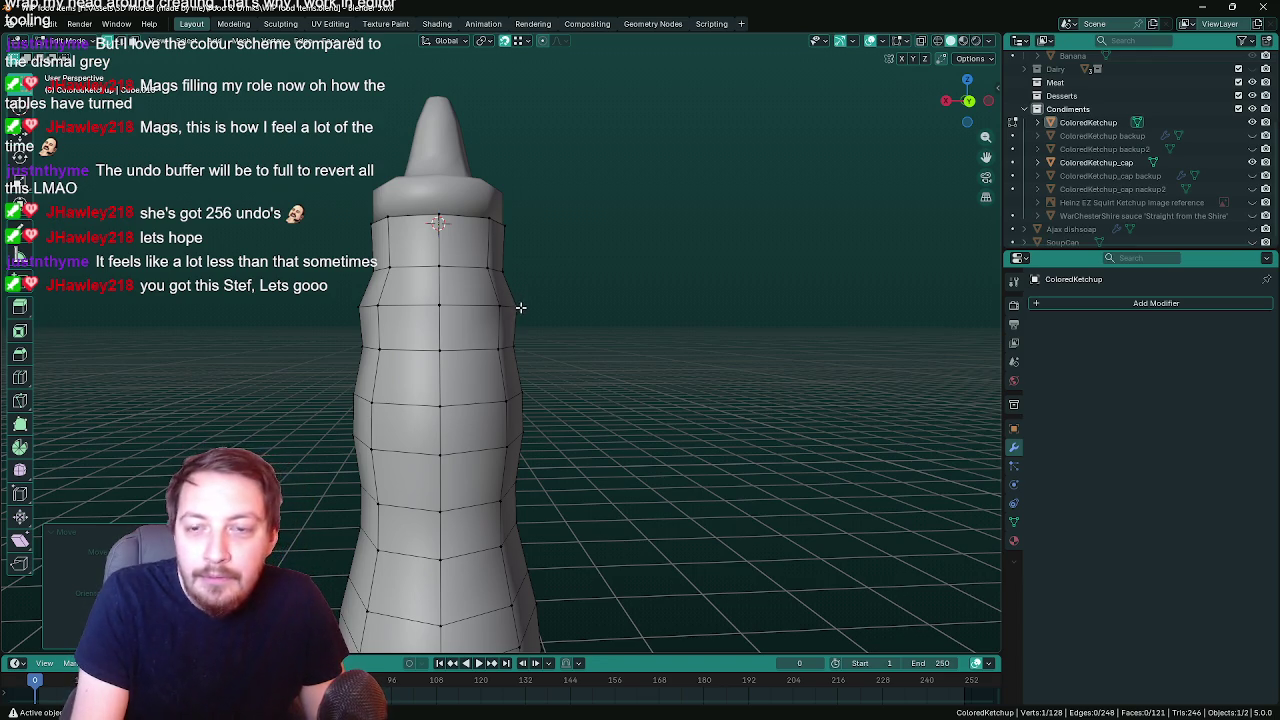
mouse_move(562, 318)
middle_down()
mouse_move(571, 280)
mouse_move(480, 420)
mouse_move(457, 394)
mouse_move(549, 417)
mouse_move(573, 408)
mouse_move(571, 428)
mouse_move(557, 389)
mouse_move(573, 271)
middle_up()
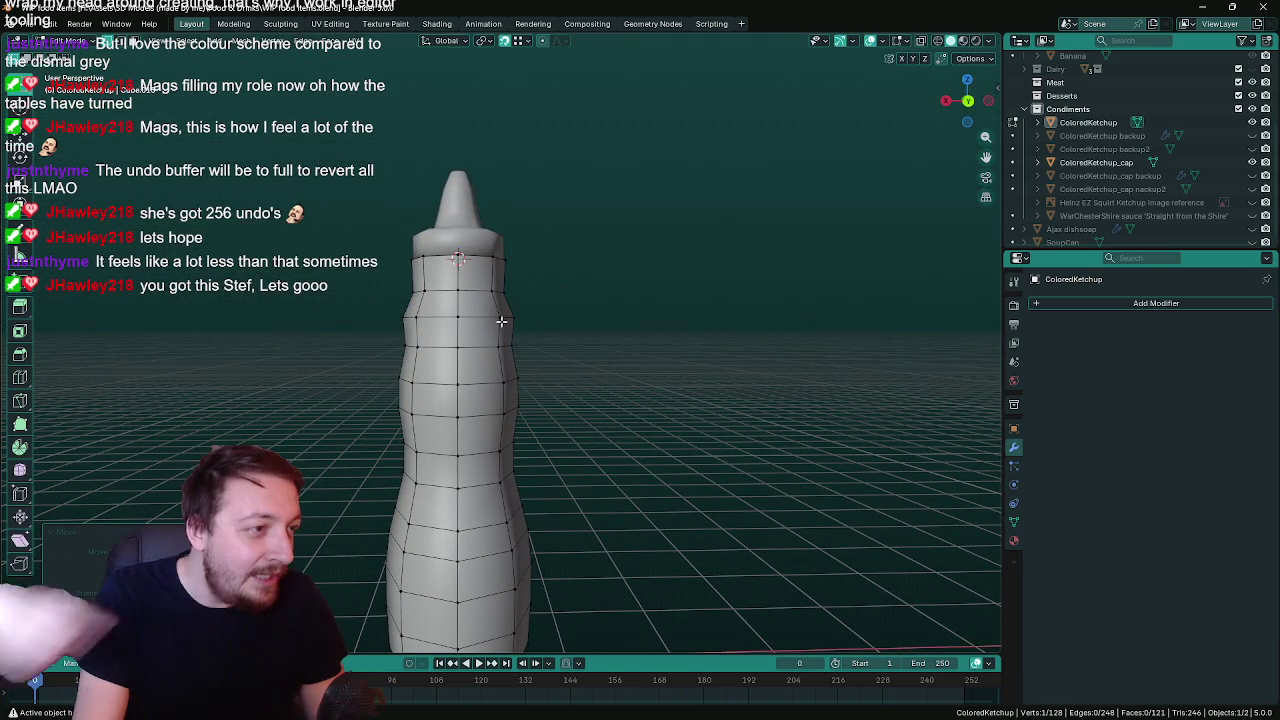
scroll(476, 318, up, 1)
scroll(400, 333, up, 1)
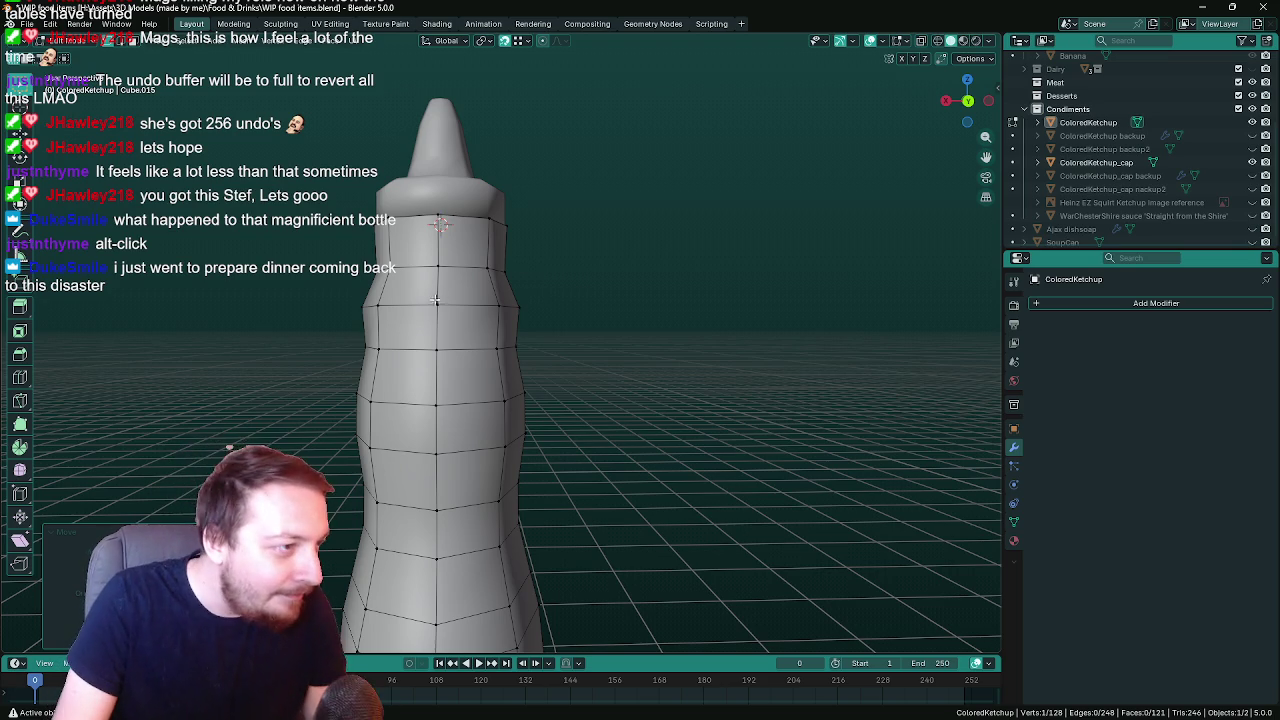
alt+click(436, 303)
alt+click(435, 303)
mouse_move(641, 318)
middle_down()
mouse_move(713, 321)
mouse_move(654, 320)
mouse_move(723, 335)
mouse_move(487, 321)
mouse_move(649, 340)
mouse_move(617, 346)
mouse_move(583, 307)
middle_up()
click(543, 280)
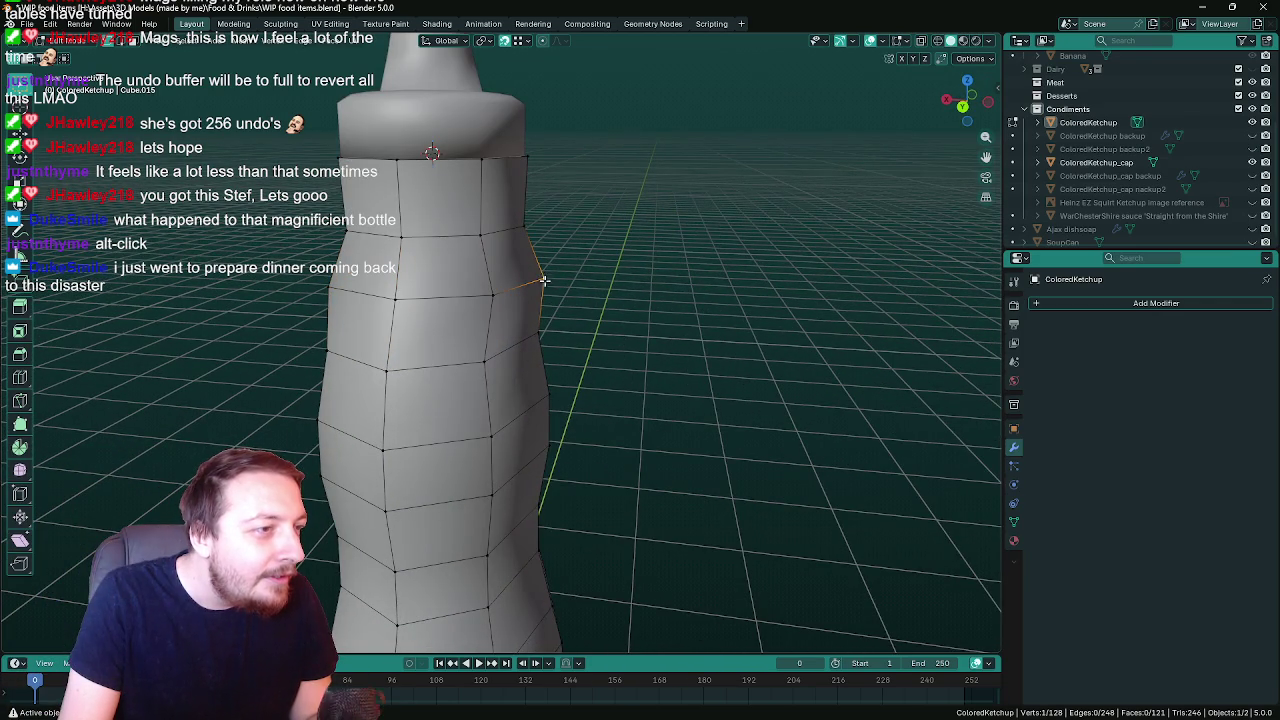
Slide a side vertex horizontally and reposition an edge loop of the bottle body
mouse_move(543, 280)
middle_down()
mouse_move(554, 289)
mouse_move(571, 263)
mouse_move(563, 274)
middle_up()
key(g)
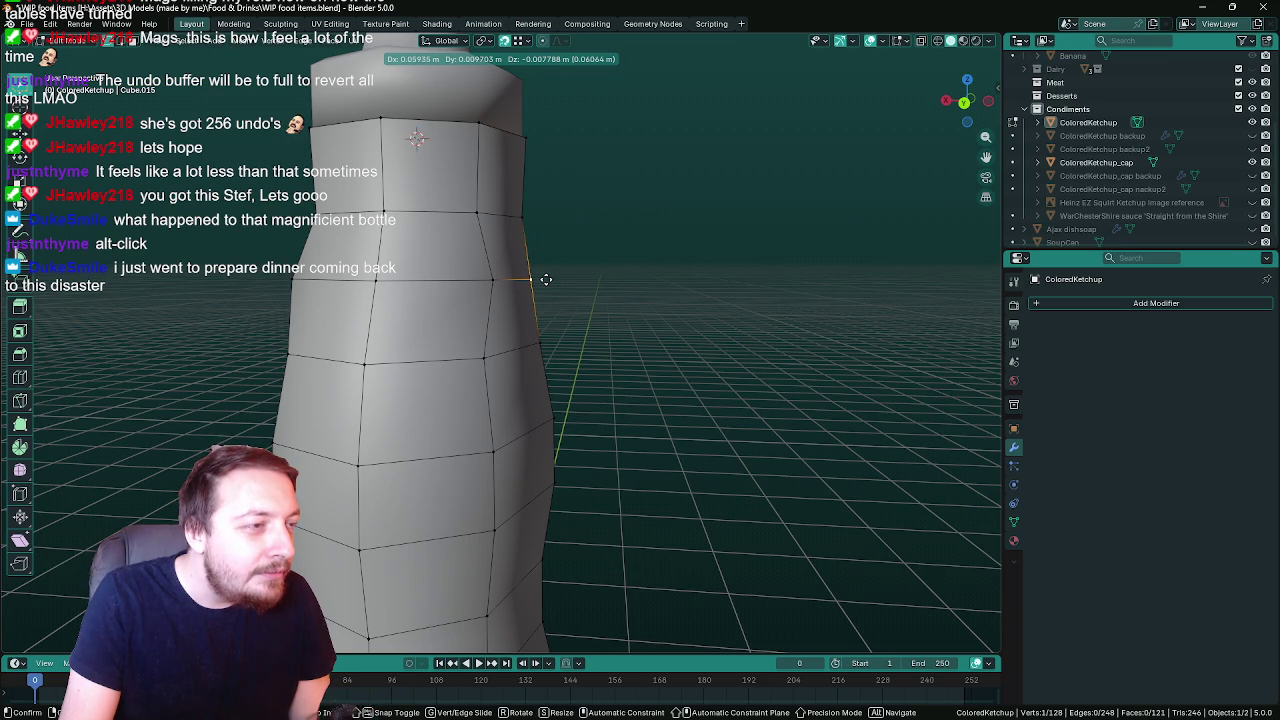
key(shift+z)
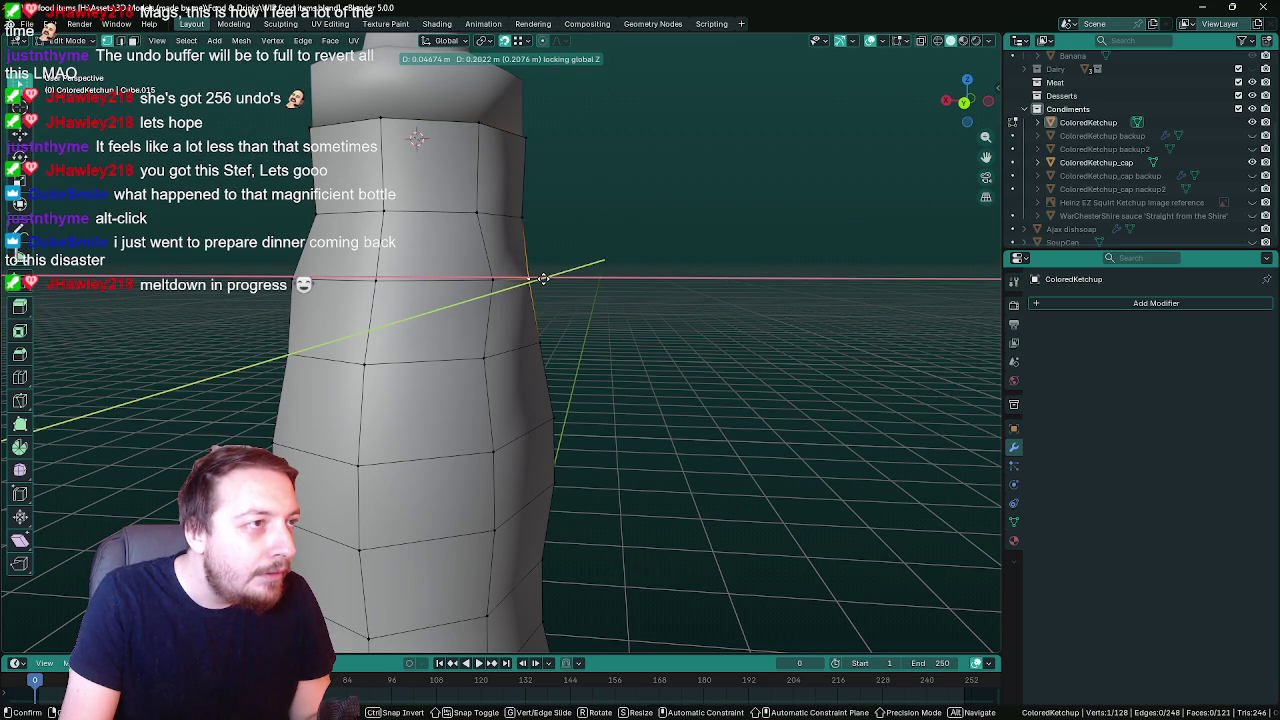
click(543, 279)
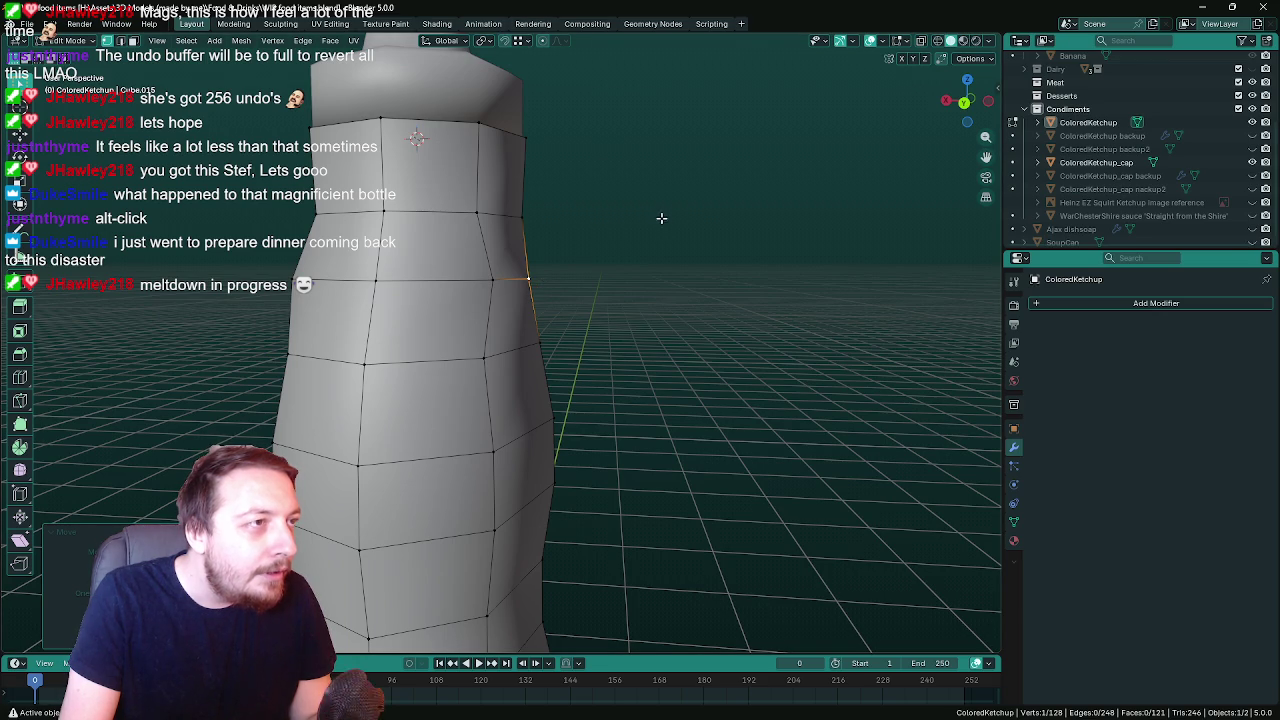
middle_drag(661, 218, 531, 280)
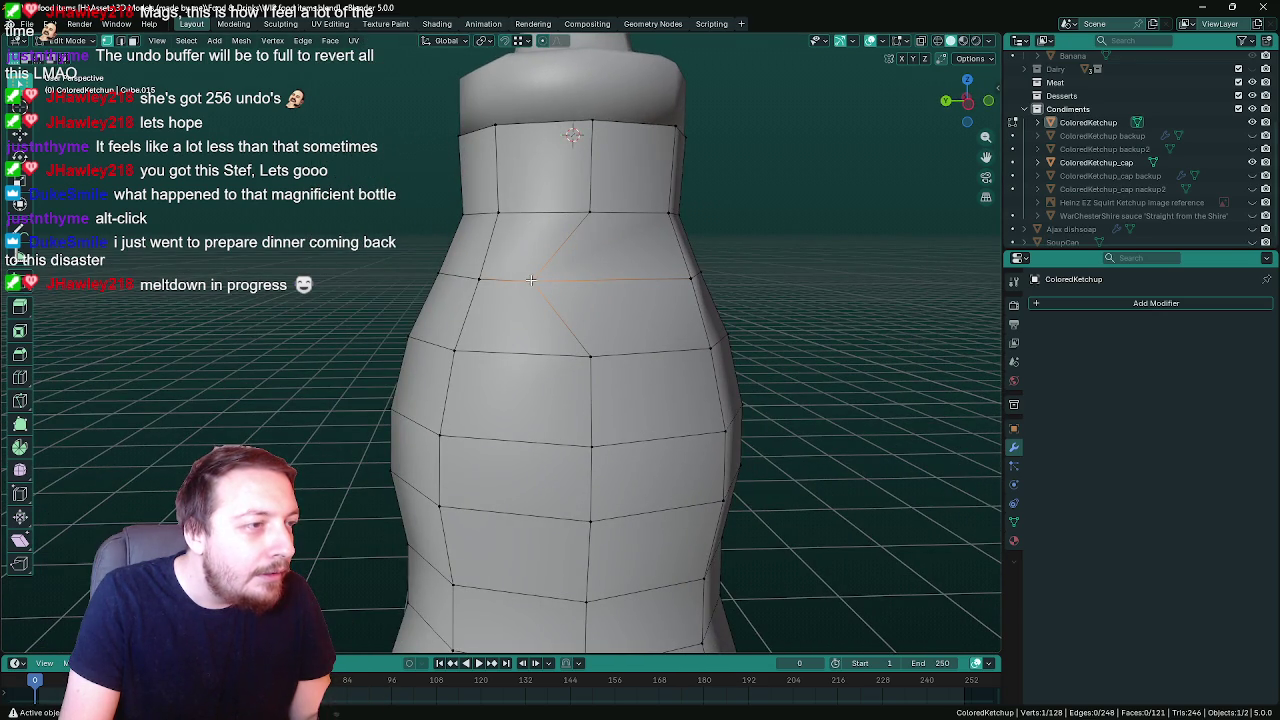
key(g)
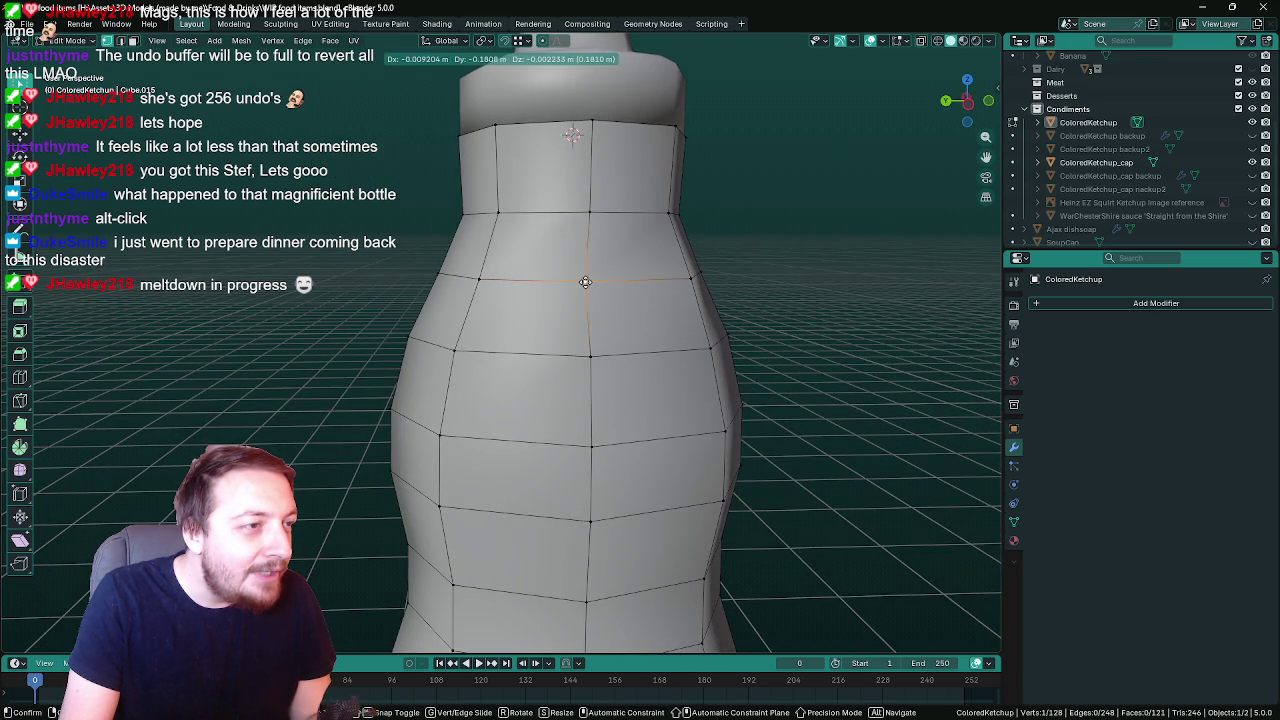
click(734, 303)
middle_drag(734, 303, 893, 298)
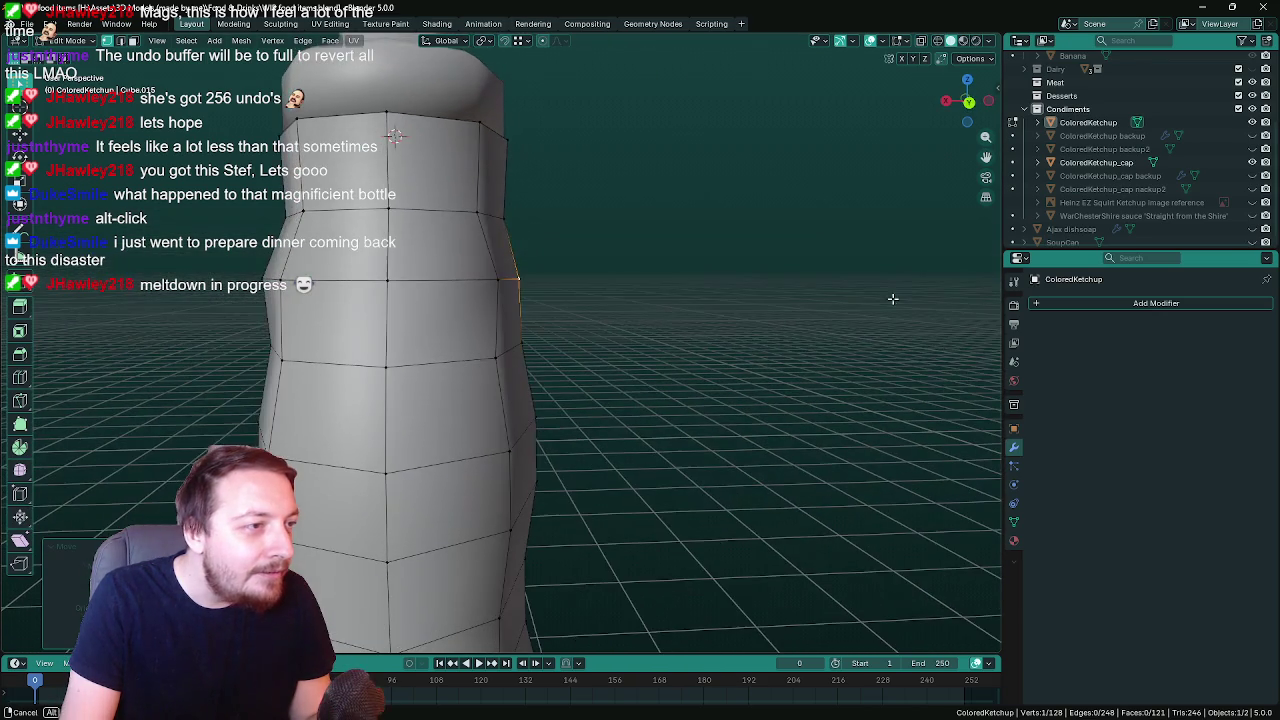
middle_drag(755, 303, 711, 309)
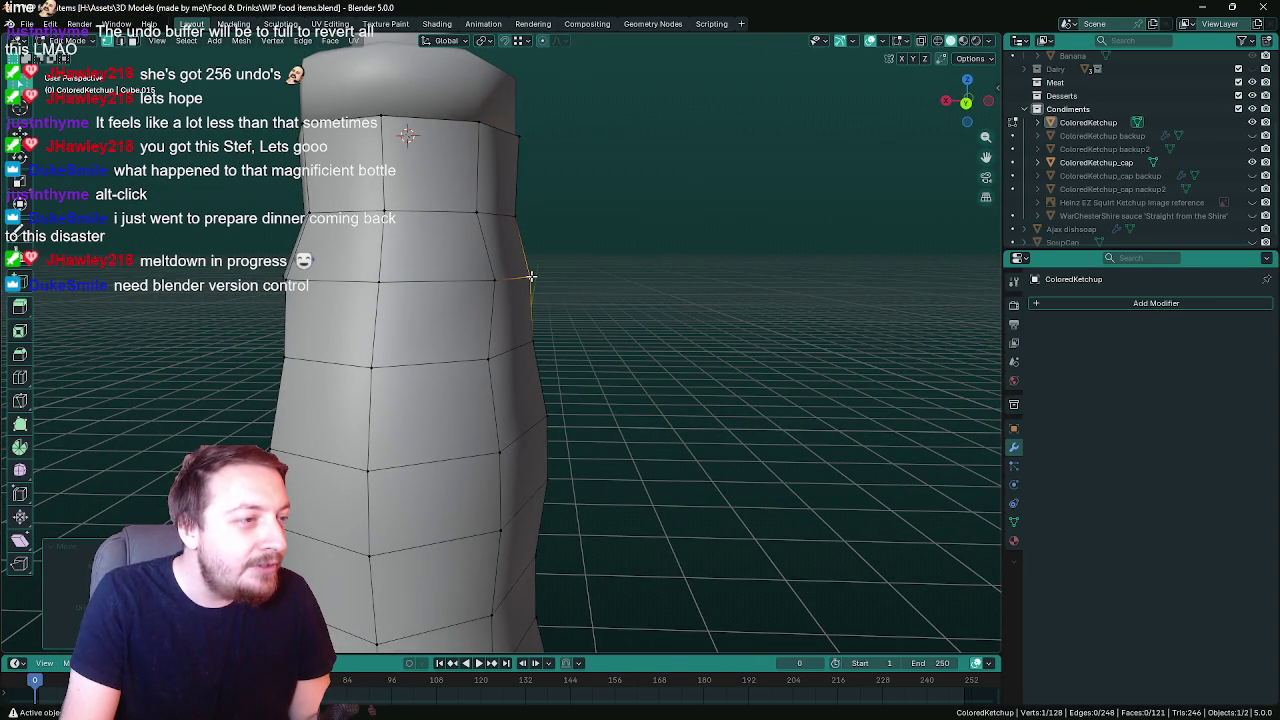
Nudge two side vertices along the X axis to reshape the silhouette
key(g)
key(x)
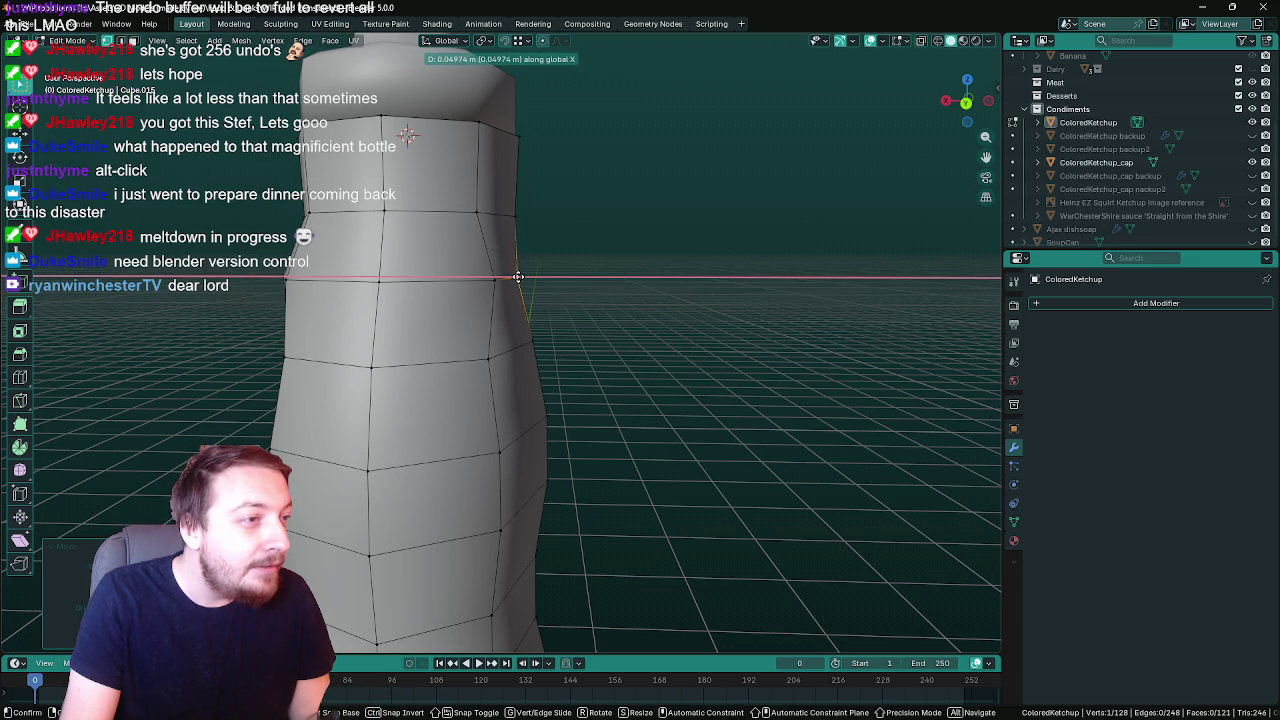
click(521, 277)
middle_drag(580, 313, 550, 323)
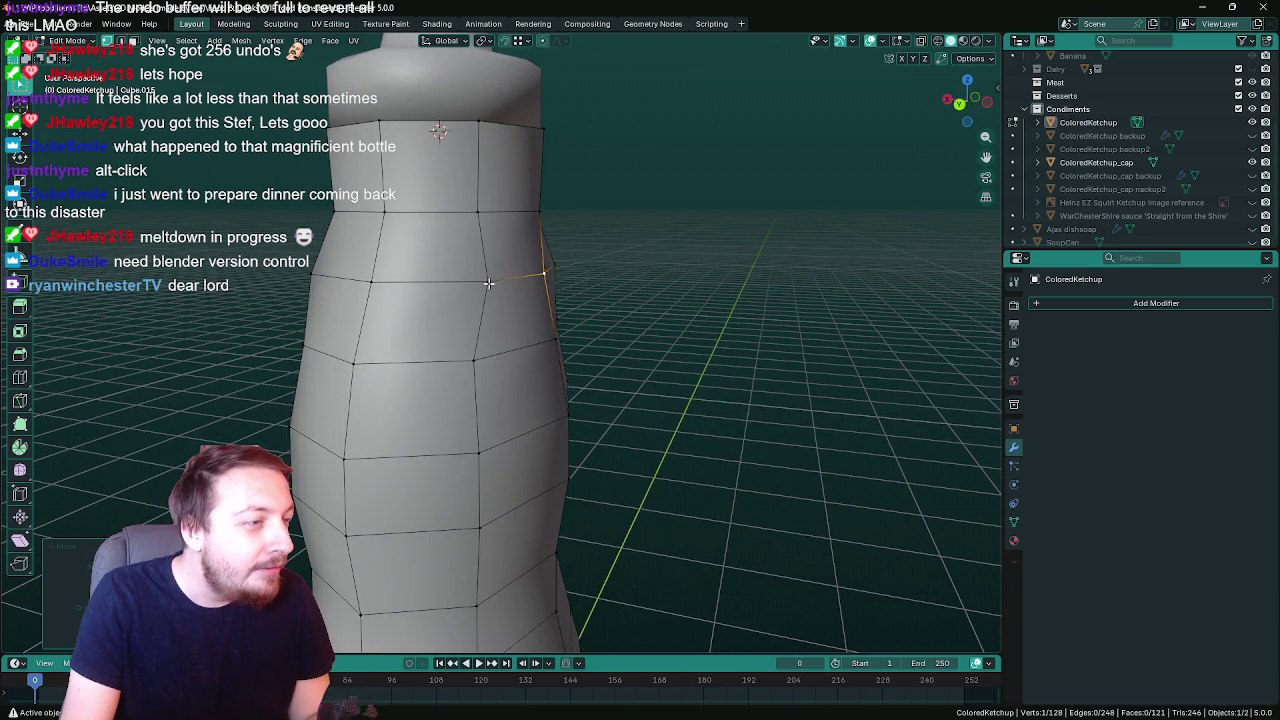
mouse_move(517, 300)
middle_down()
mouse_move(589, 297)
mouse_move(258, 283)
middle_up()
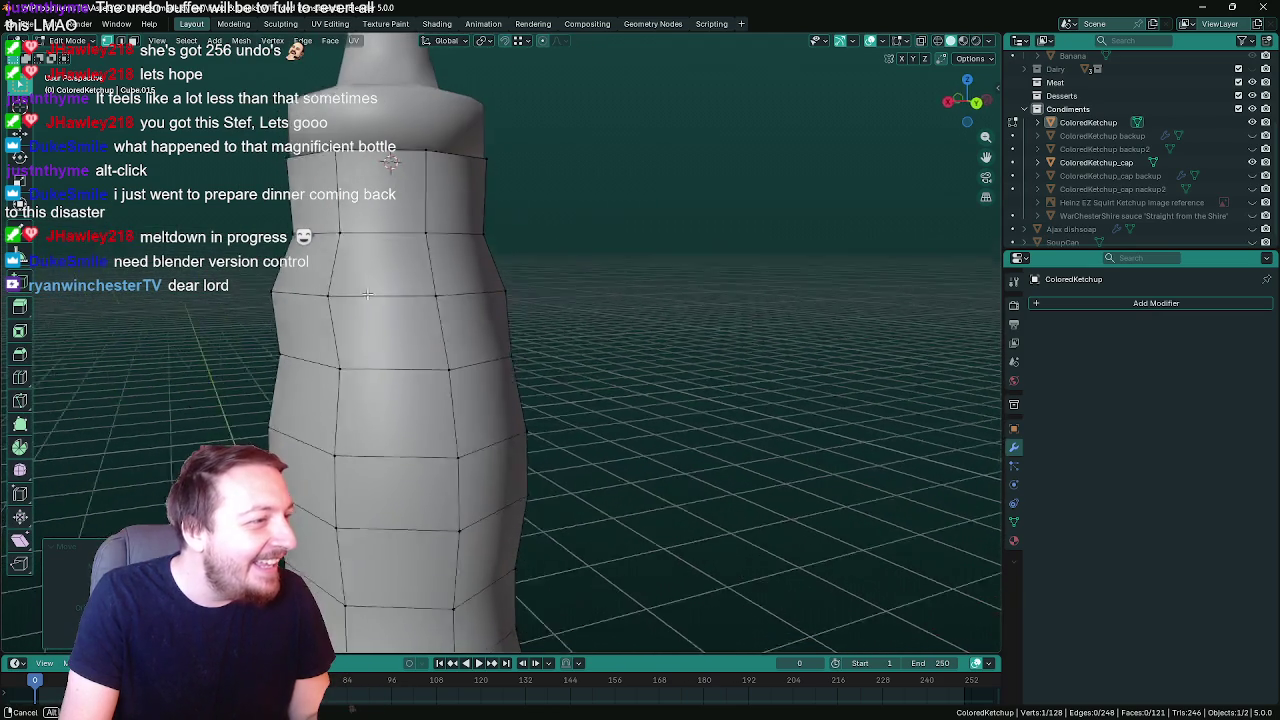
key(g)
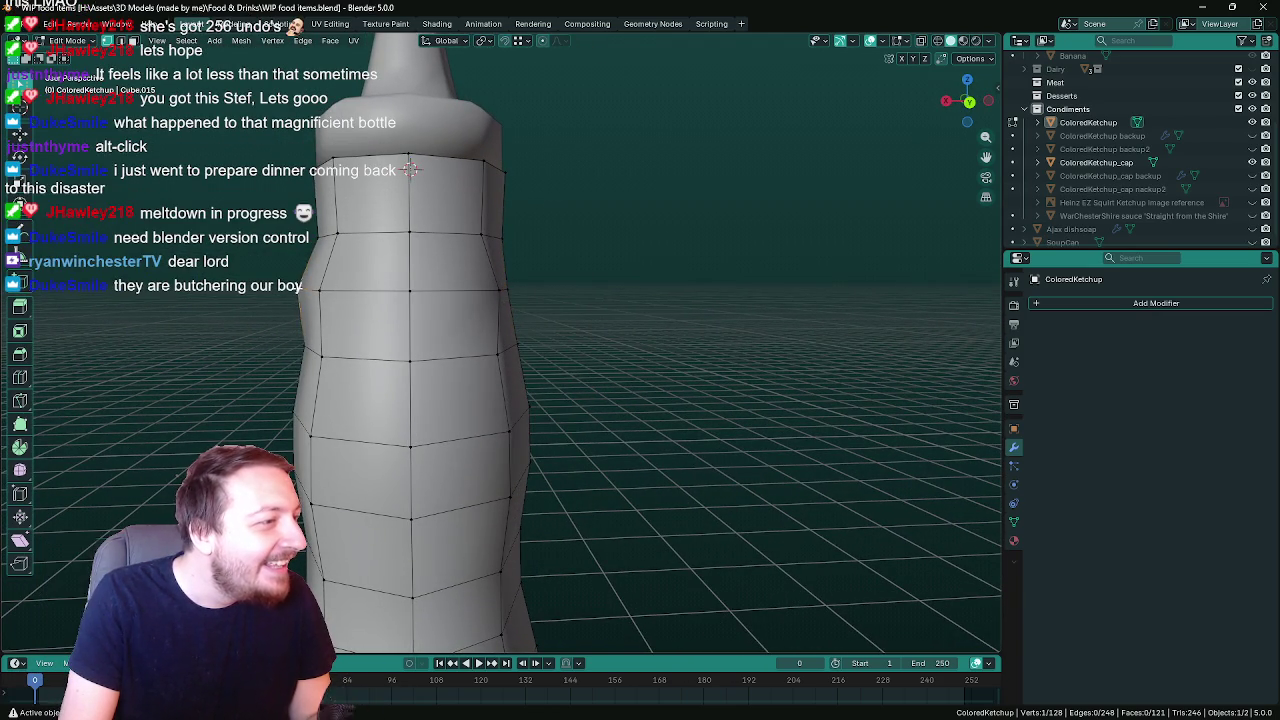
key(x)
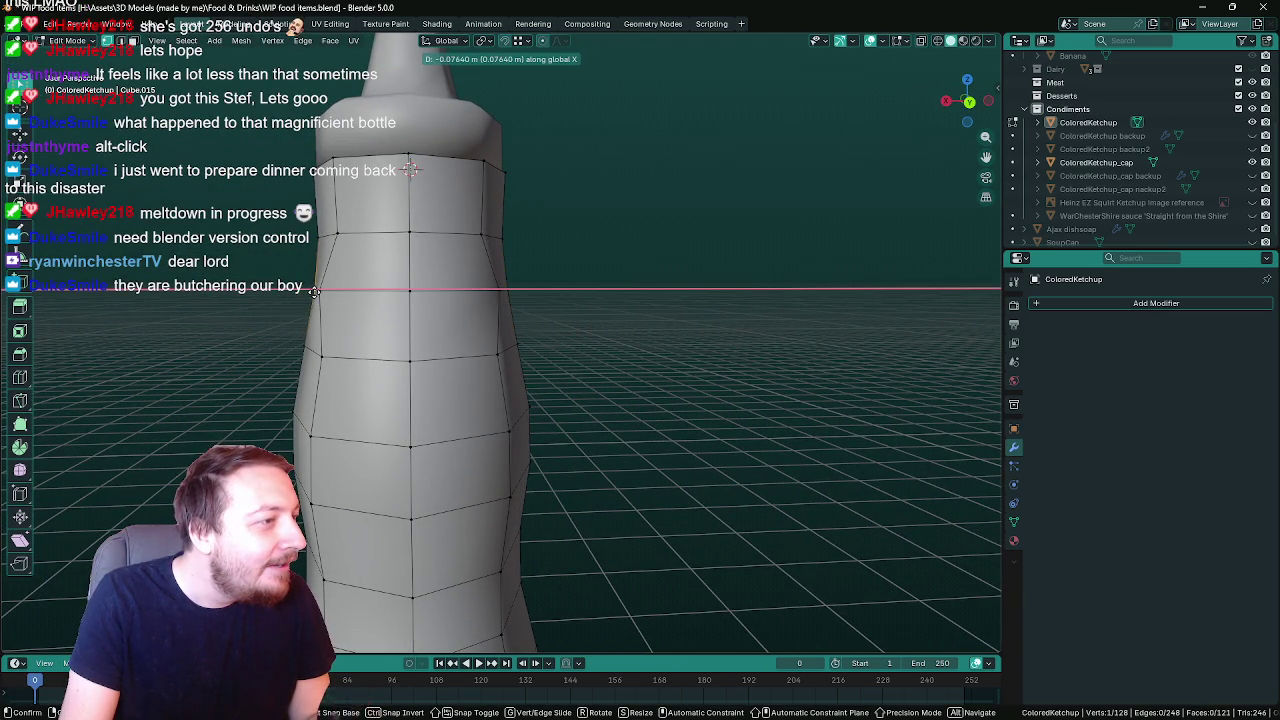
click(312, 290)
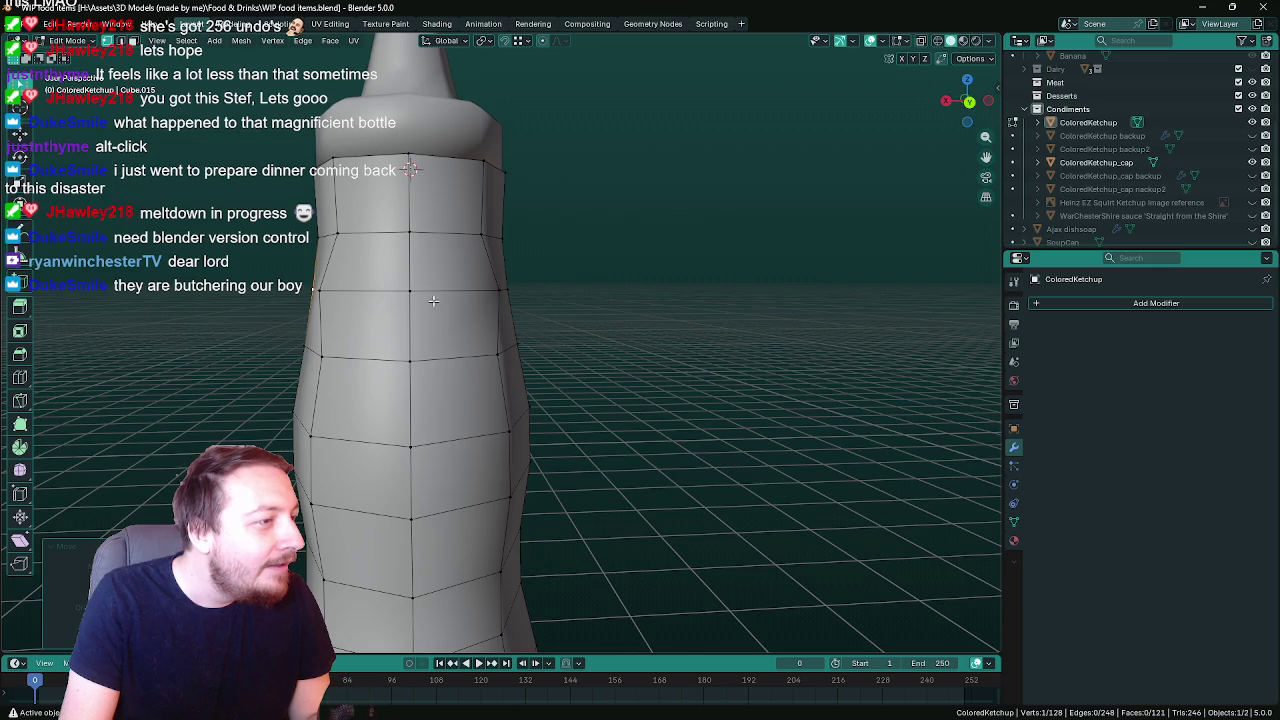
Nudge two more body vertices along X to refine the curve
middle_drag(433, 301, 516, 307)
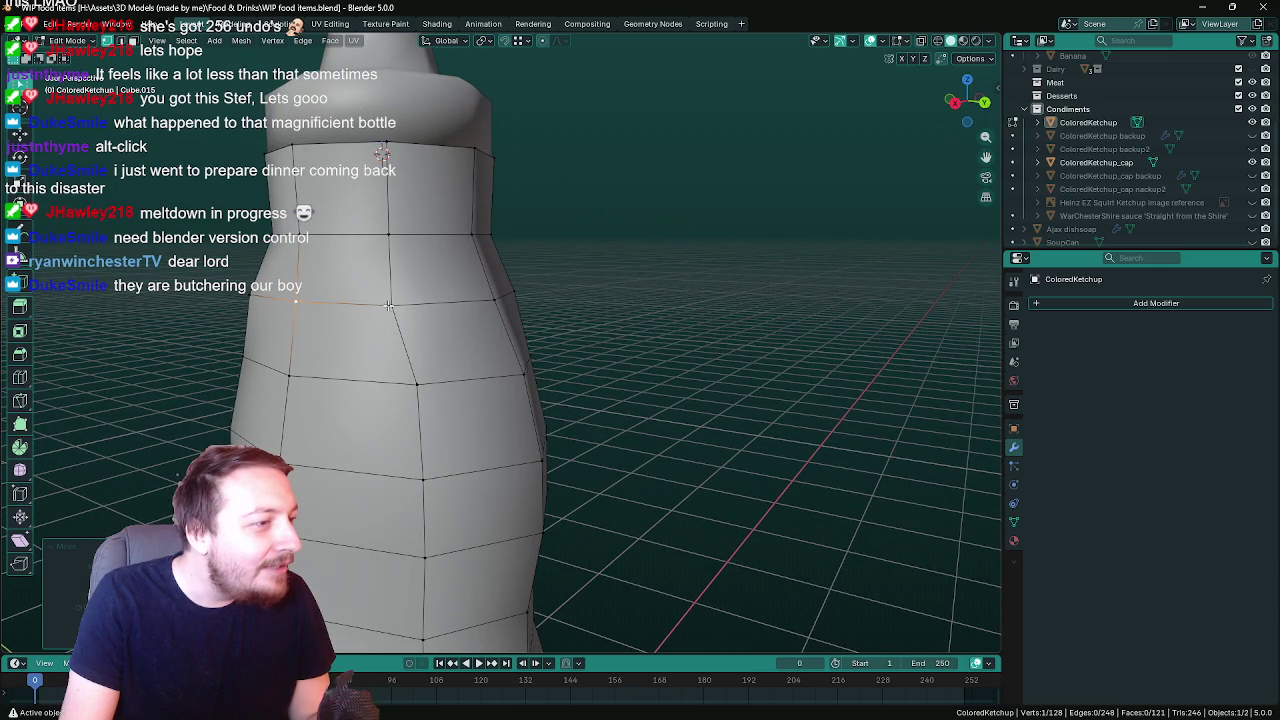
key(g)
key(x)
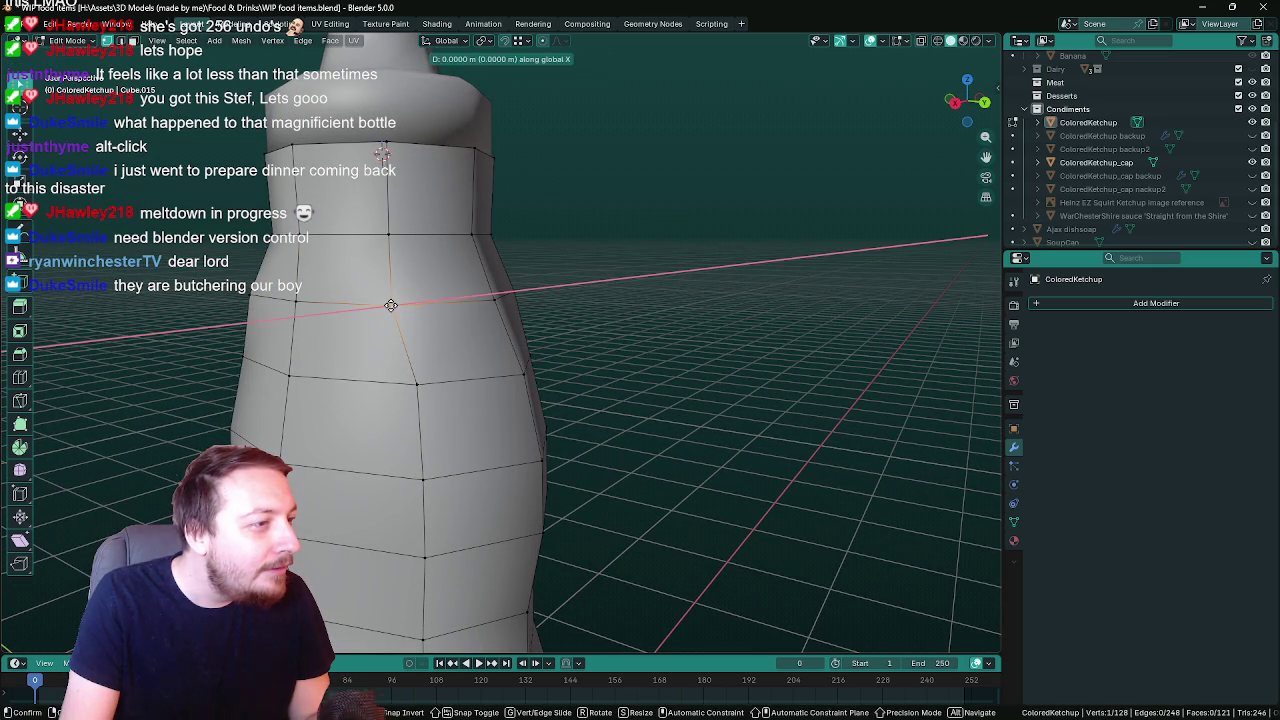
click(401, 305)
middle_drag(613, 311, 495, 316)
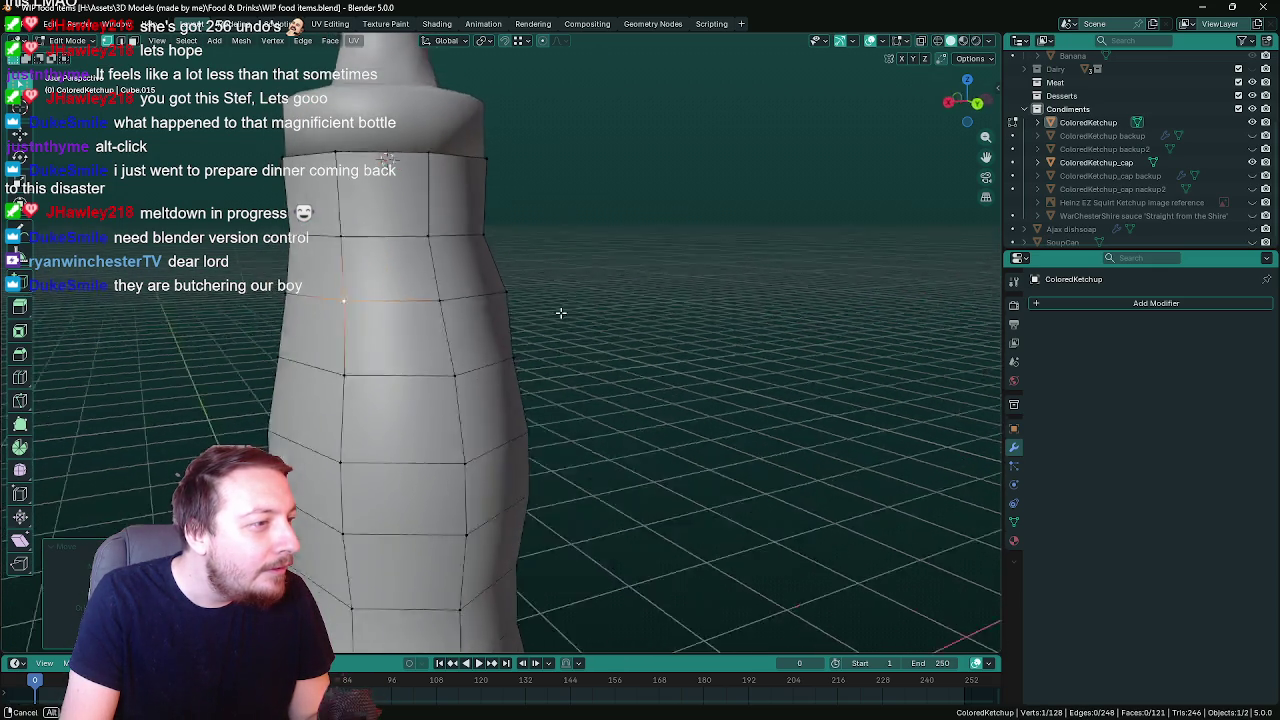
click(493, 293)
key(g)
key(x)
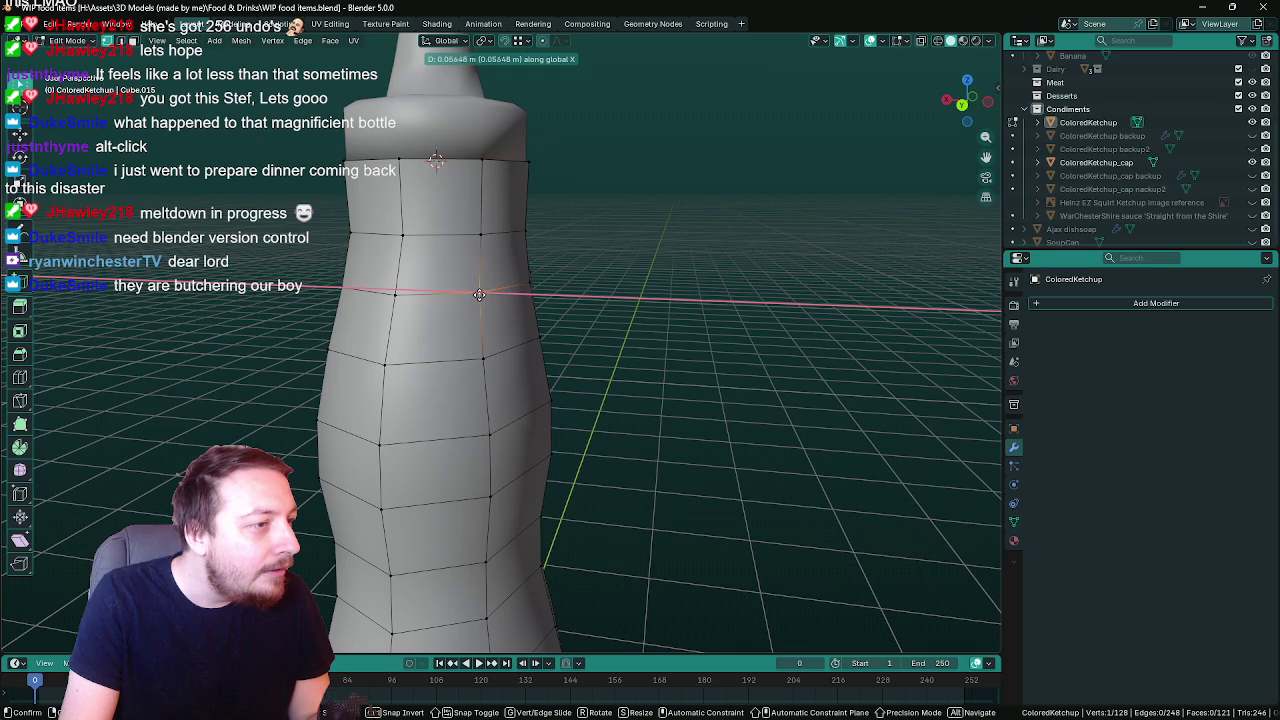
click(481, 296)
Nudge a vertex on the upper body slightly outward along X
mouse_move(481, 296)
middle_down()
mouse_move(660, 294)
mouse_move(464, 292)
mouse_move(431, 312)
middle_up()
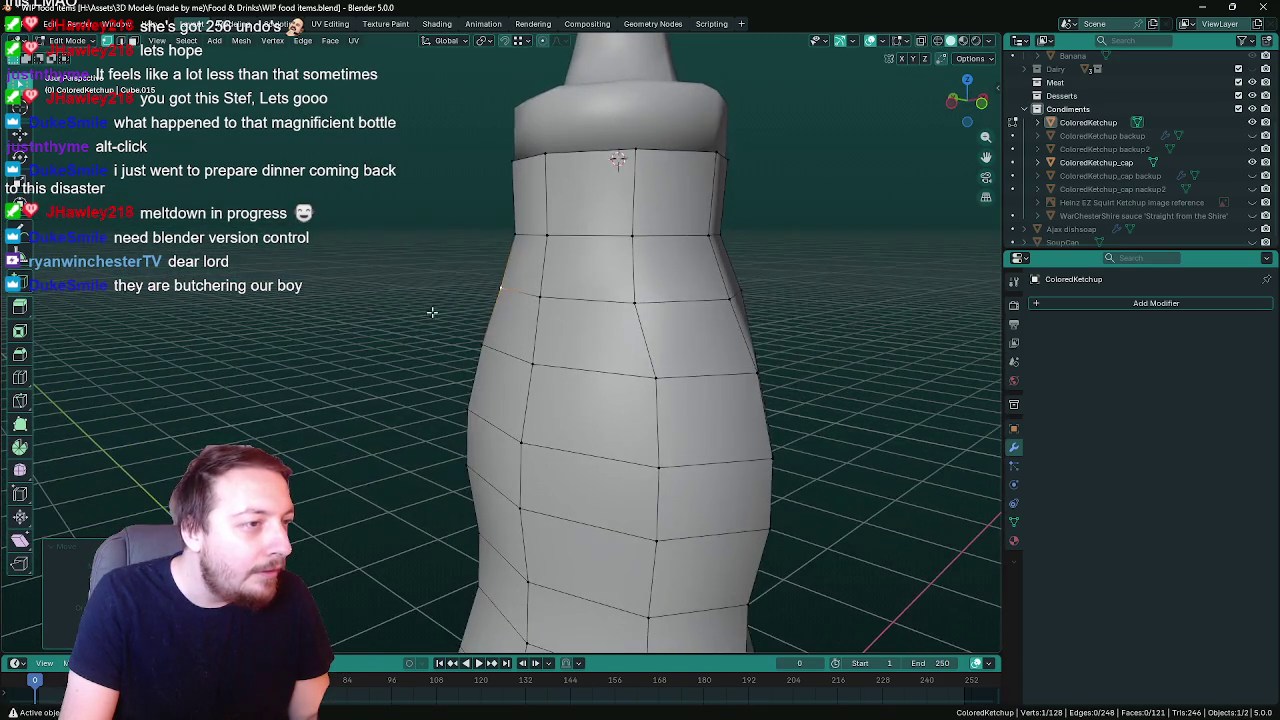
click(635, 301)
key(g)
key(x)
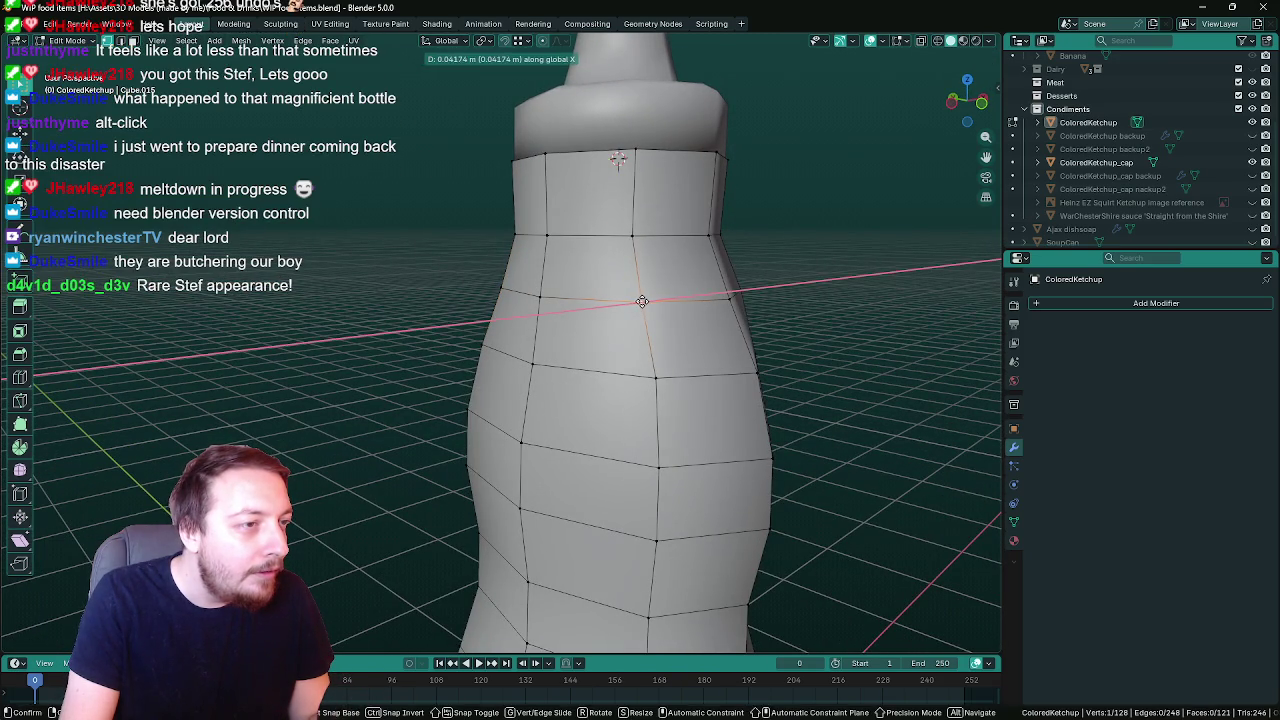
click(732, 300)
Move an edge loop along X, then zoom out to see the whole bottle
middle_drag(778, 310, 661, 311)
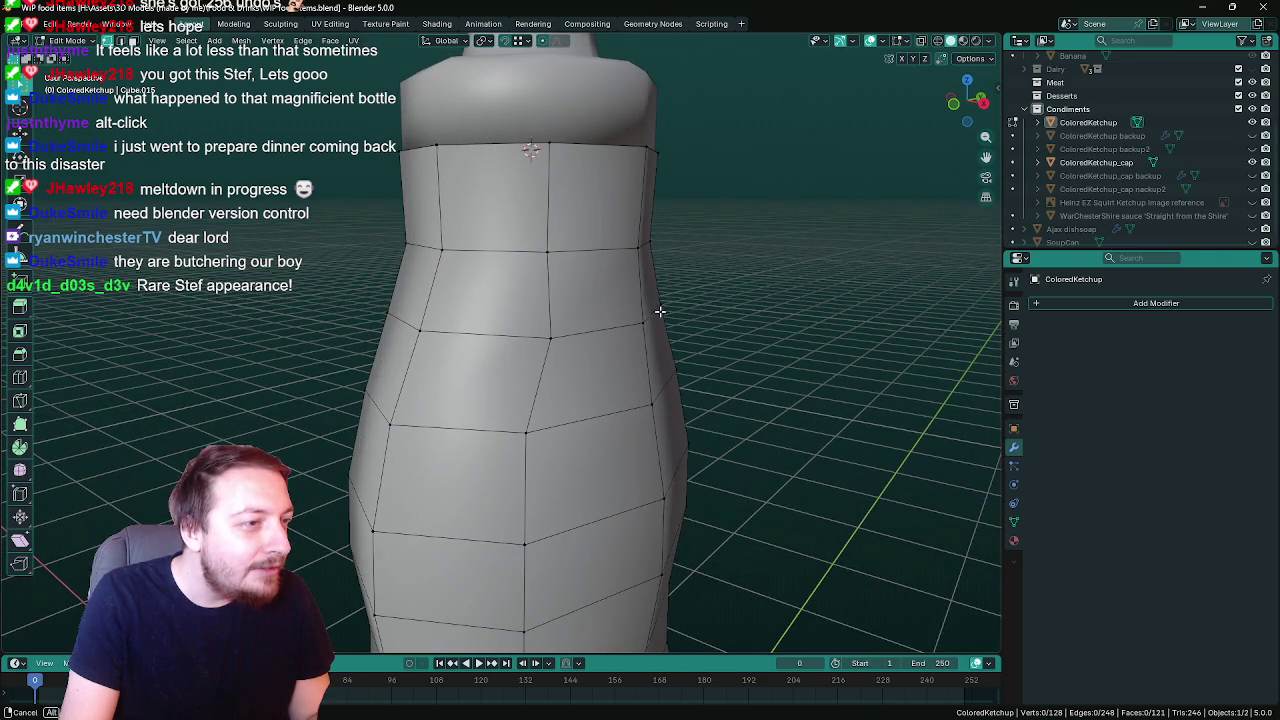
key(g)
key(x)
click(537, 338)
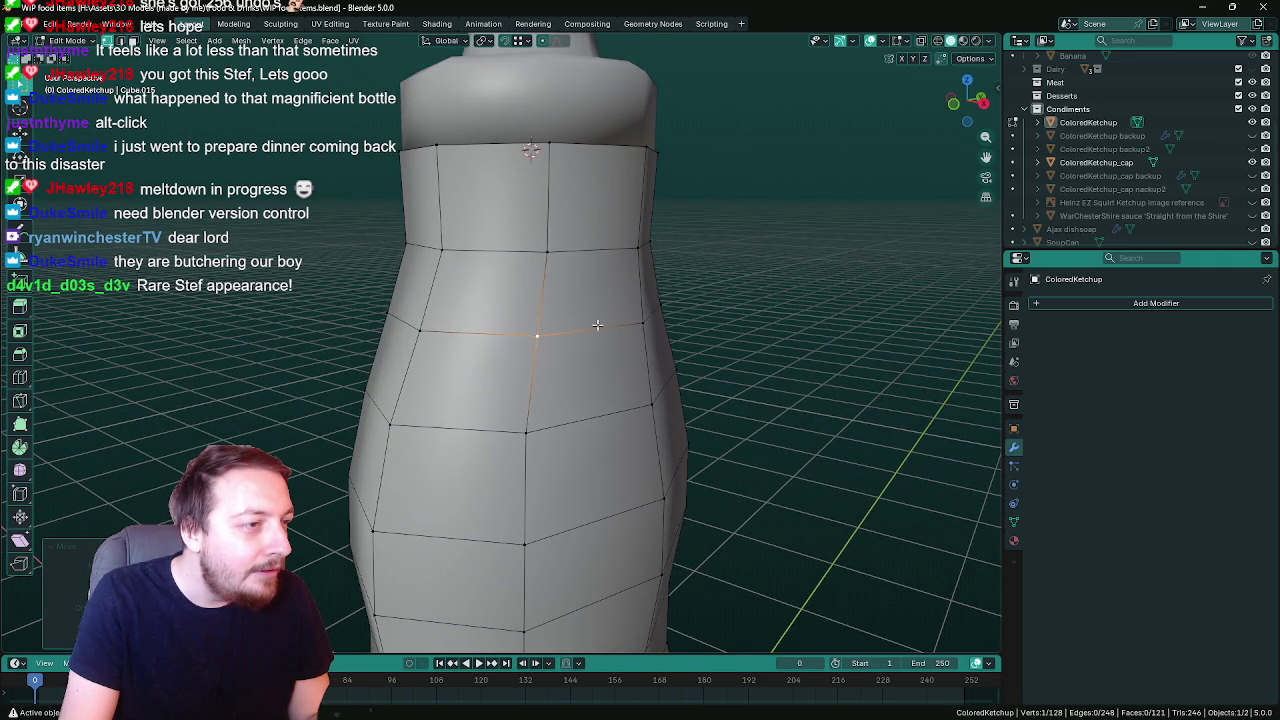
scroll(600, 329, down, 5)
mouse_move(671, 309)
middle_down()
mouse_move(624, 307)
mouse_move(674, 303)
mouse_move(686, 334)
mouse_move(844, 337)
middle_up()
scroll(622, 326, down, 2)
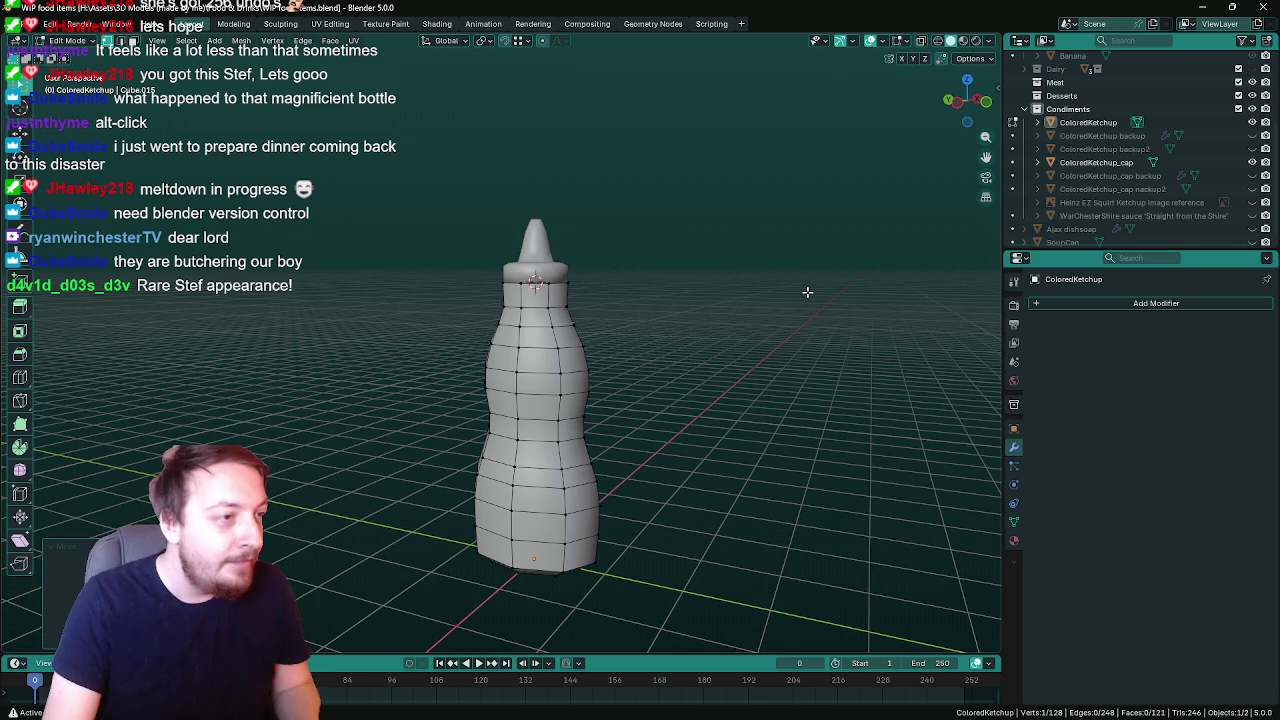
Orbit around the bottle and switch from Edit Mode back to Object Mode
mouse_move(666, 329)
middle_down()
mouse_move(666, 437)
mouse_move(694, 346)
mouse_move(714, 359)
mouse_move(758, 318)
mouse_move(951, 328)
mouse_move(675, 354)
mouse_move(643, 466)
mouse_move(549, 409)
mouse_move(527, 370)
mouse_move(586, 380)
middle_up()
key(Tab)
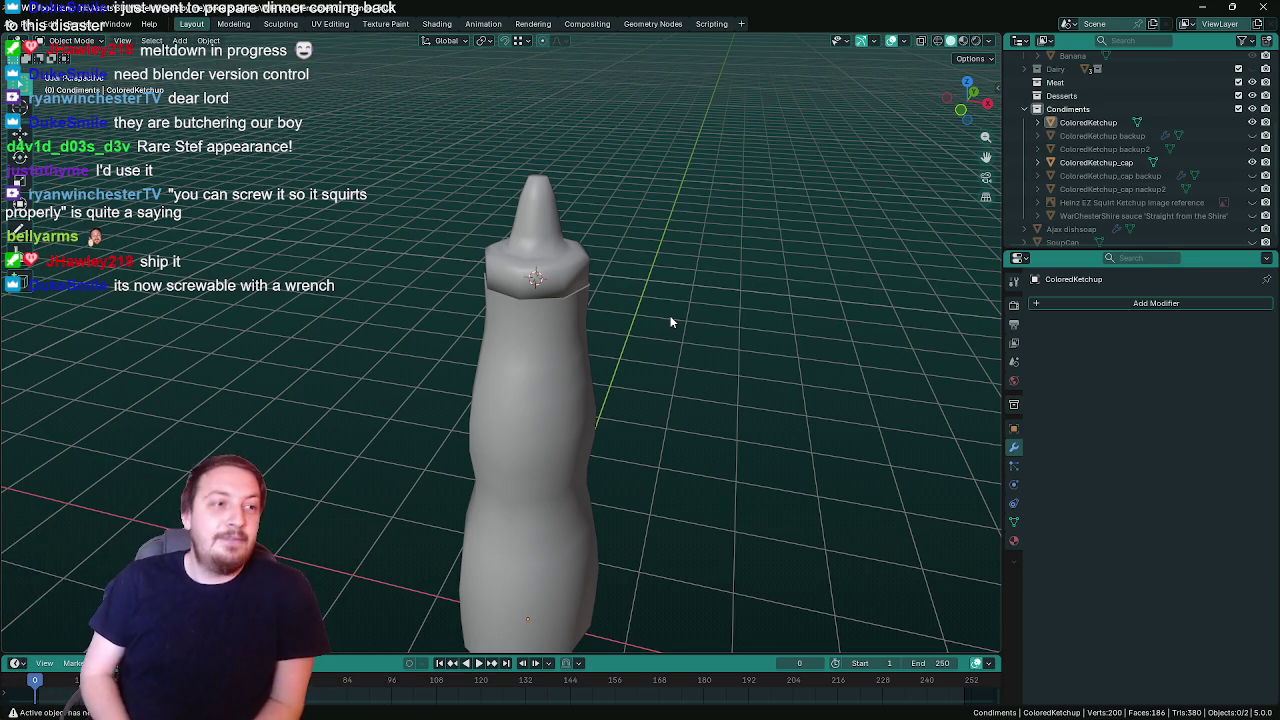
mouse_move(654, 309)
middle_down()
mouse_move(672, 277)
mouse_move(434, 288)
mouse_move(529, 293)
middle_up()
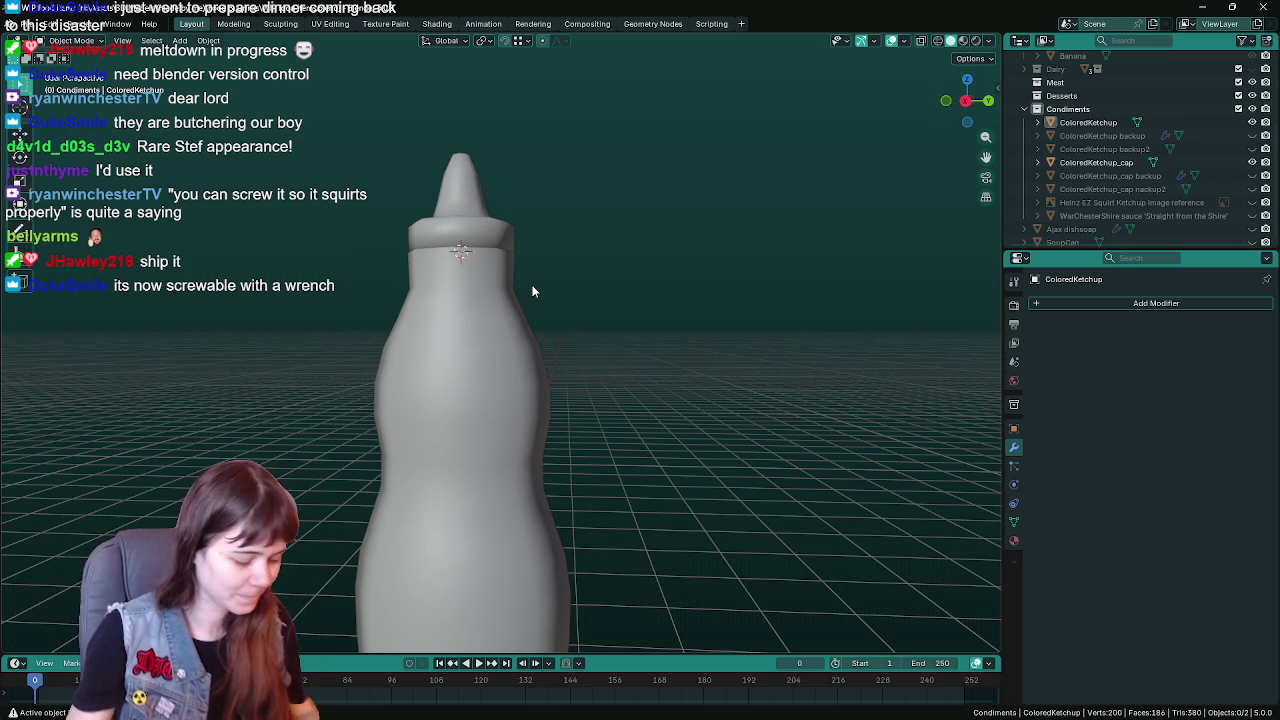
mouse_move(547, 286)
middle_down()
mouse_move(690, 287)
mouse_move(673, 268)
middle_up()
Save the file, then view the bottle body's mesh in Edit Mode as wireframe
click(550, 290)
key(ctrl+s)
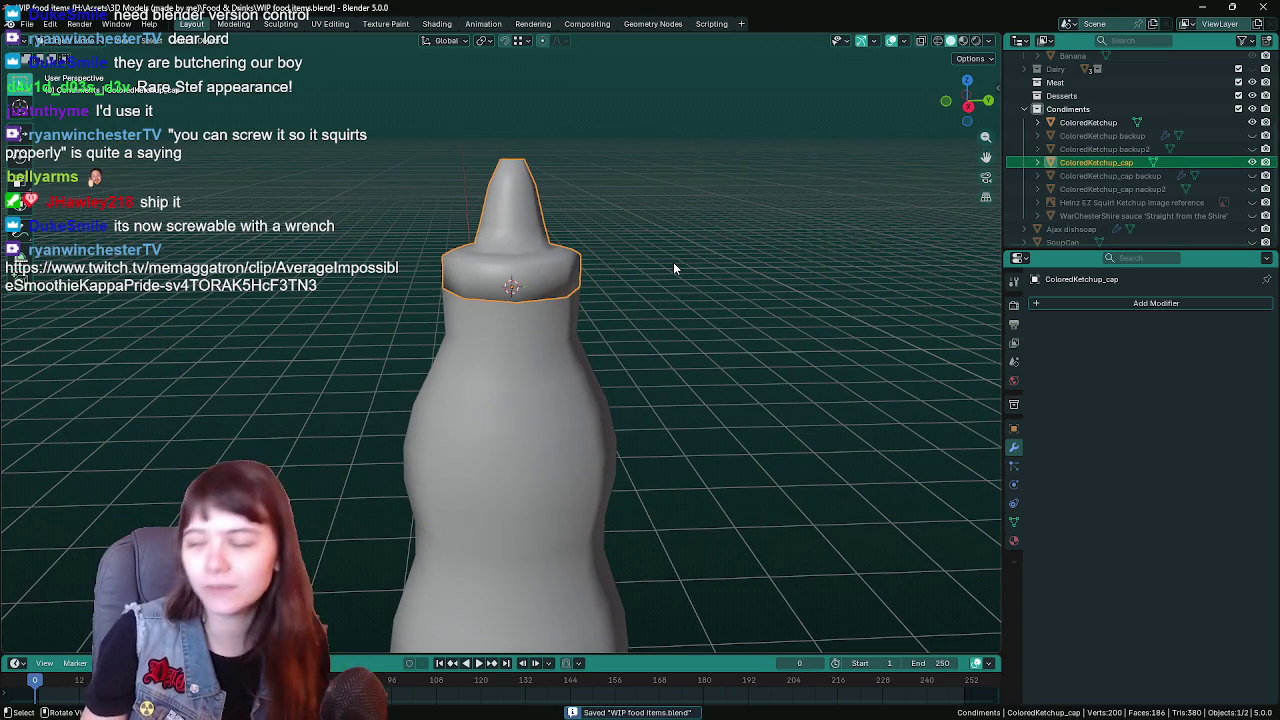
click(518, 350)
key(Tab)
key(z)
click(514, 277)
Inspect the wireframe mesh, then return to Solid shading and Object Mode with nothing selected
middle_drag(567, 215, 530, 256)
scroll(530, 256, up, 2)
scroll(530, 256, down, 2)
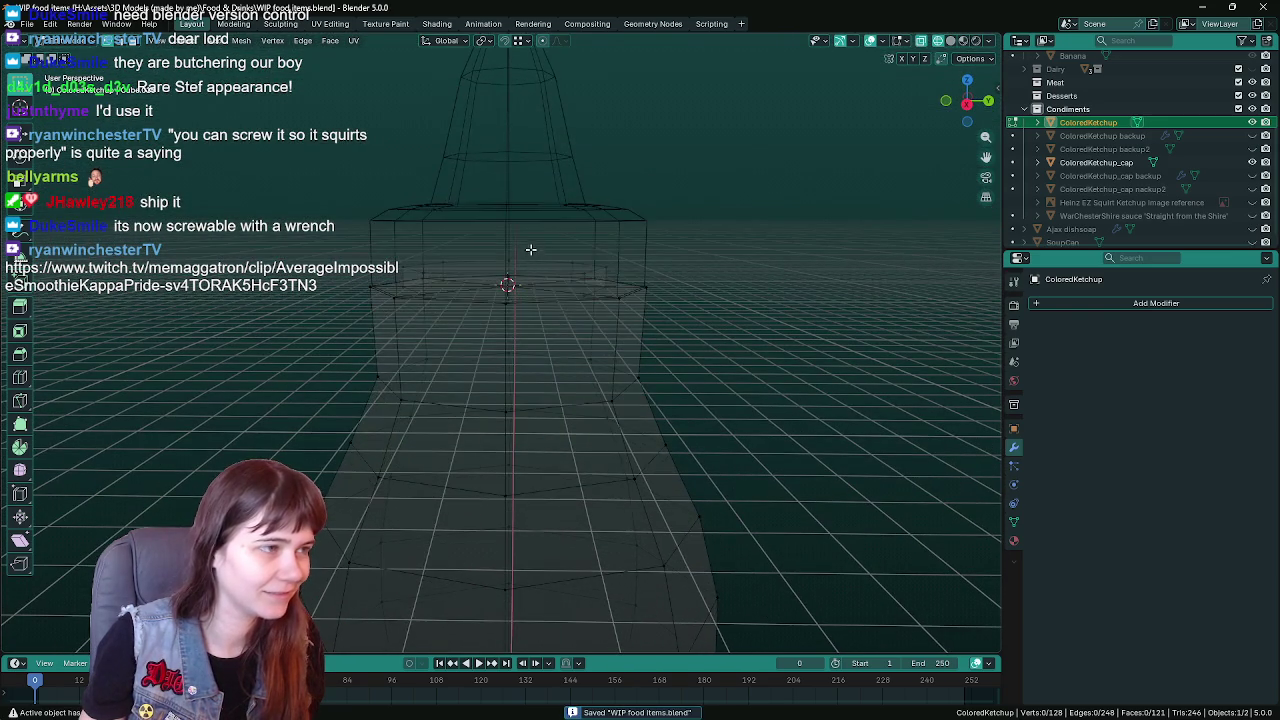
key(z)
click(720, 337)
scroll(700, 390, down, 2)
key(Tab)
scroll(706, 346, down, 2)
scroll(706, 346, up, 2)
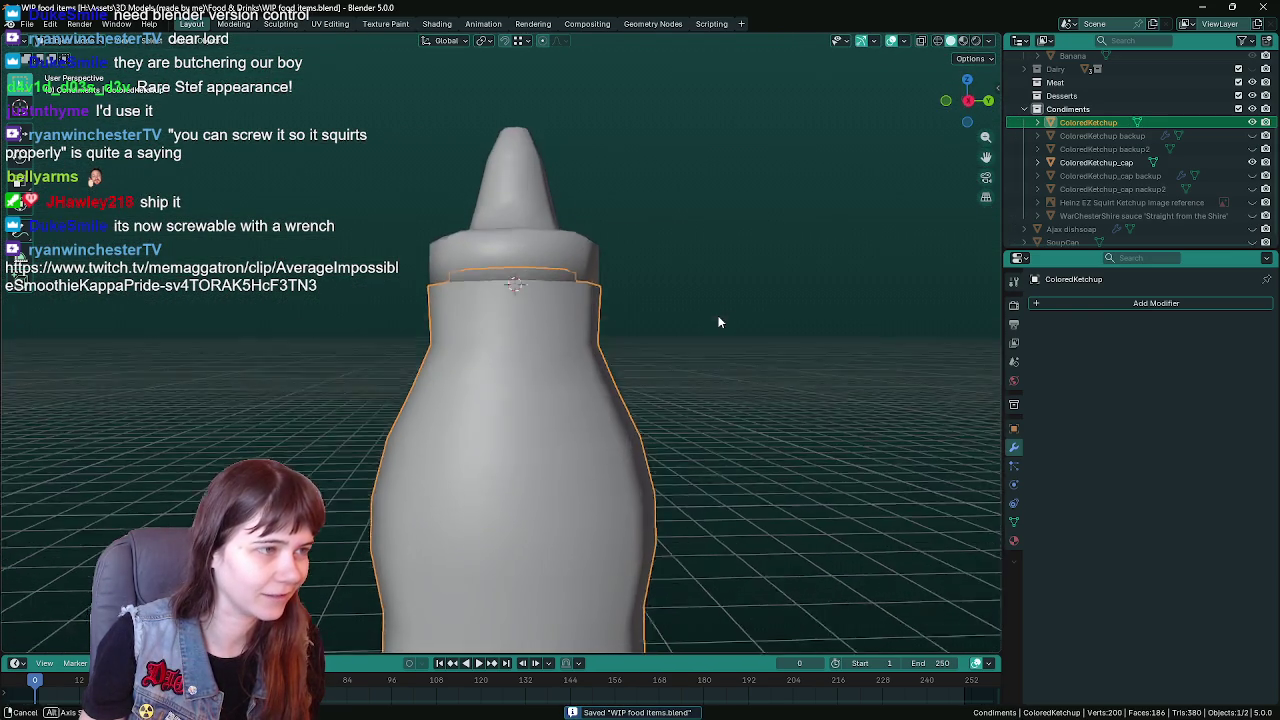
click(716, 321)
scroll(716, 321, up, 1)
scroll(703, 332, up, 2)
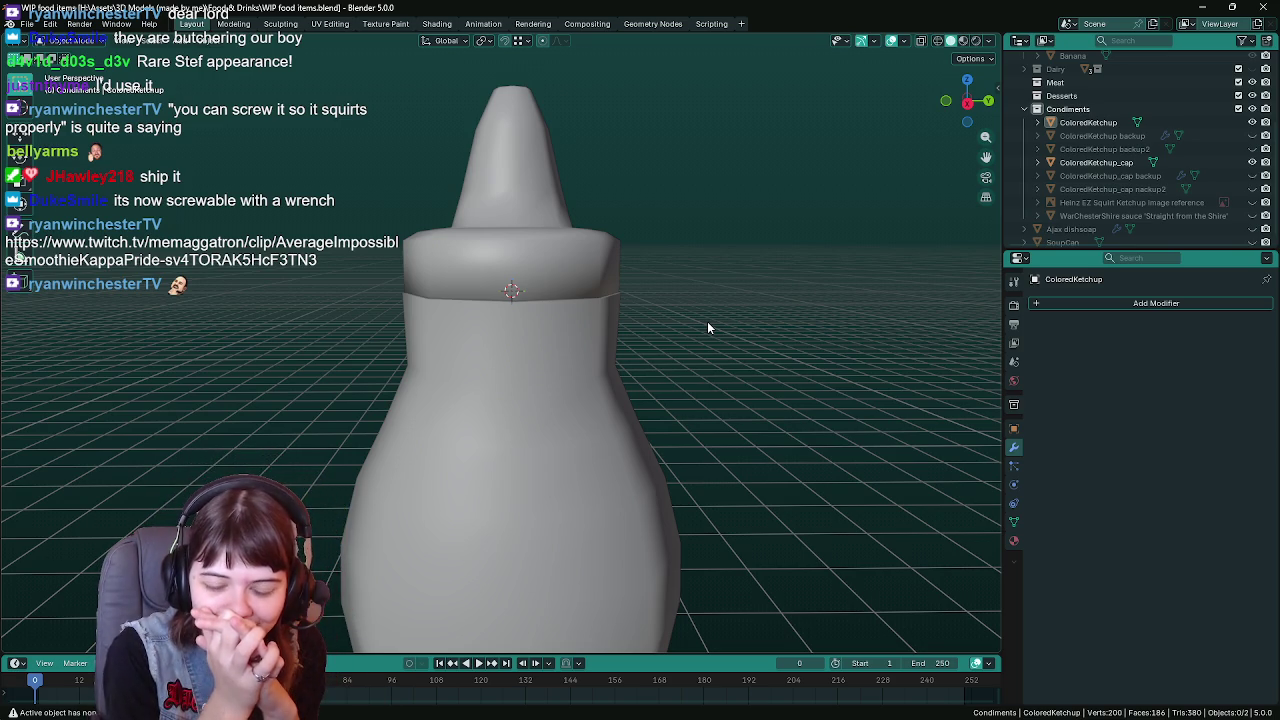
middle_drag(707, 321, 739, 297)
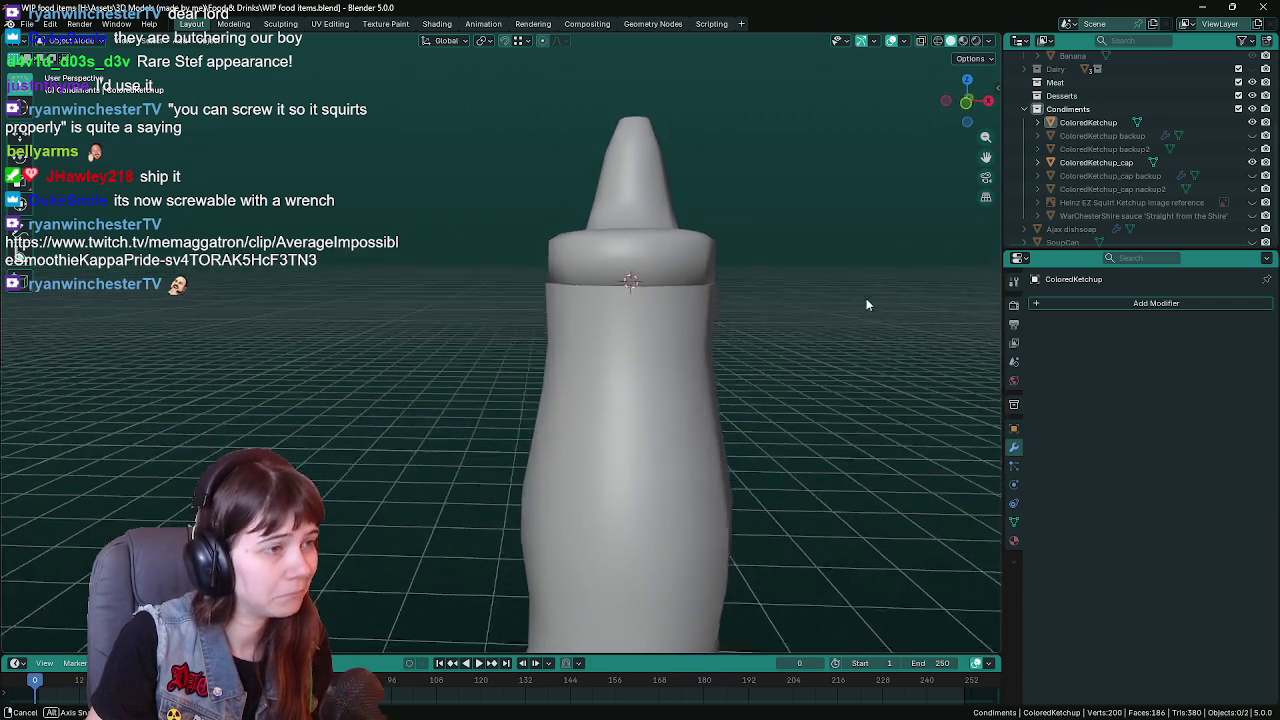
Orbit and zoom out to review the capped bottle from the front
middle_drag(739, 297, 846, 308)
mouse_move(700, 470)
middle_down()
mouse_move(645, 428)
mouse_move(460, 420)
mouse_move(654, 420)
mouse_move(850, 446)
mouse_move(691, 451)
mouse_move(759, 436)
middle_up()
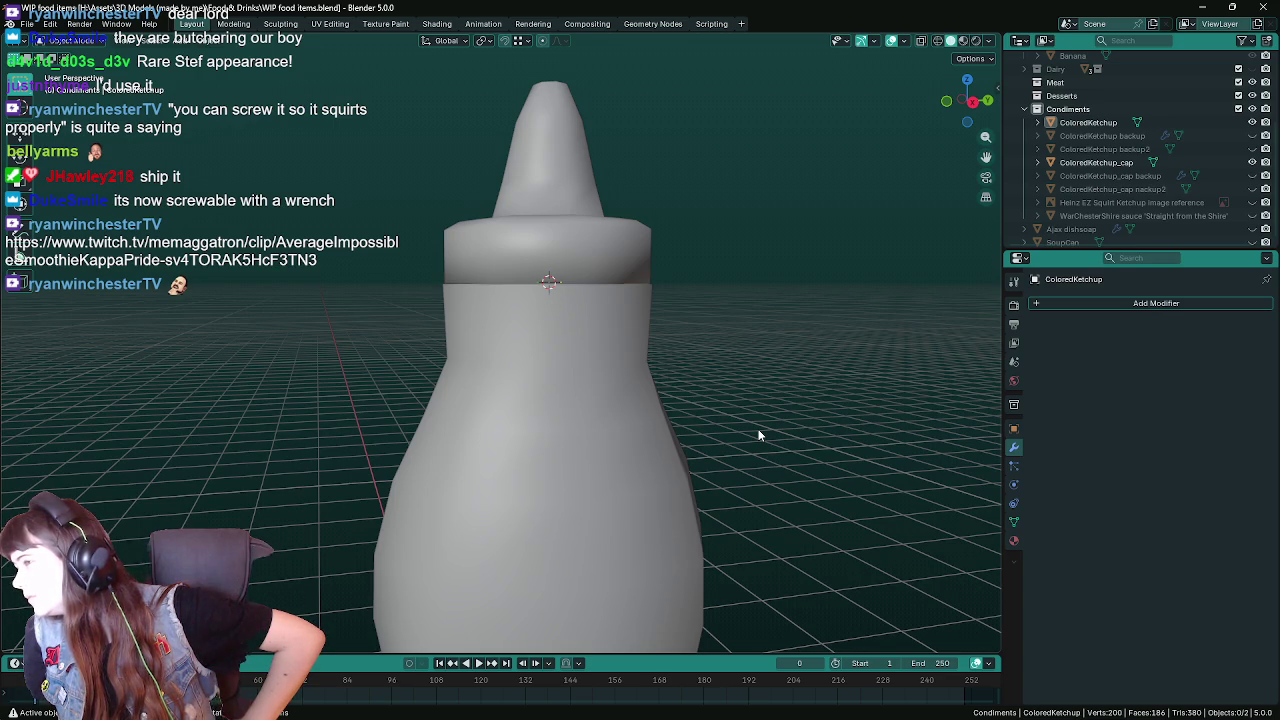
middle_drag(719, 423, 631, 411)
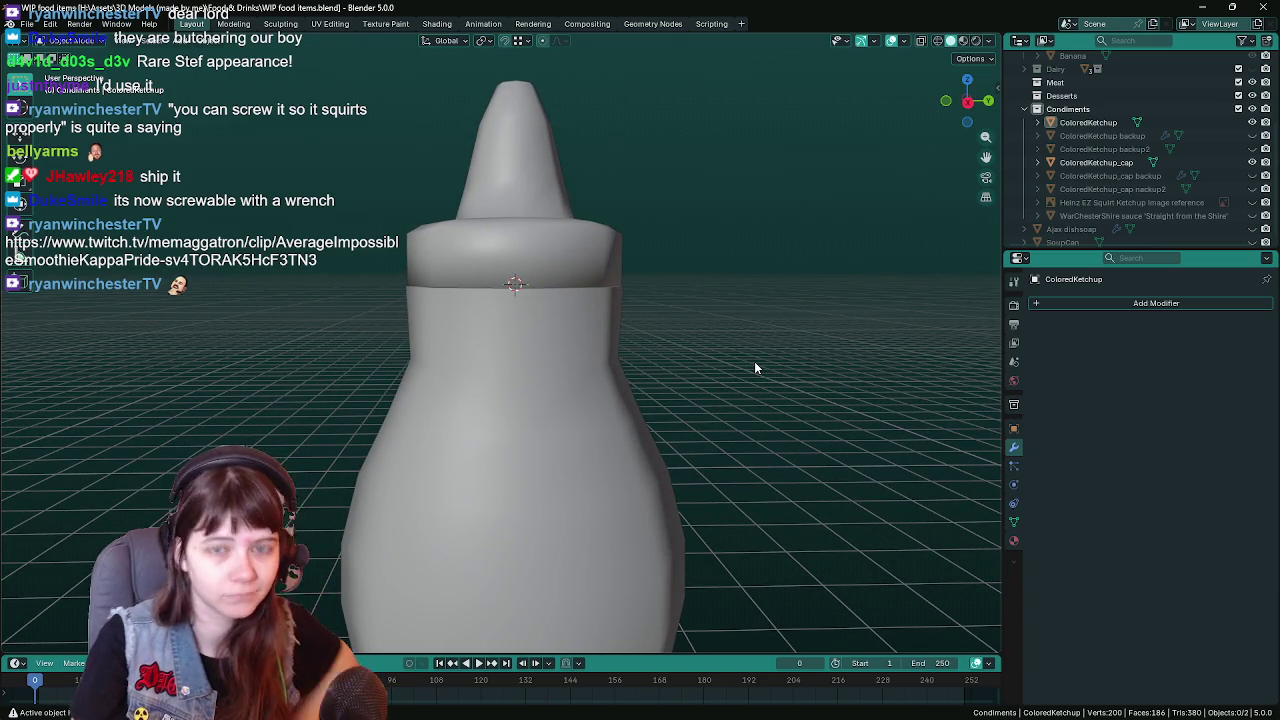
scroll(640, 376, down, 1)
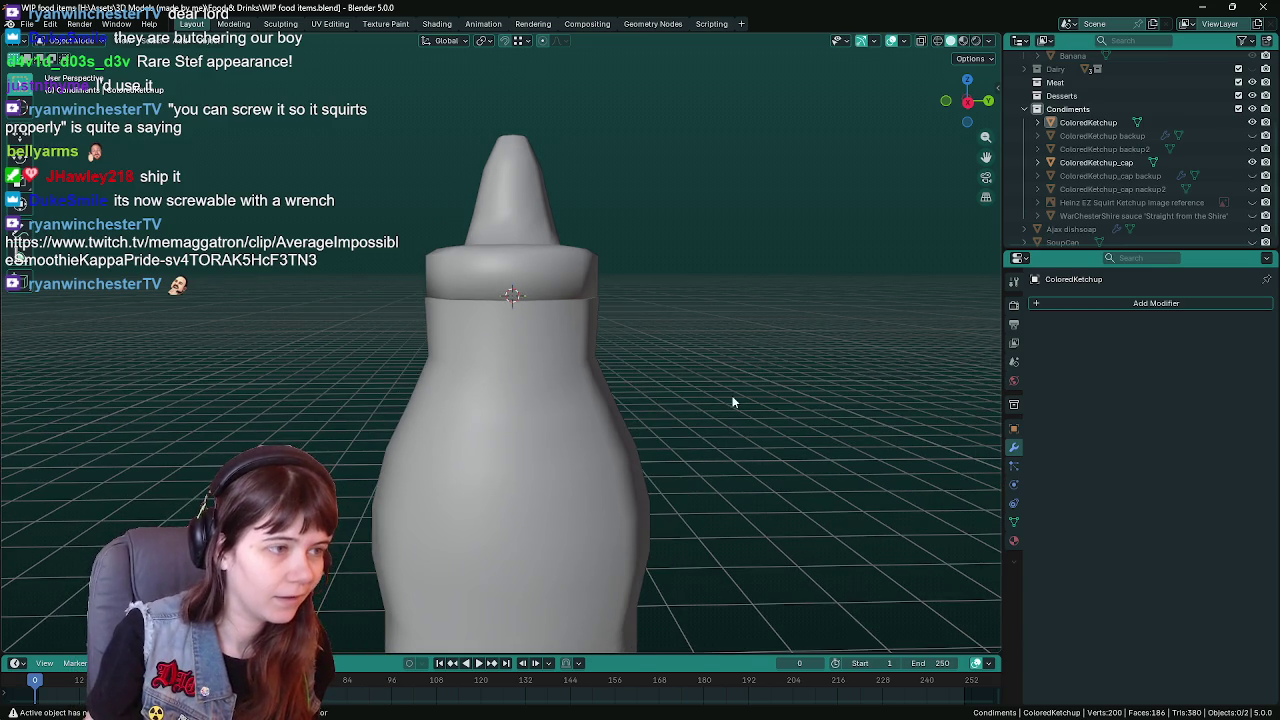
scroll(730, 366, down, 1)
Save the file, then select the body and cap and clear the selection
key(ctrl+s)
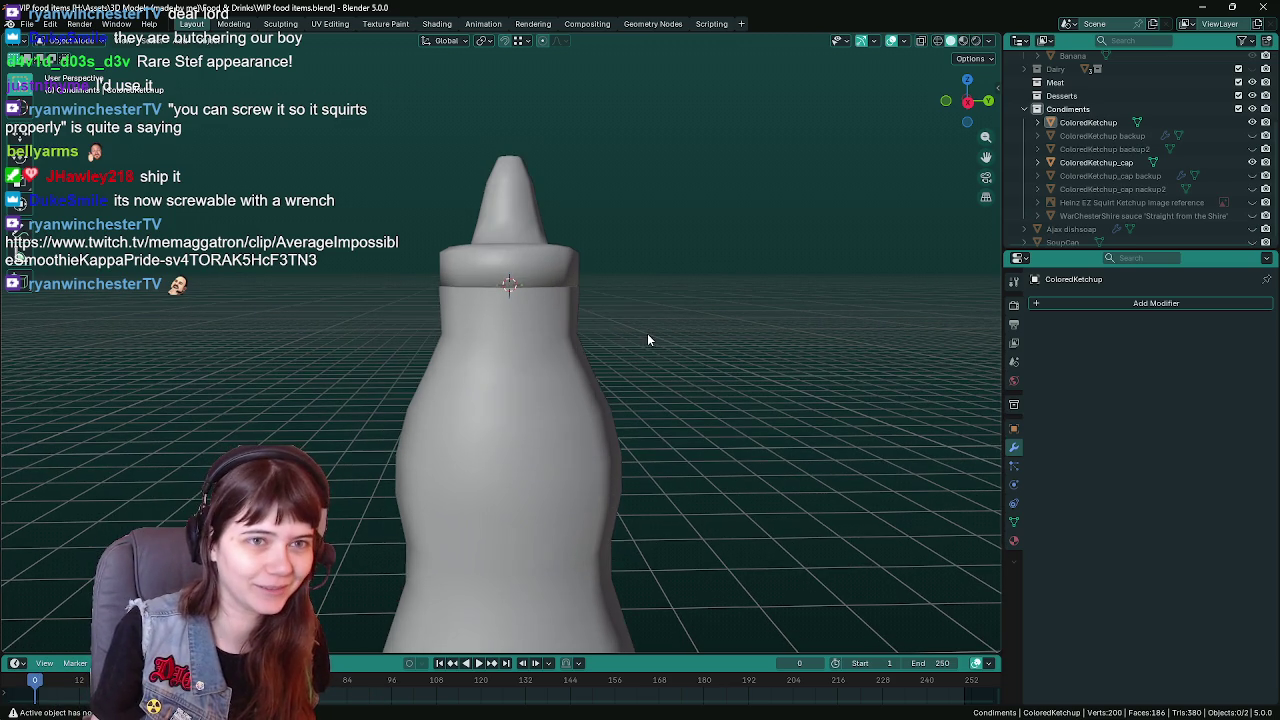
key(ctrl+s)
click(544, 345)
click(542, 262)
click(678, 338)
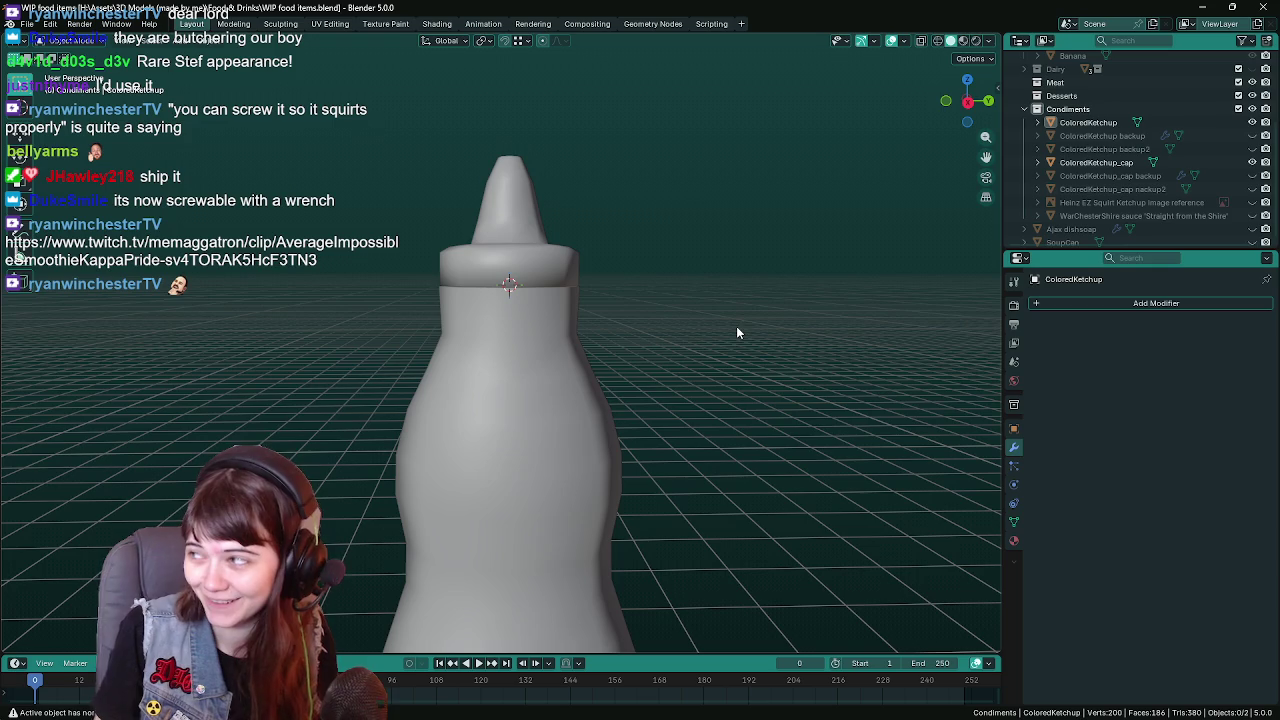
click(578, 362)
scroll(648, 298, up, 1)
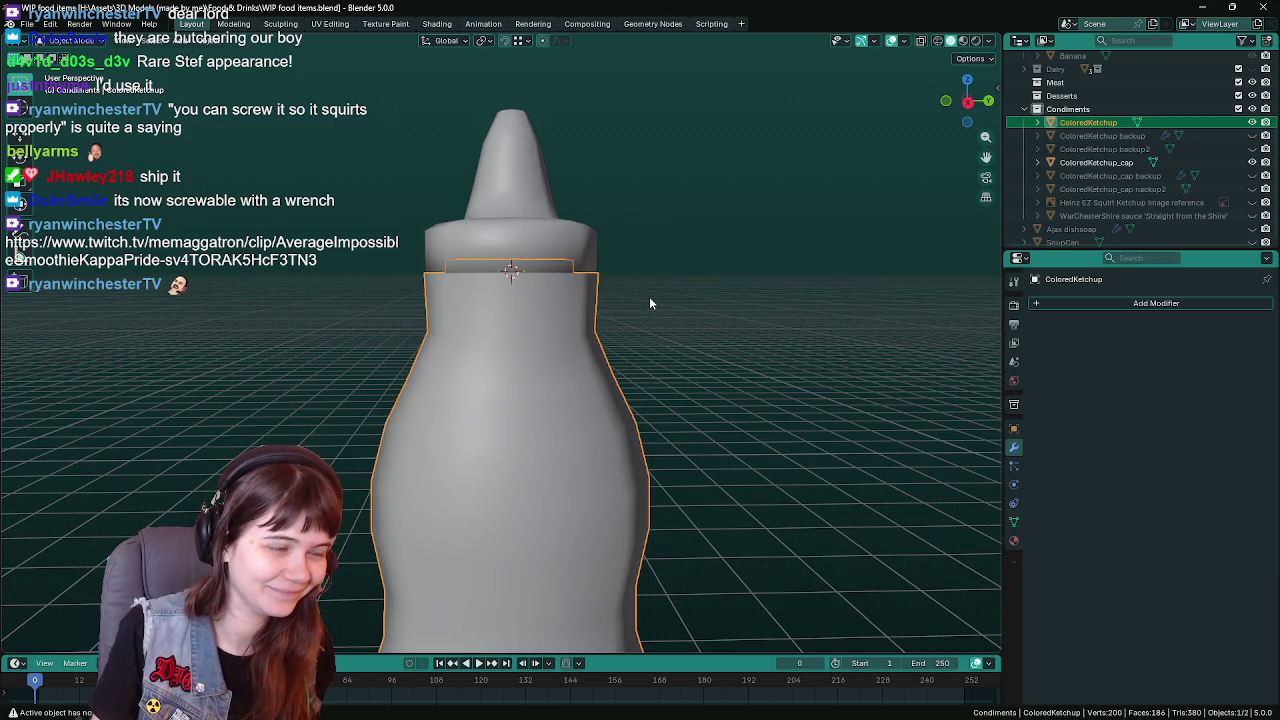
click(654, 282)
mouse_move(654, 282)
middle_down()
mouse_move(762, 290)
mouse_move(650, 300)
mouse_move(629, 264)
middle_up()
click(596, 334)
key(Tab)
click(1252, 162)
alt+click(610, 260)
key(x)
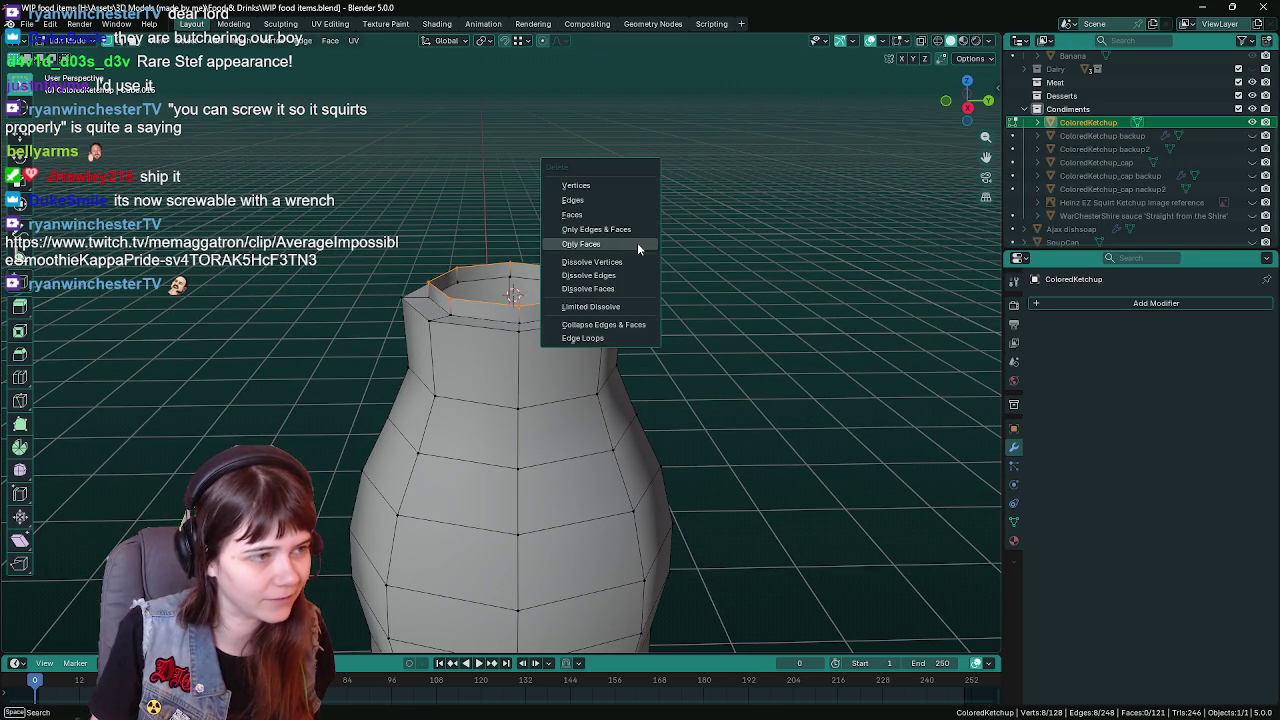
click(576, 185)
key(Tab)
mouse_move(717, 292)
middle_down()
mouse_move(714, 277)
mouse_move(738, 310)
mouse_move(984, 275)
middle_up()
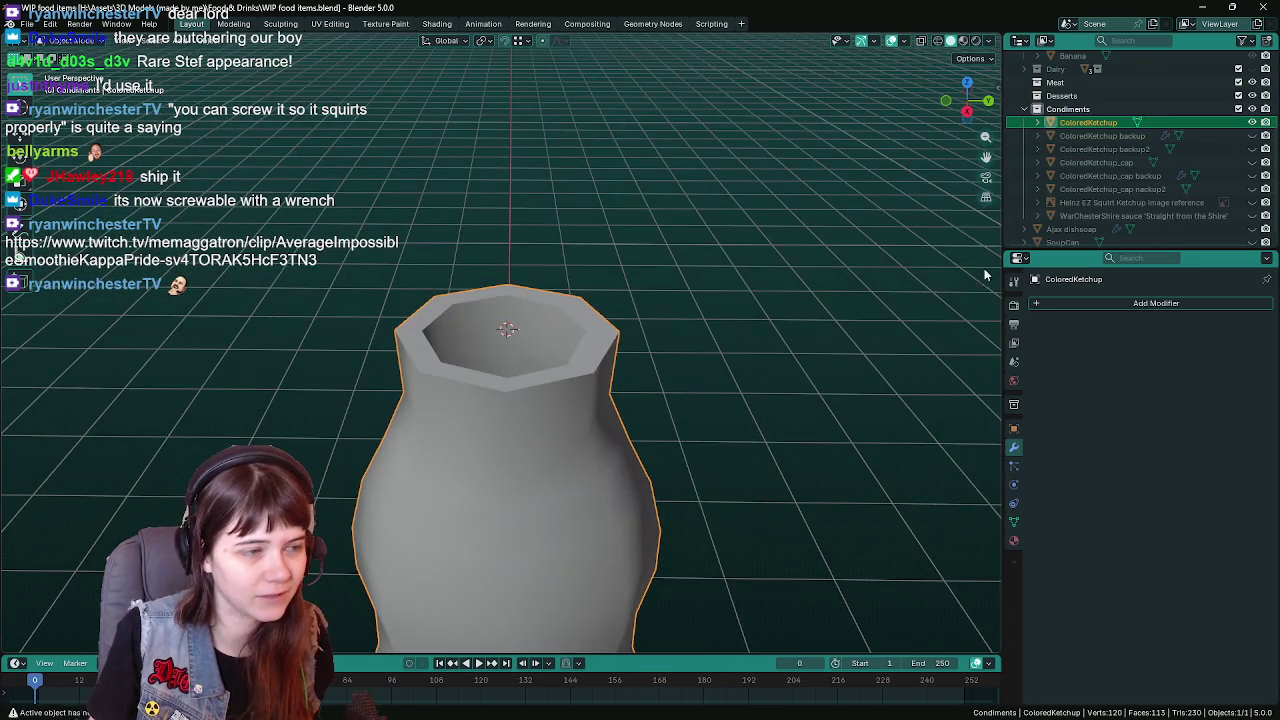
click(1252, 162)
mouse_move(900, 260)
middle_down()
mouse_move(780, 290)
mouse_move(616, 251)
middle_up()
click(764, 284)
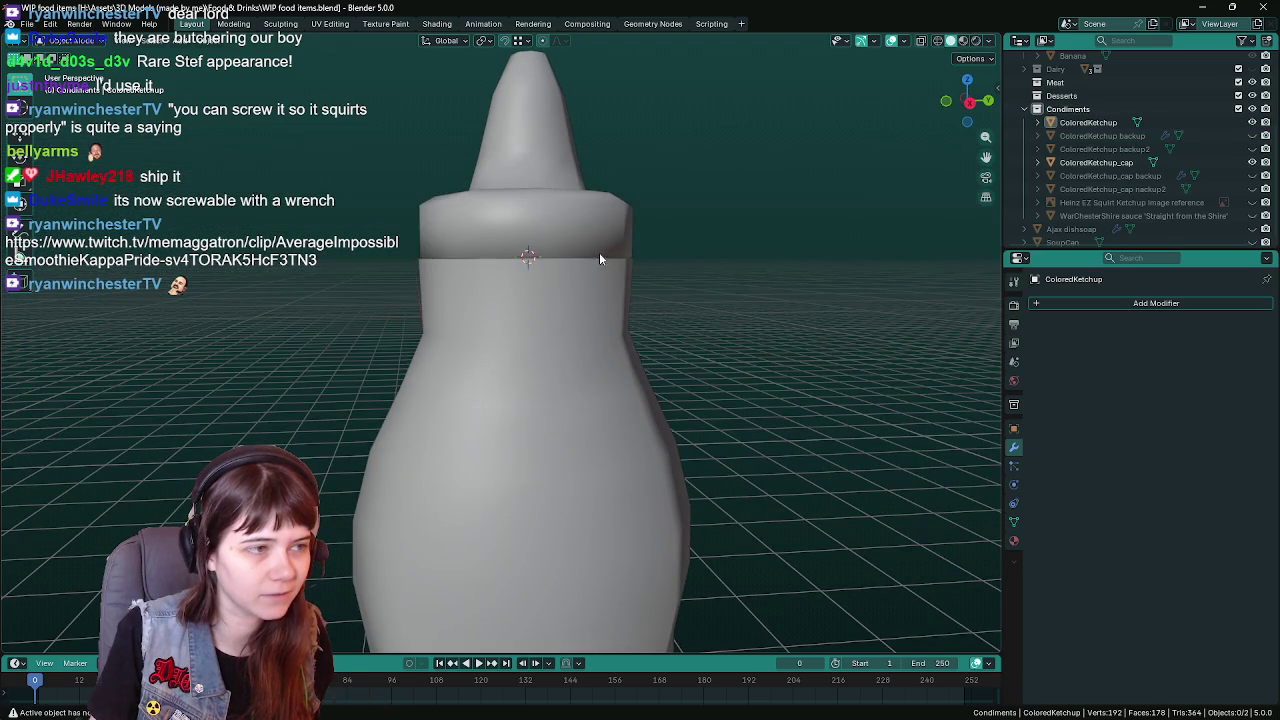
click(600, 258)
mouse_move(701, 268)
middle_down()
mouse_move(775, 292)
mouse_move(743, 408)
middle_up()
click(775, 292)
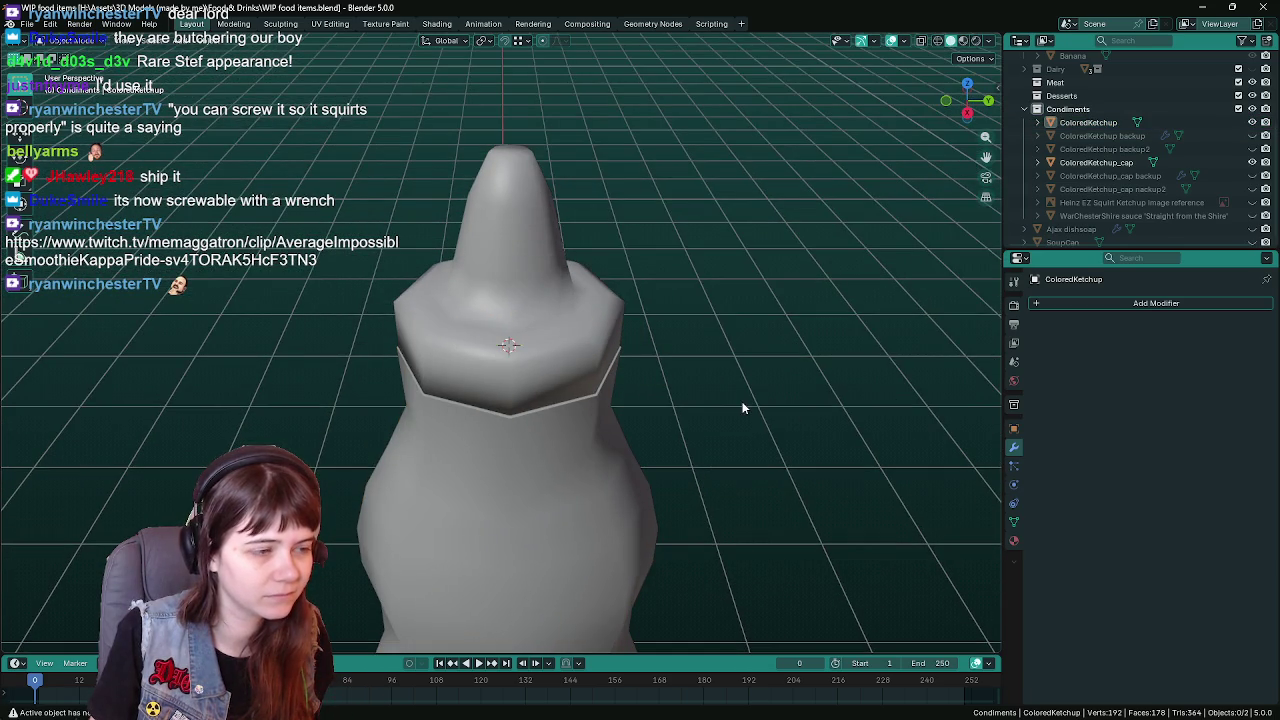
key(z)
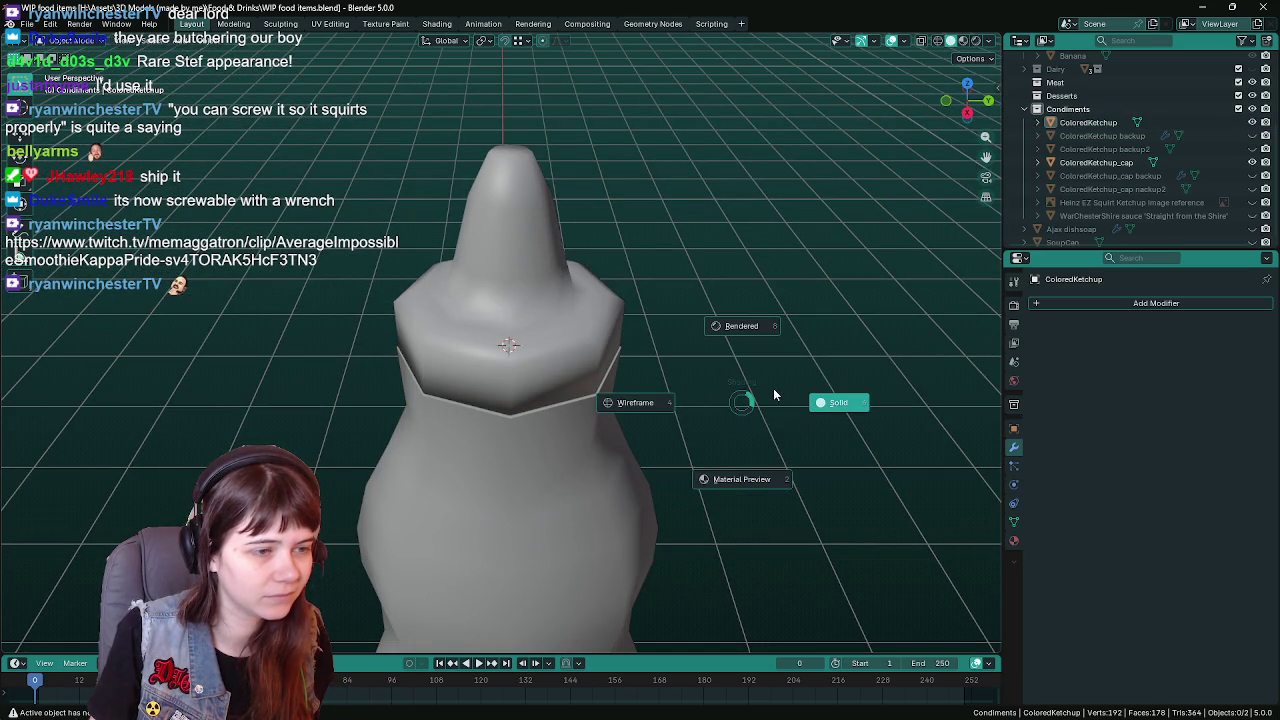
click(773, 388)
middle_drag(773, 388, 768, 369)
key(ctrl+s)
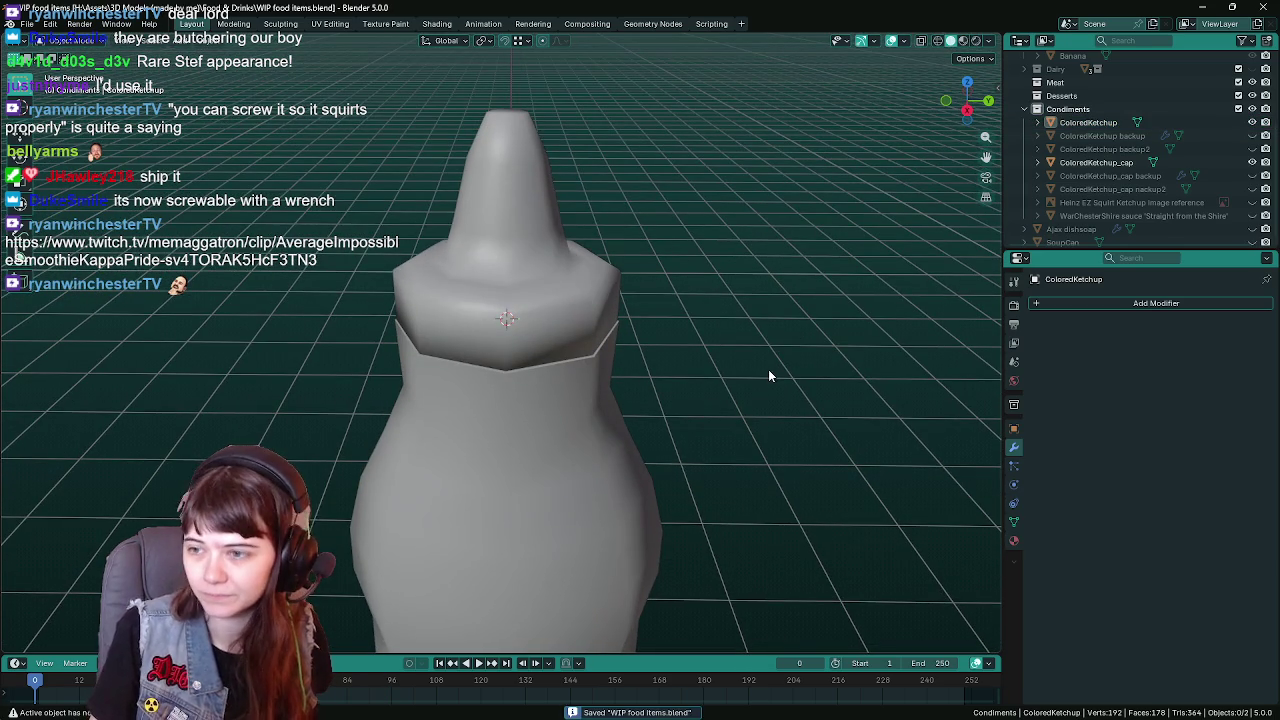
click(594, 317)
middle_drag(594, 317, 617, 364)
key(h)
click(628, 380)
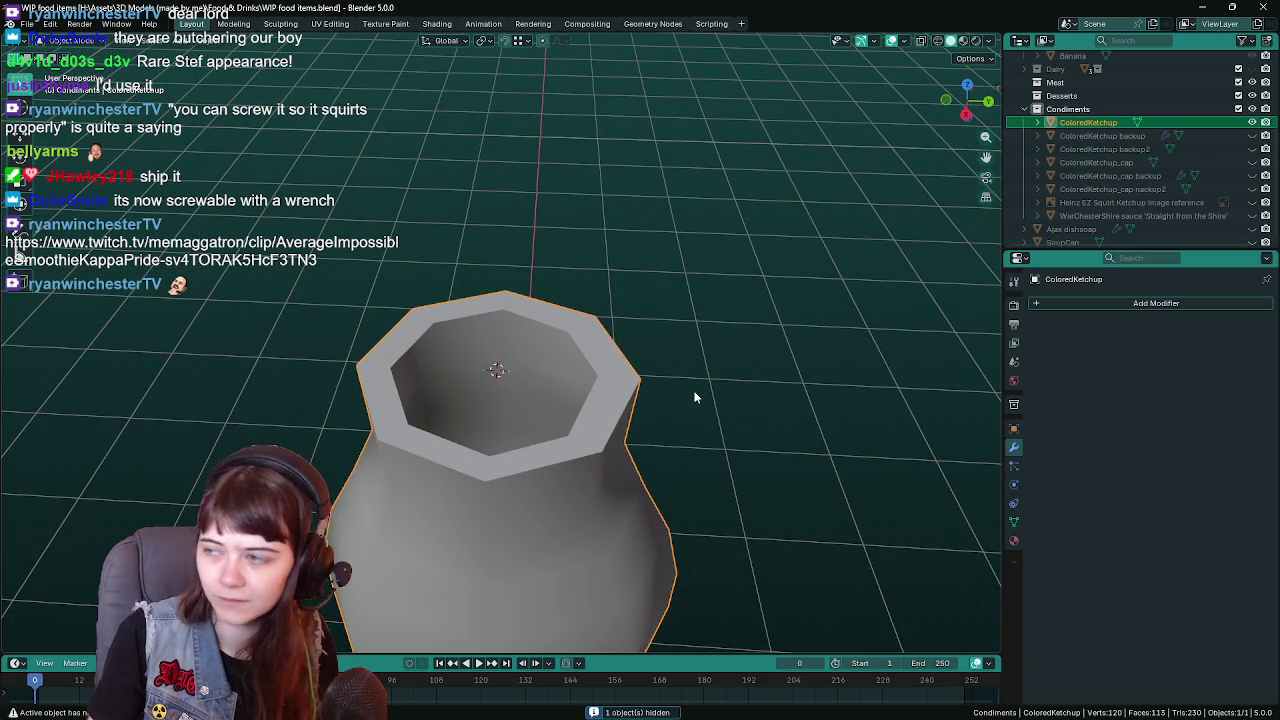
mouse_move(643, 428)
middle_down()
mouse_move(633, 487)
mouse_move(657, 460)
middle_up()
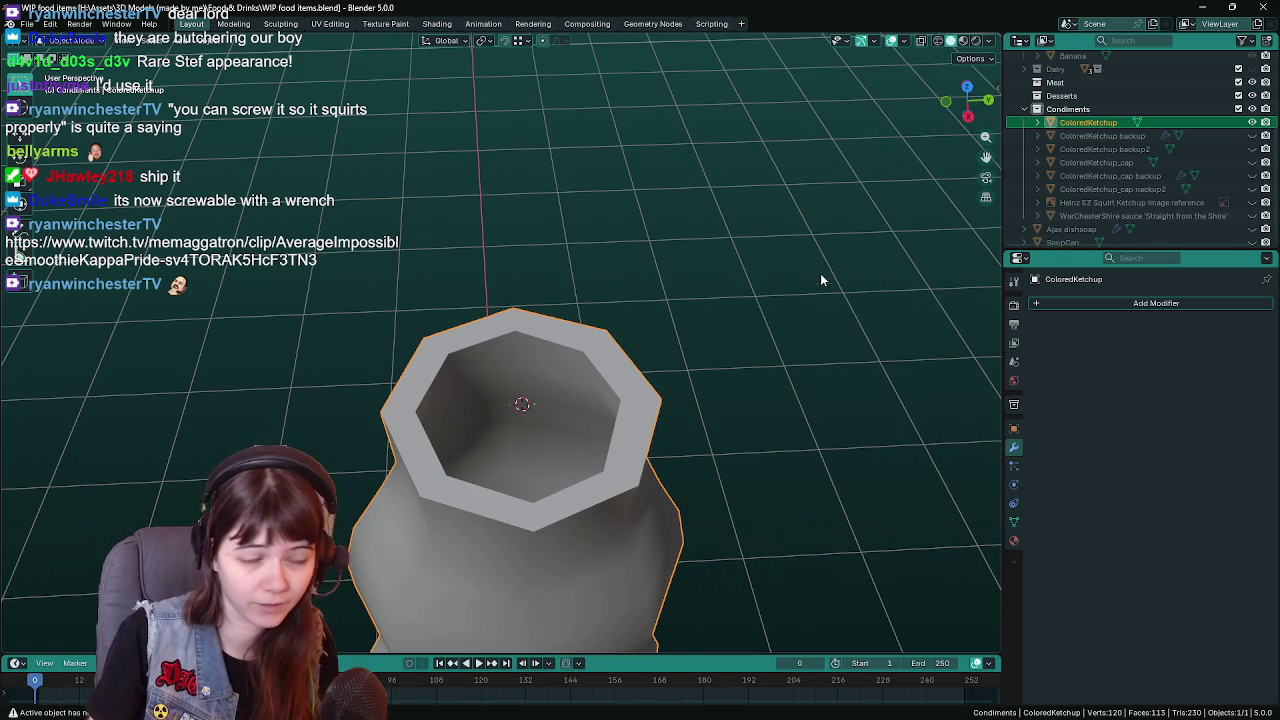
middle_drag(820, 280, 821, 224)
key(ctrl+s)
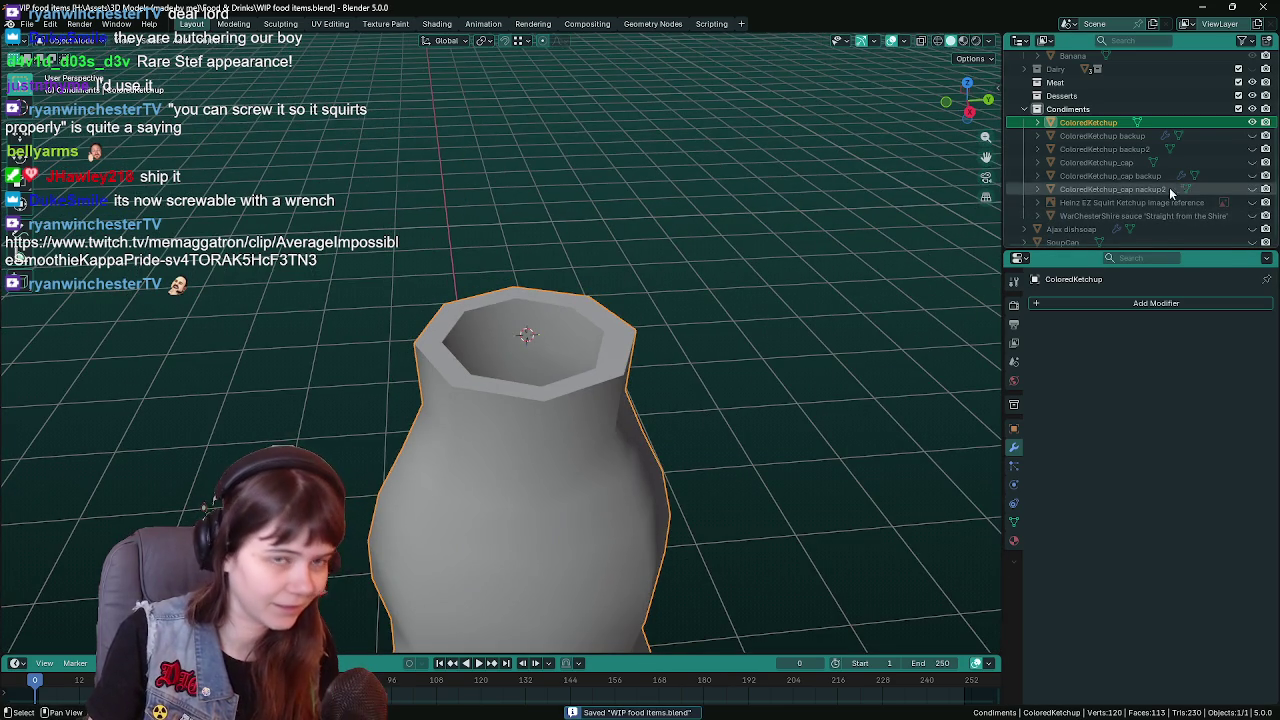
click(1252, 162)
click(806, 330)
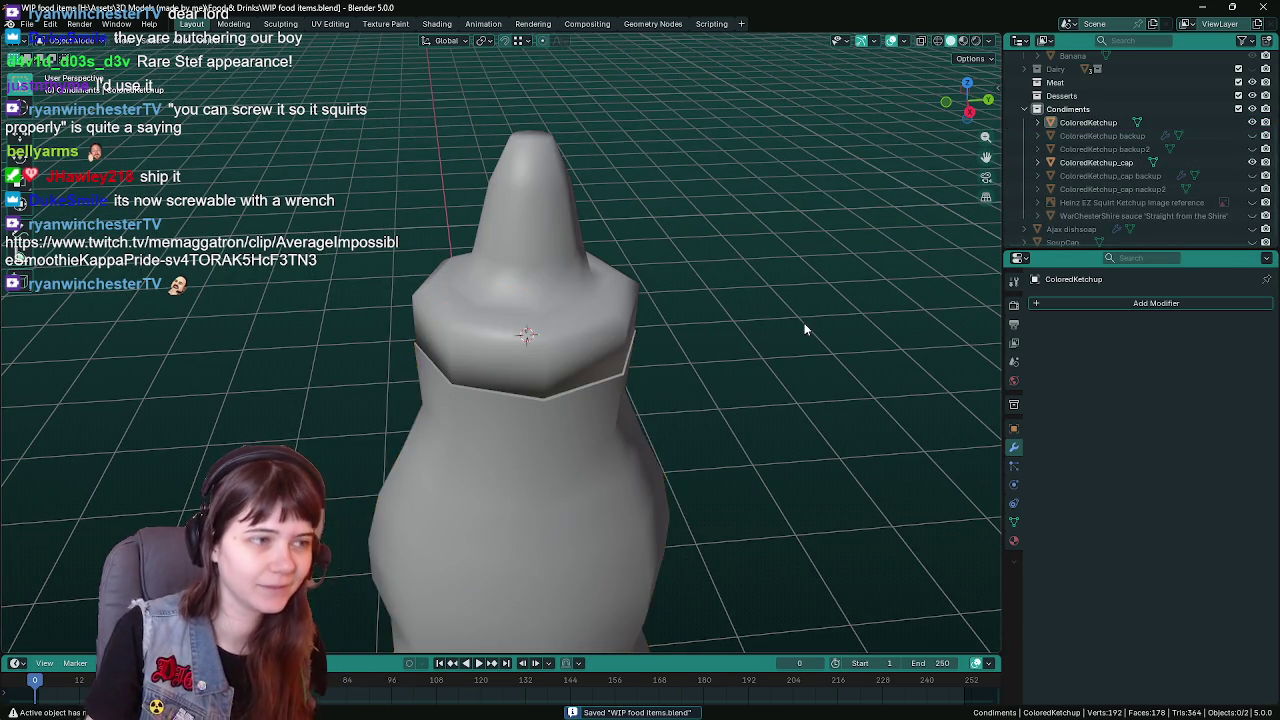
scroll(806, 330, down, 3)
scroll(880, 300, down, 2)
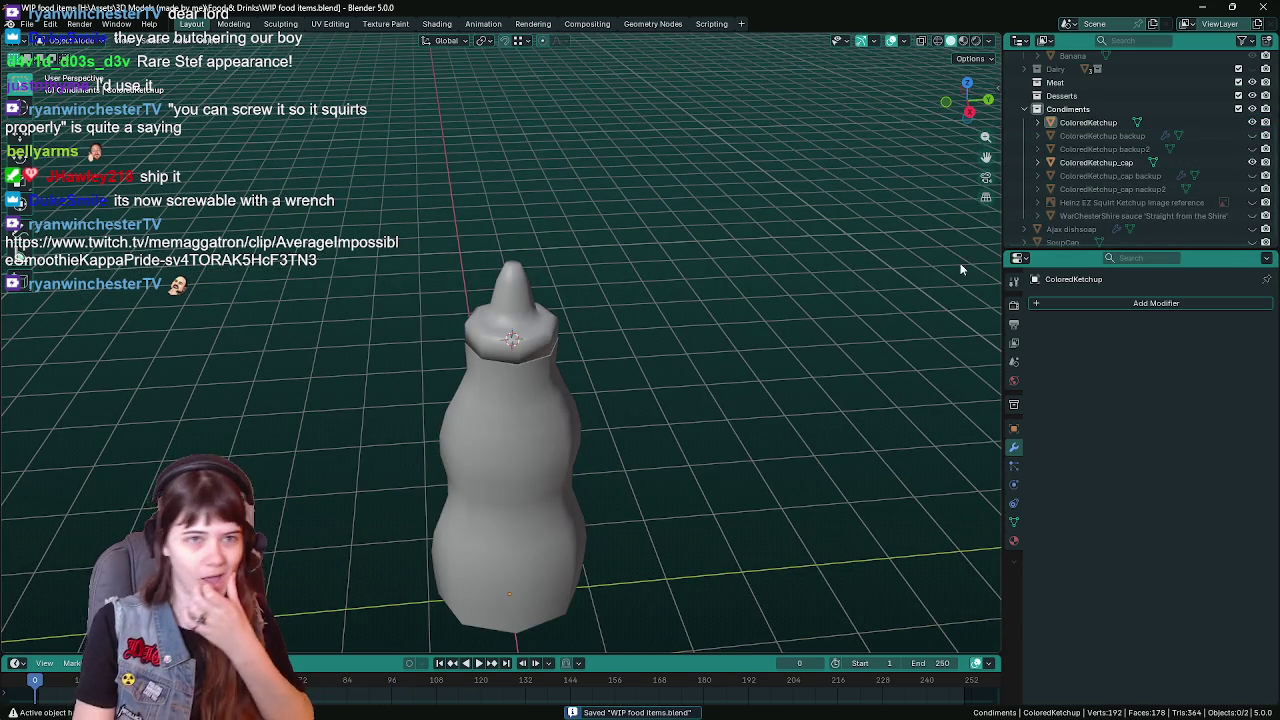
scroll(1080, 246, down, 1)
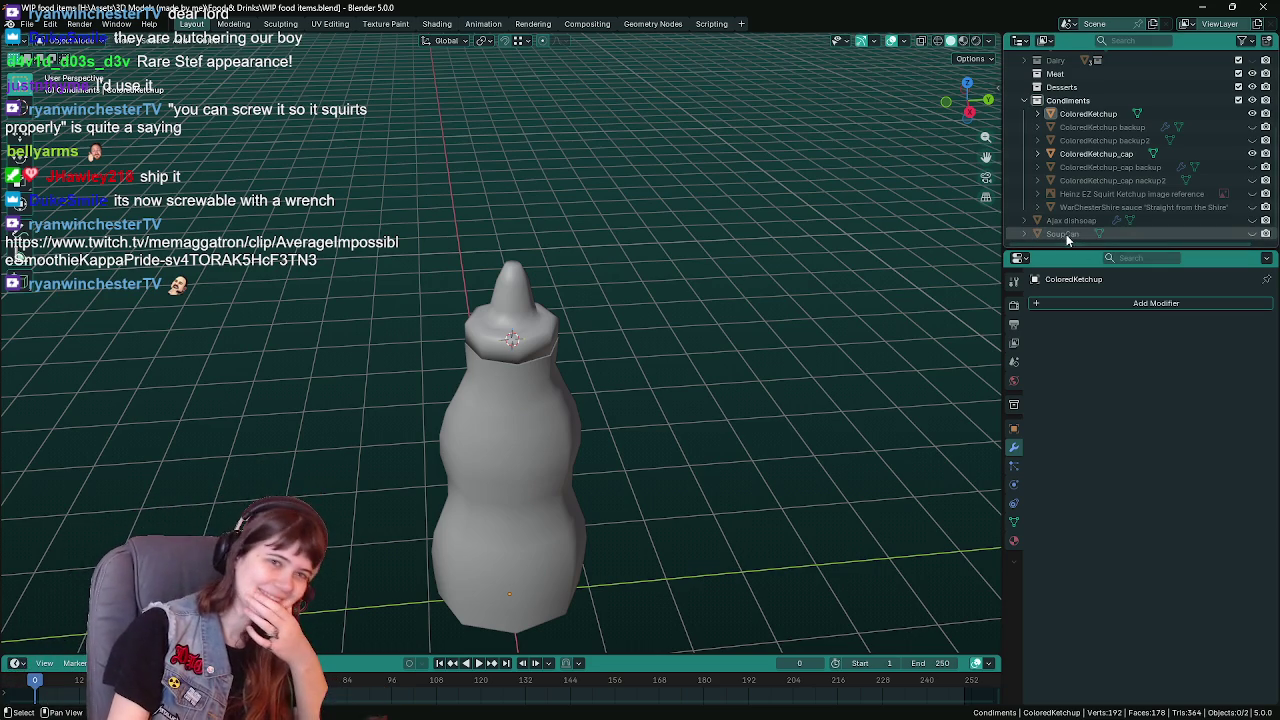
click(1024, 100)
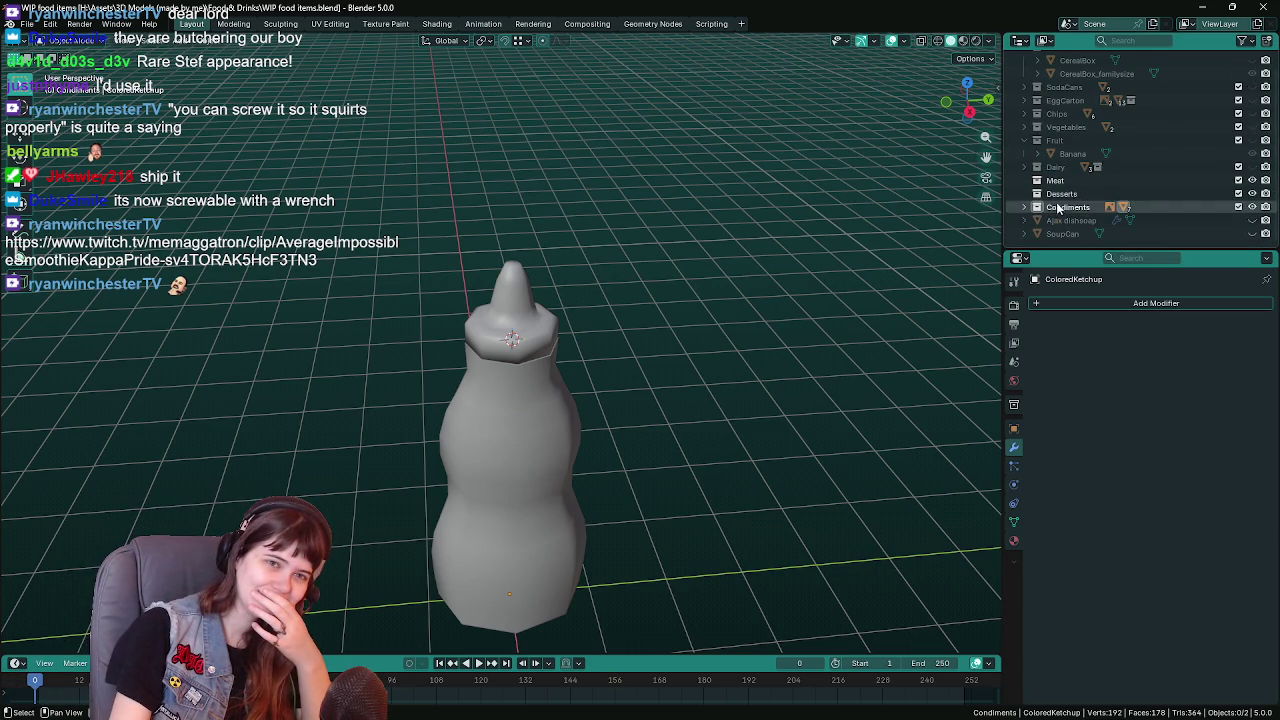
Add a new collection inside Condiments named ColoredKetchup and save
click(1060, 207)
right_click(1060, 207)
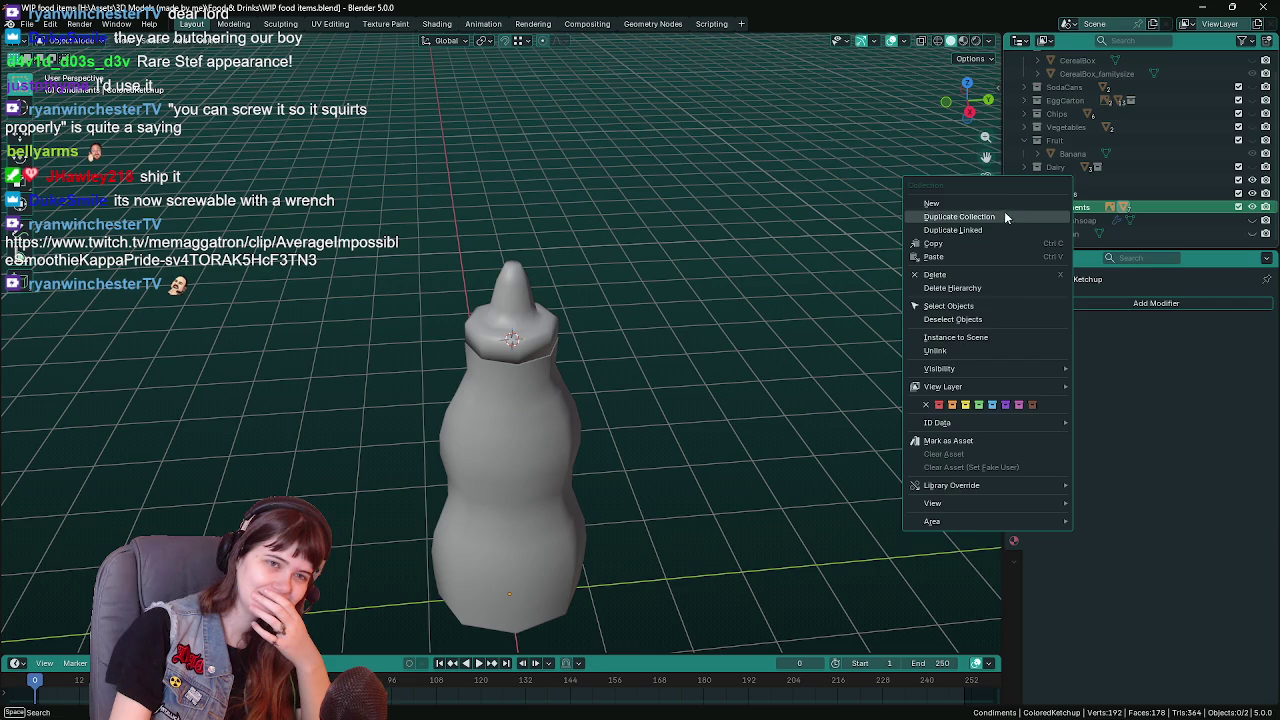
click(1056, 203)
click(1024, 207)
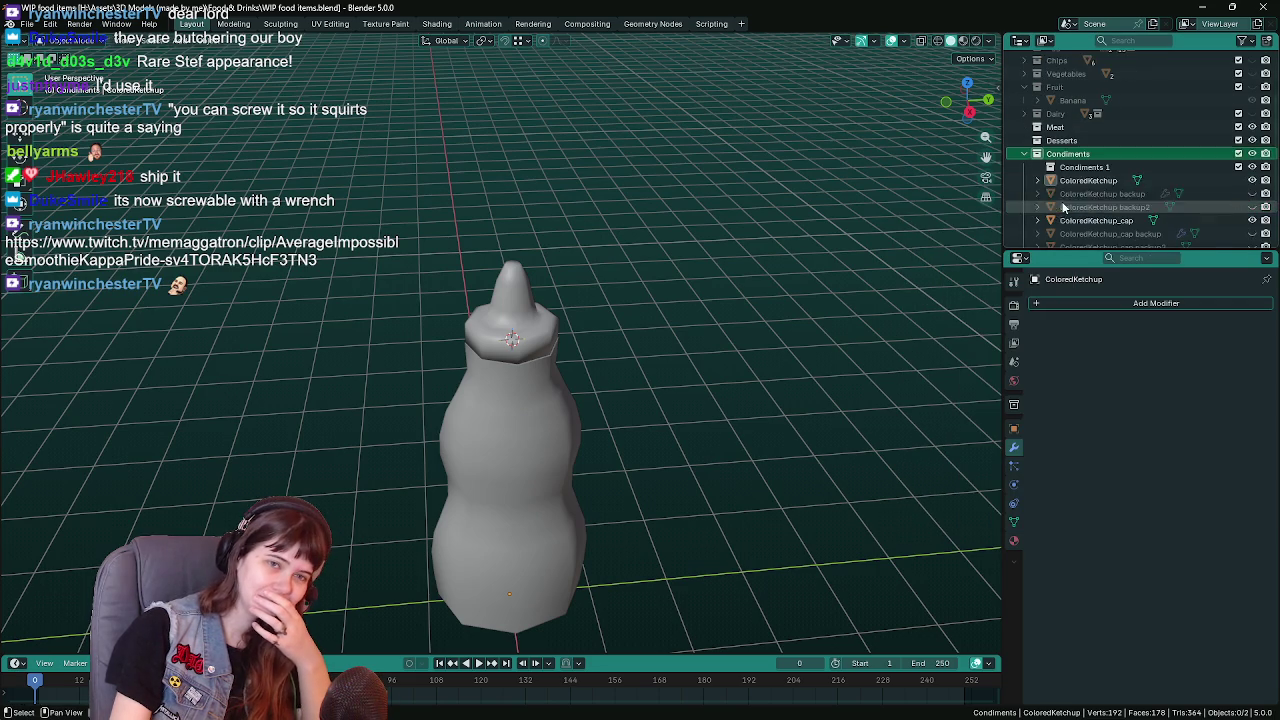
scroll(1090, 170, down, 3)
double_click(1082, 141)
text(chup)
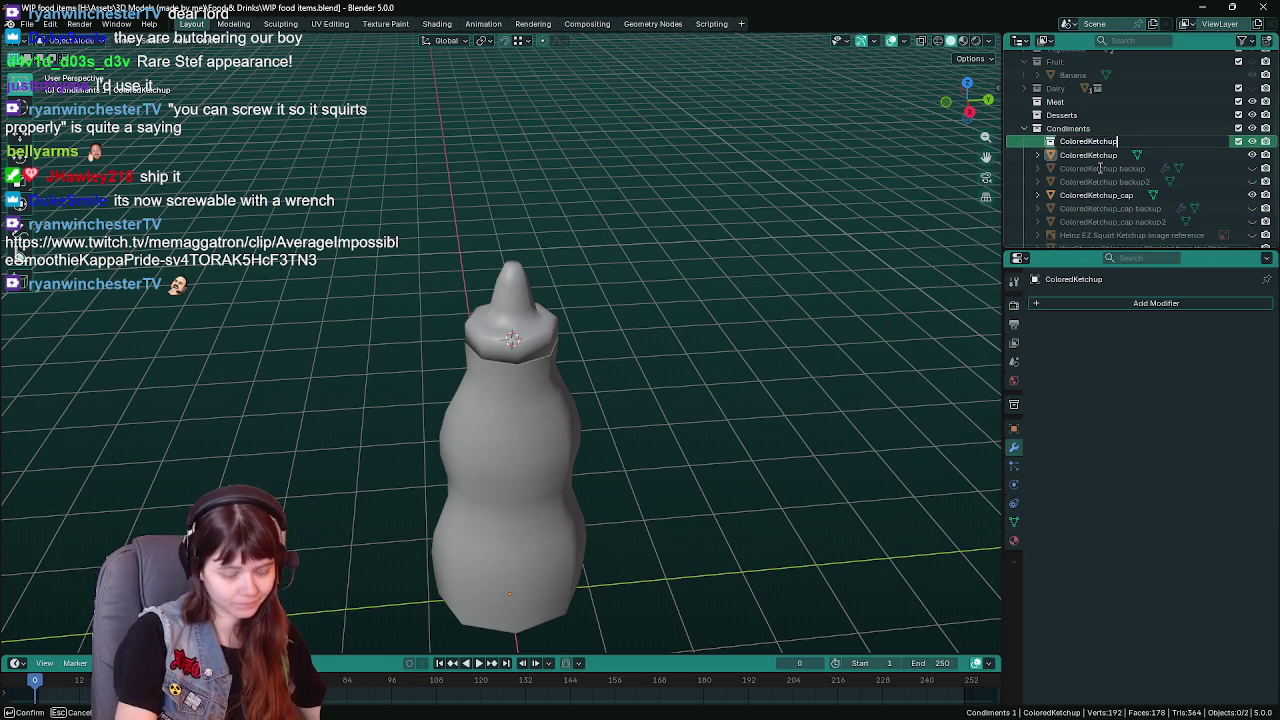
key(Return)
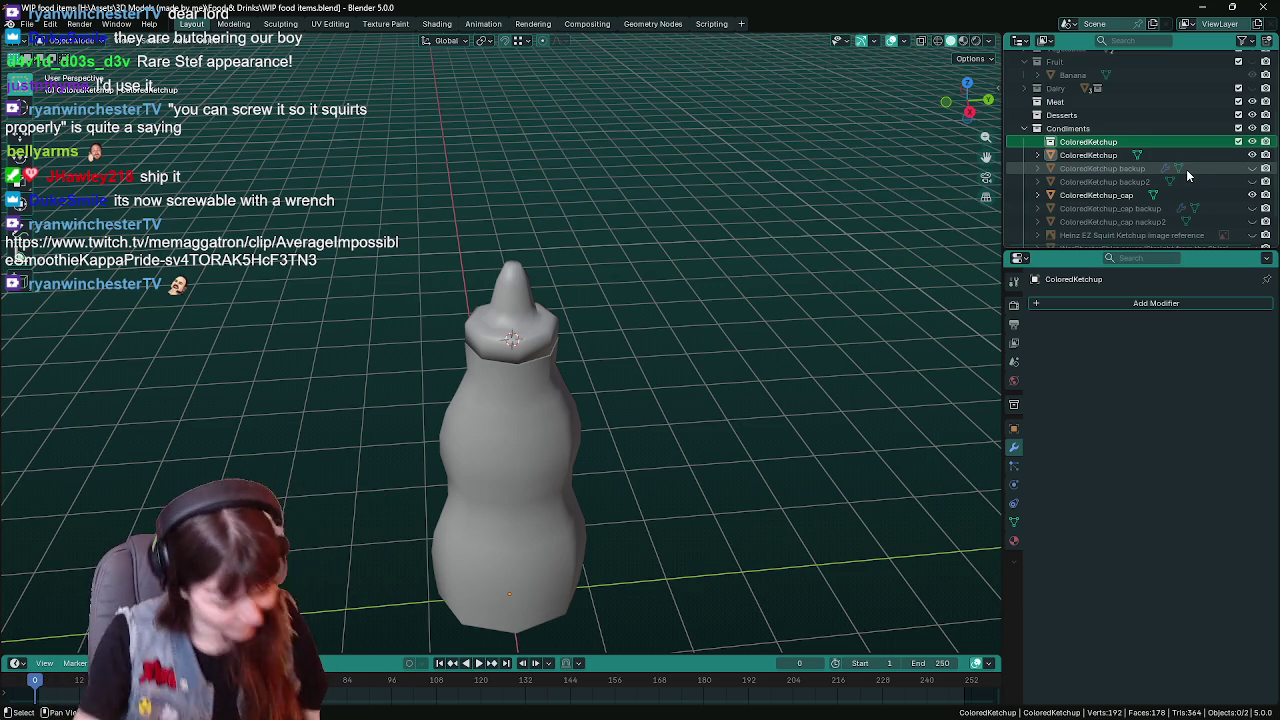
key(ctrl+s)
Move the ketchup bottle, cap, backups and Heinz reference into ColoredKetchup, collapse it and save
click(1100, 156)
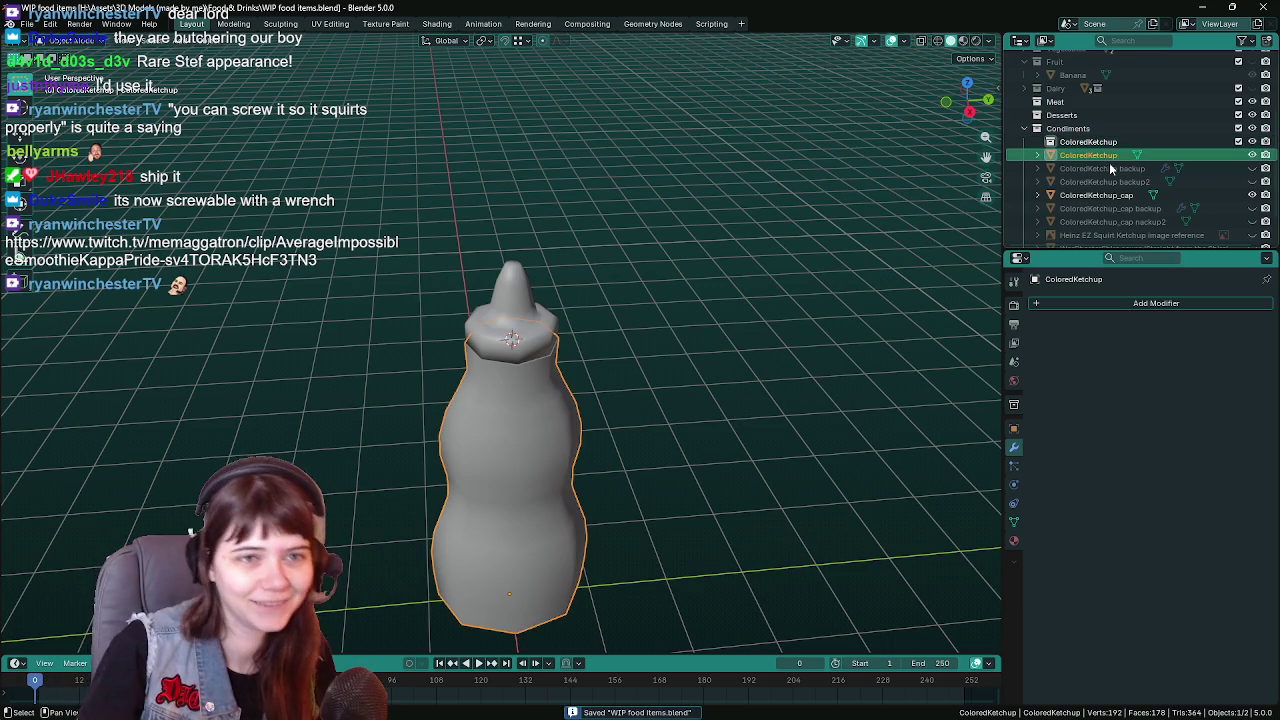
scroll(1130, 220, down, 1)
shift+click(1128, 208)
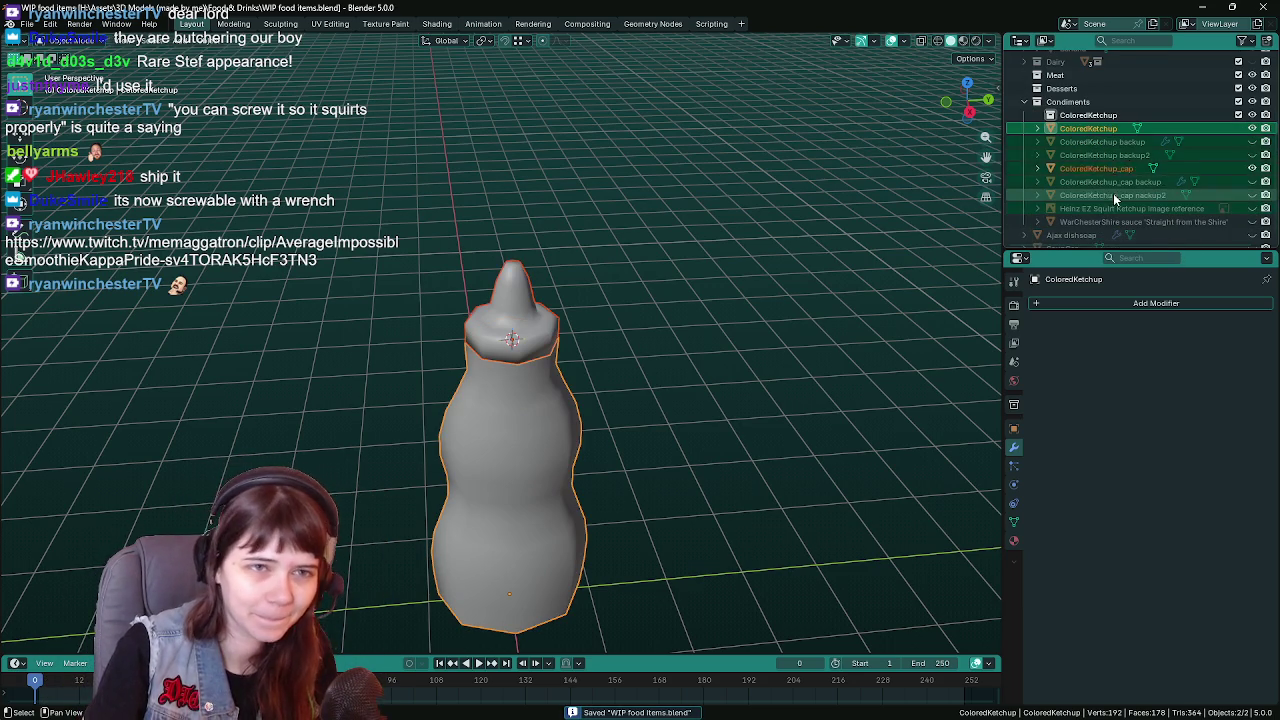
drag(1113, 193, 1097, 118)
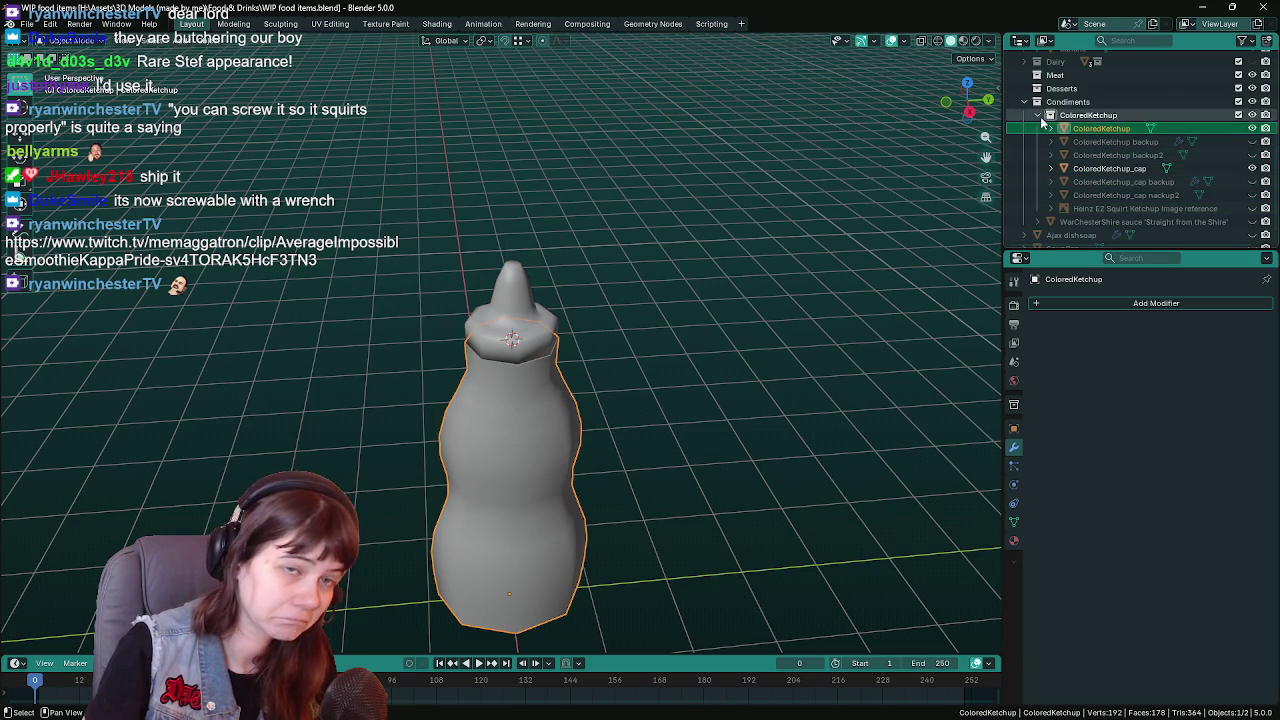
click(1040, 116)
click(646, 472)
key(ctrl+s)
mouse_move(646, 472)
middle_down()
mouse_move(602, 316)
mouse_move(638, 306)
middle_up()
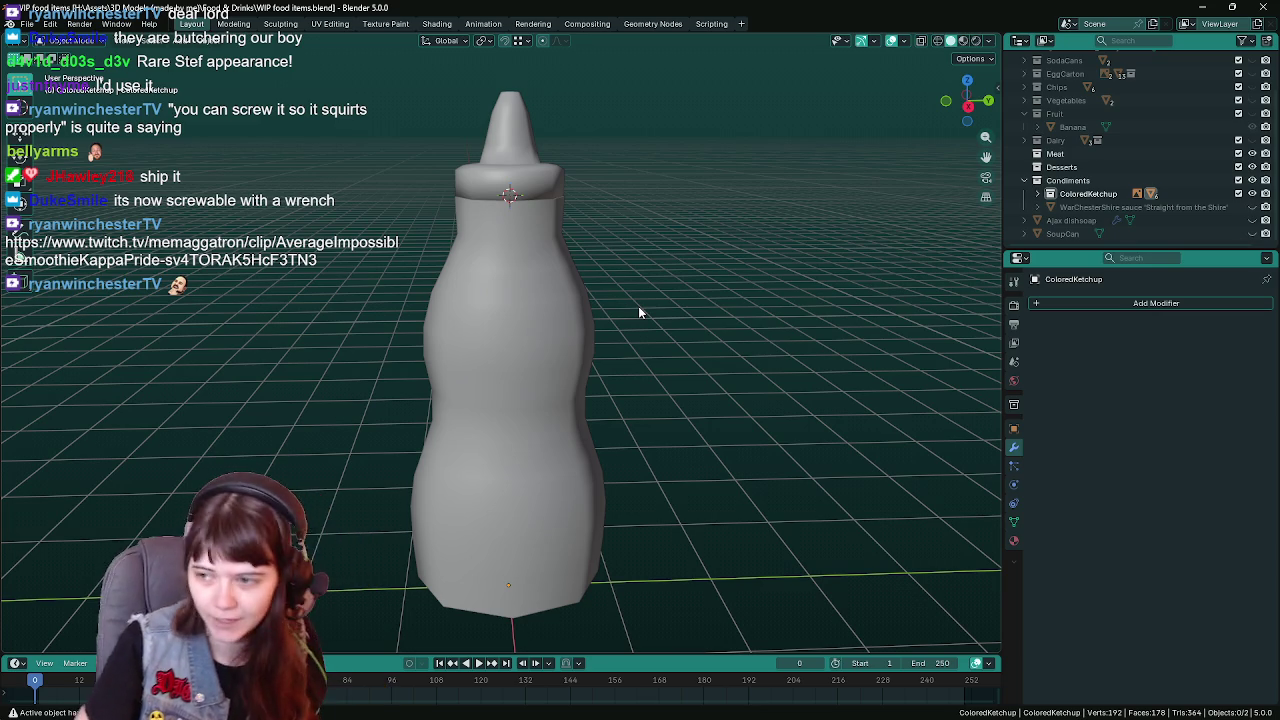
click(1068, 180)
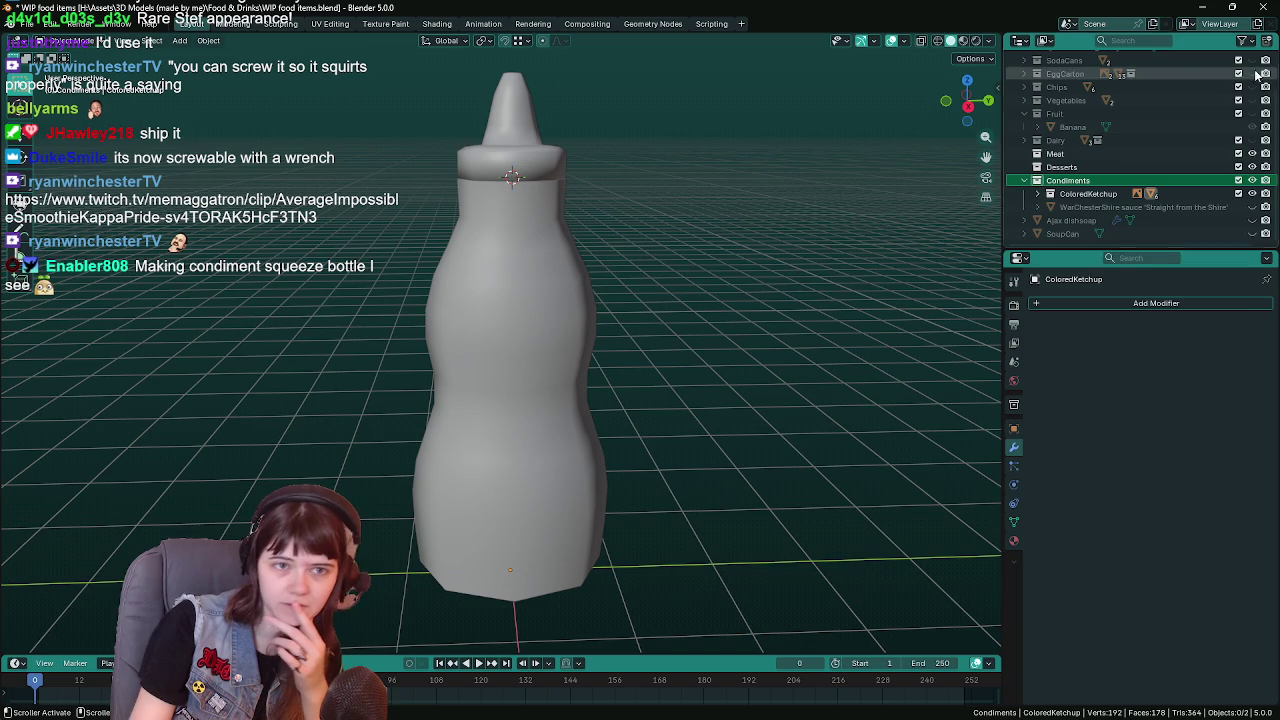
Hide the ColoredKetchup collection, snap the 3D cursor to World Origin, and save the file
click(1238, 196)
scroll(815, 401, down, 1)
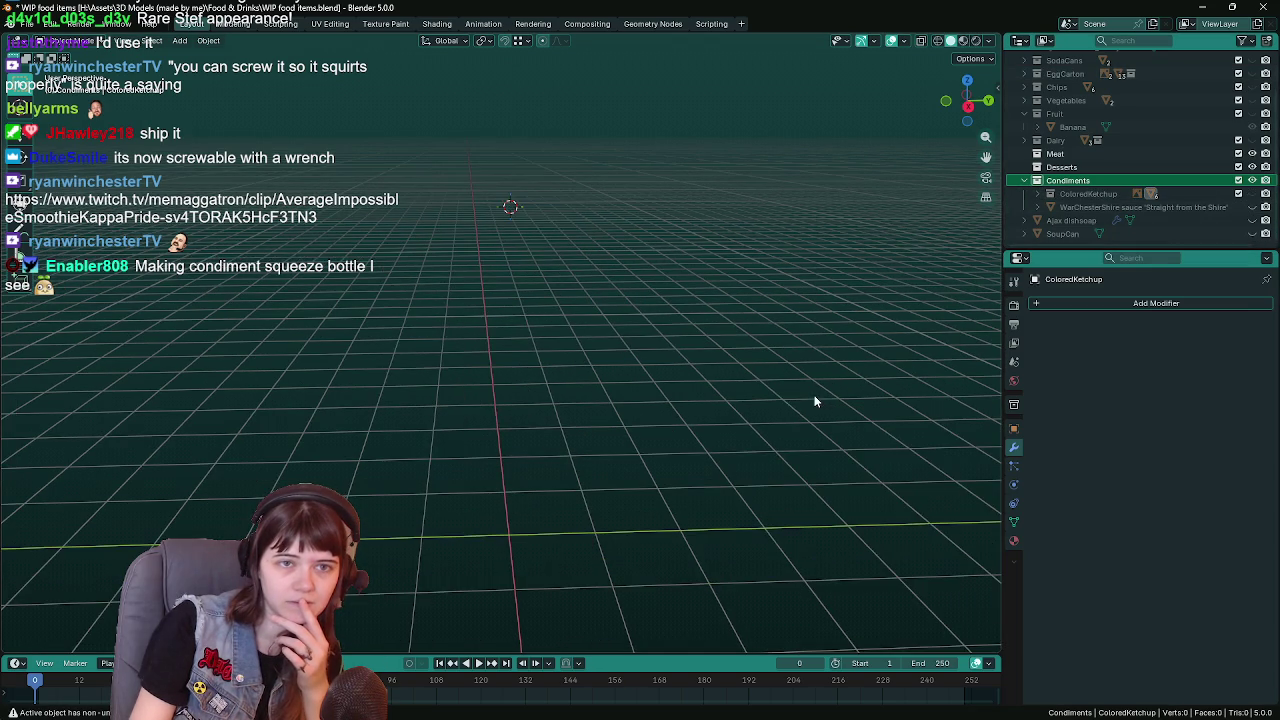
middle_drag(770, 396, 744, 386)
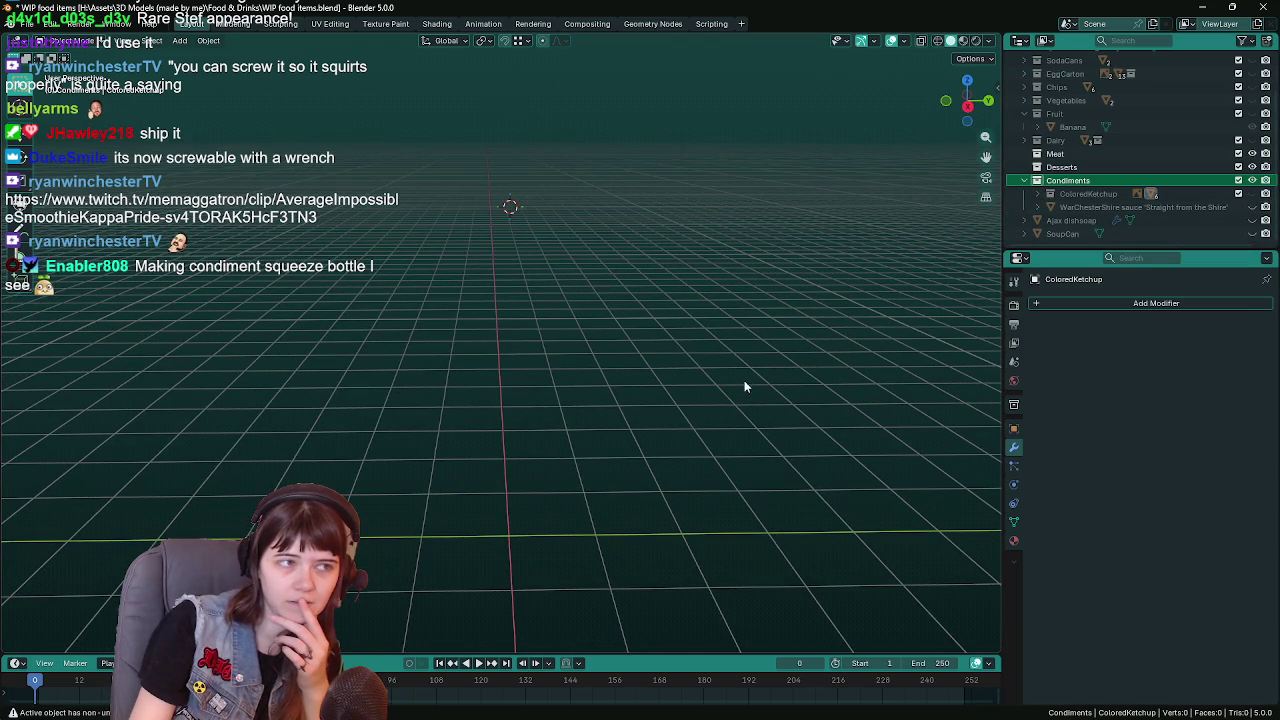
click(208, 40)
click(399, 193)
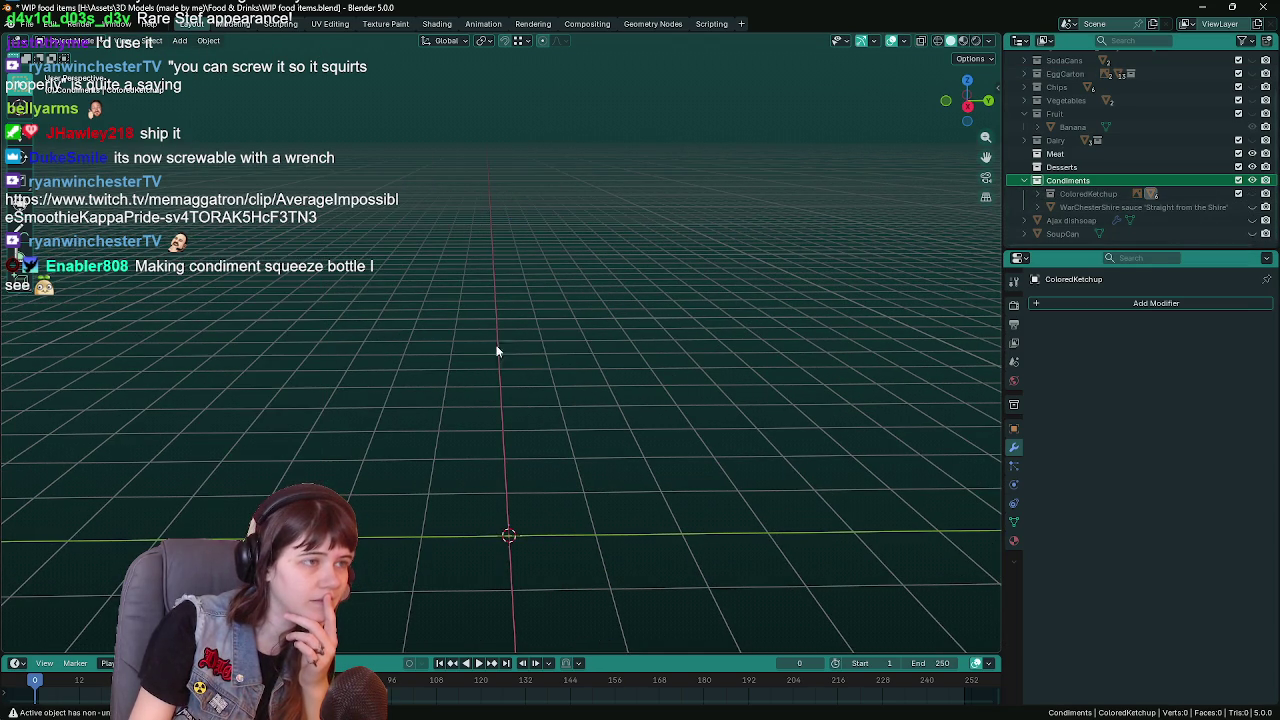
key(ctrl+s)
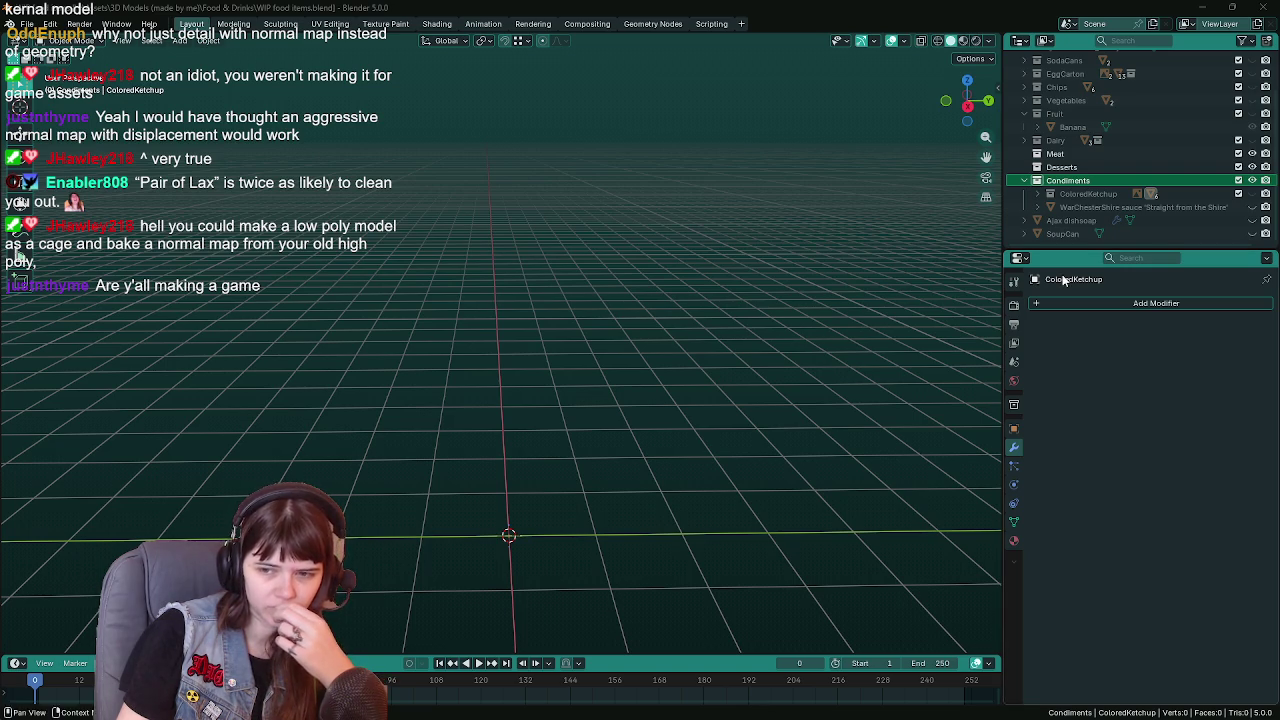
Toggle Edit Mode with Tab over the empty grid
key(Tab)
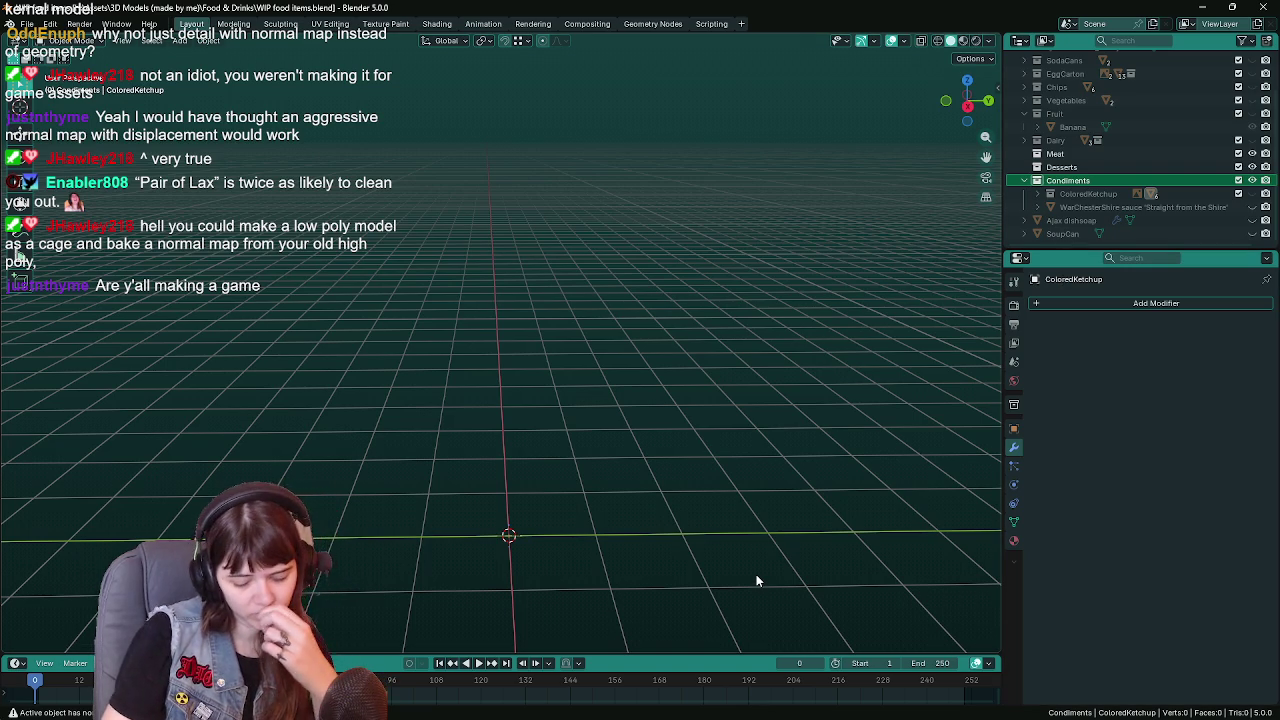
Check the scene from front, side and orthographic views, then save the file
key(KP_1)
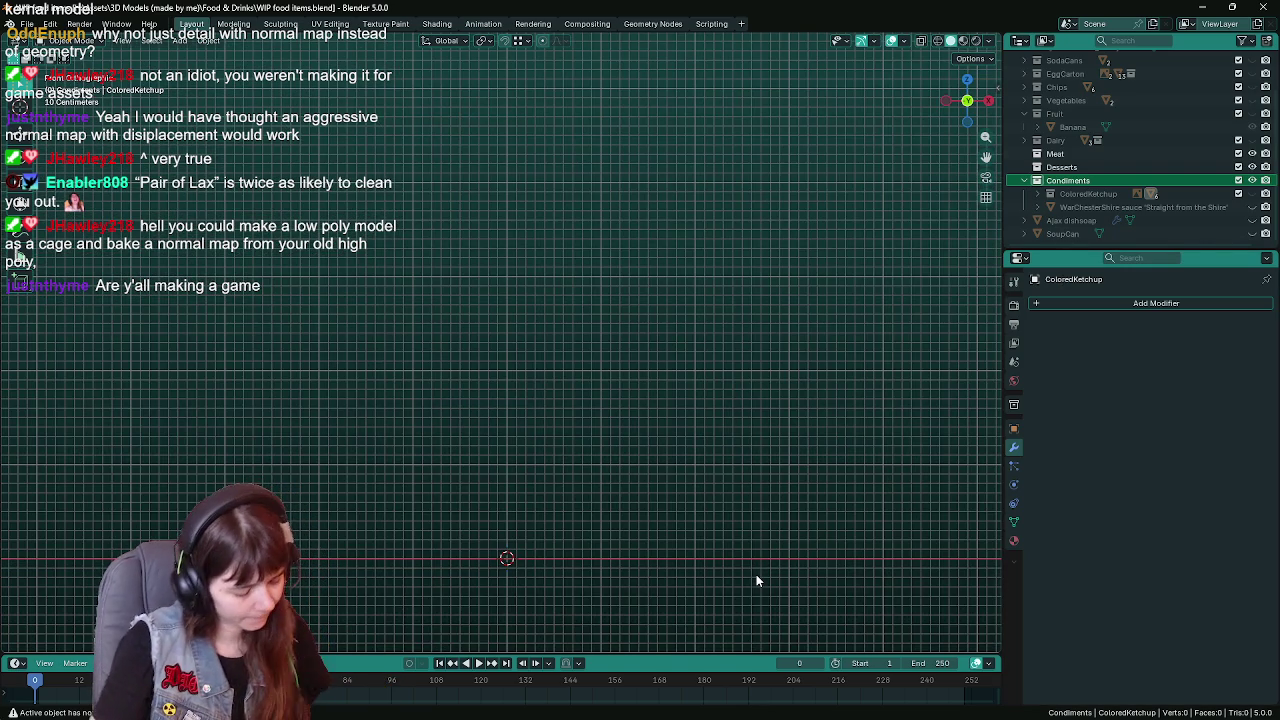
key(KP_3)
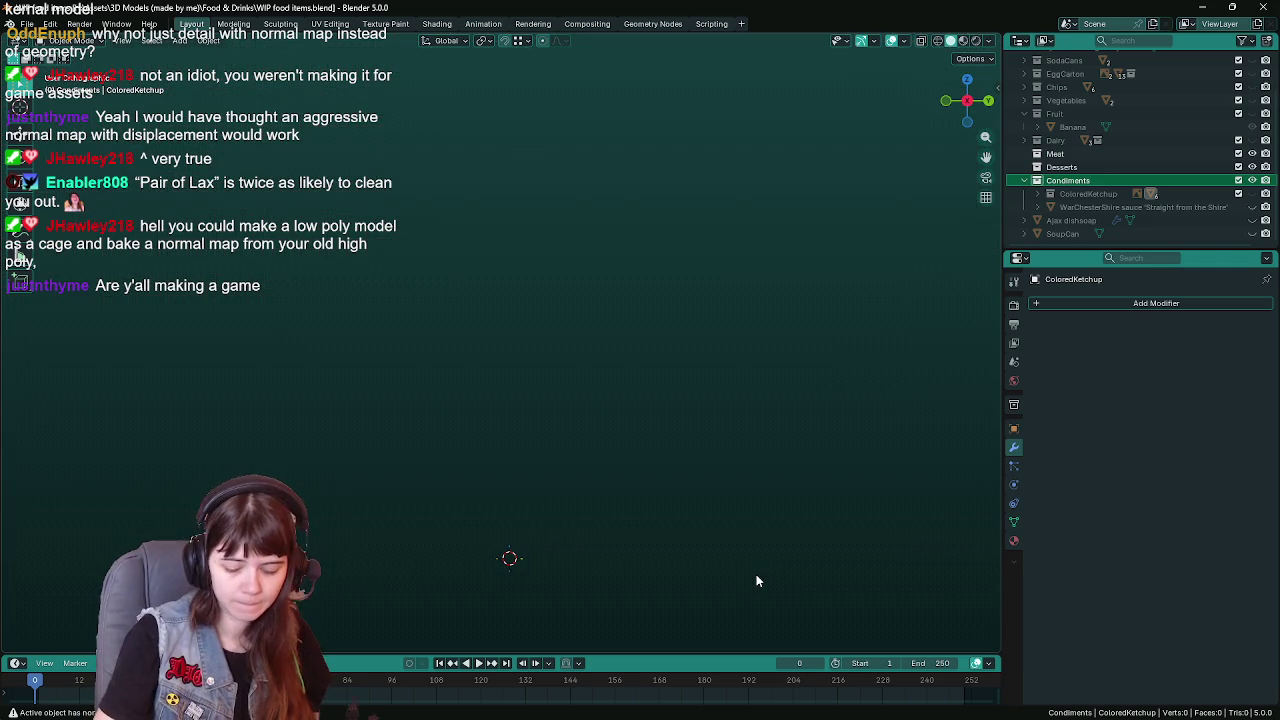
key(KP_5)
key(ctrl+s)
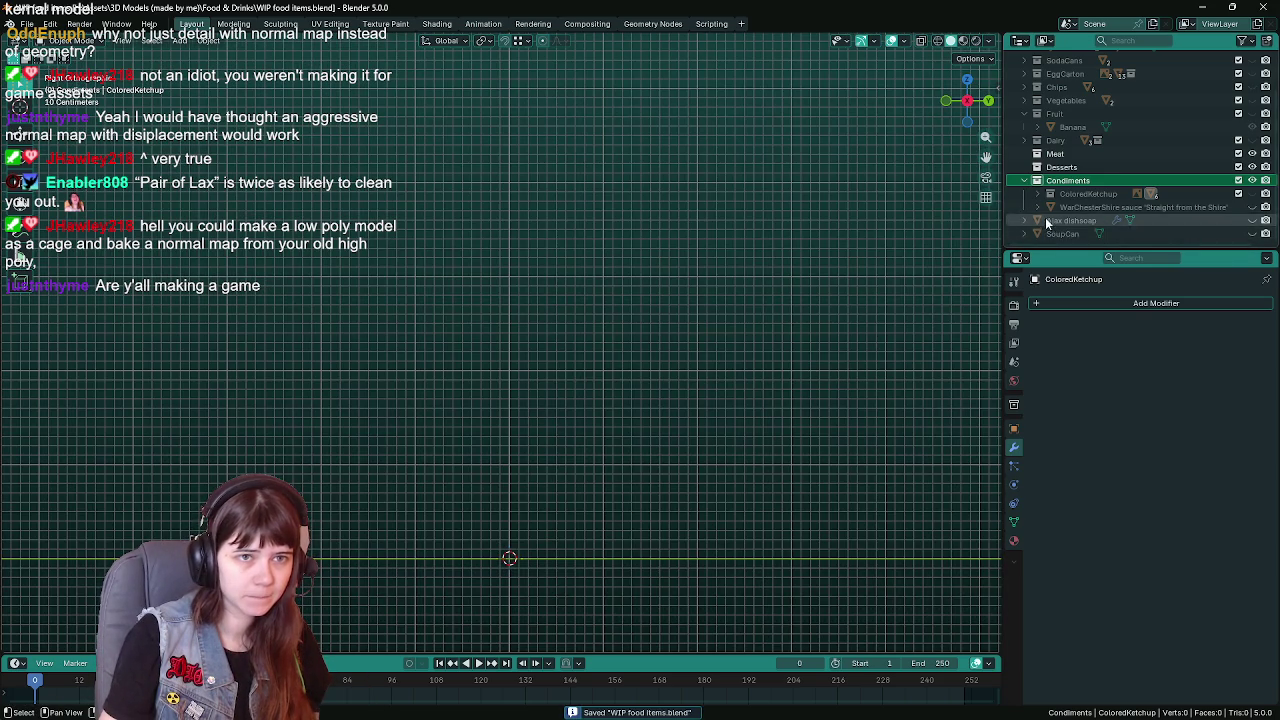
Collapse Condiments, add a new collection named 'Spices' in the Outliner, and save
click(1023, 180)
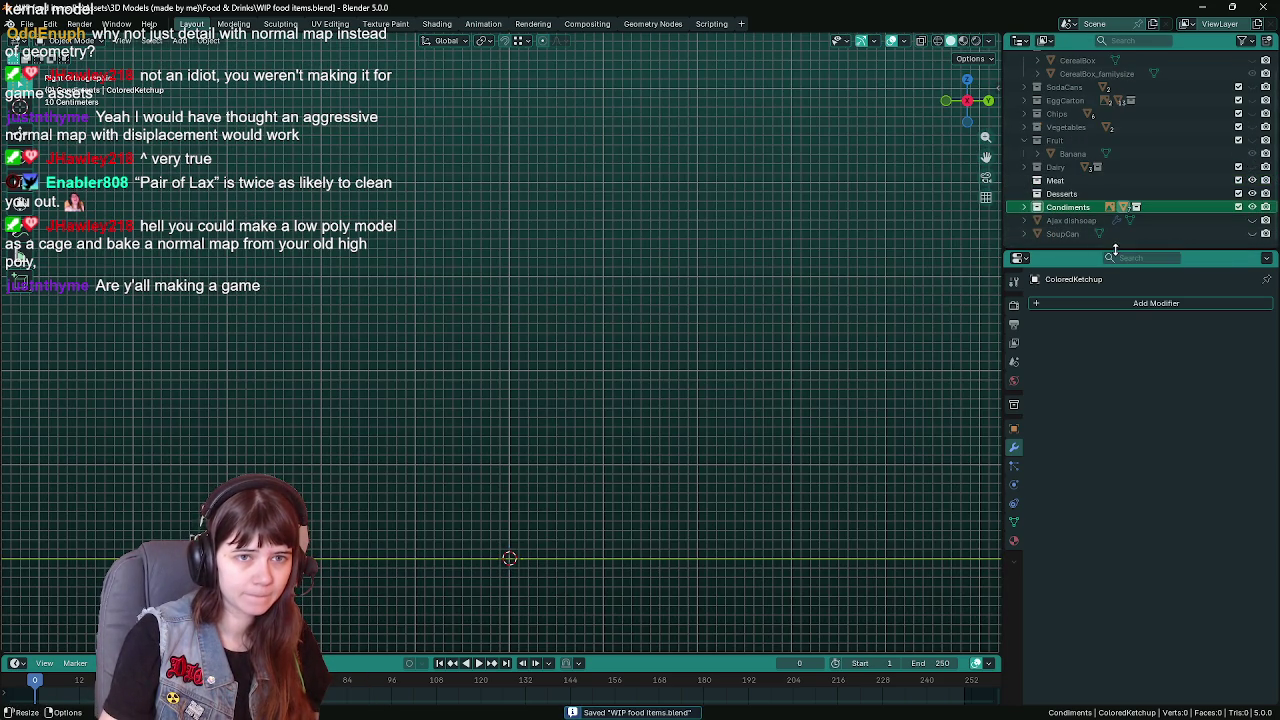
drag(1107, 249, 1107, 338)
right_click(1067, 288)
click(1010, 283)
double_click(1070, 245)
text(Spices)
key(Return)
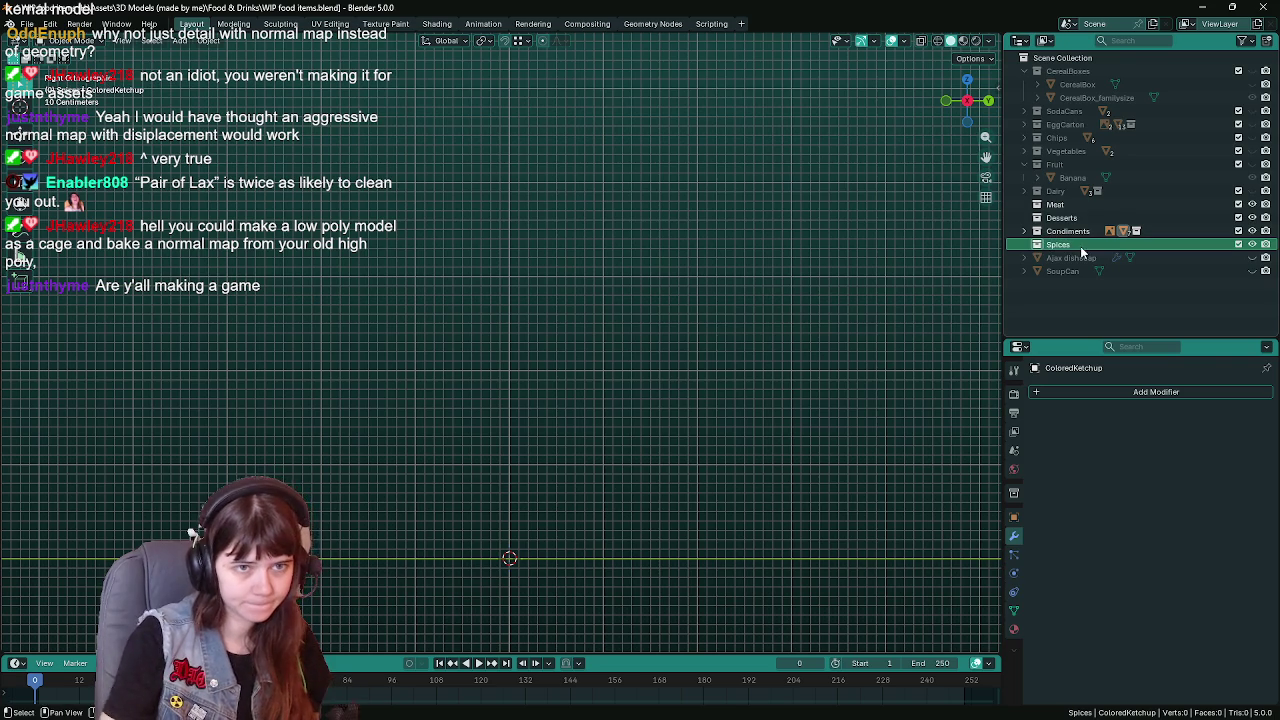
key(ctrl+s)
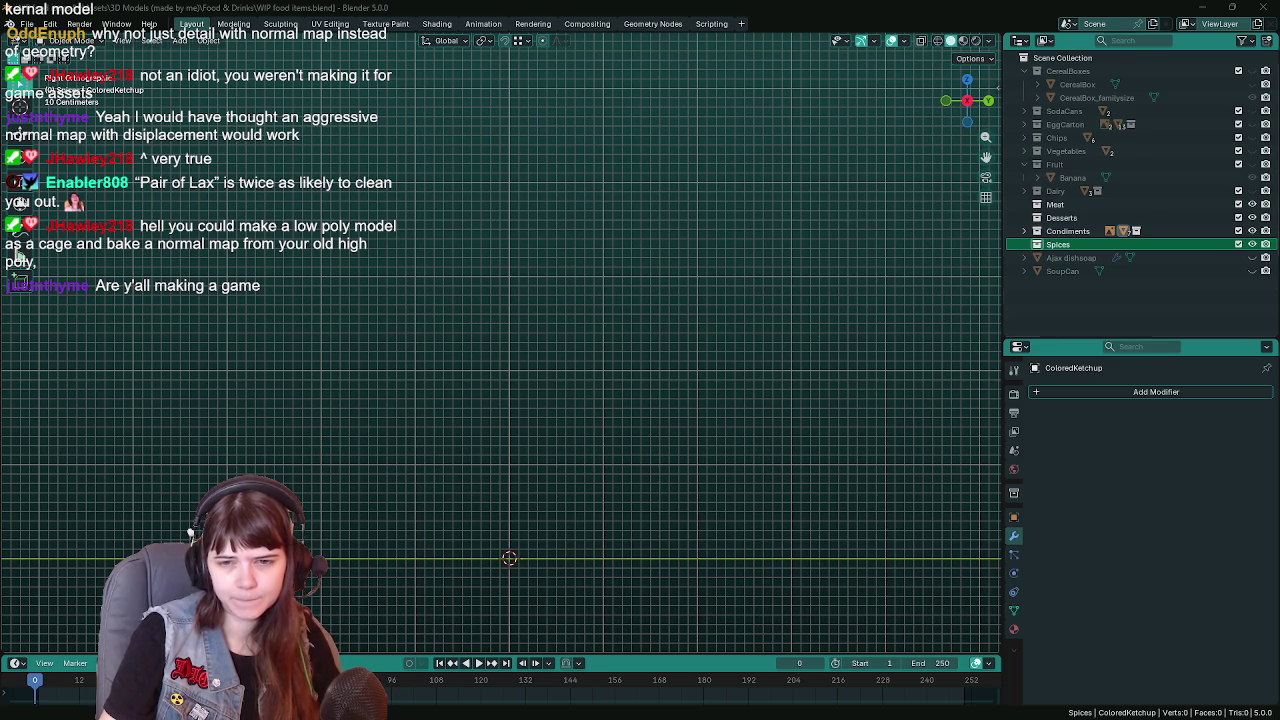
key(ctrl+s)
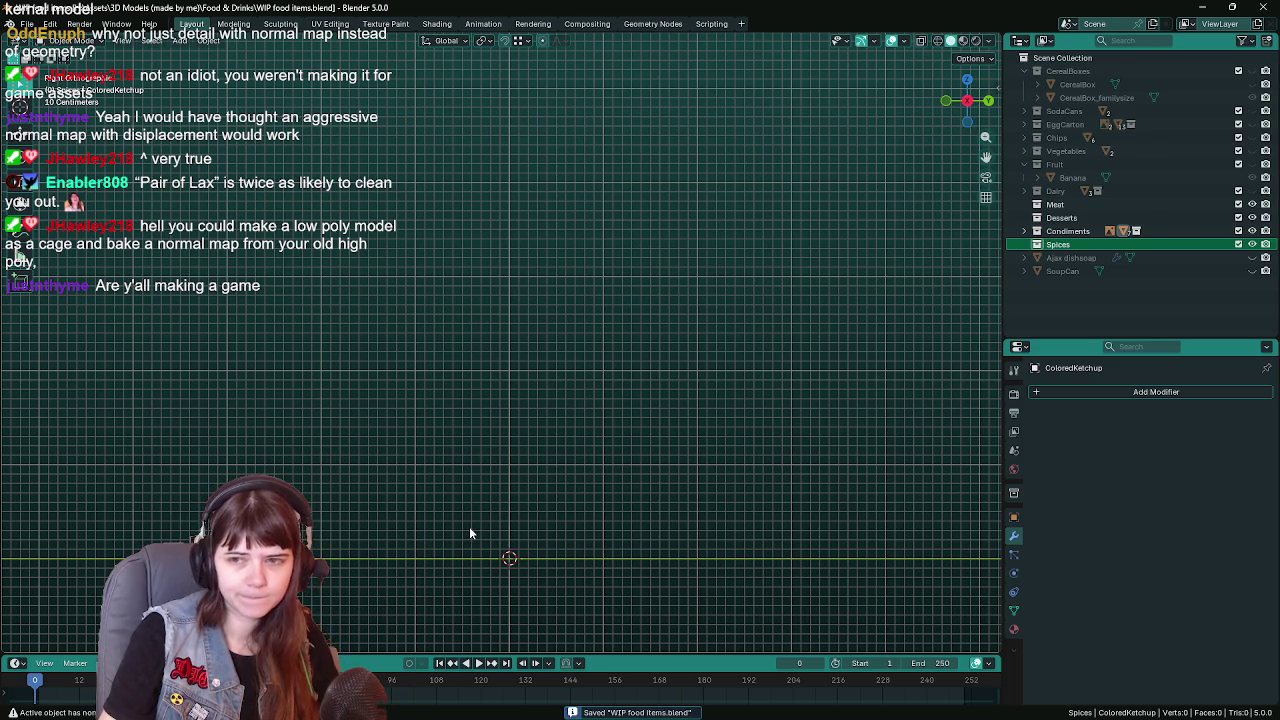
key(shift+a)
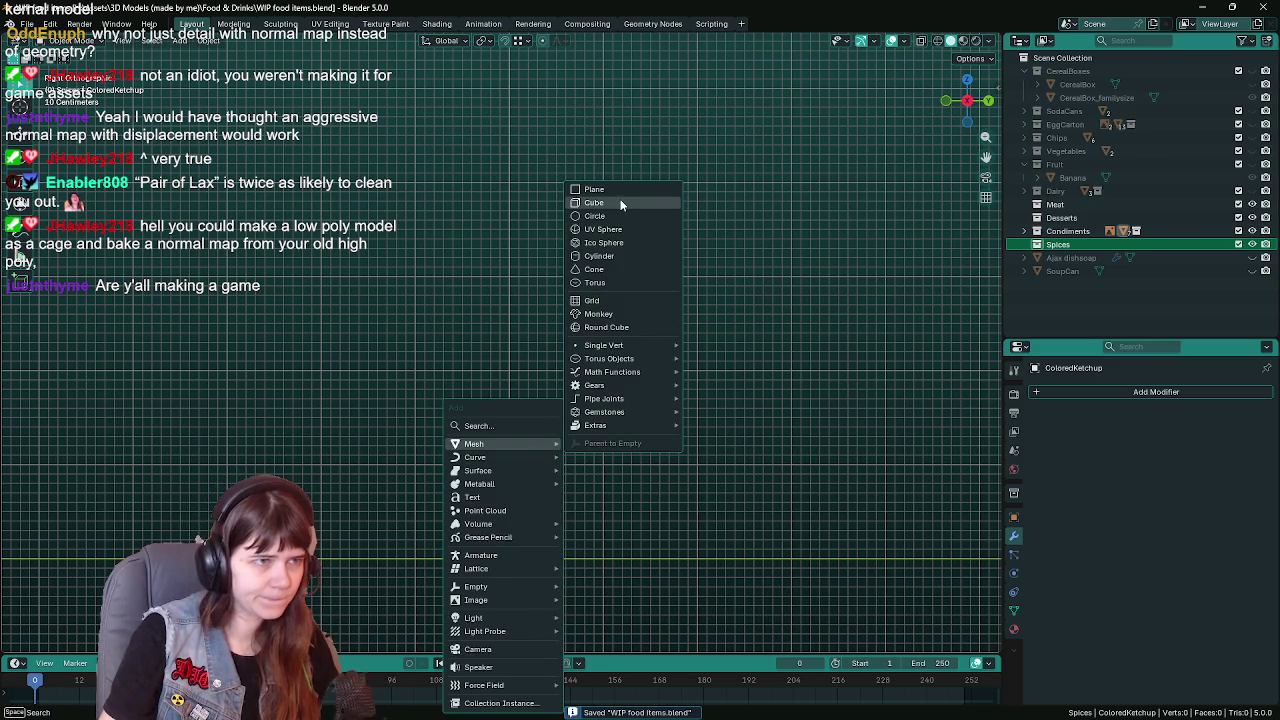
Dismiss the Add menu unused and return to a level perspective view of the grid
key(Escape)
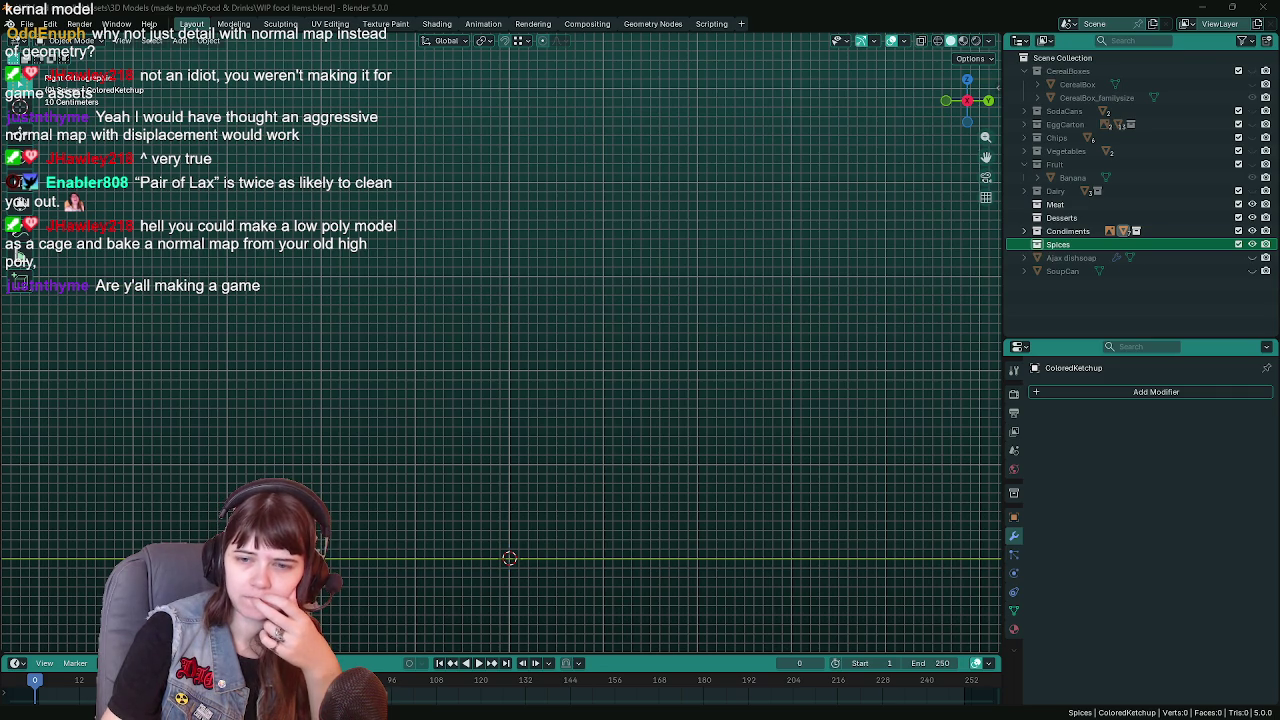
key(KP_3)
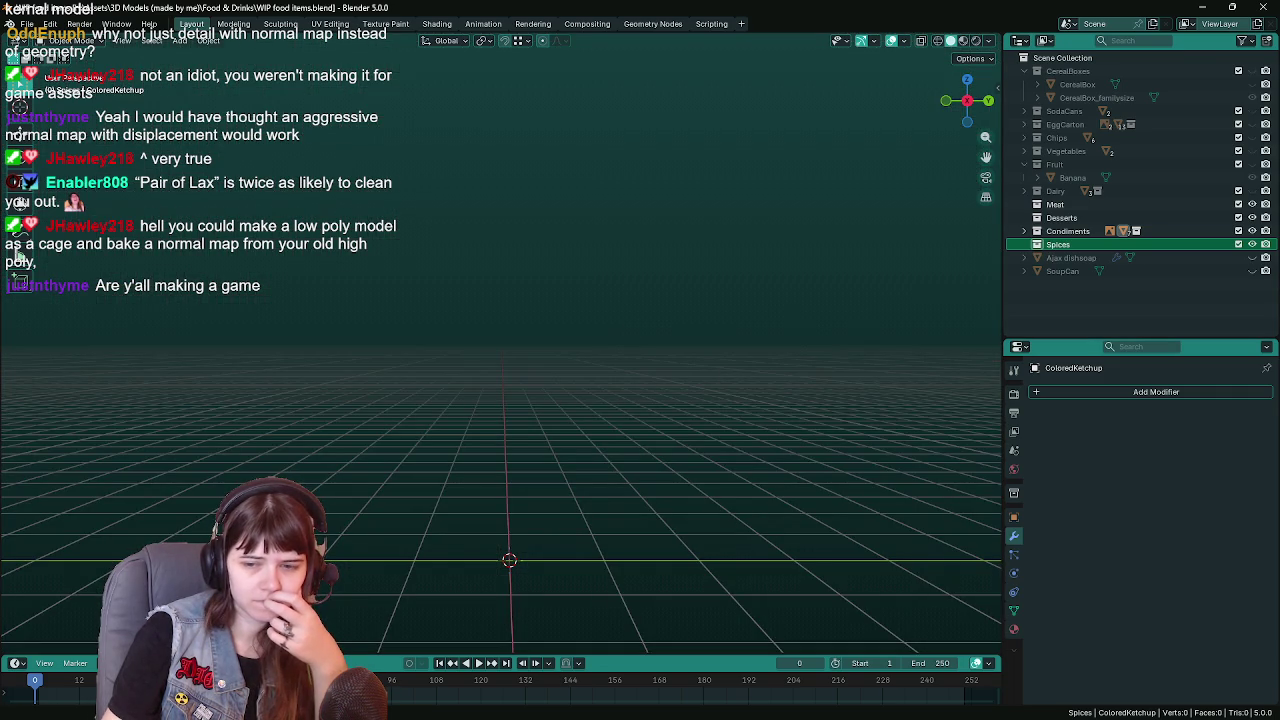
Bring the spice jar reference image in at the origin, rotated 90° on Z, viewed from front
drag(836, 515, 586, 437)
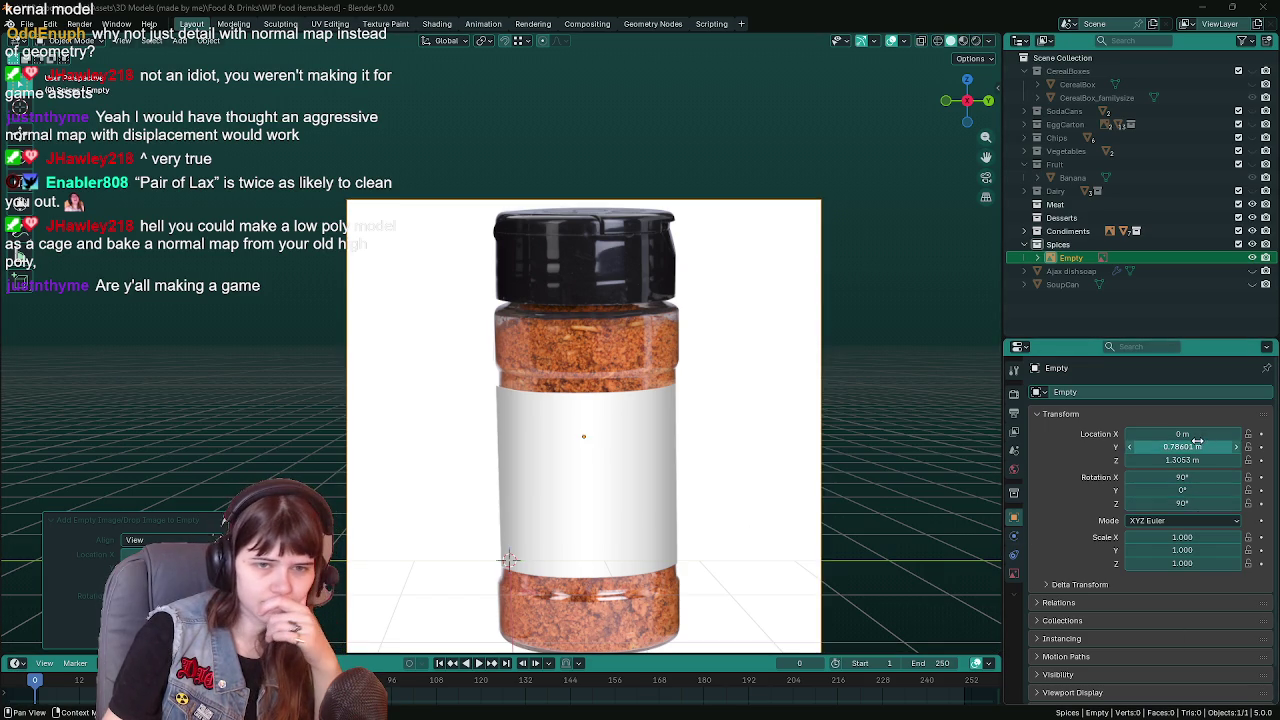
drag(1182, 434, 1182, 460)
key(Return)
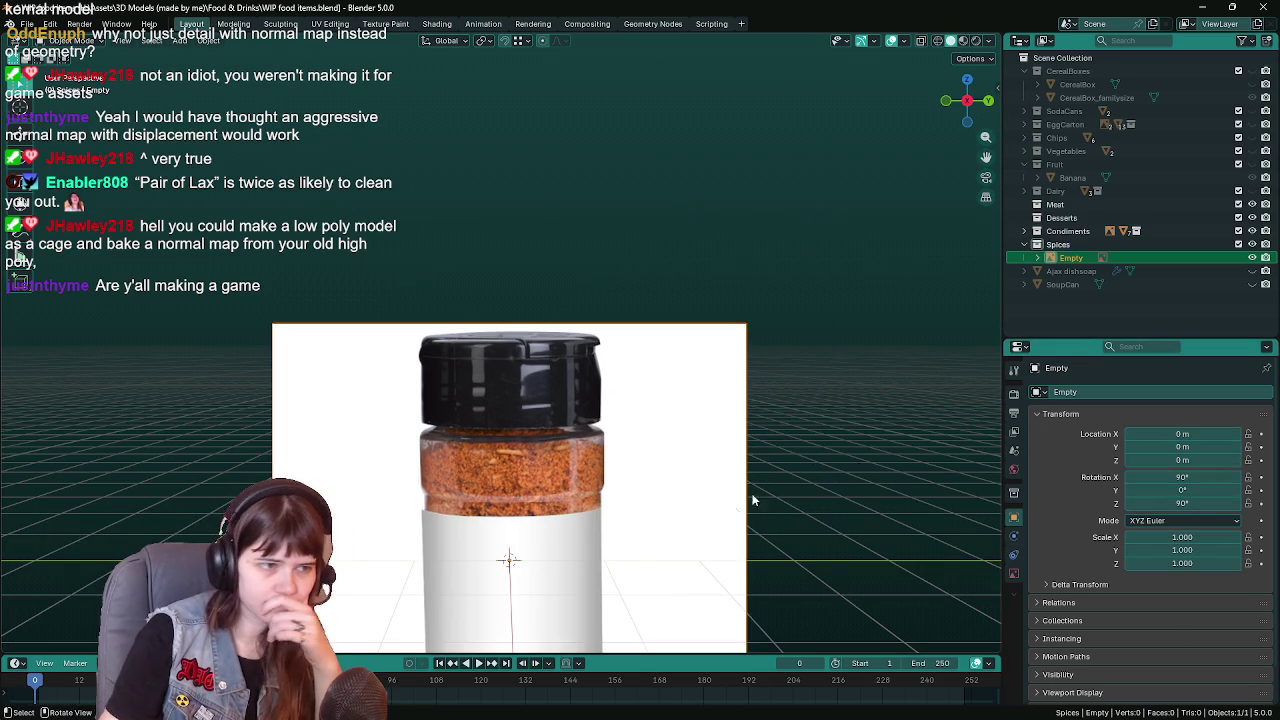
key(KP_1)
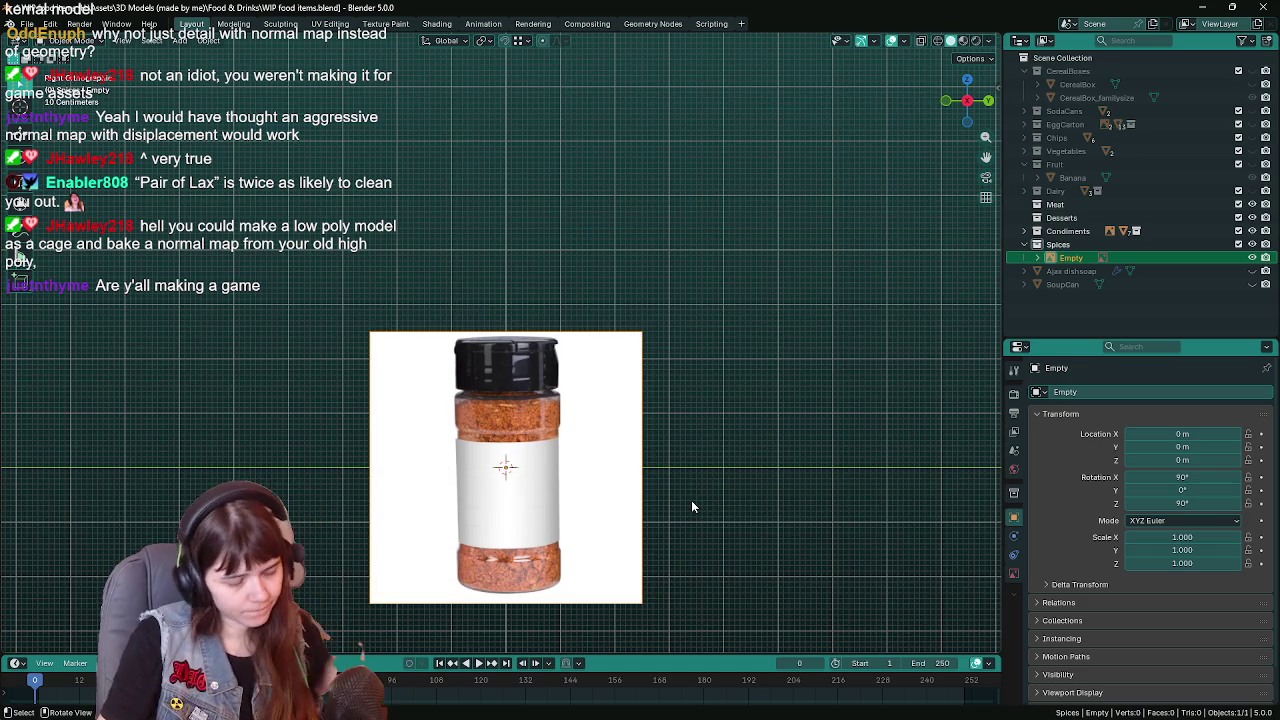
scroll(700, 425, up, 2)
key(ctrl+s)
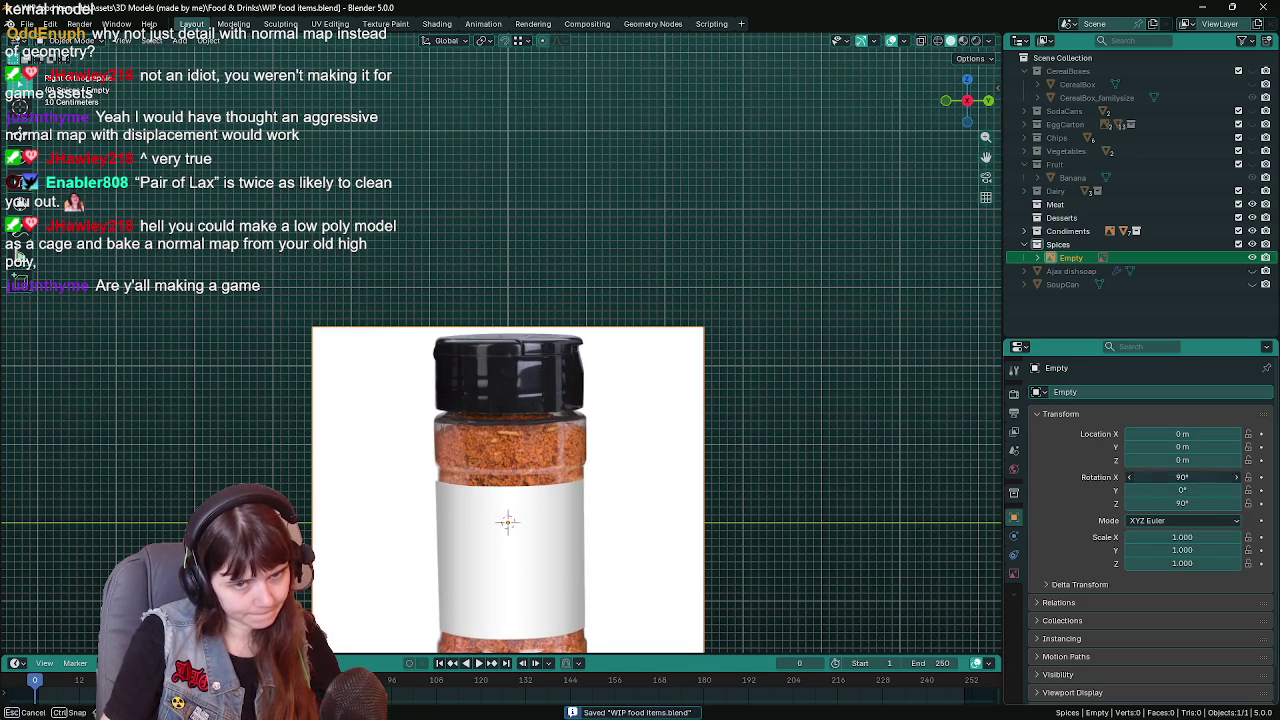
double_click(1194, 502)
key(Return)
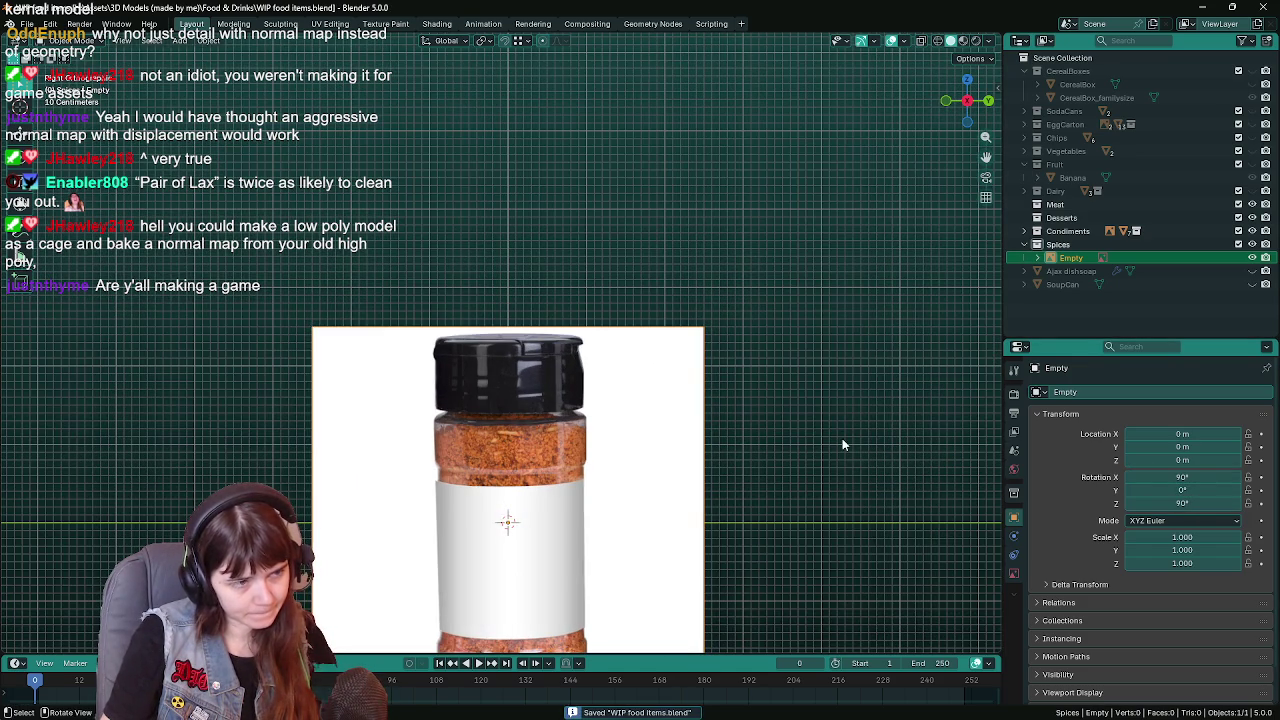
Raise the reference image to 2.305 m, nudge it slightly along Y, and save
key(g)
key(z)
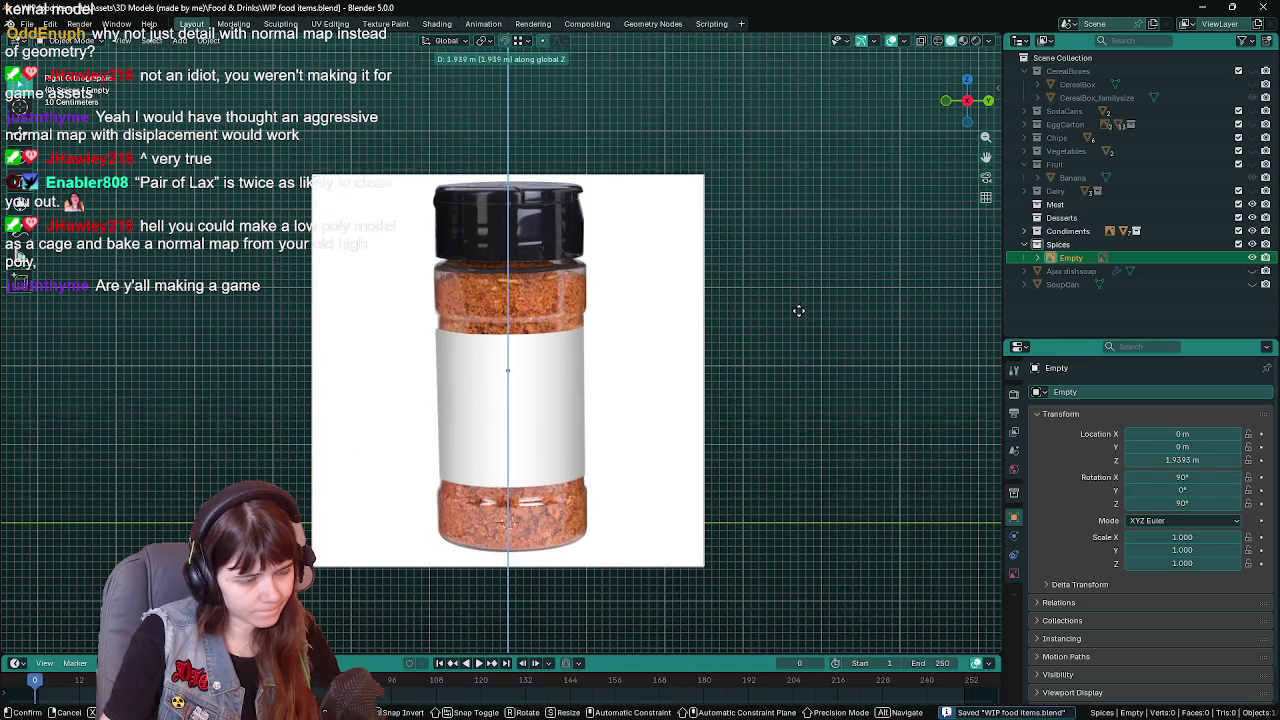
click(790, 283)
key(g)
key(x)
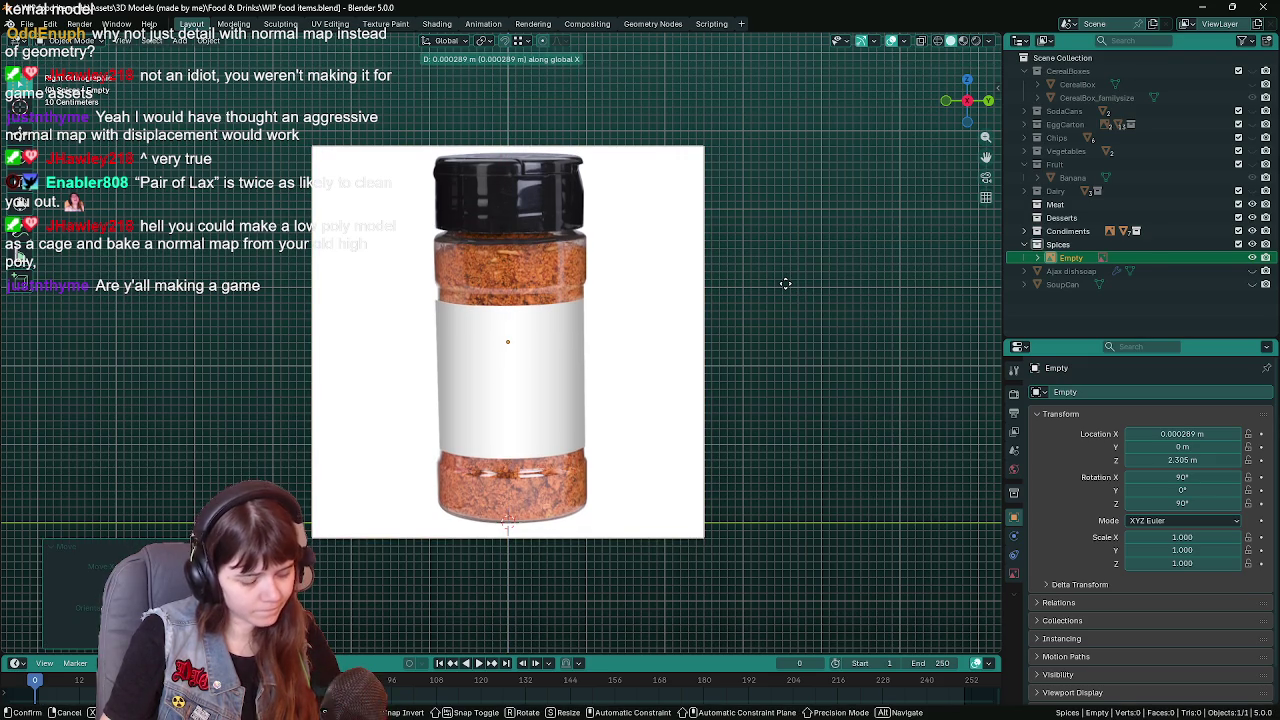
key(y)
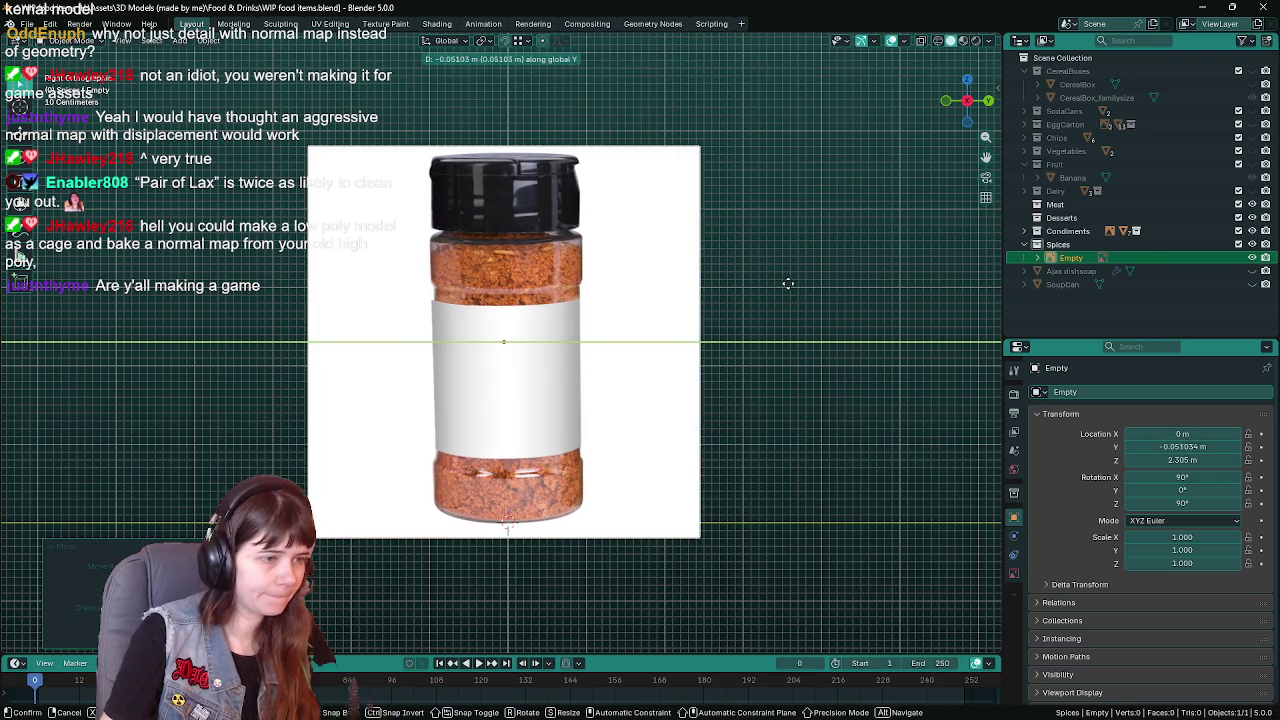
click(790, 290)
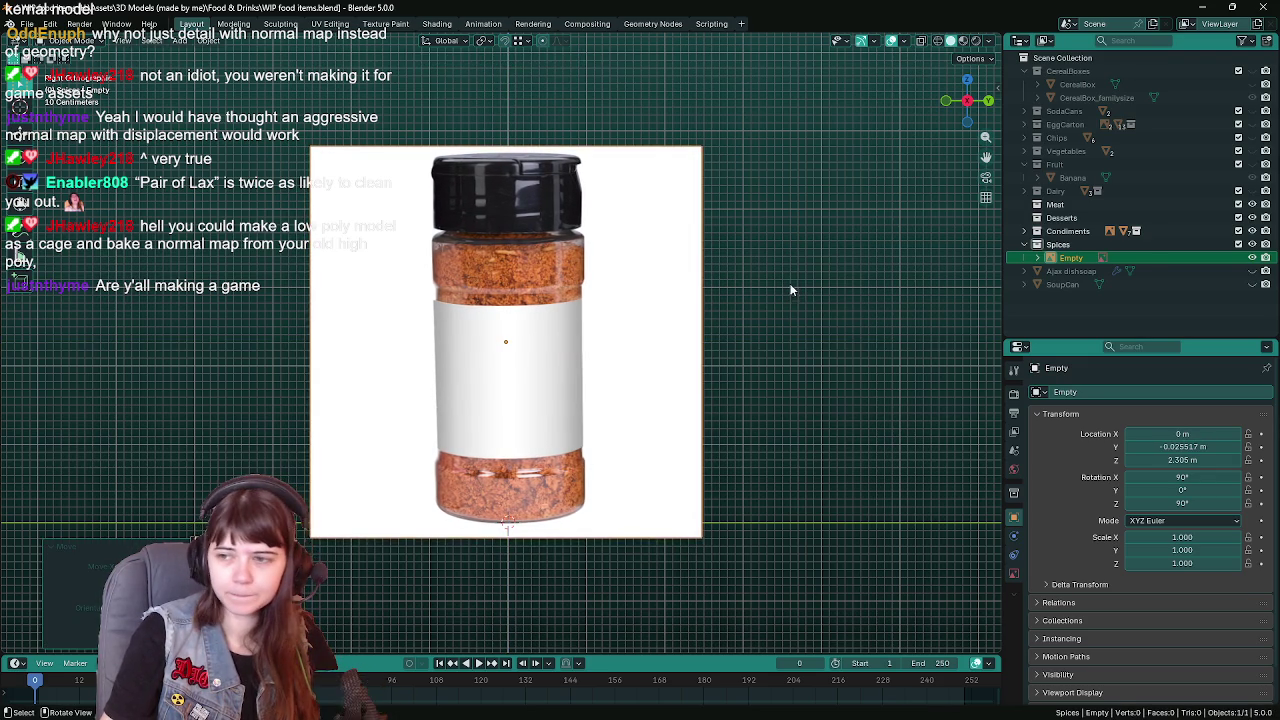
key(ctrl+s)
scroll(816, 334, up, 1)
scroll(794, 335, down, 1)
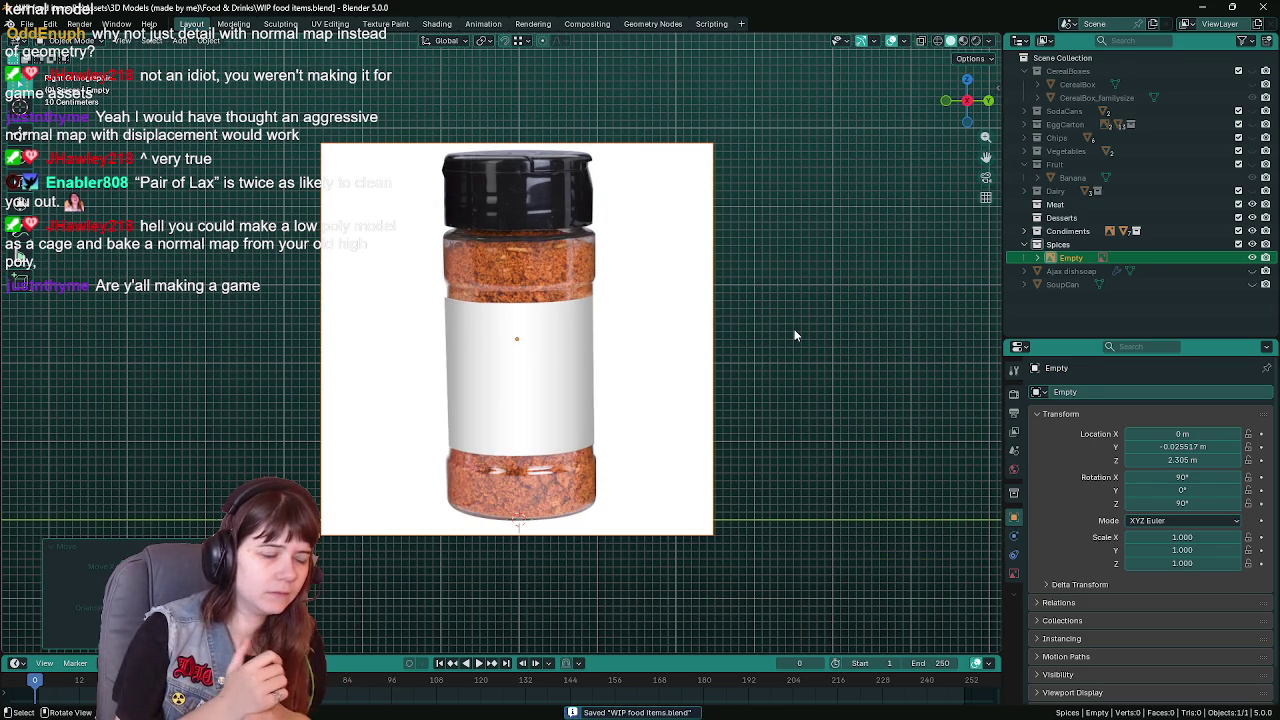
Rename the reference image empty to 'SpiceShaker image reference' and save
double_click(1071, 258)
text(Spice)
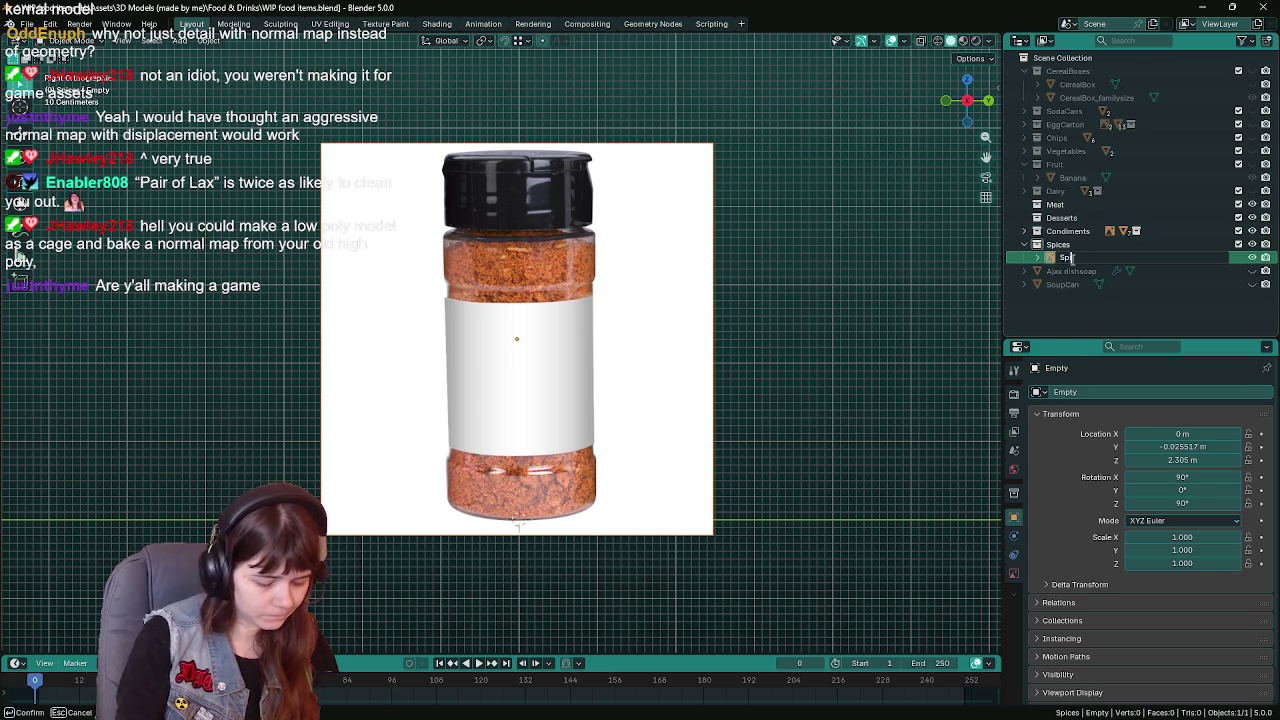
text(Shaker)
key(Return)
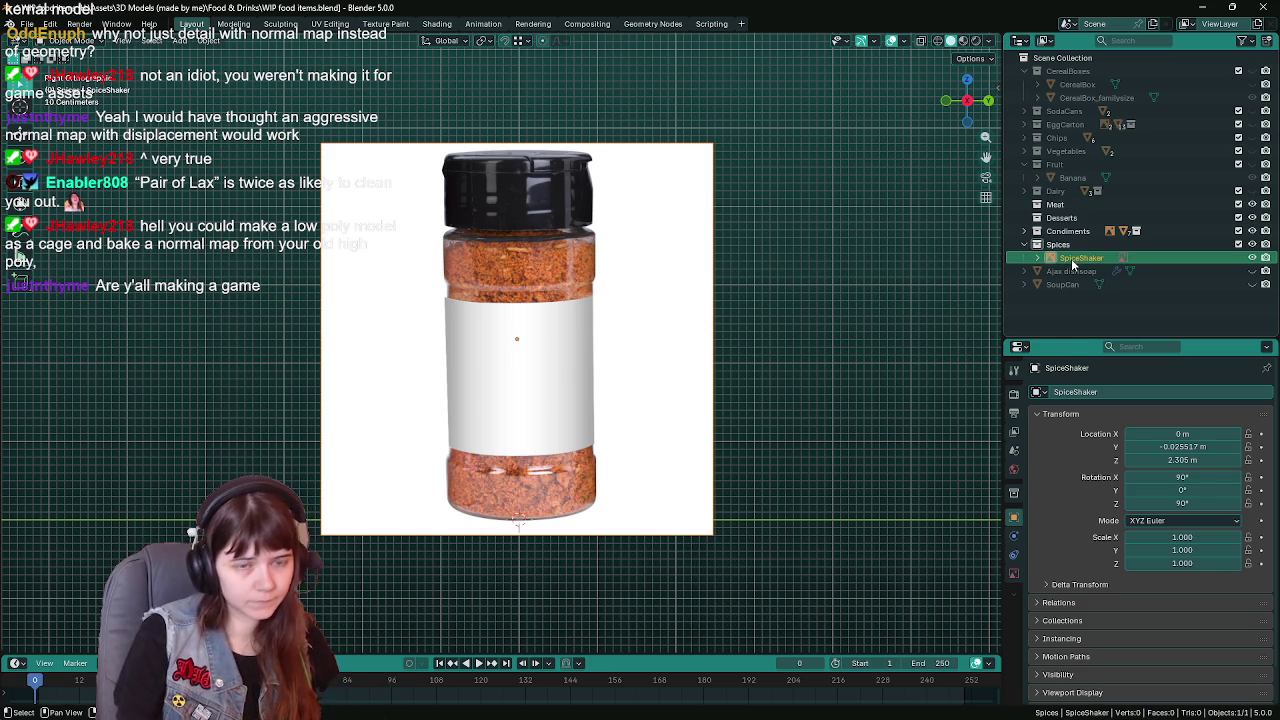
key(ctrl+s)
double_click(1100, 258)
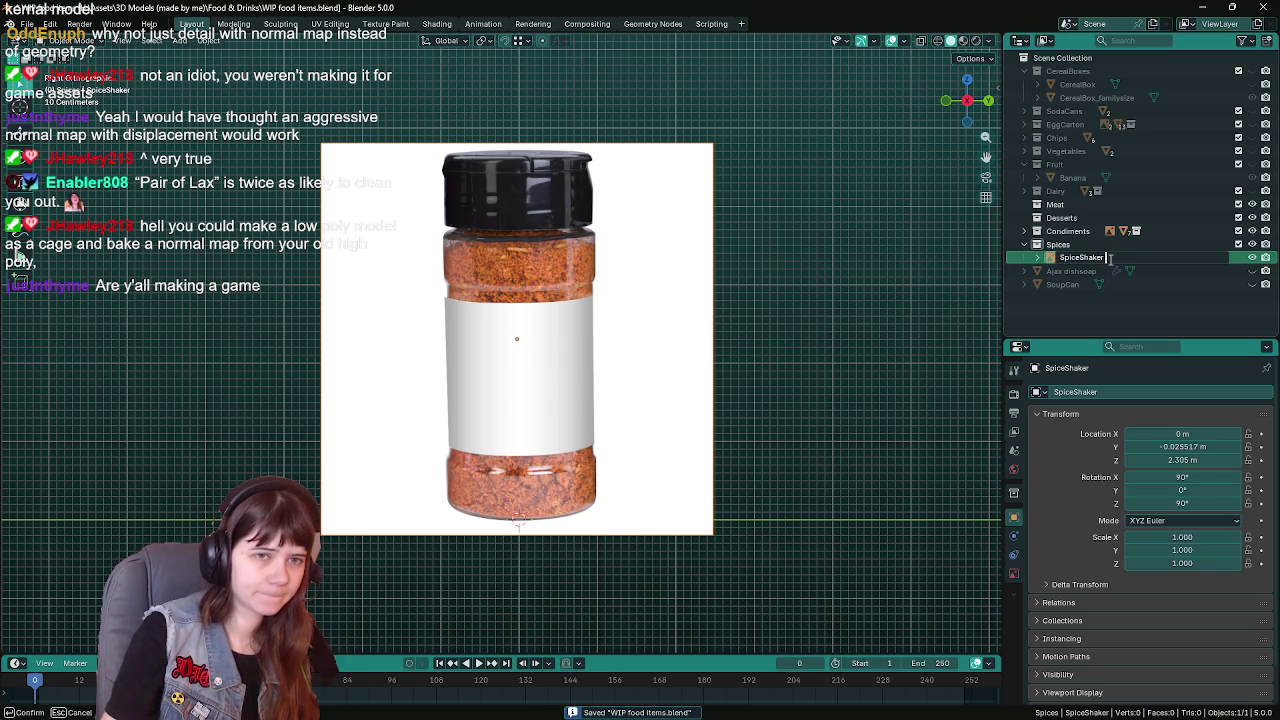
text( image referen)
text(ce)
key(Return)
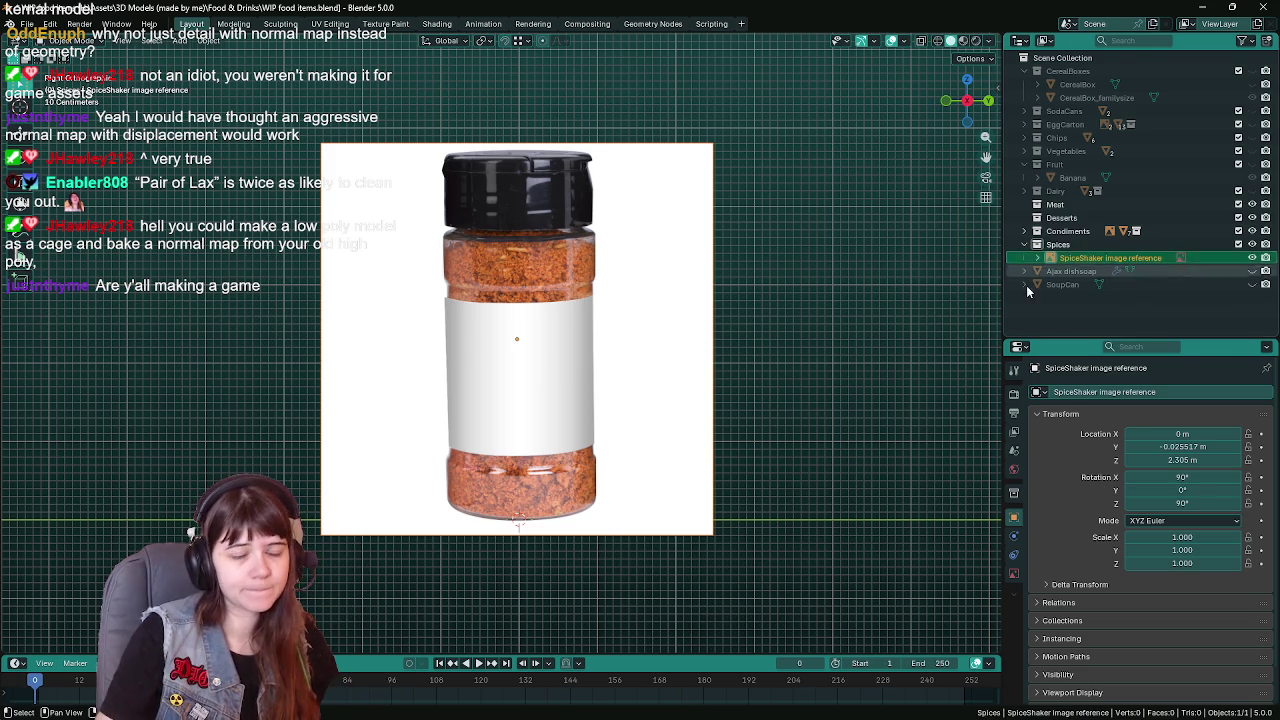
key(shift+a)
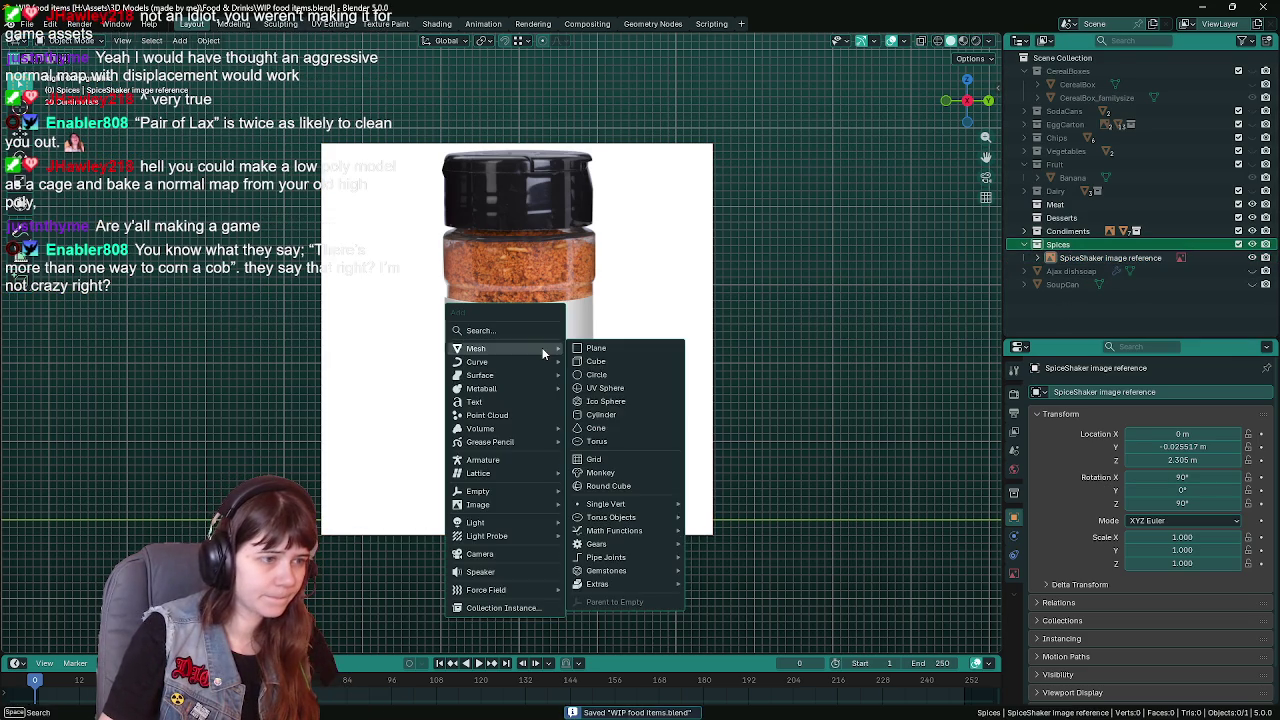
Add a cylinder, lift it 1 m onto the floor, and set its origin to its base
click(646, 414)
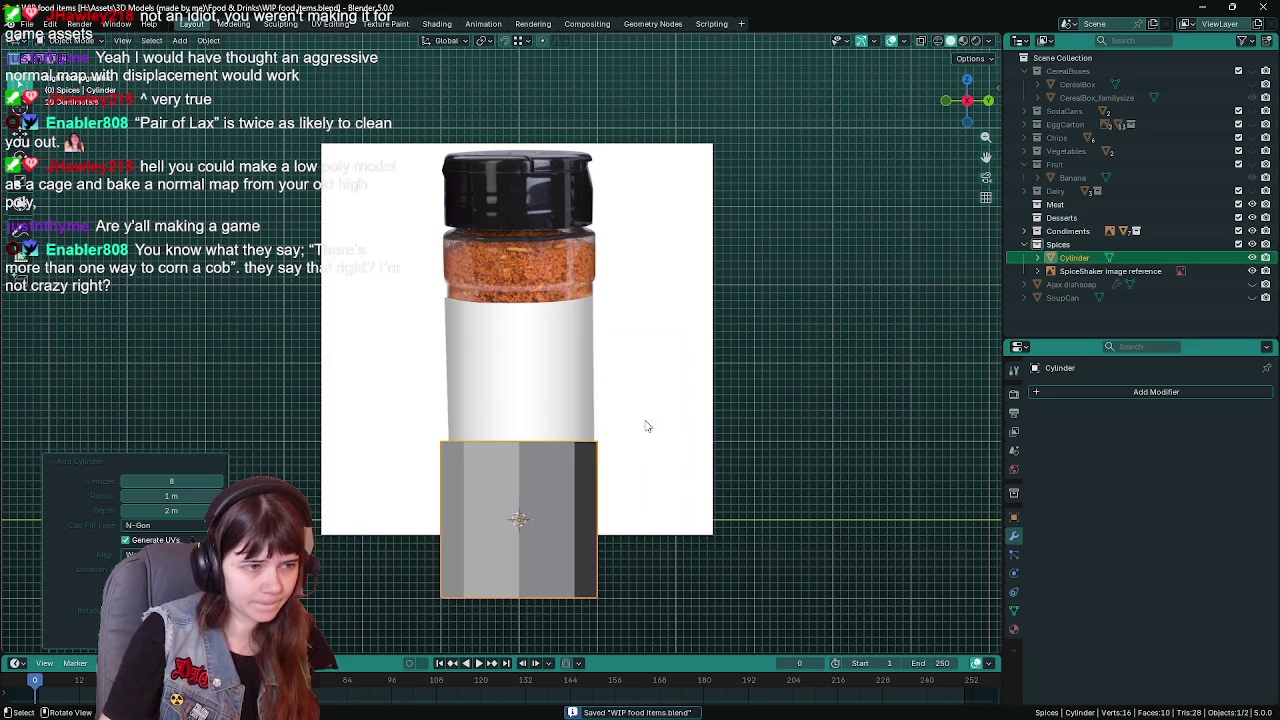
key(g)
key(z)
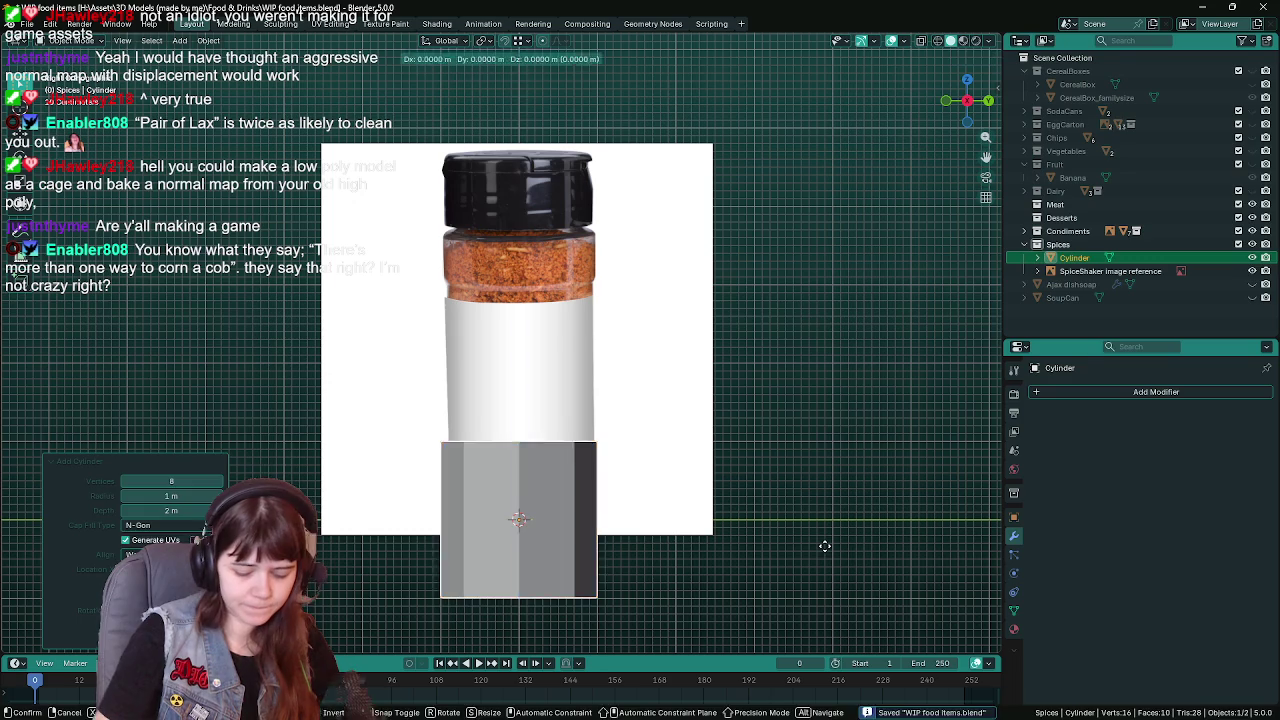
key(1)
key(Return)
key(ctrl+s)
click(208, 40)
mouse_move(235, 68)
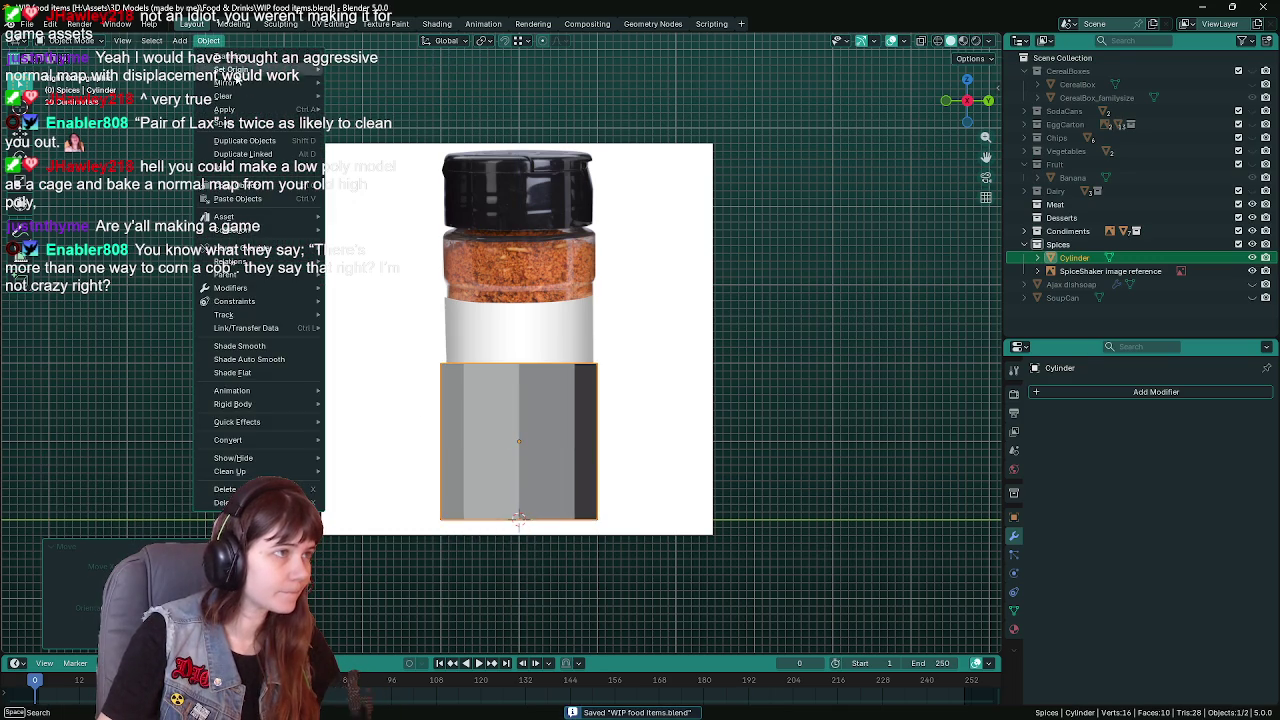
click(380, 97)
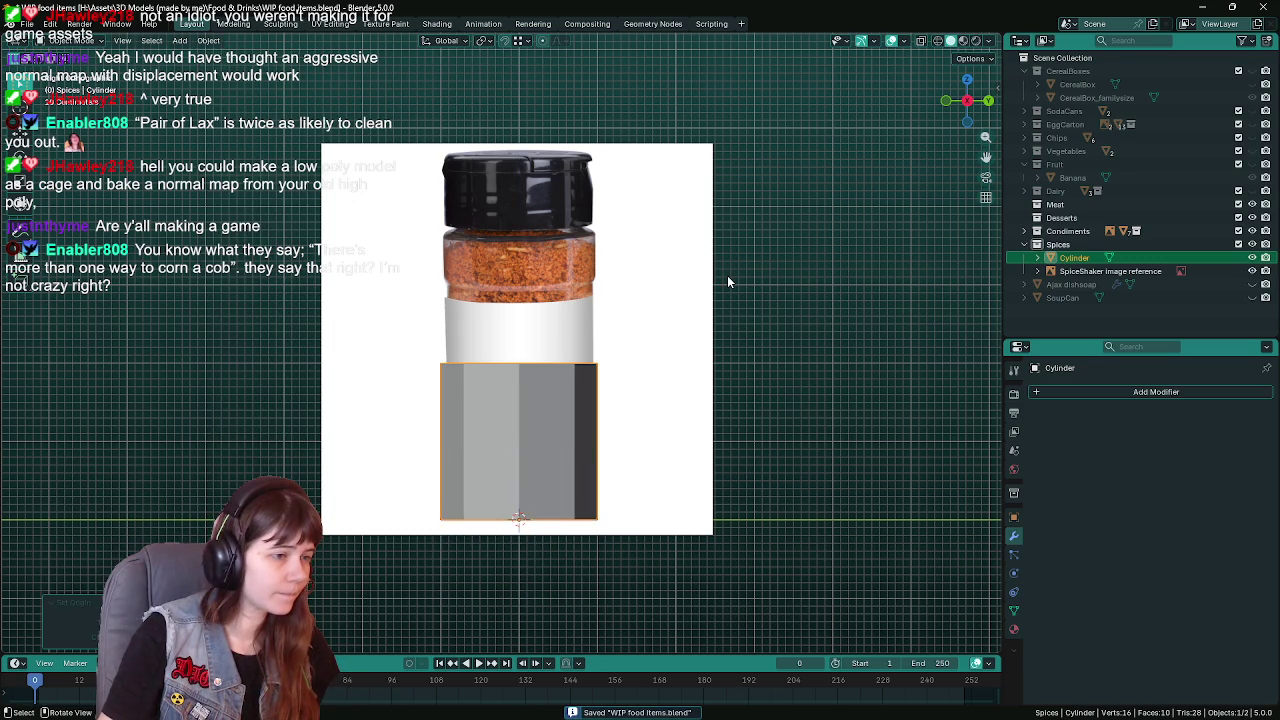
Scale the cylinder horizontally to match the jar's width and show its transform values
key(ctrl+s)
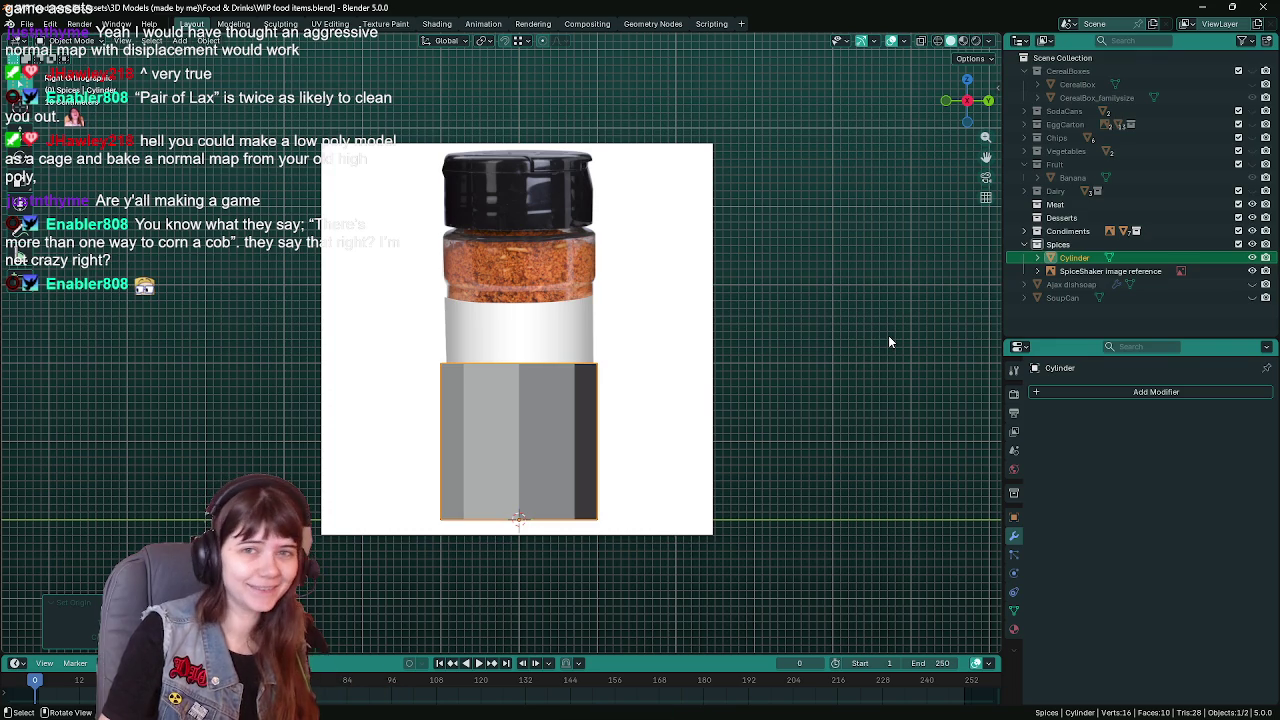
scroll(702, 375, up, 1)
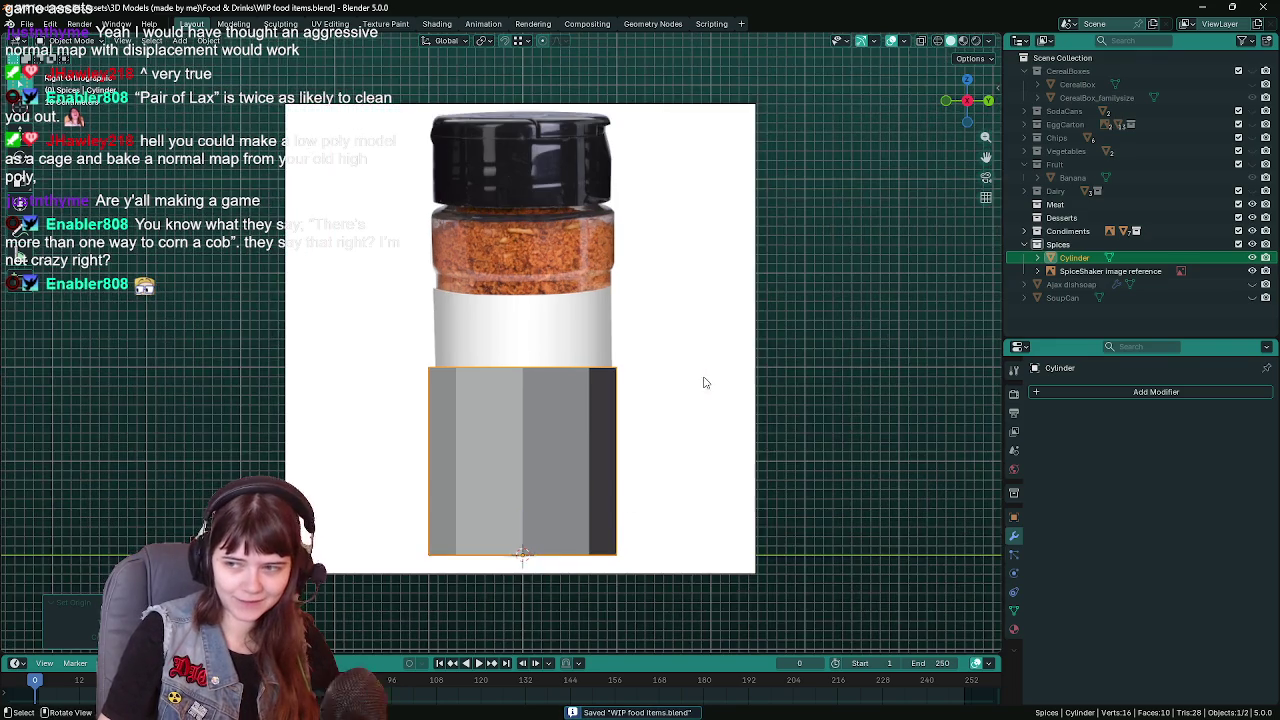
scroll(699, 394, down, 1)
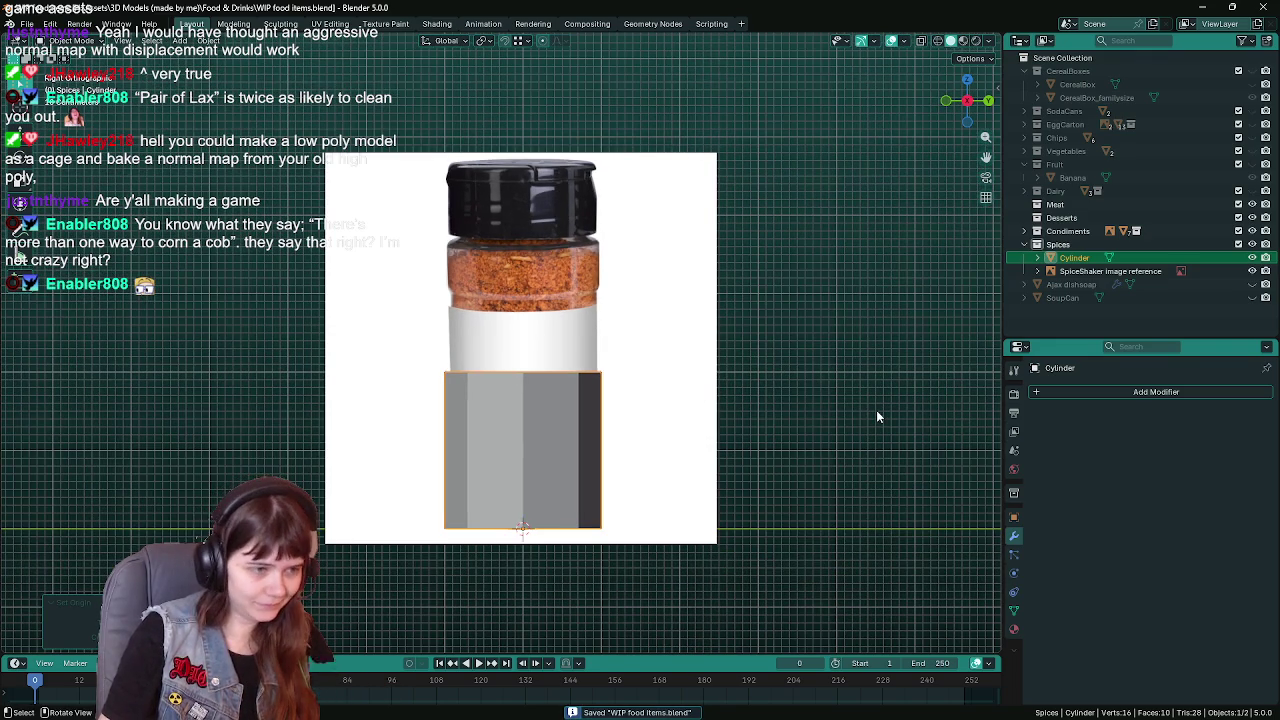
key(s)
key(shift+z)
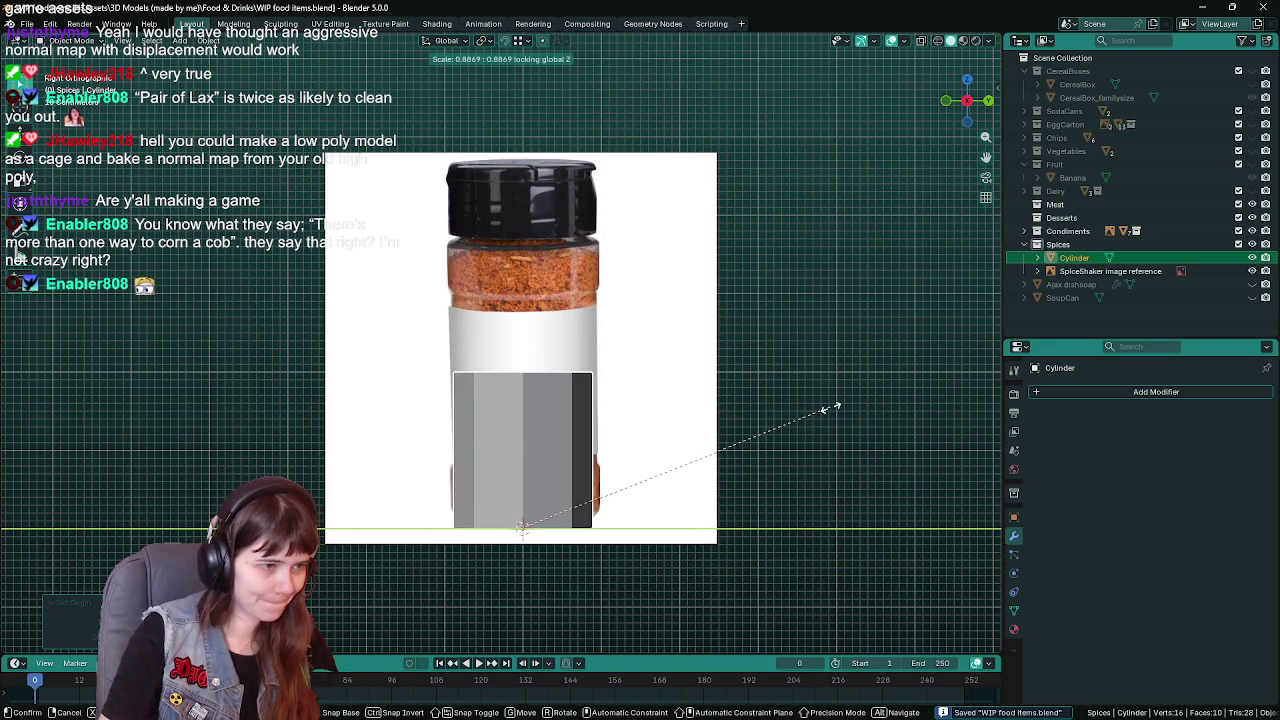
click(860, 400)
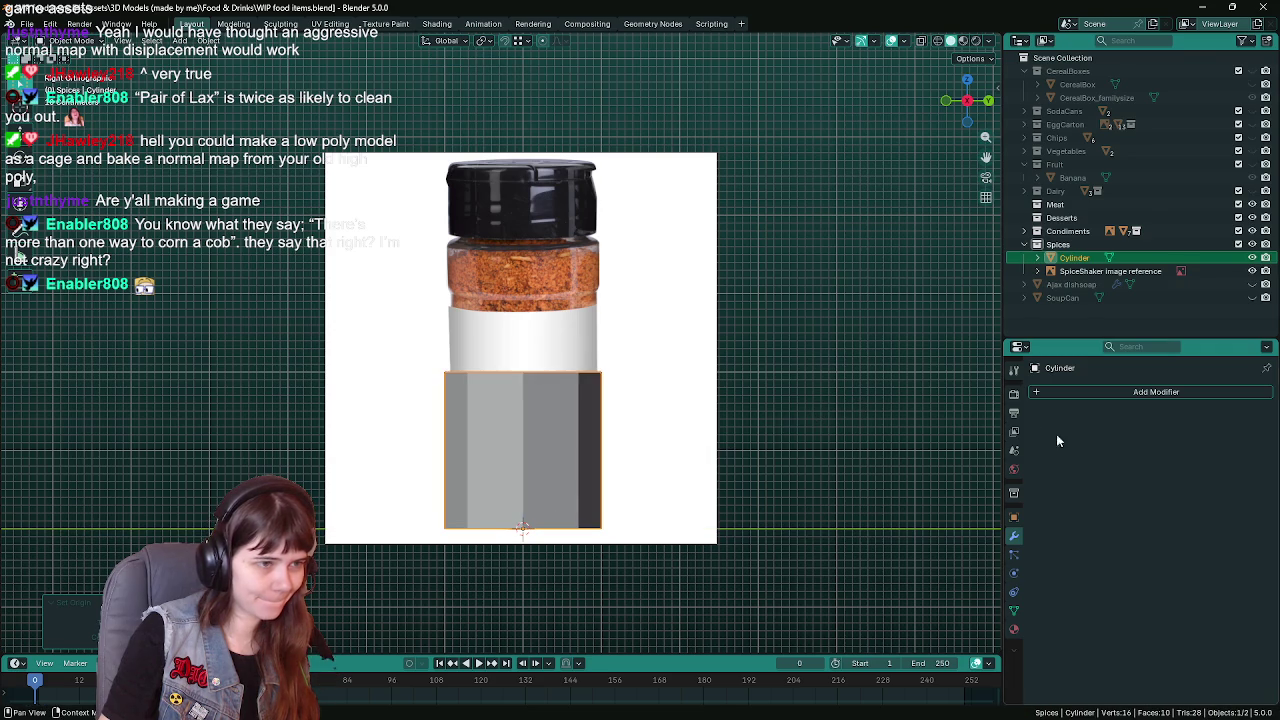
click(1013, 517)
key(ctrl+s)
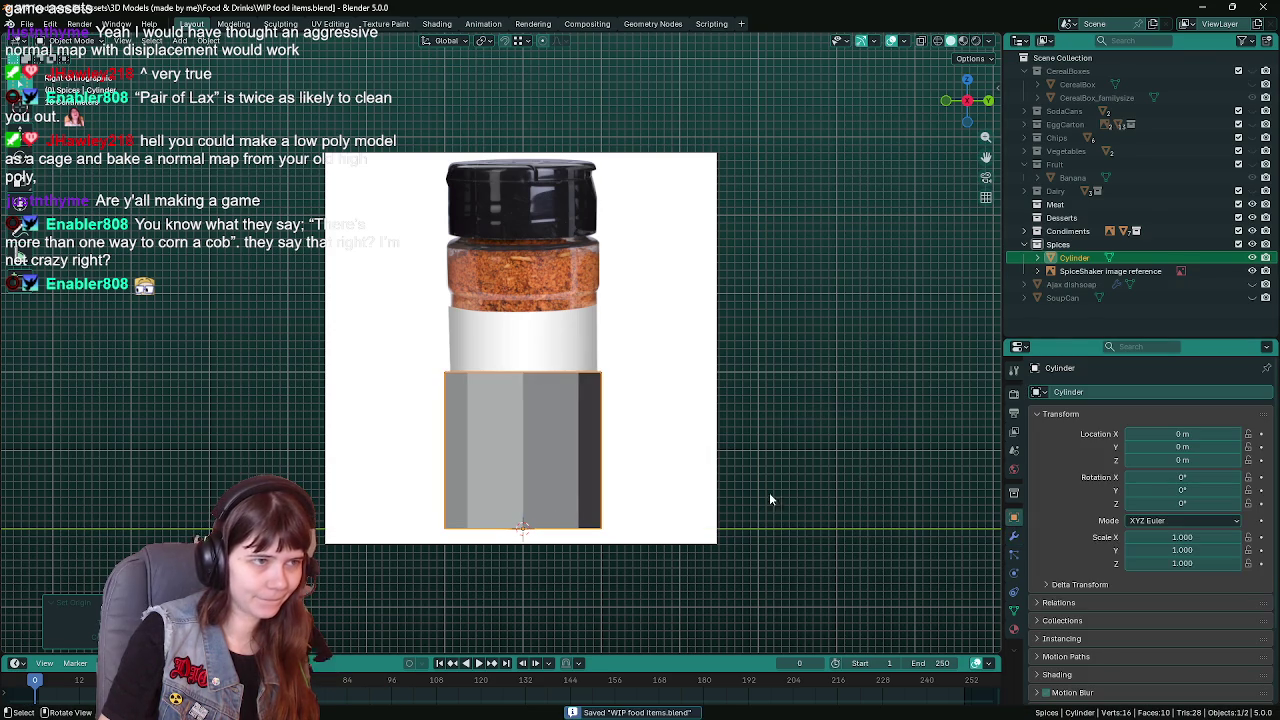
Stretch the cylinder vertically to a Z scale of 2.25, undoing a 2.5 attempt
key(s)
key(z)
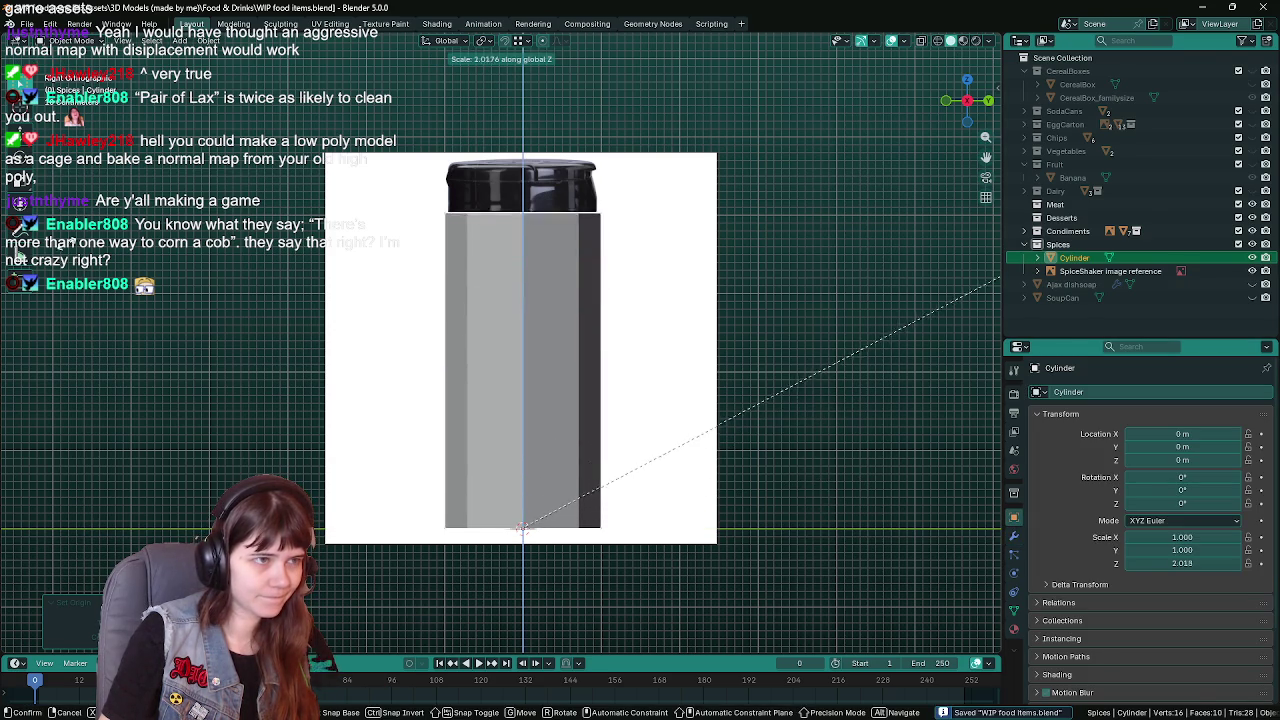
text(2.5)
key(Return)
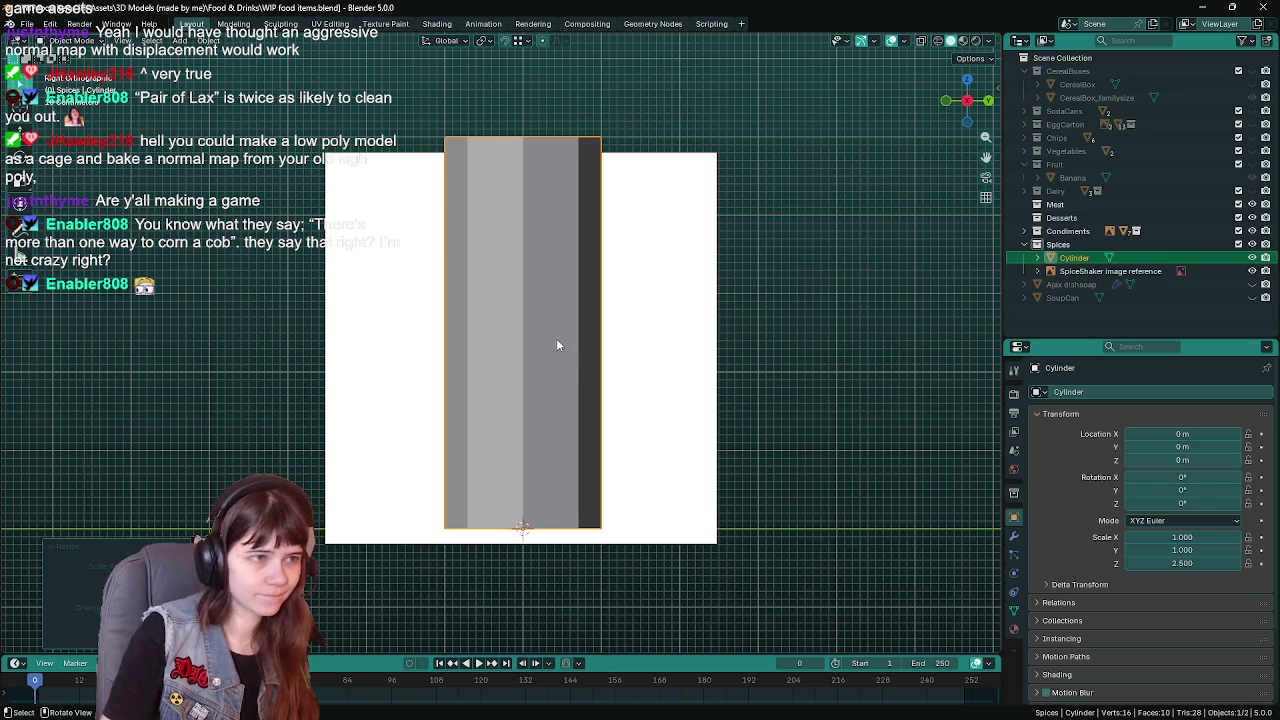
key(ctrl+z)
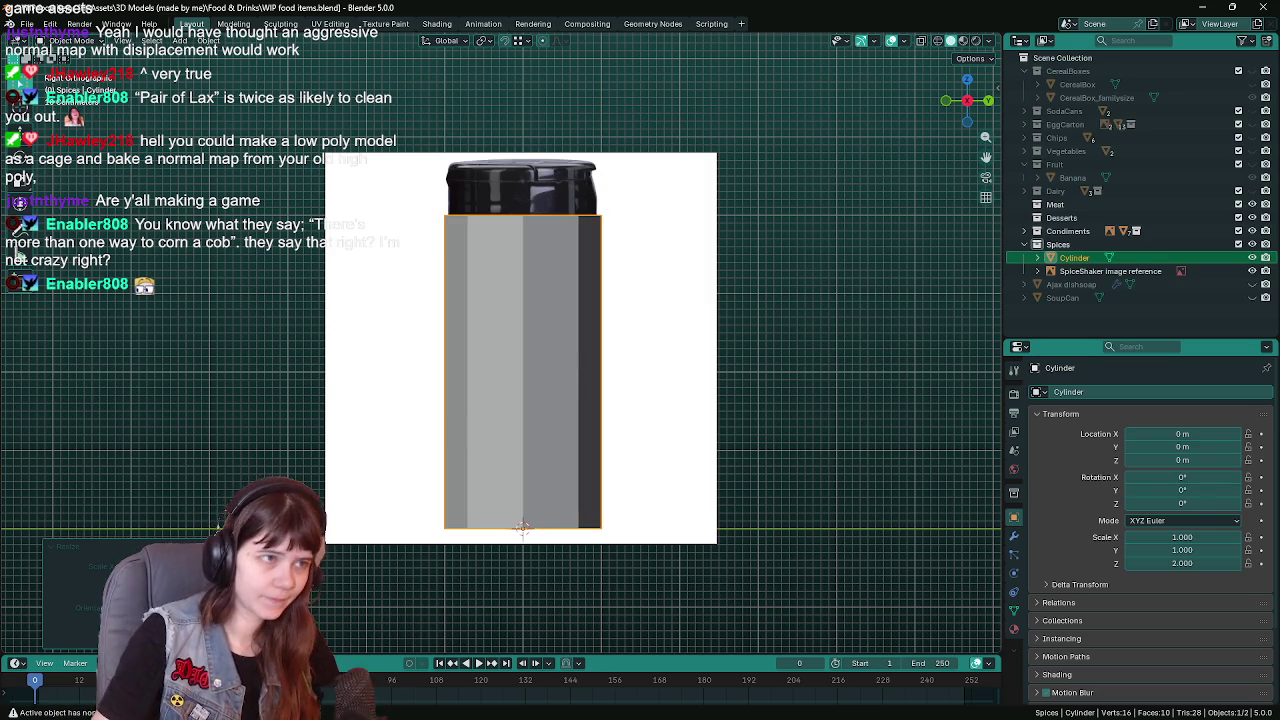
text(s)
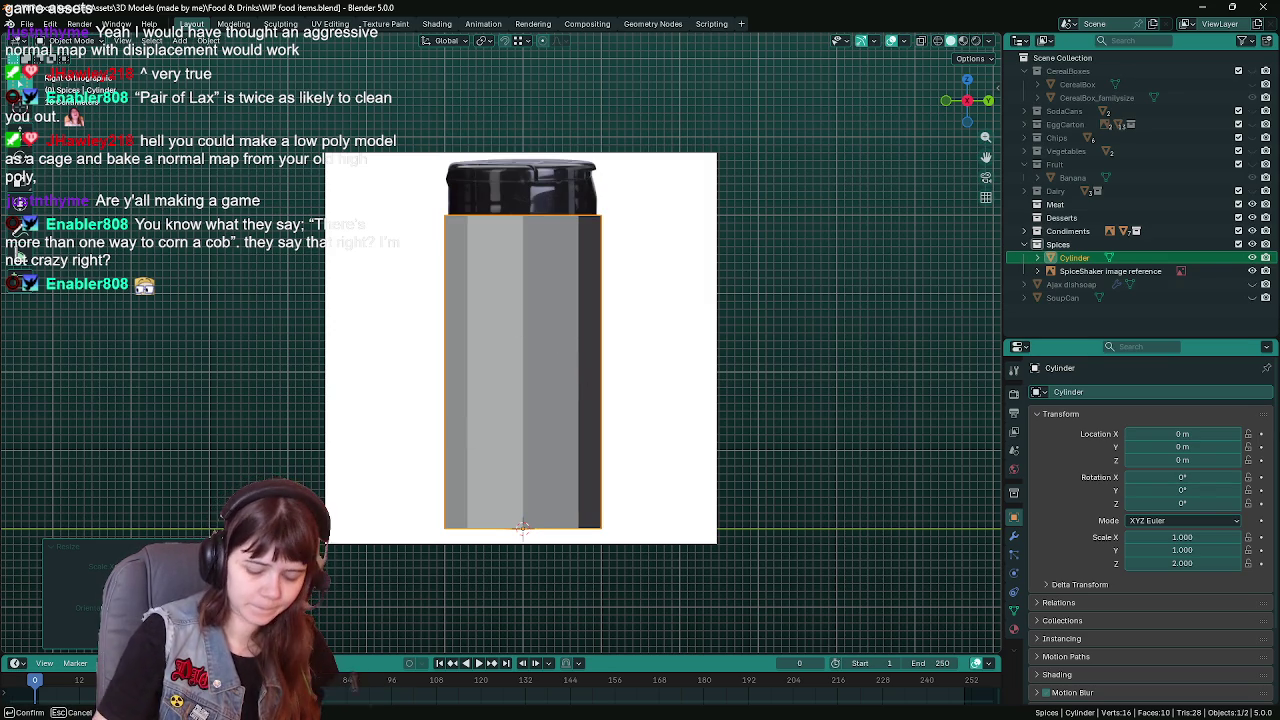
text(z1.125)
key(Return)
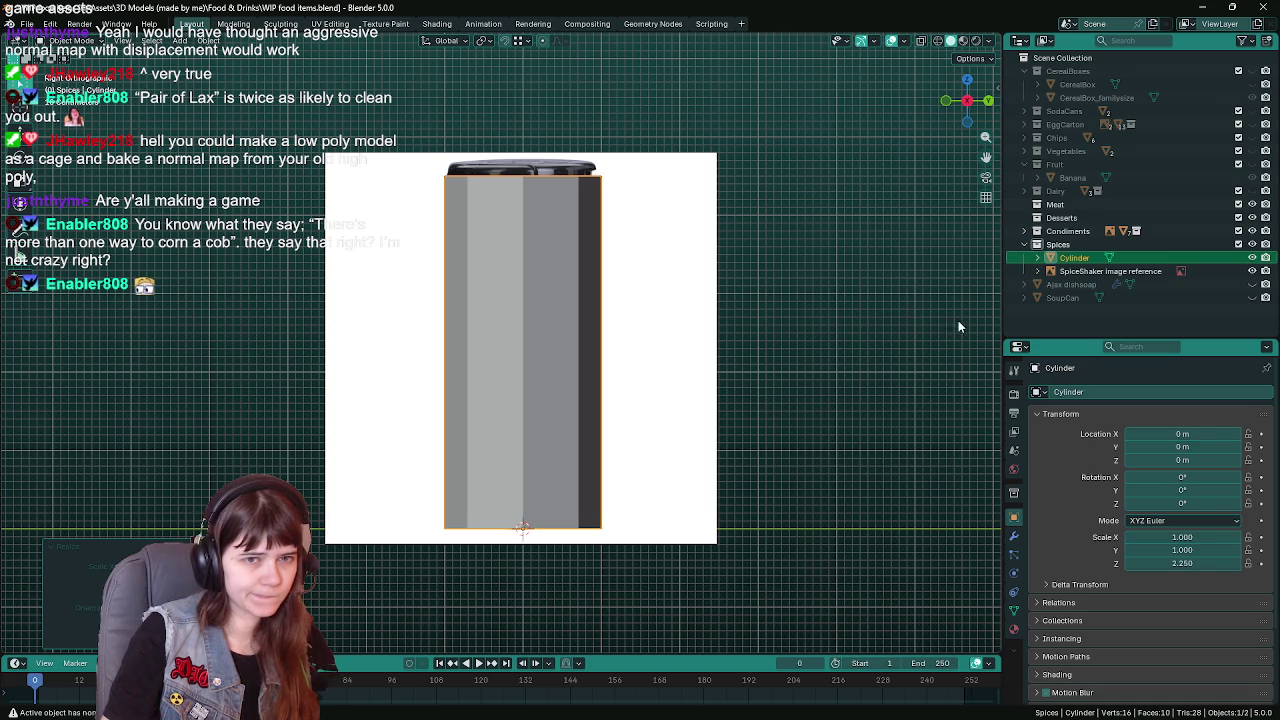
In X-ray edit mode, add three centred loop cuts and dissolve the unwanted middle loop
key(alt+z)
key(Tab)
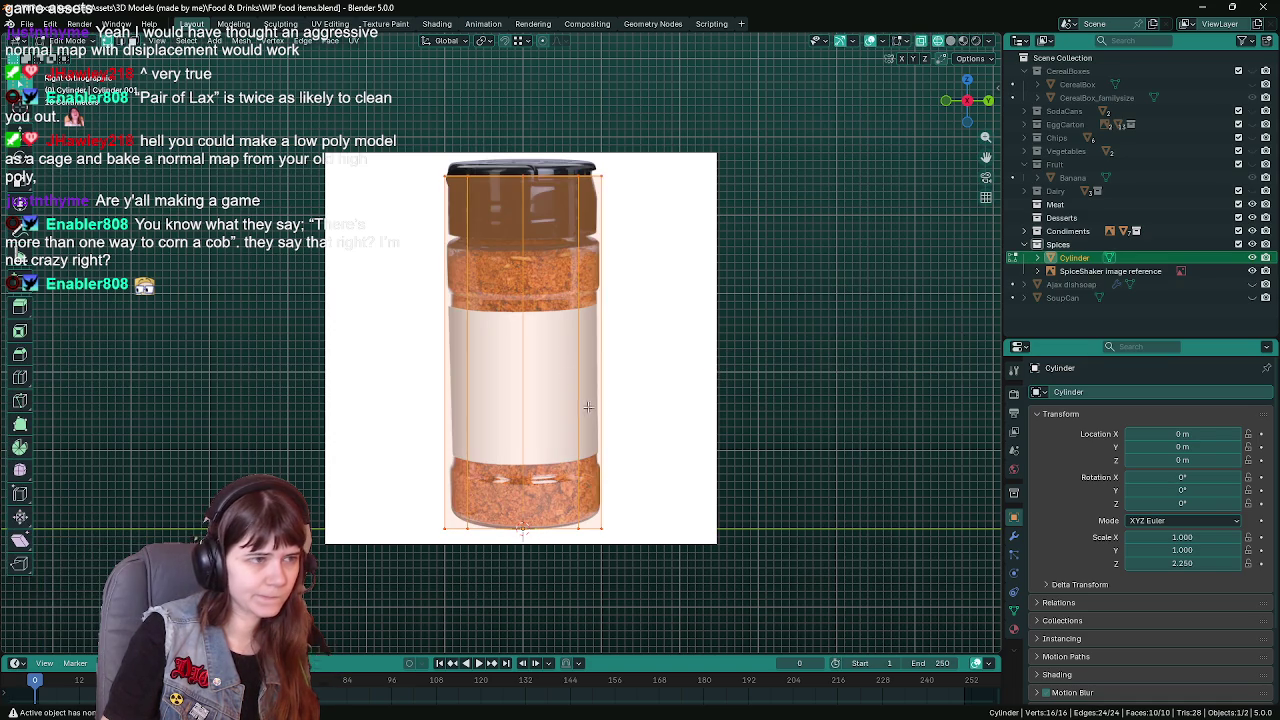
key(ctrl+r)
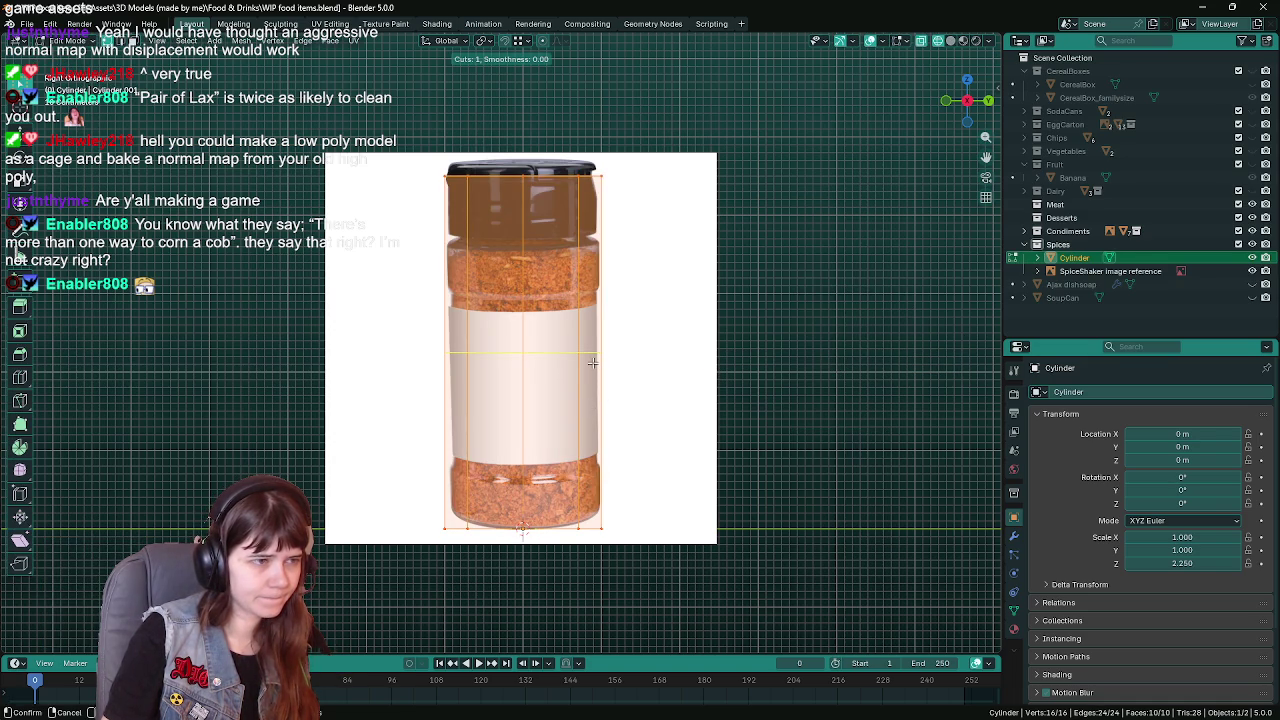
click(593, 363)
right_click(593, 363)
key(ctrl+r)
click(438, 283)
right_click(438, 283)
key(ctrl+r)
click(435, 431)
right_click(435, 431)
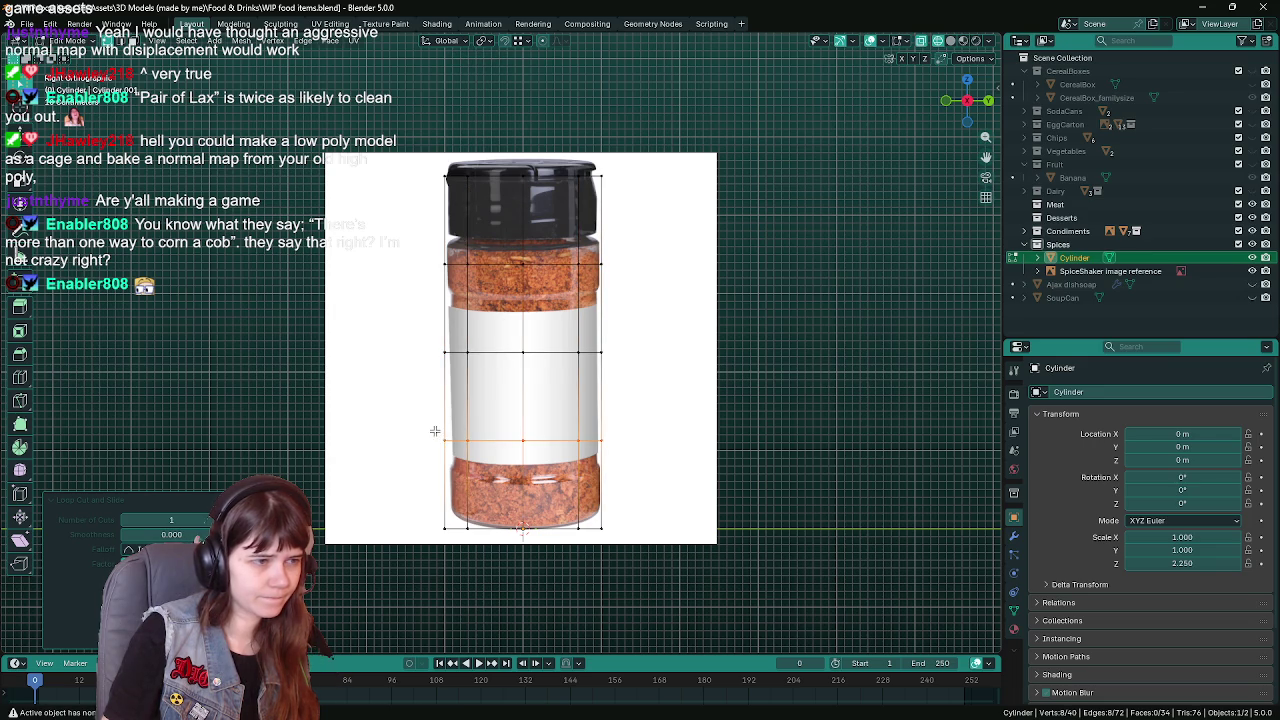
alt+click(498, 352)
key(x)
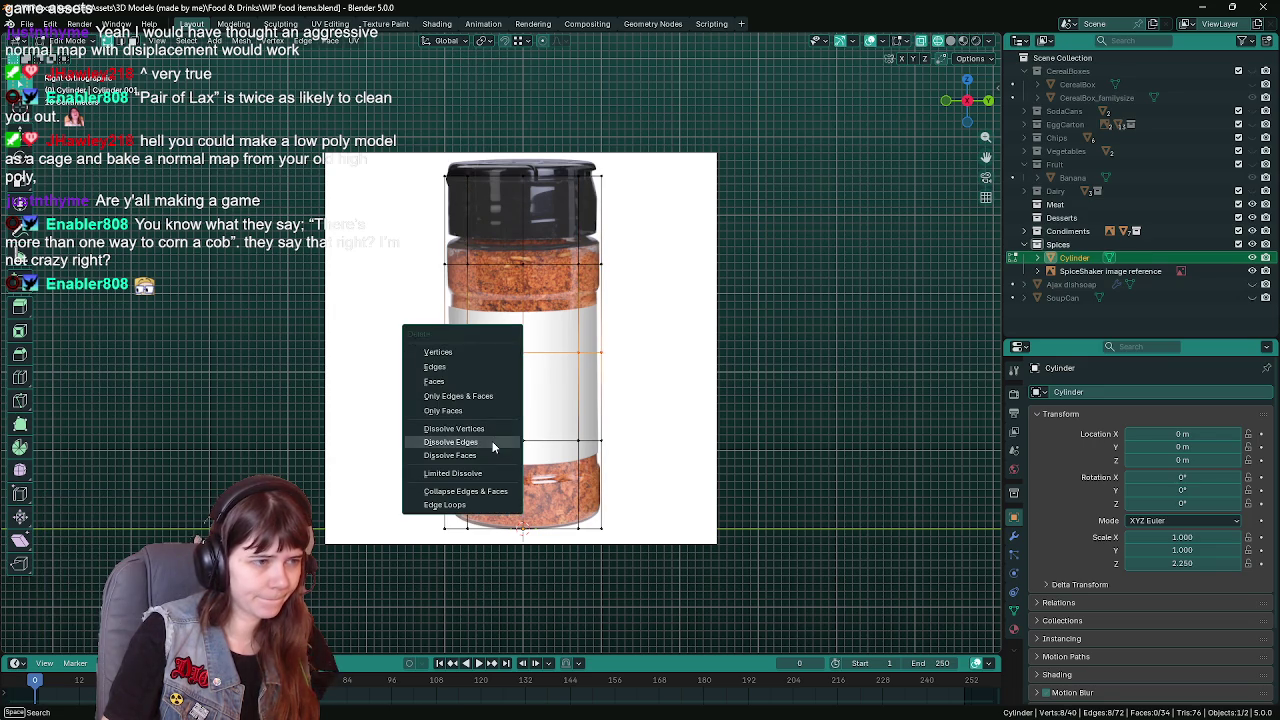
click(490, 445)
key(ctrl+s)
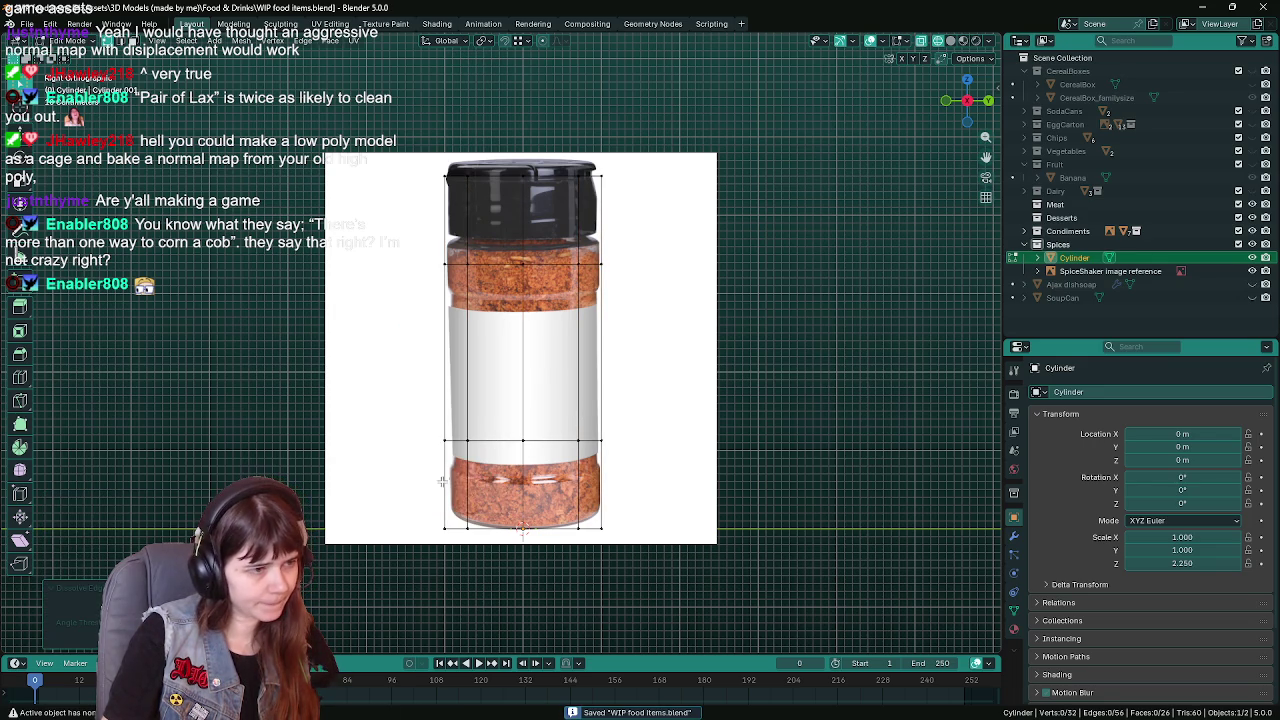
Add centred loop cuts near the top of the base and across the lid
key(ctrl+r)
click(440, 481)
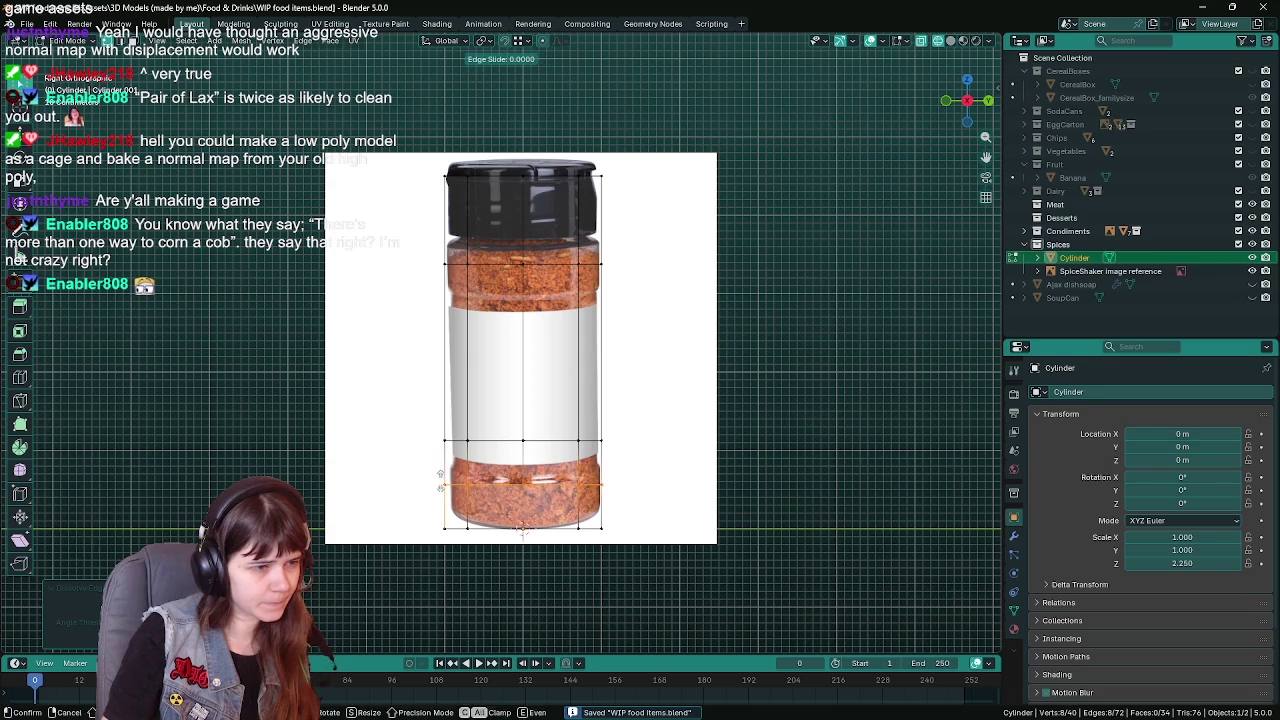
right_click(440, 481)
key(ctrl+r)
click(597, 222)
right_click(597, 222)
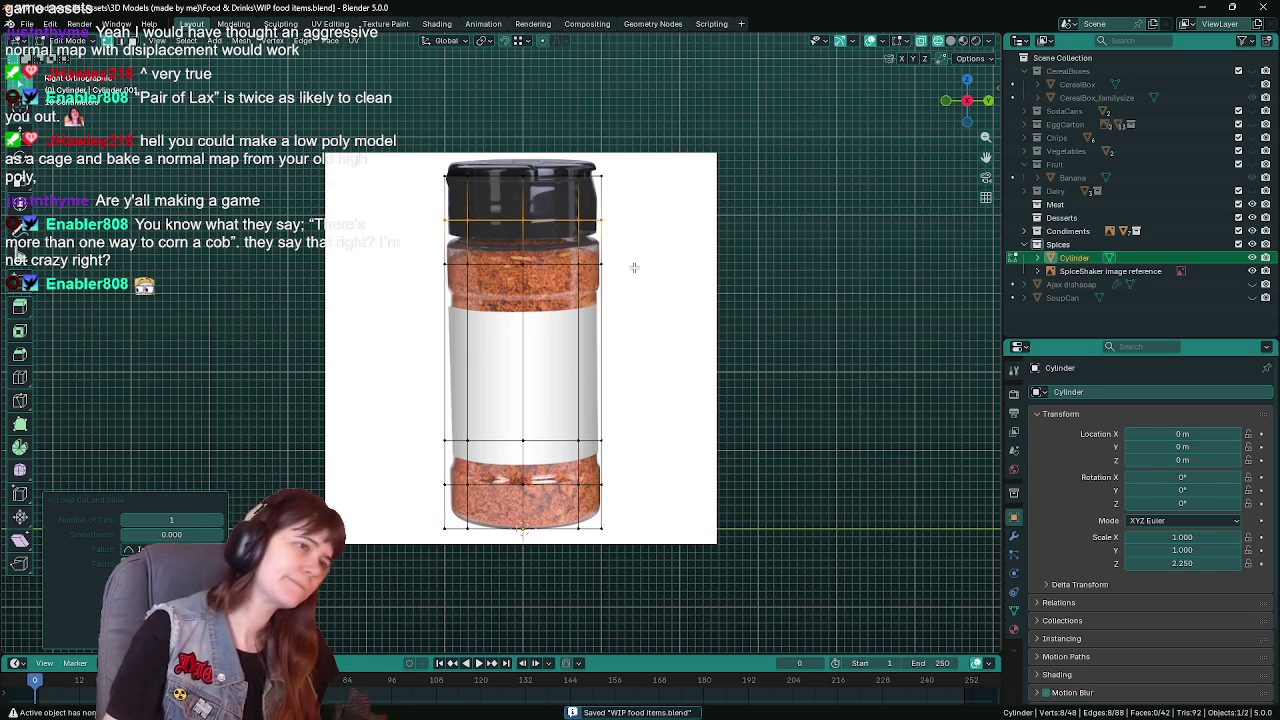
key(Tab)
key(Tab)
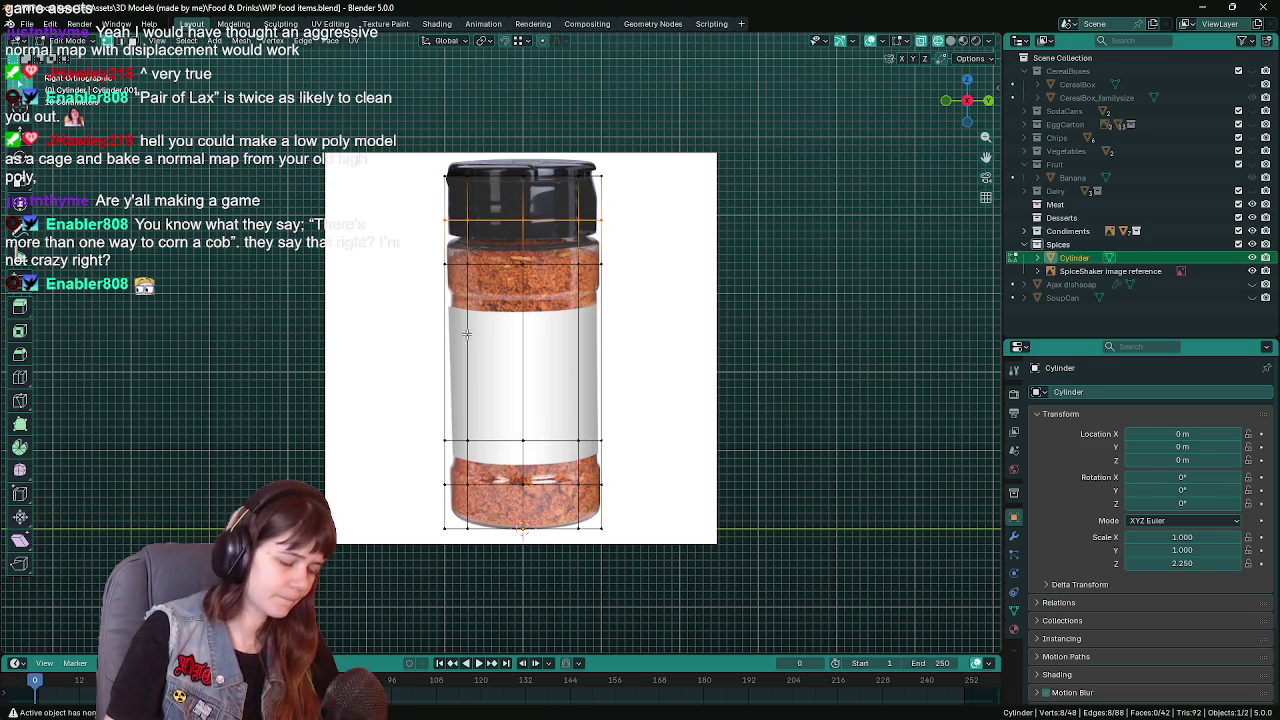
key(3)
key(1)
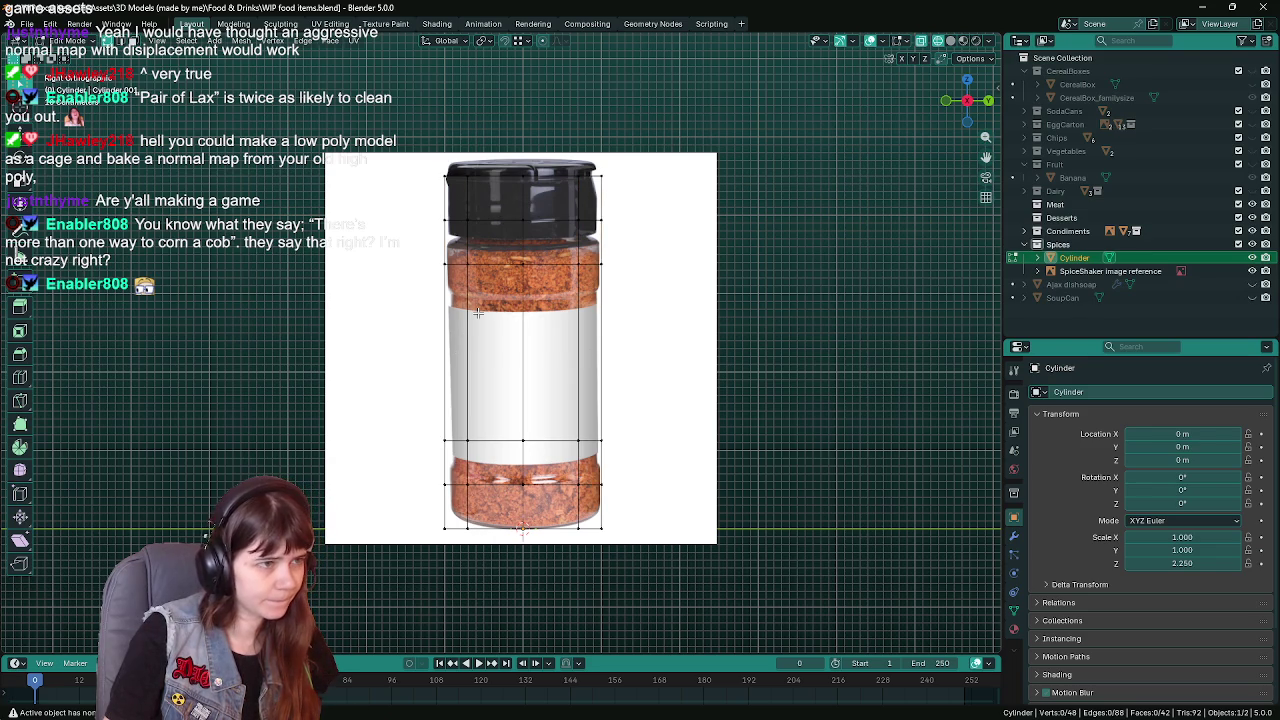
Add loop cuts at the jar neck and above the base, then select the label face ring
key(ctrl+r)
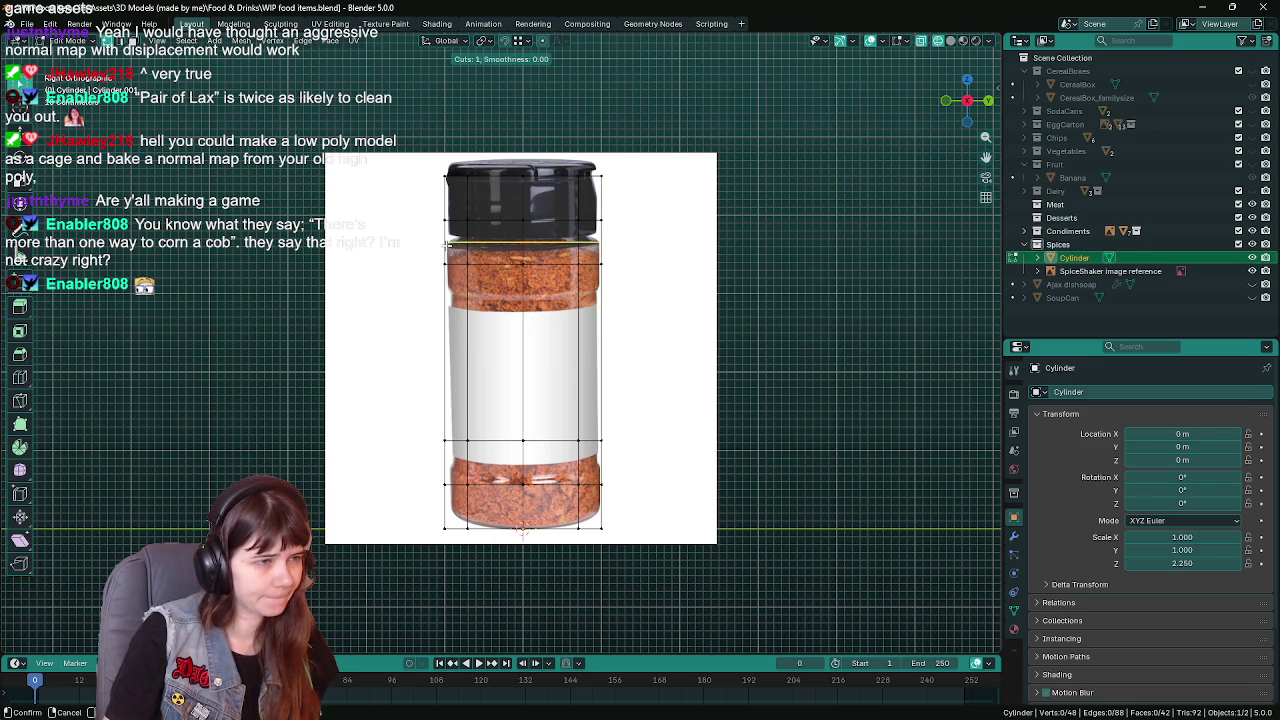
click(447, 243)
right_click(447, 250)
key(ctrl+z)
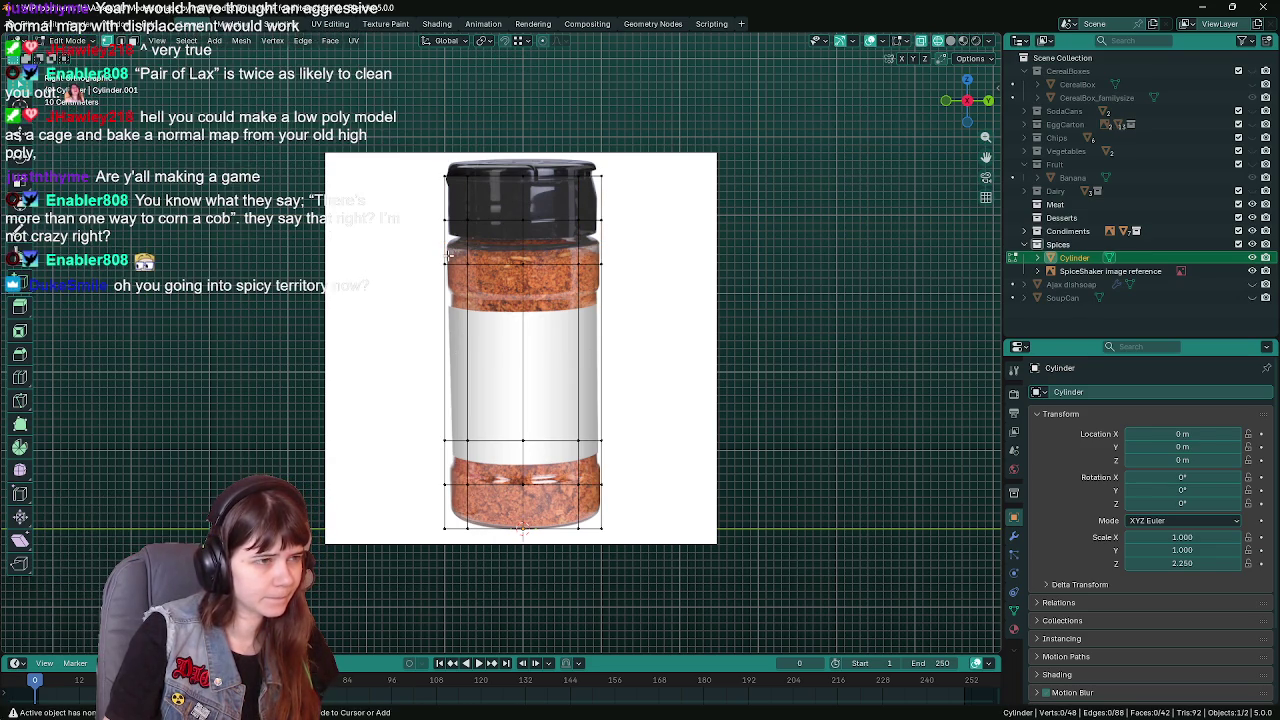
key(ctrl+r)
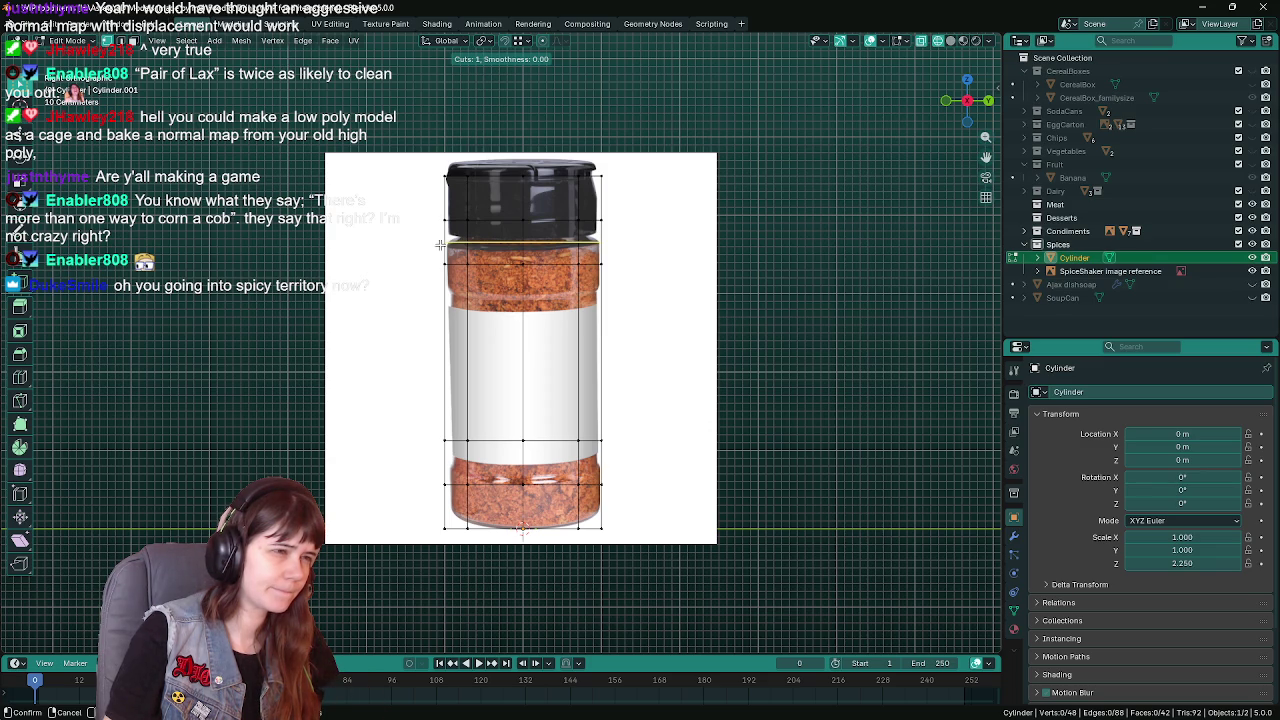
click(440, 243)
right_click(441, 245)
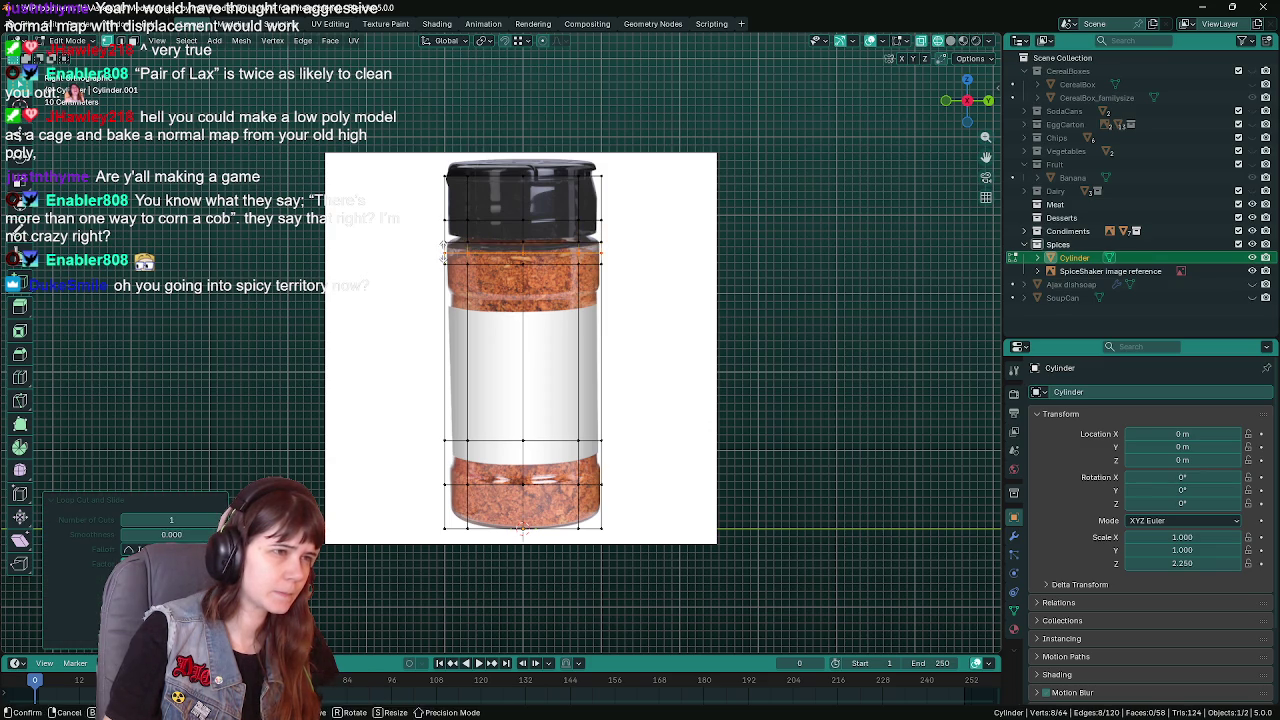
key(ctrl+r)
click(440, 448)
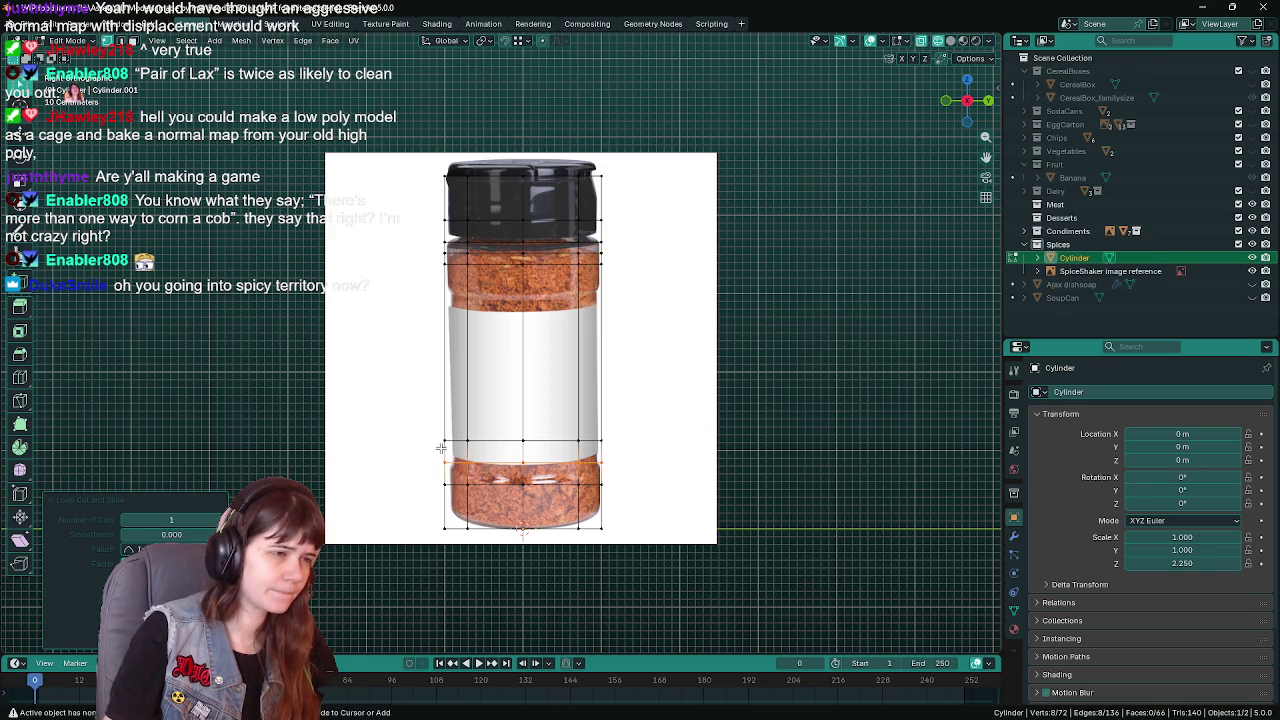
key(3)
alt+click(493, 355)
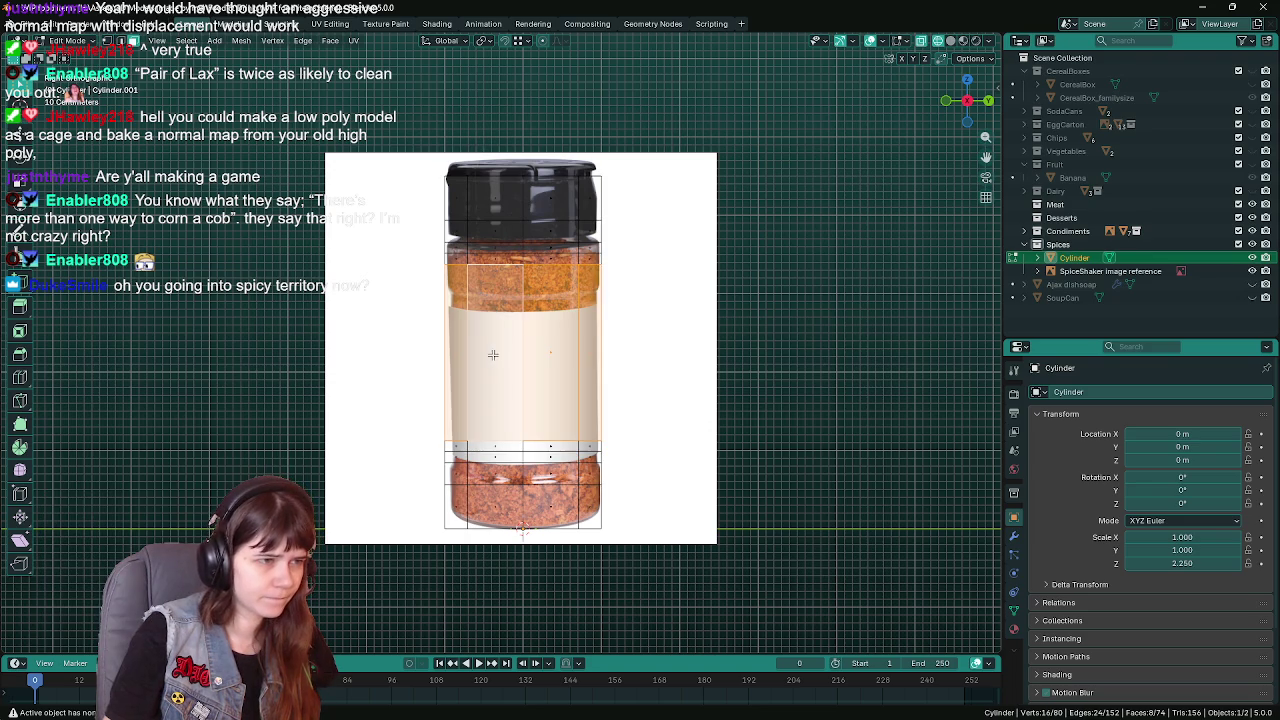
Save, then compare solid and material preview shading on the cylinder
key(ctrl+s)
key(z)
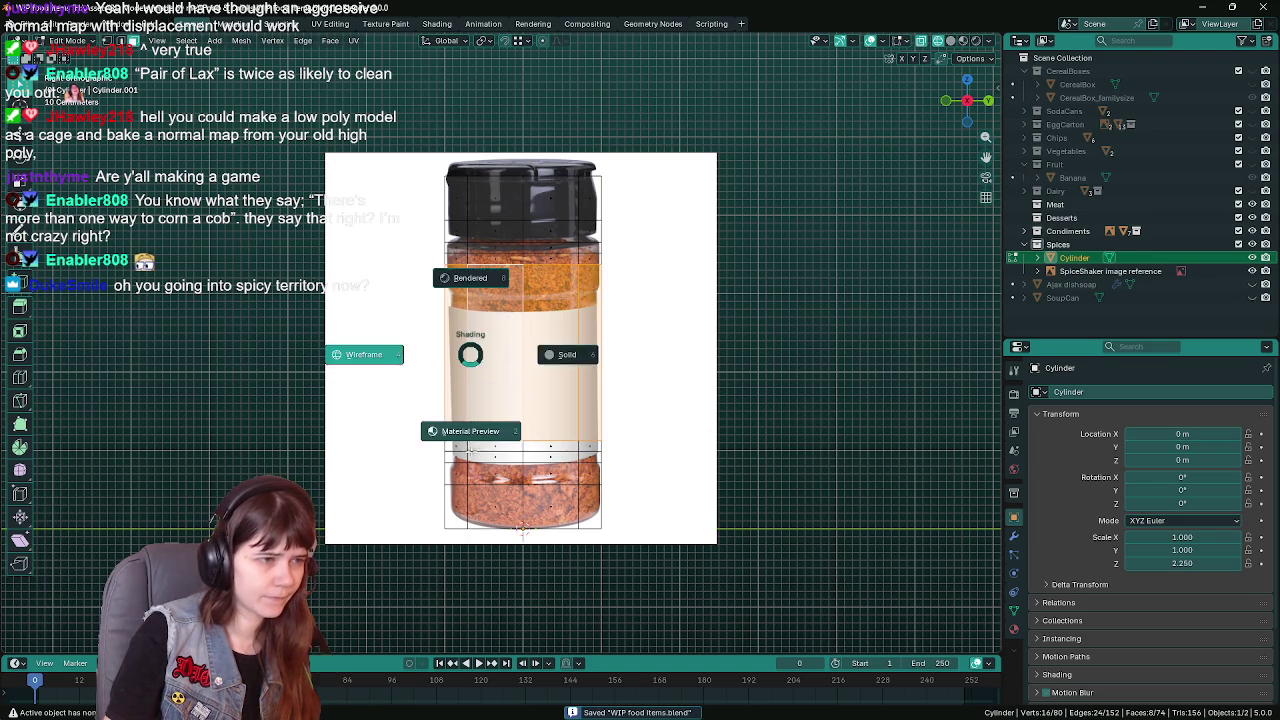
click(623, 364)
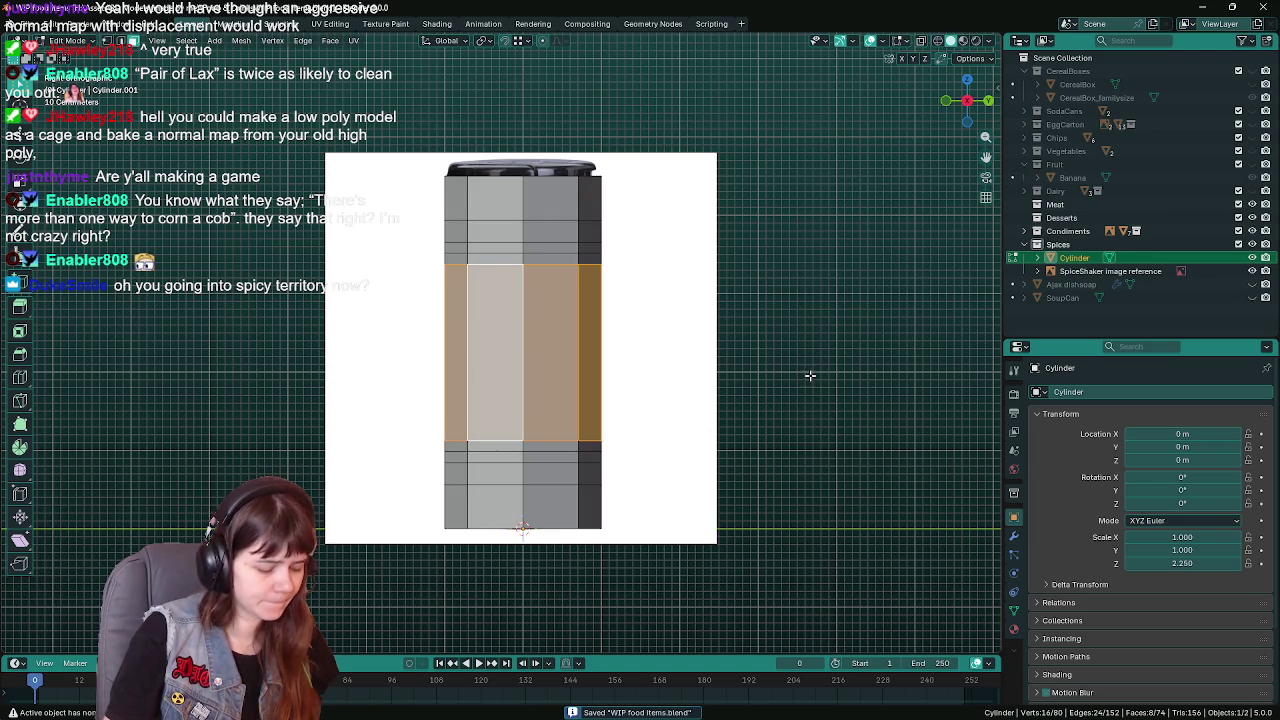
key(z)
click(708, 401)
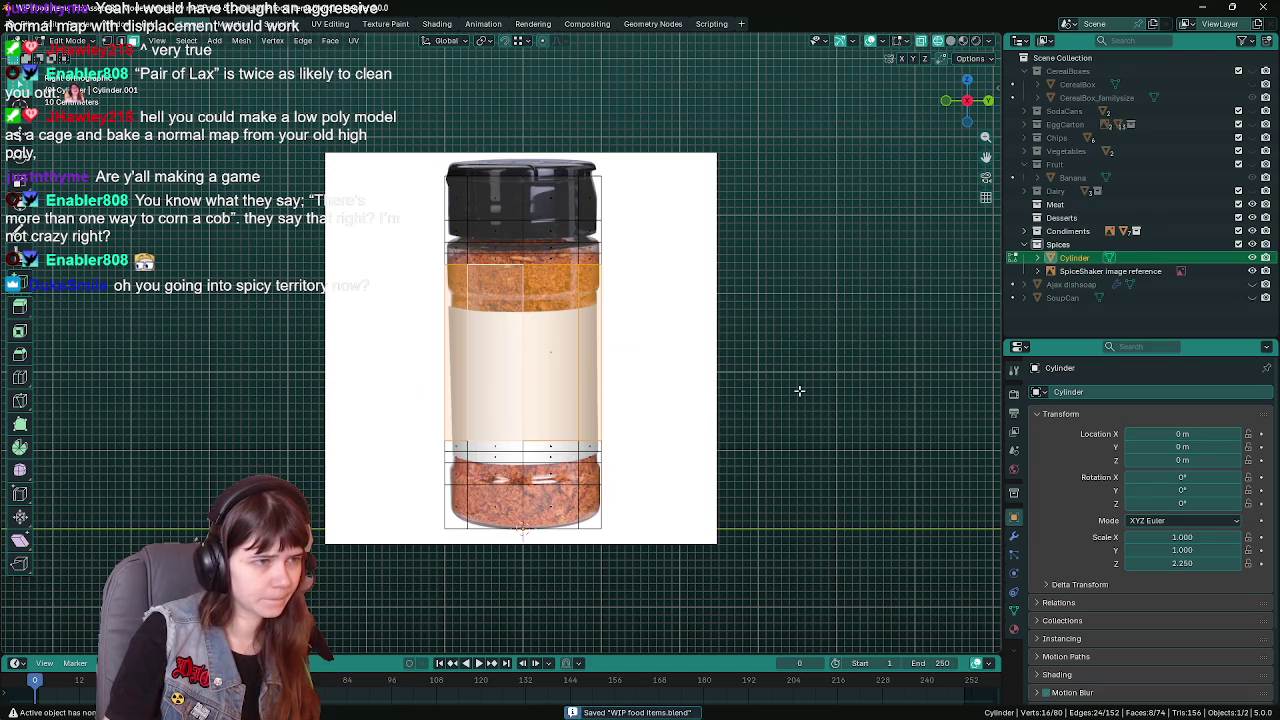
Scale the label faces inward horizontally to about 0.87, back in Object Mode with X-ray off
key(s)
key(shift+z)
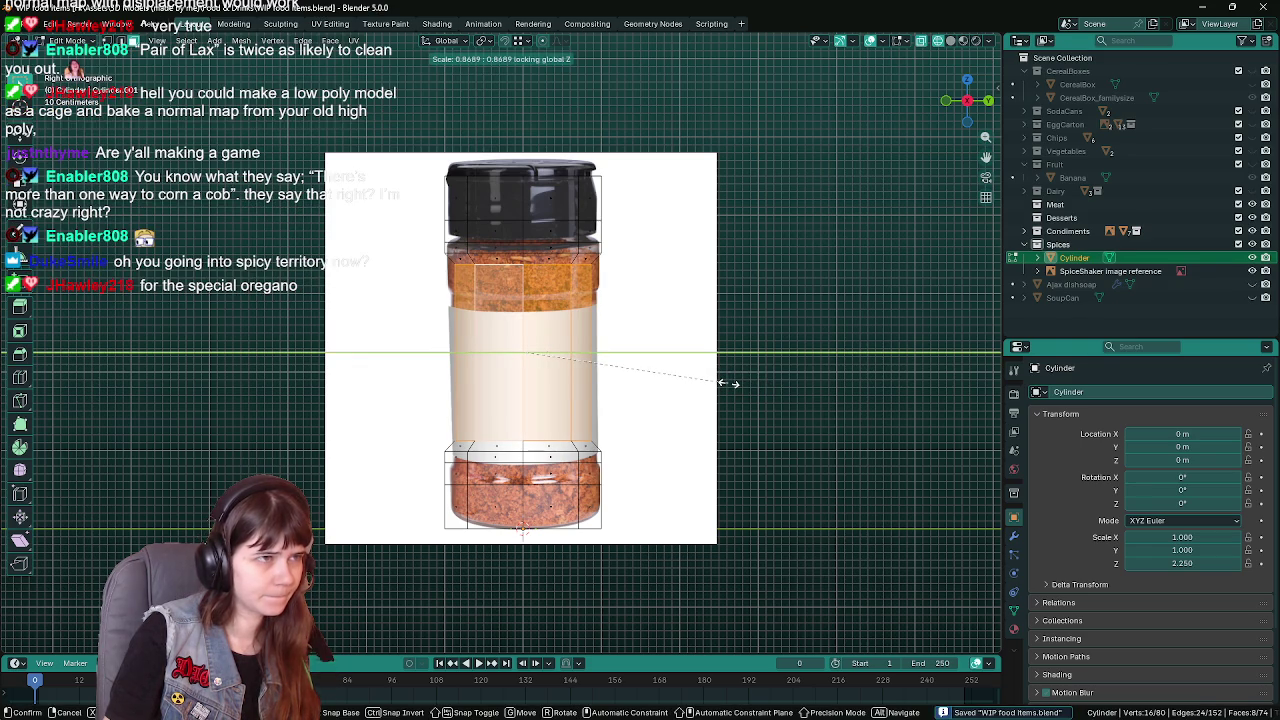
text(.9)
key(Escape)
key(Tab)
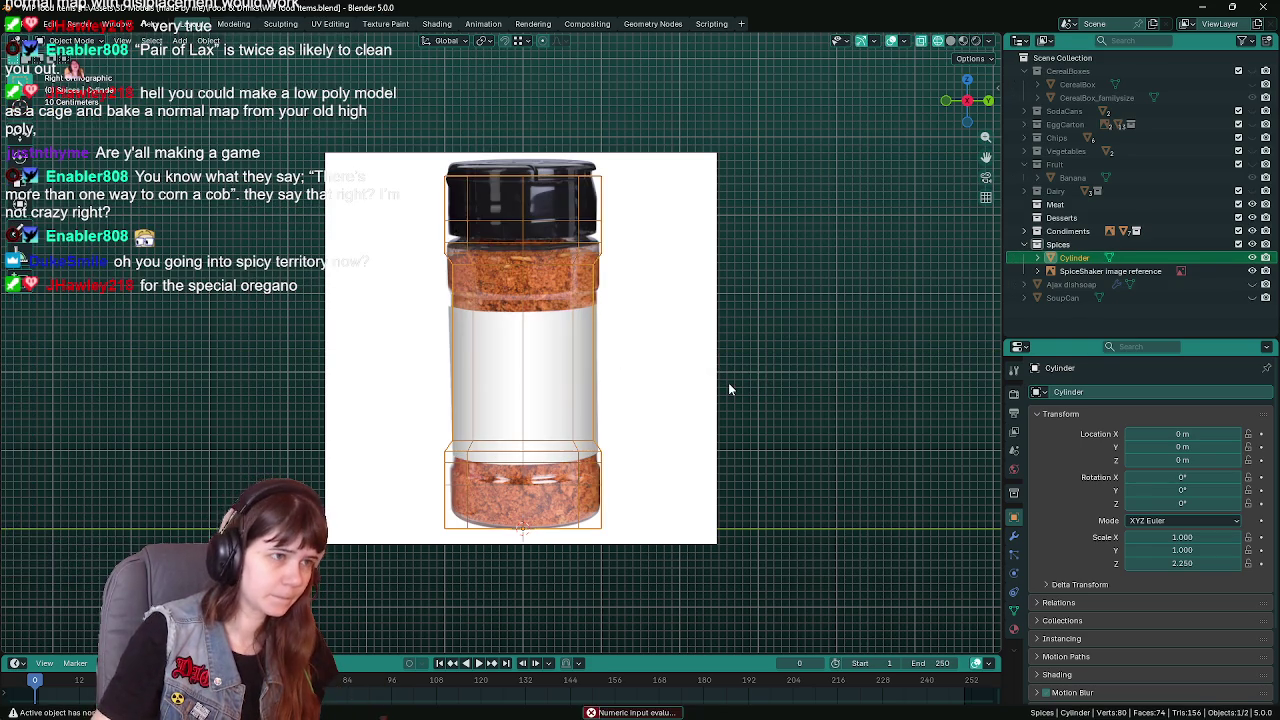
key(alt+z)
key(ctrl+s)
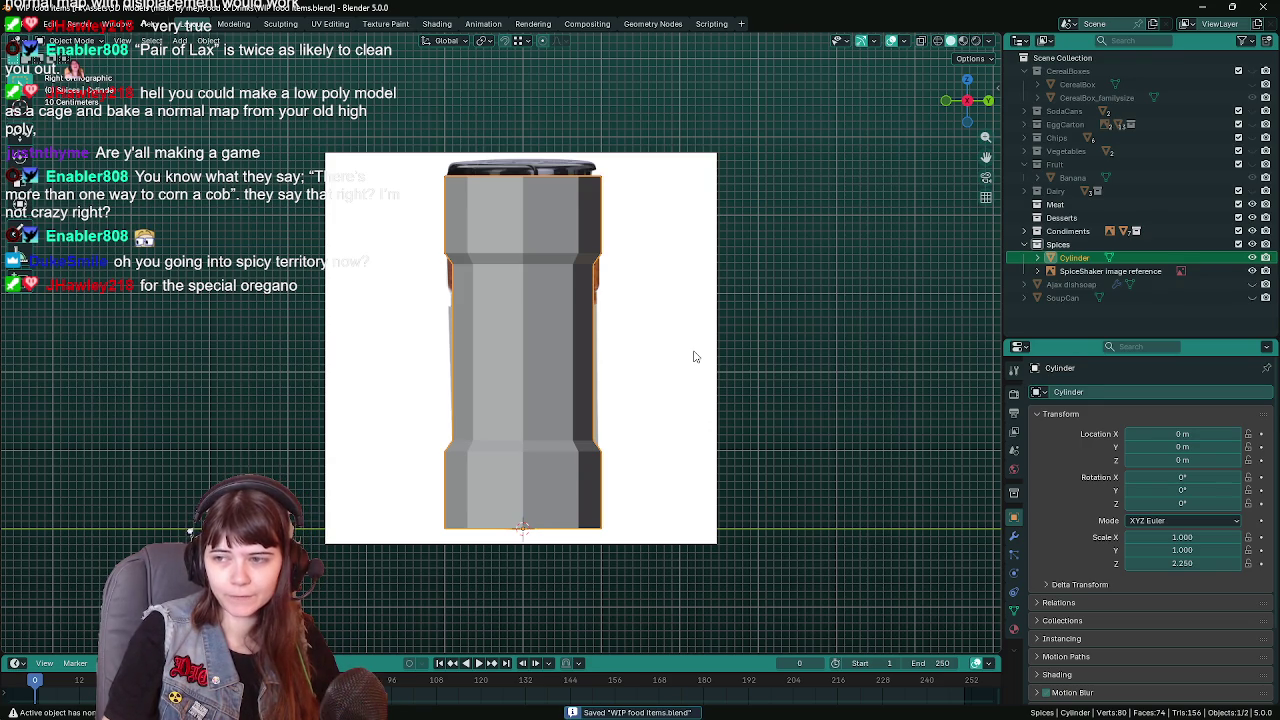
Switch to material preview and show the reference image through the model again
key(z)
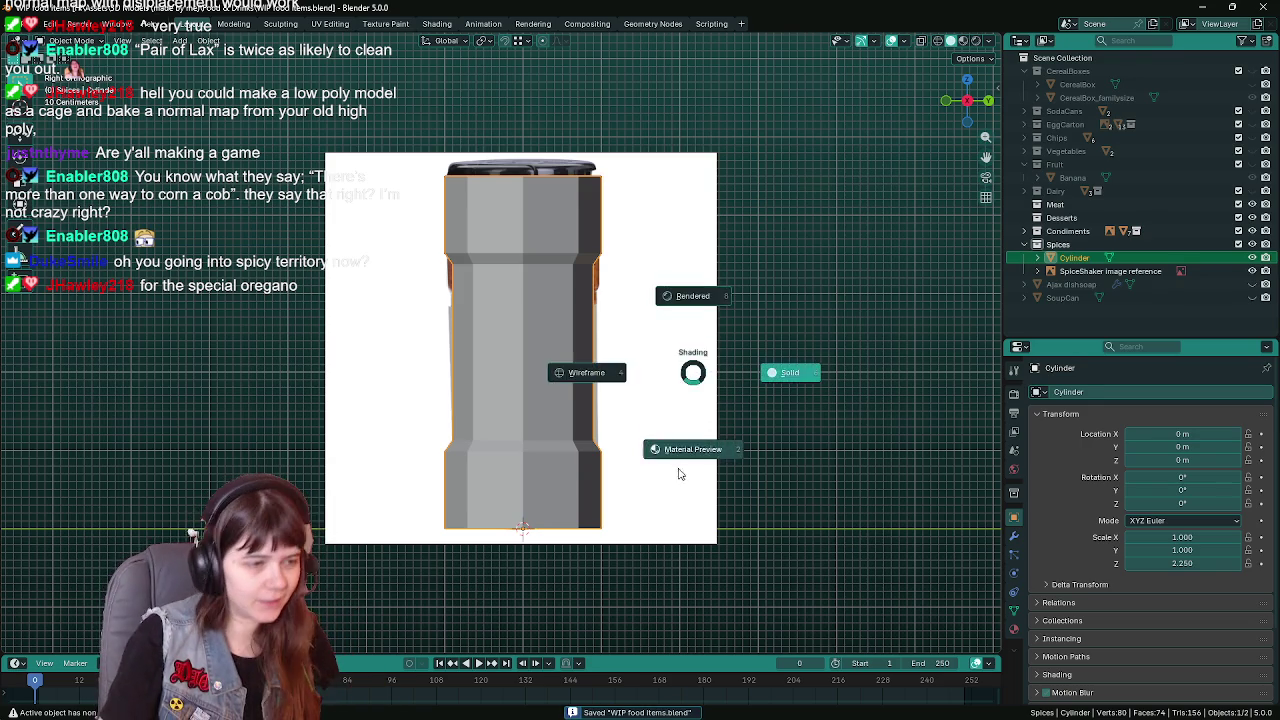
click(680, 474)
key(z)
click(603, 457)
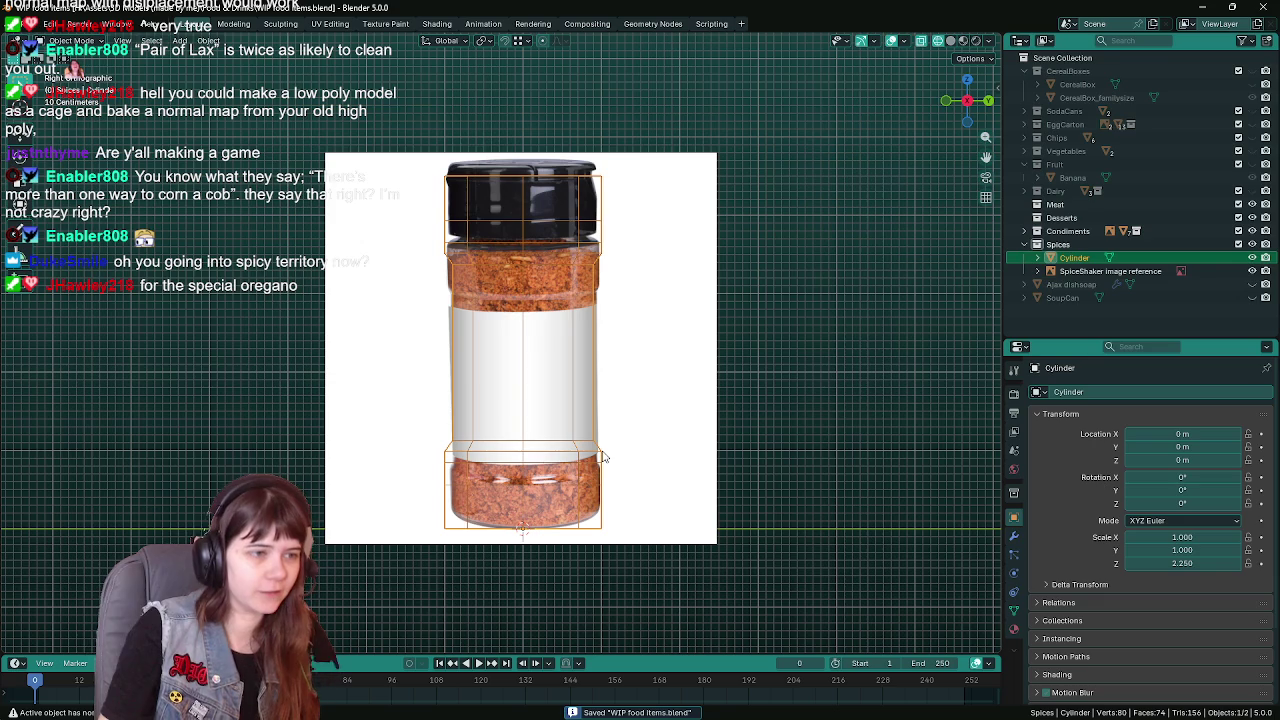
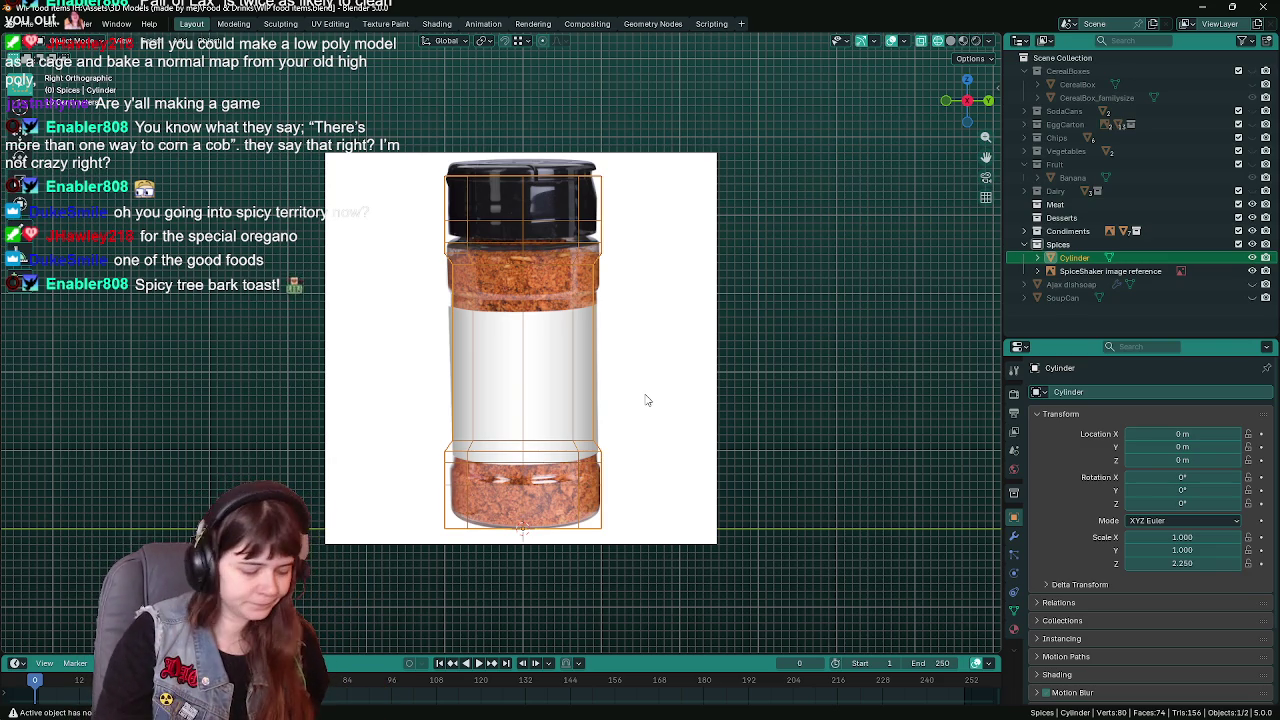
Save the file and compare material preview and solid shading on the cylinder
key(ctrl+s)
key(z)
click(641, 462)
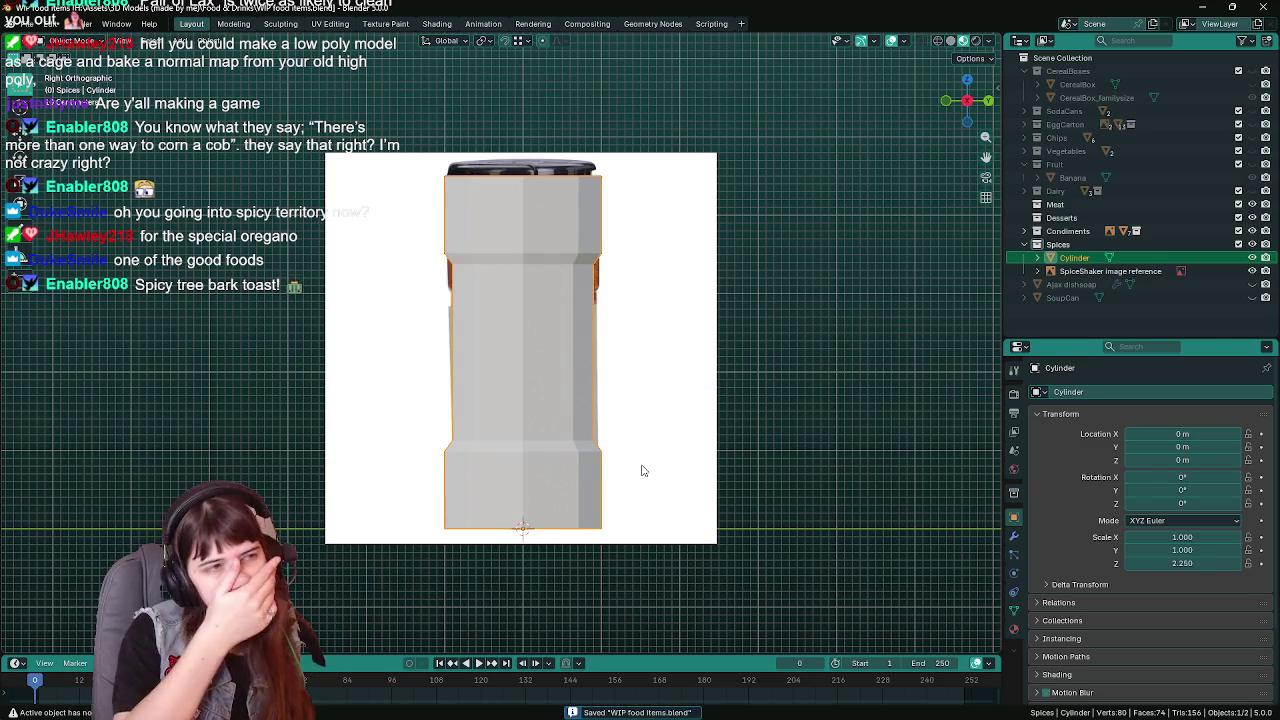
key(z)
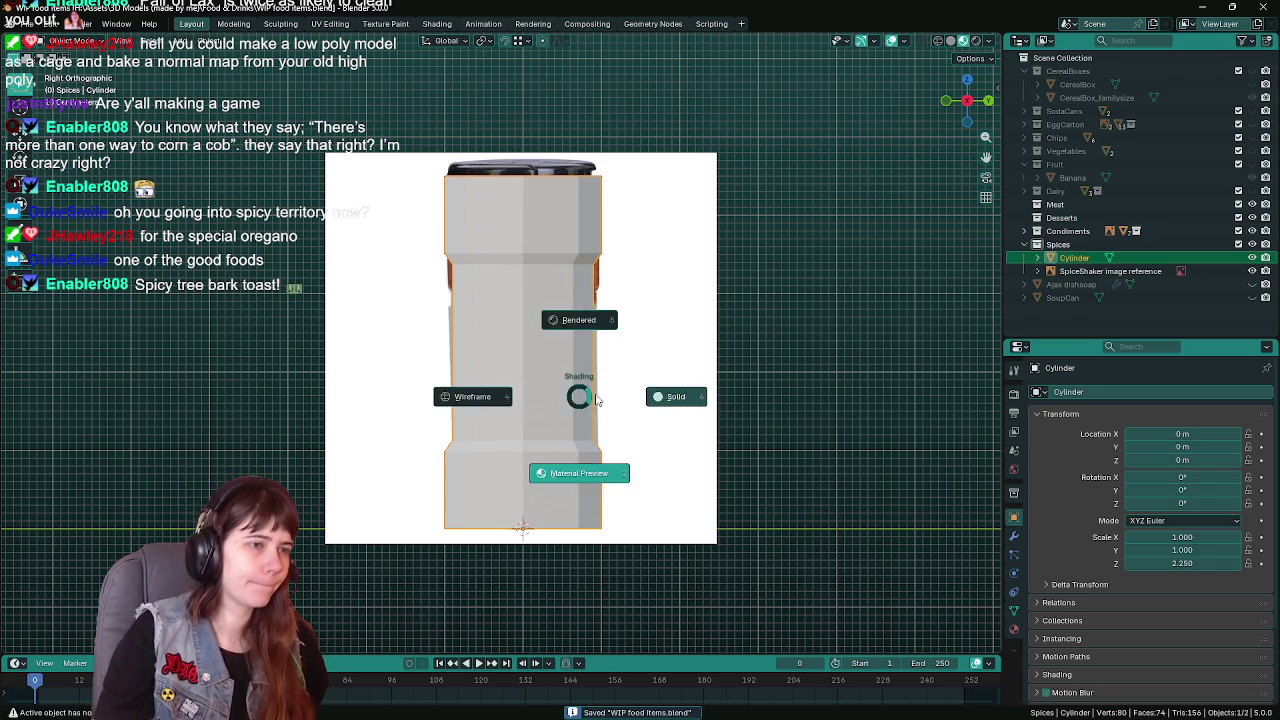
click(661, 396)
In edge select mode, dissolve the extra edge loop near the top, then one on the lower section
key(Tab)
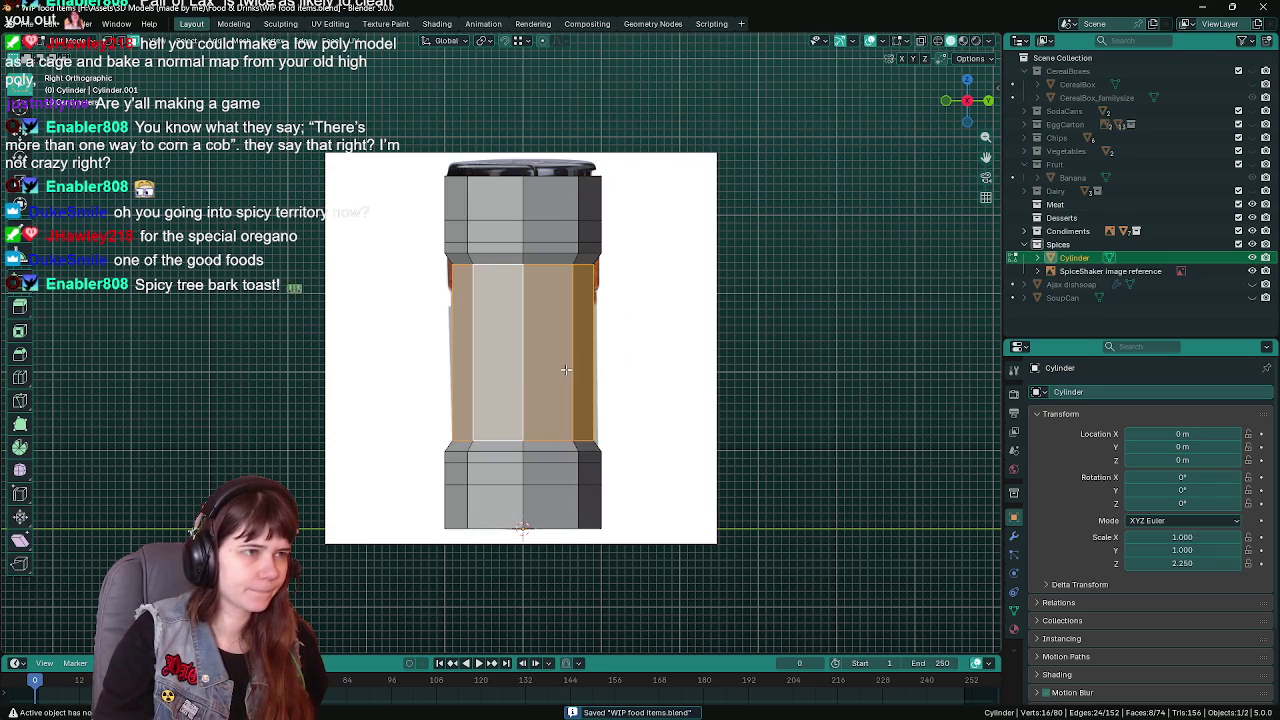
key(3)
alt+click(493, 214)
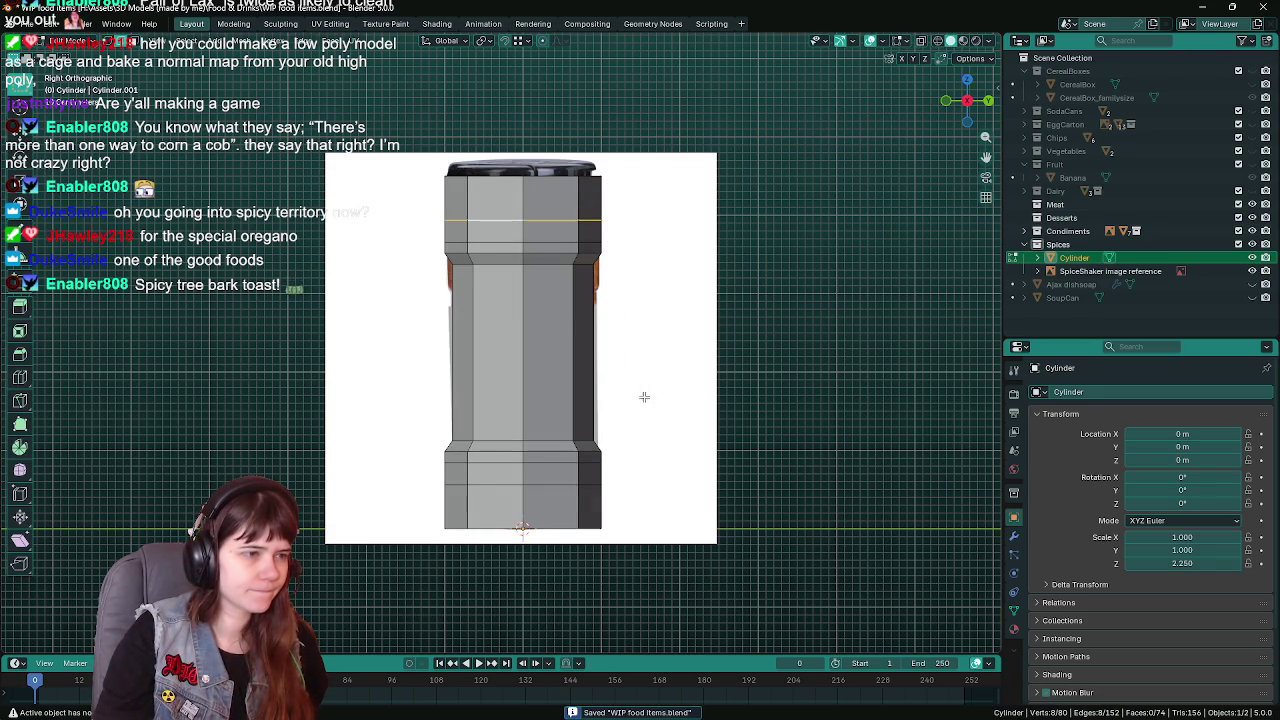
key(x)
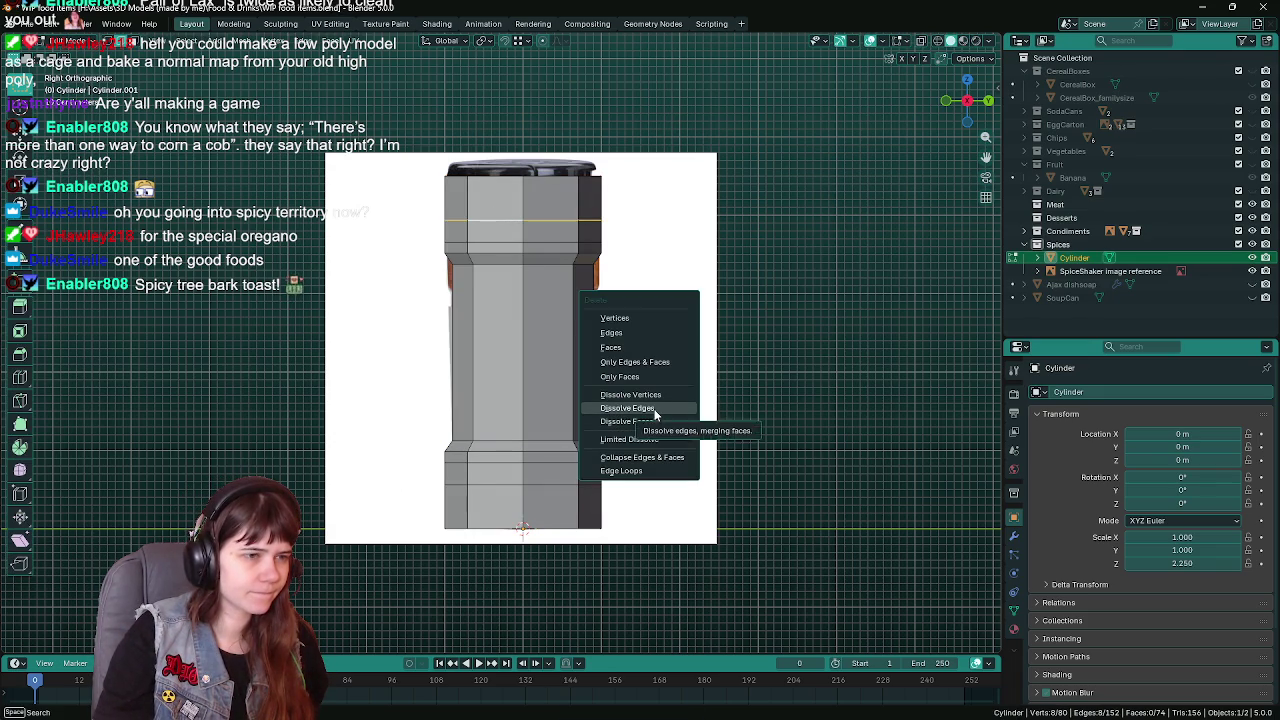
click(655, 409)
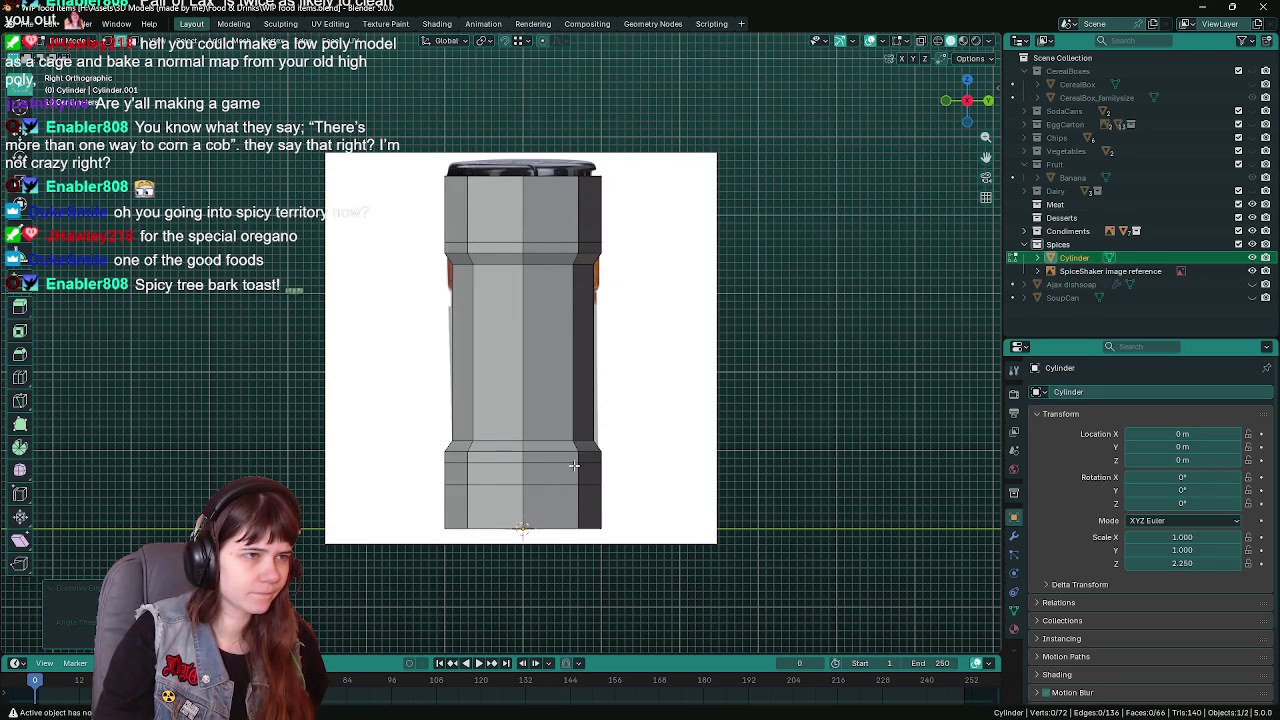
alt+click(546, 486)
key(x)
click(635, 478)
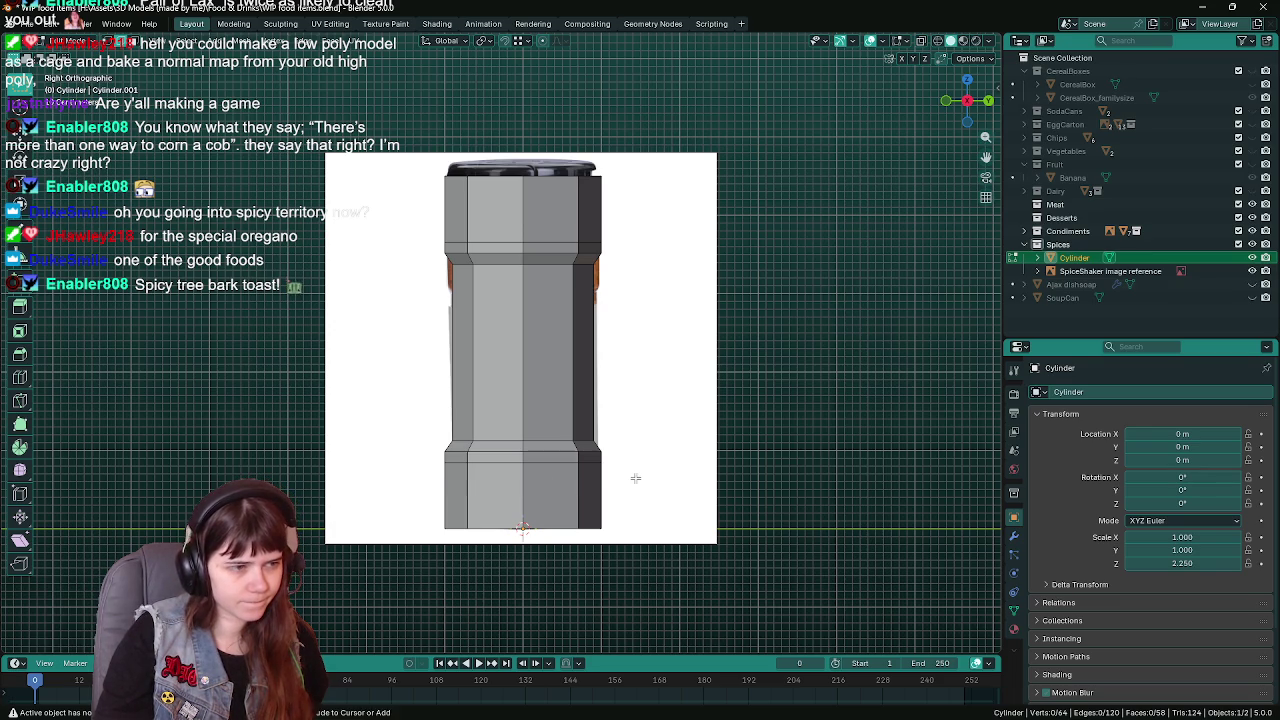
key(ctrl+s)
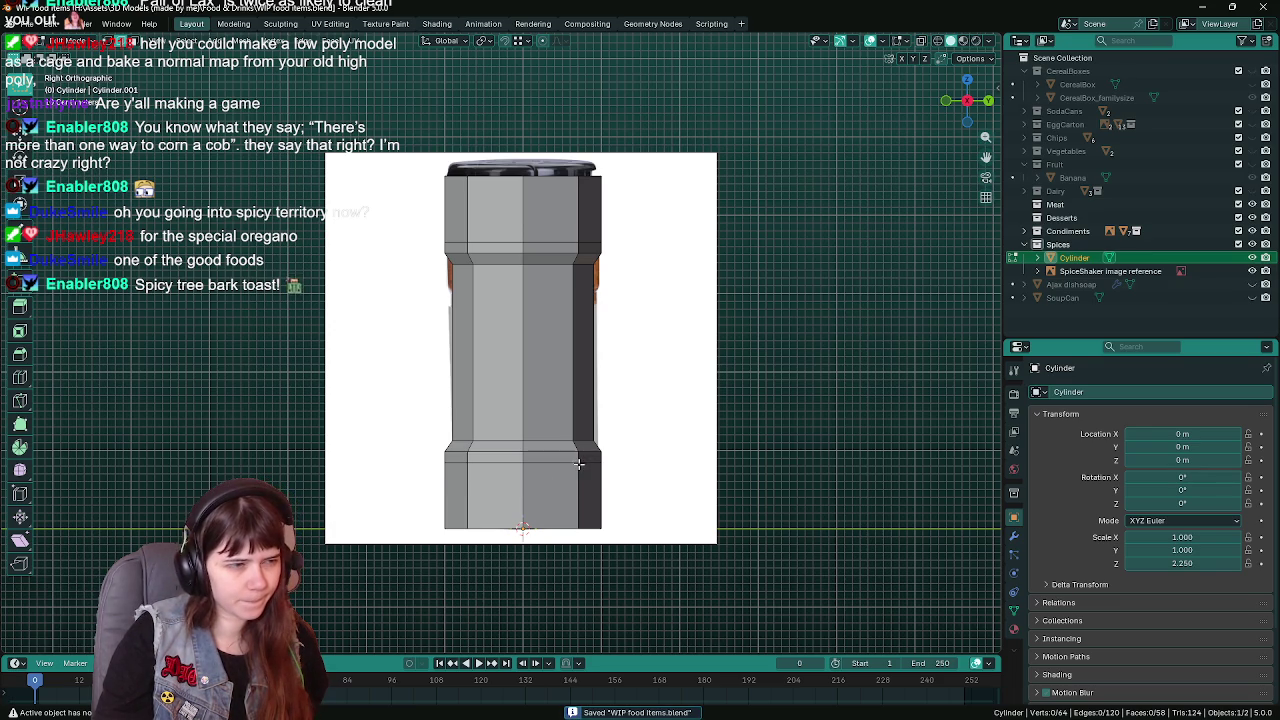
Dissolve two more surplus edge loops on the lower and upper sections
alt+click(569, 463)
key(x)
click(650, 454)
alt+click(527, 240)
key(x)
click(532, 238)
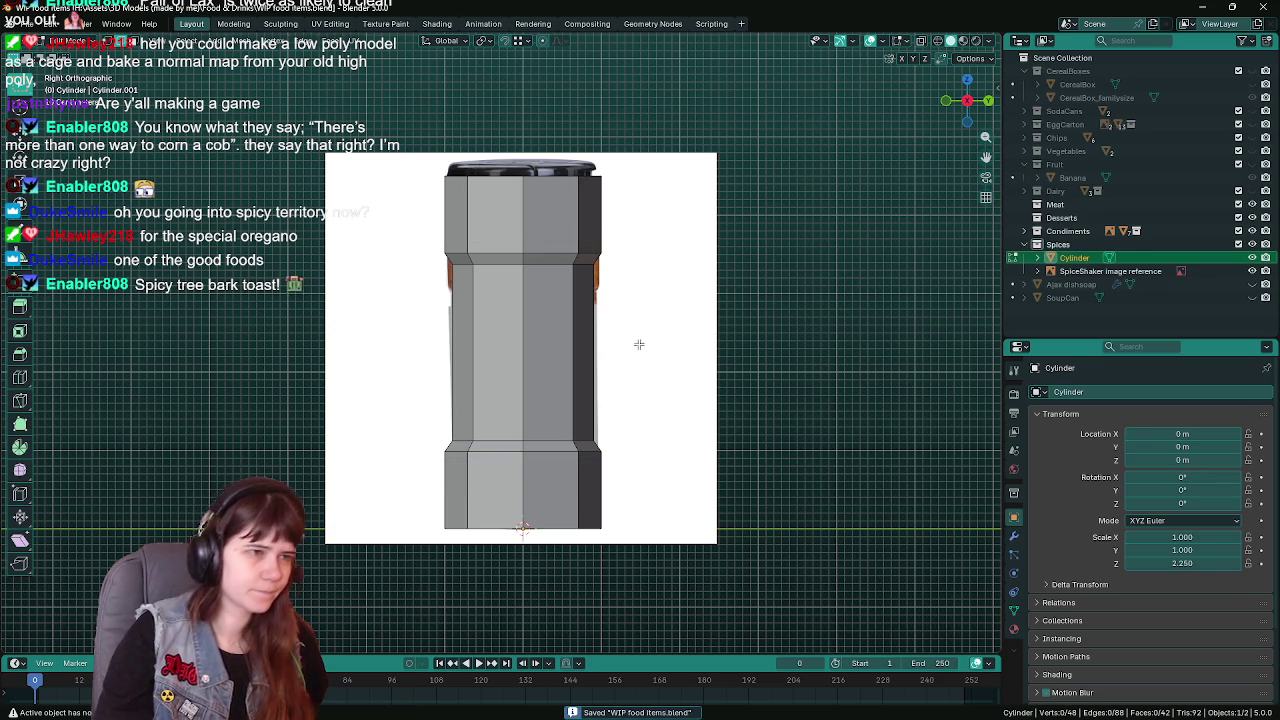
Toggle between wireframe and solid shading to check the mesh against the reference image
key(z)
key(z)
click(471, 336)
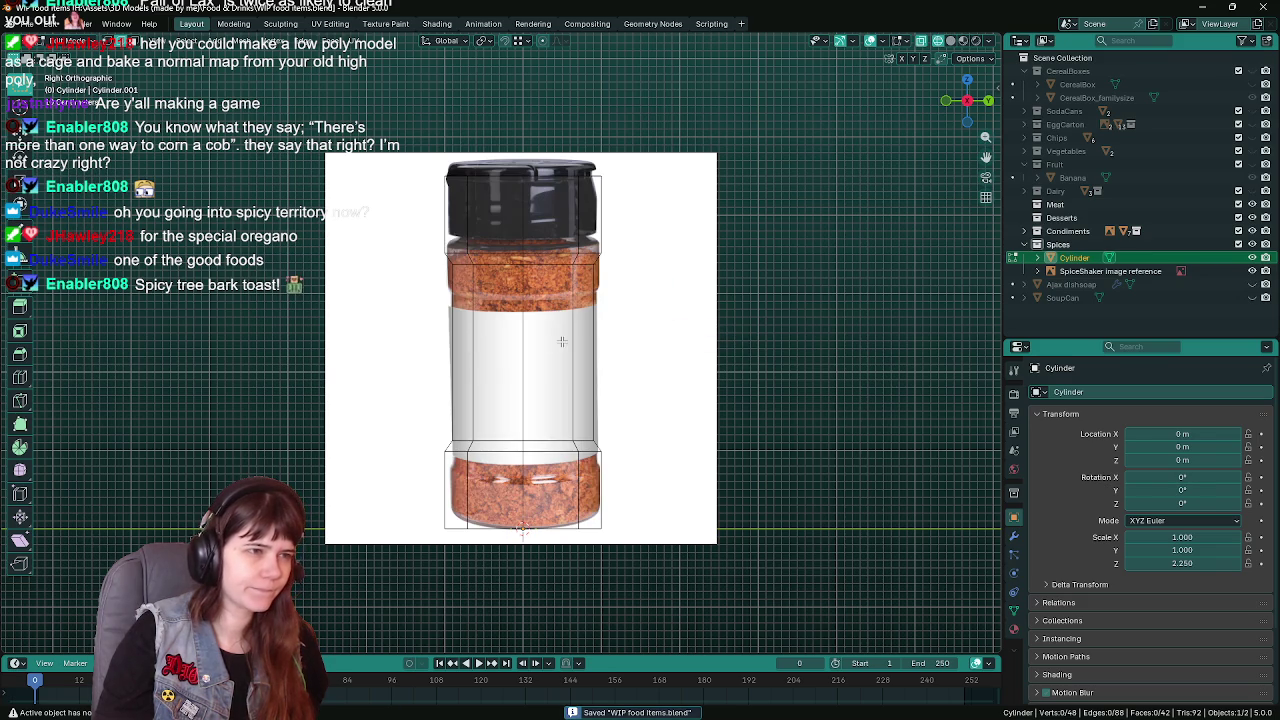
key(z)
click(657, 312)
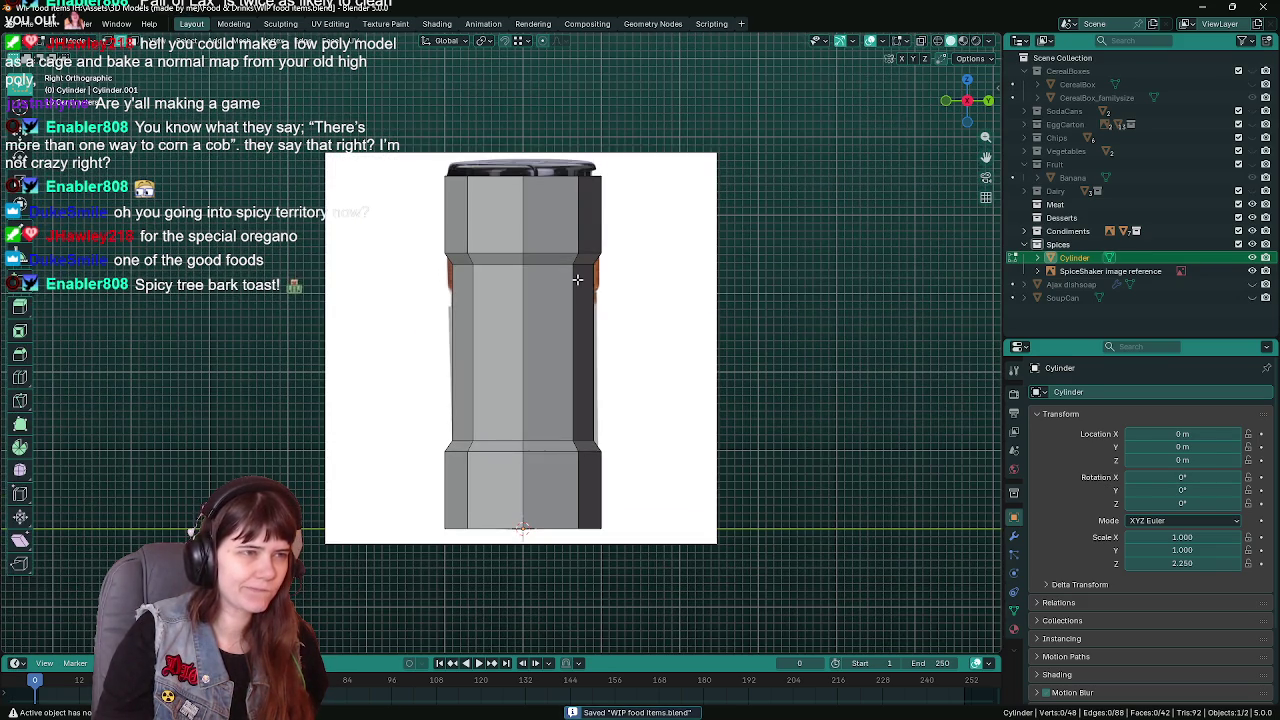
key(z)
click(590, 290)
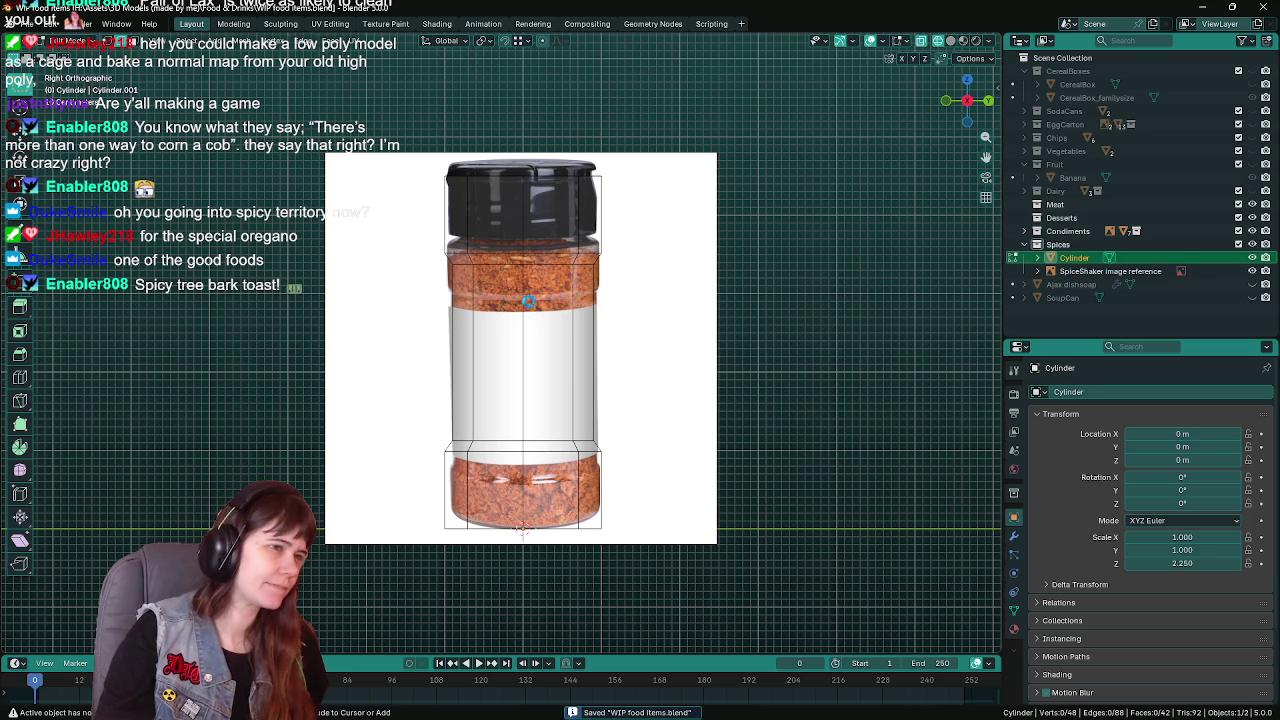
key(z)
click(698, 307)
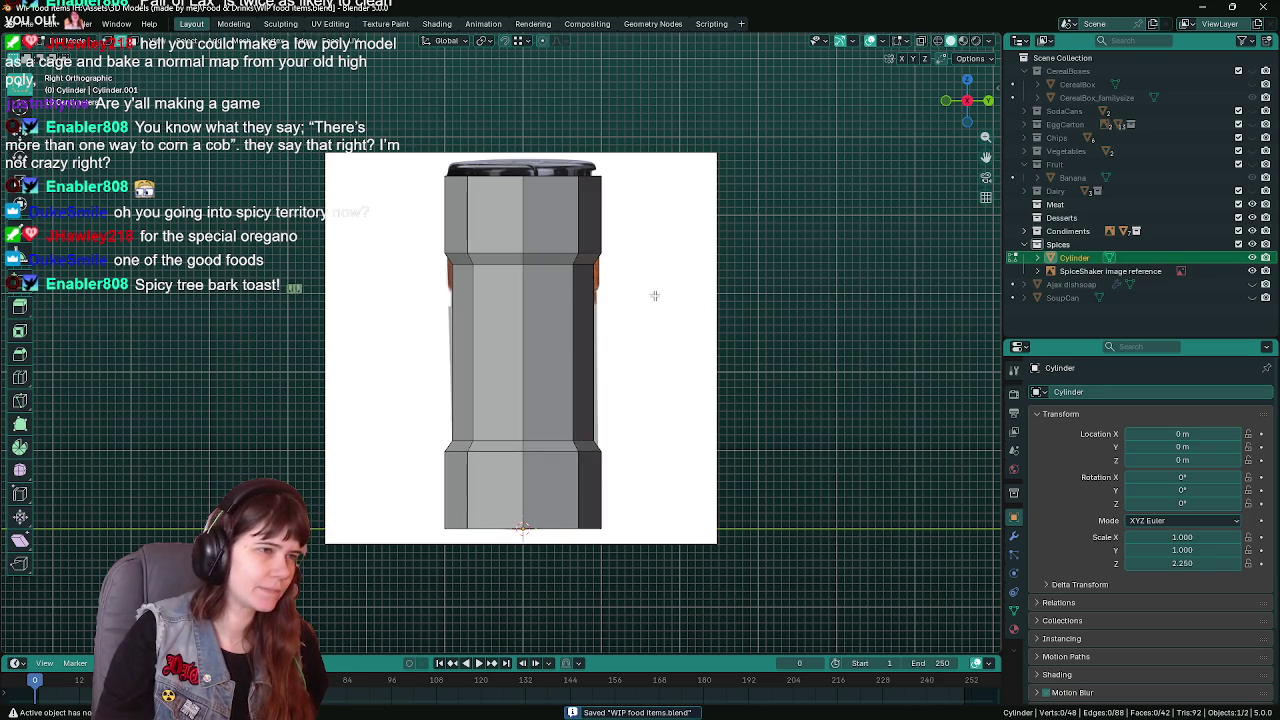
scroll(486, 303, up, 2)
Dissolve one last surplus edge loop, leaving 56 vertices, and save
key(Tab)
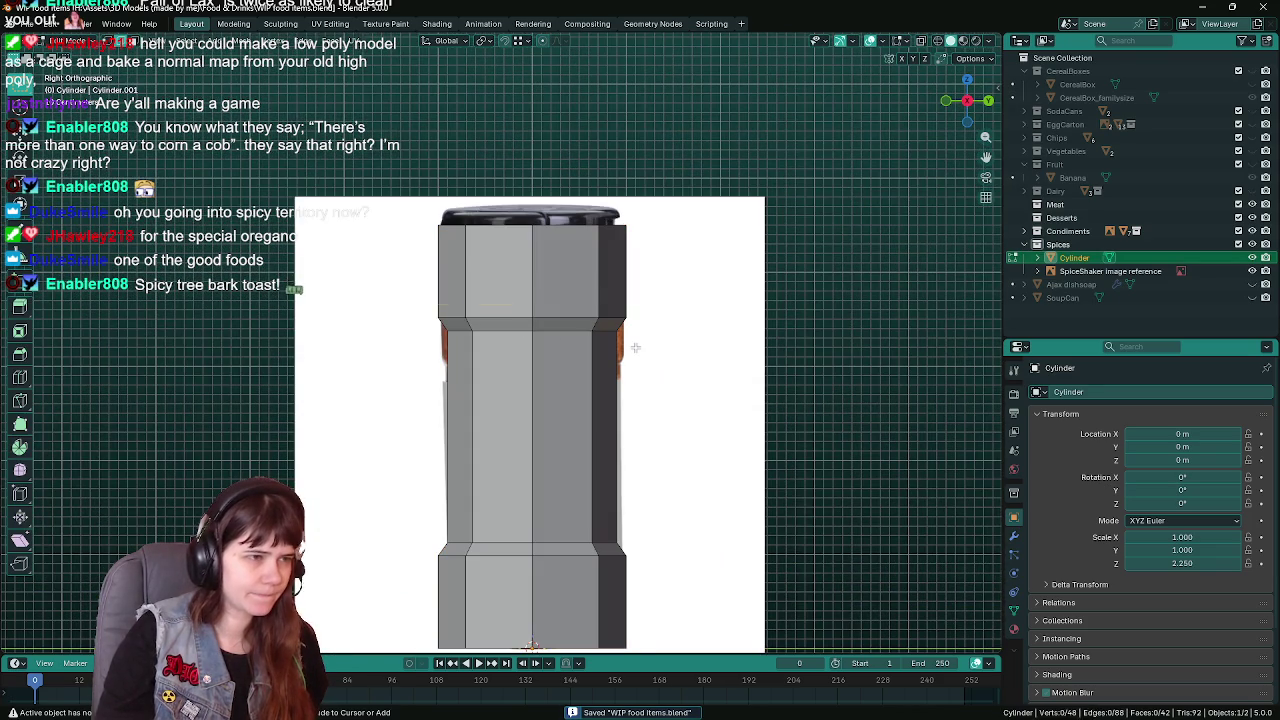
right_click(590, 428)
click(606, 428)
key(ctrl+s)
shift+middle_drag(575, 302, 563, 291)
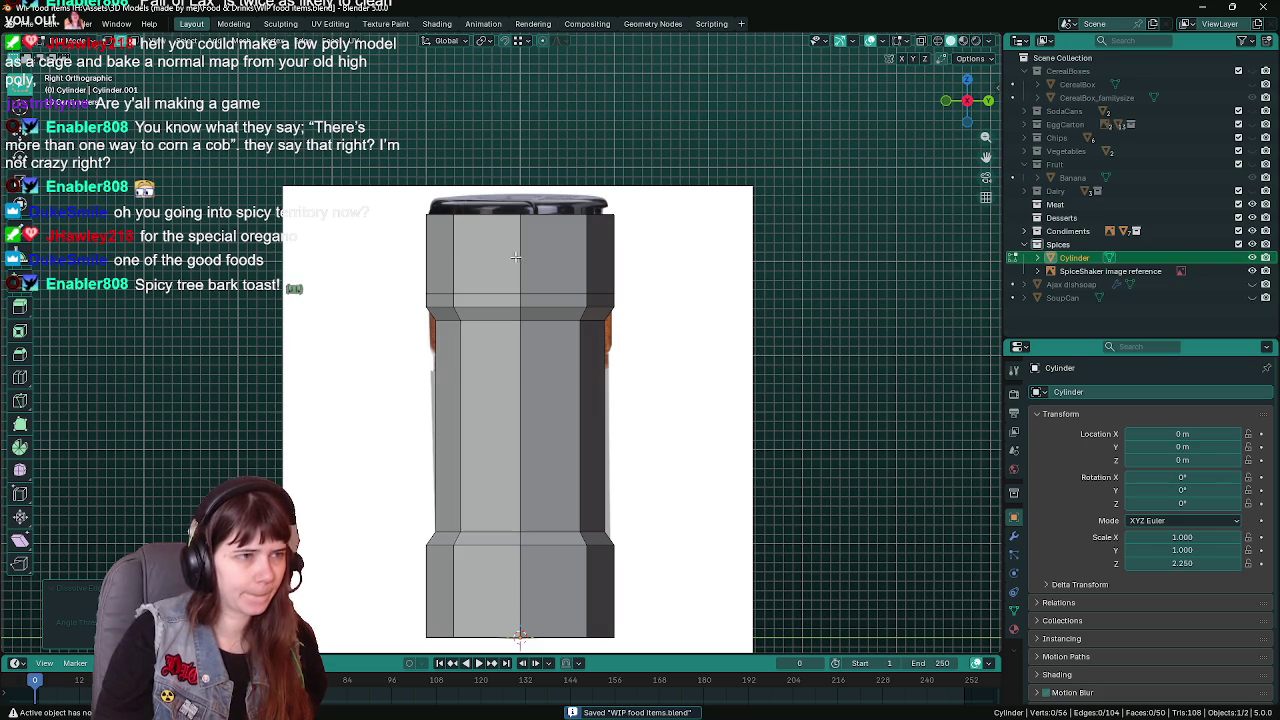
alt+click(563, 290)
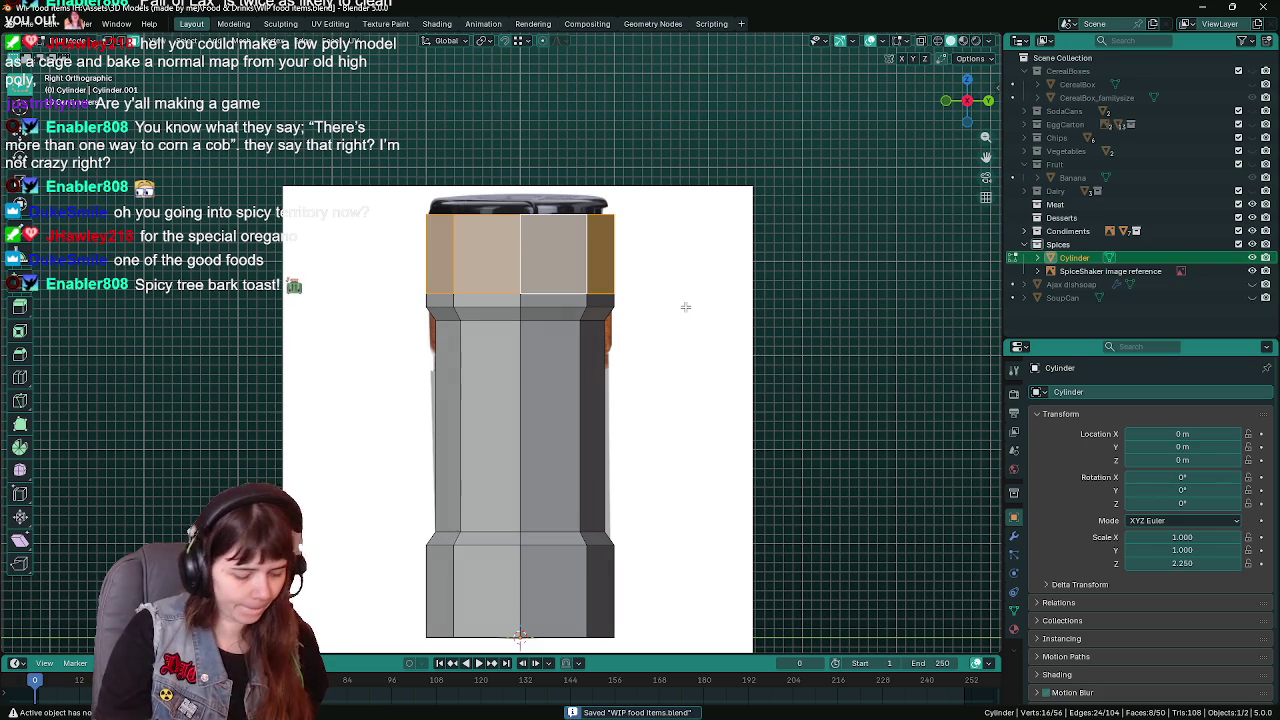
Separate the selected top face ring into its own object and return to Object Mode
middle_drag(666, 314, 649, 386)
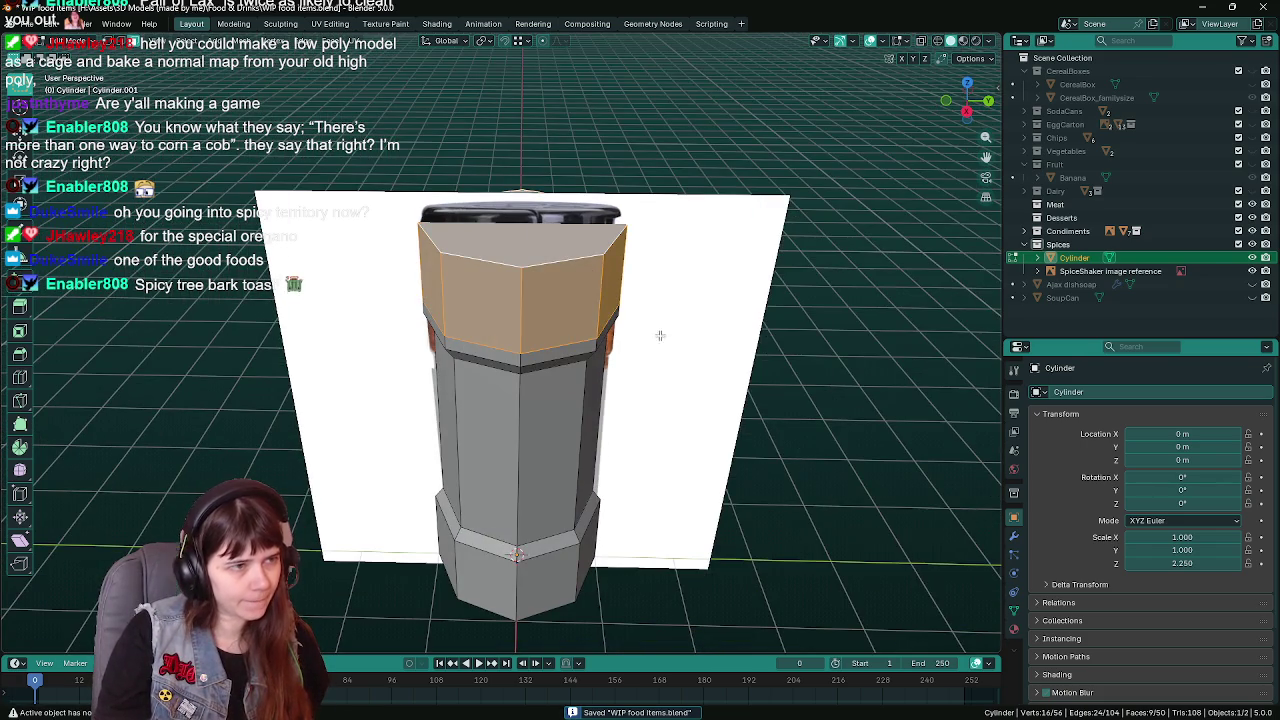
middle_drag(660, 334, 663, 294)
key(ctrl+KP_3)
key(KP_6)
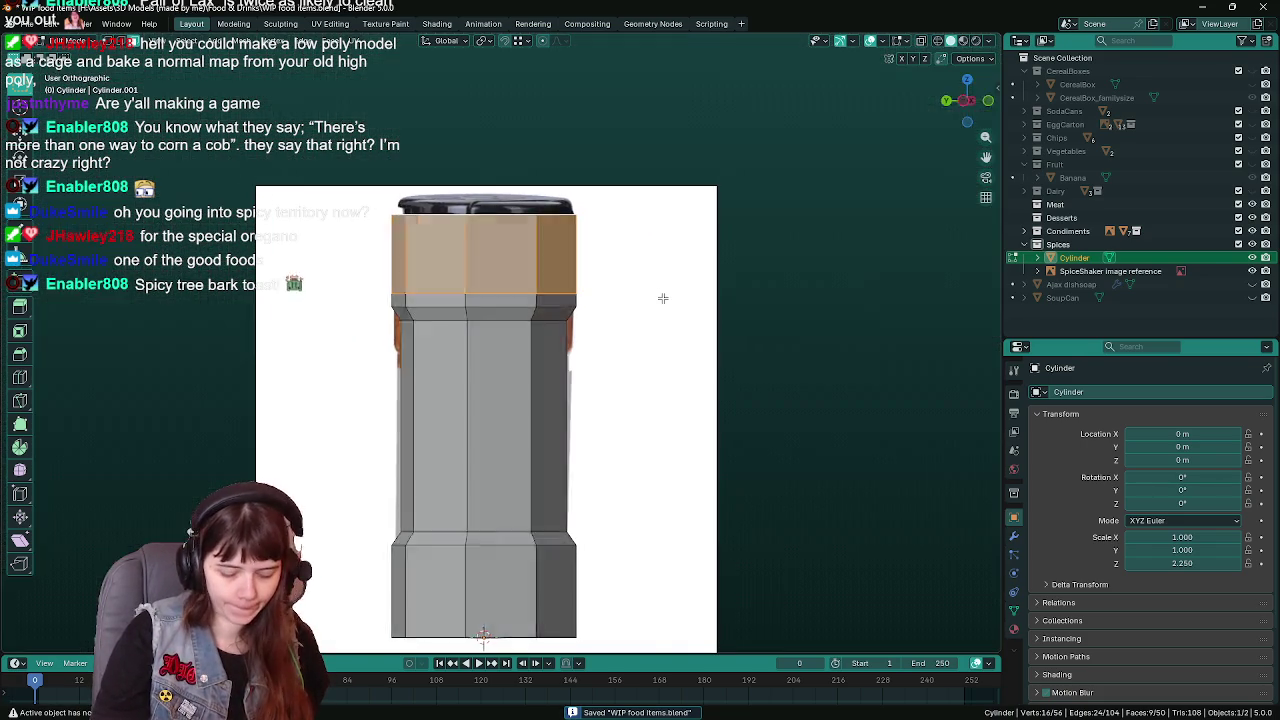
key(KP_6)
key(KP_6)
key(ctrl+KP_3)
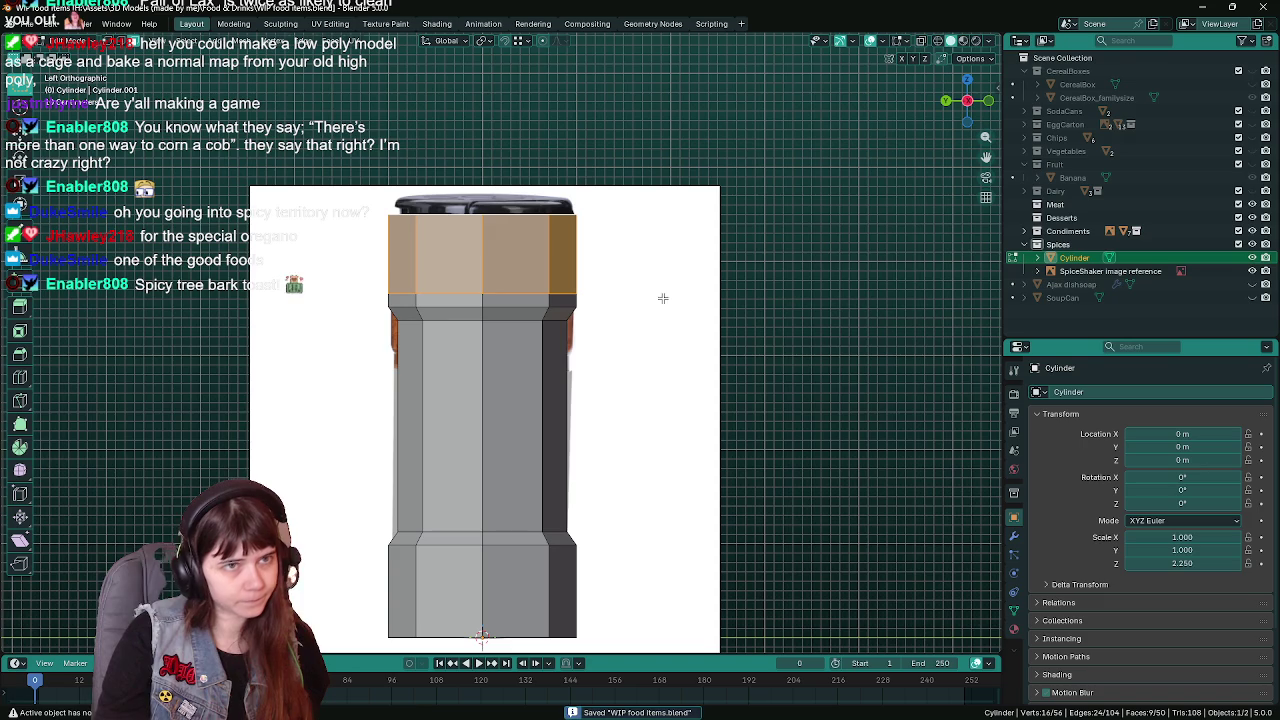
key(p)
click(662, 297)
key(Tab)
Select the separated top piece from a straight side view and save
mouse_move(654, 306)
middle_down()
mouse_move(634, 437)
mouse_move(614, 434)
mouse_move(569, 293)
middle_up()
click(569, 293)
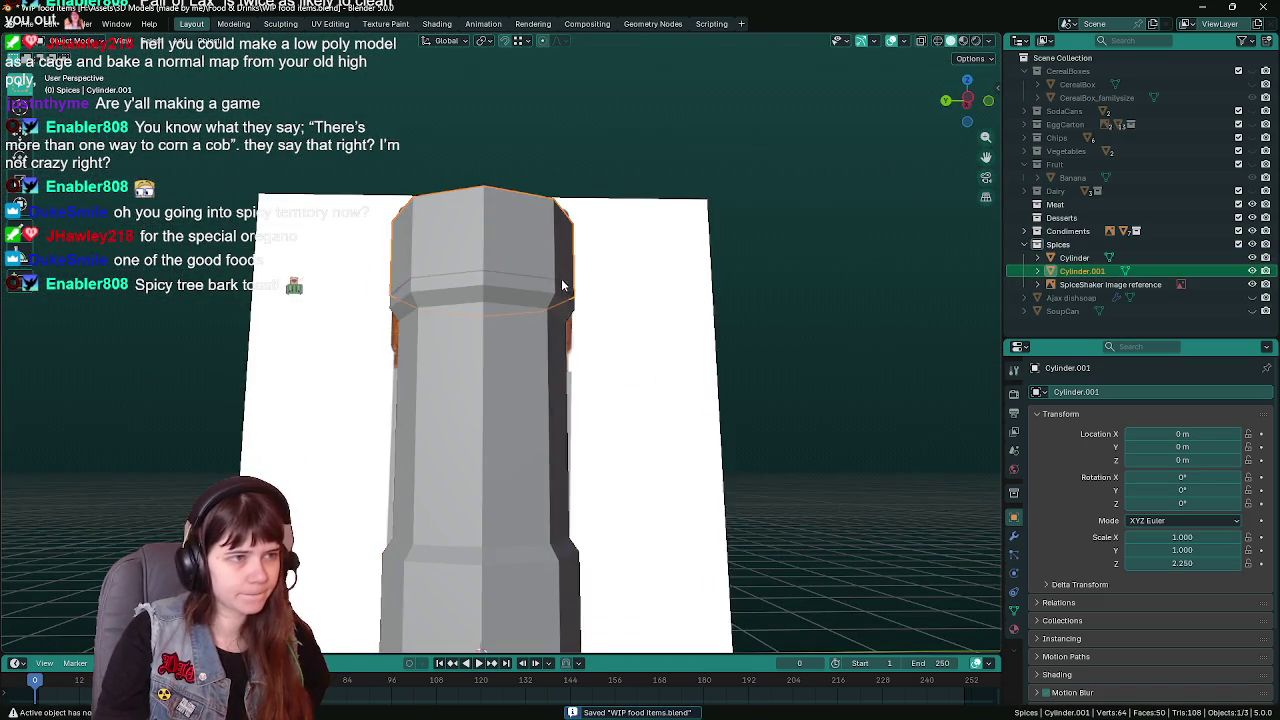
key(ctrl+KP_3)
key(ctrl+s)
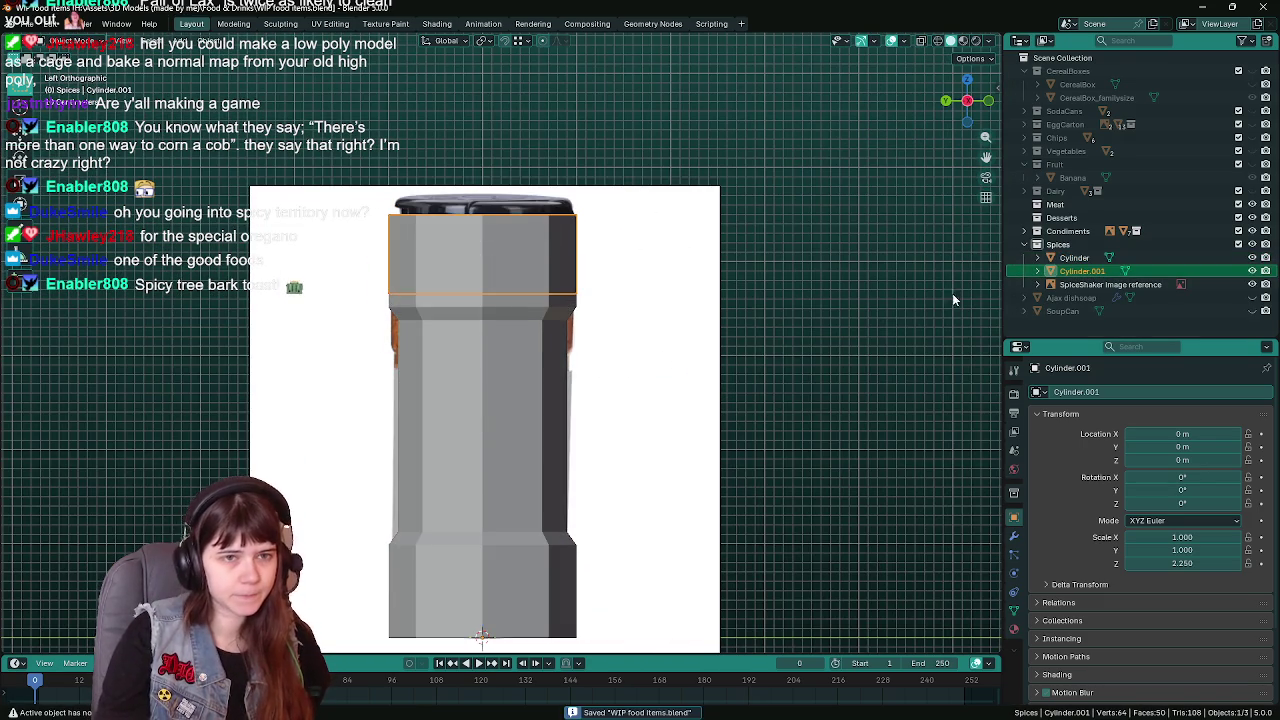
Rename the body 'SpiceShaker' and the top piece 'SpiceShaker_lid' in the Outliner, then save
double_click(1074, 257)
text(SpiceS)
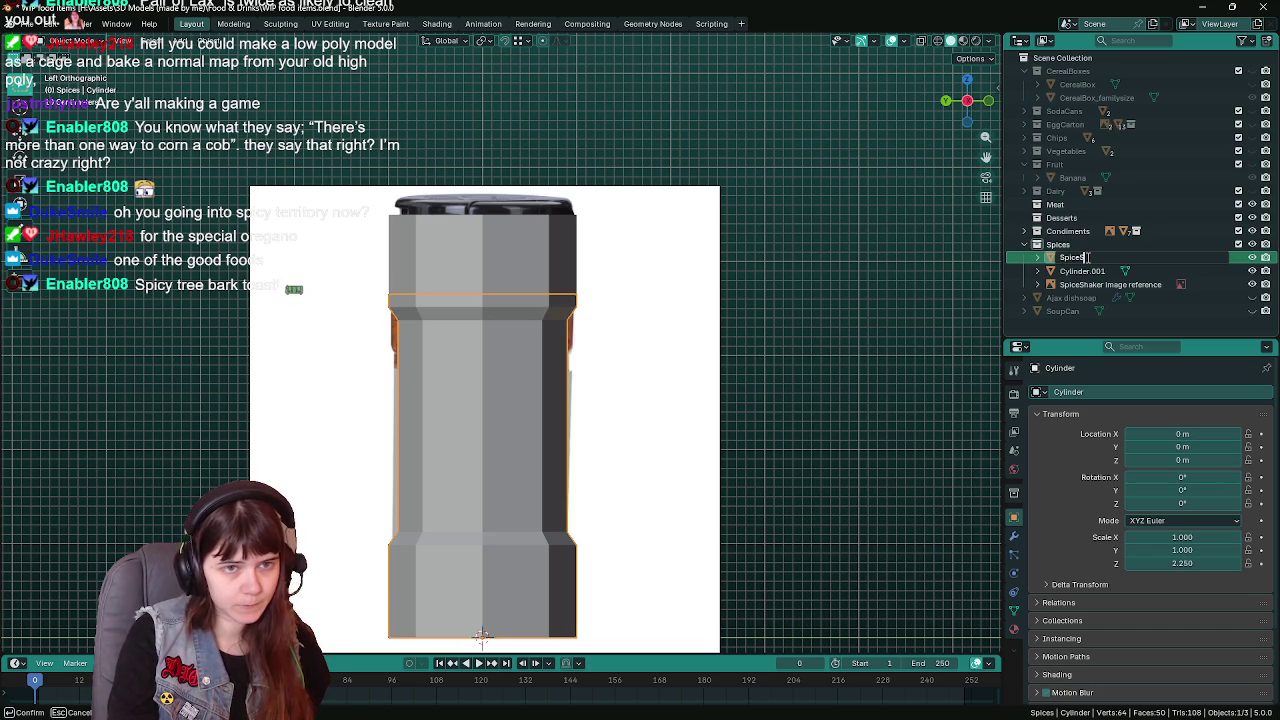
text(haker)
key(Return)
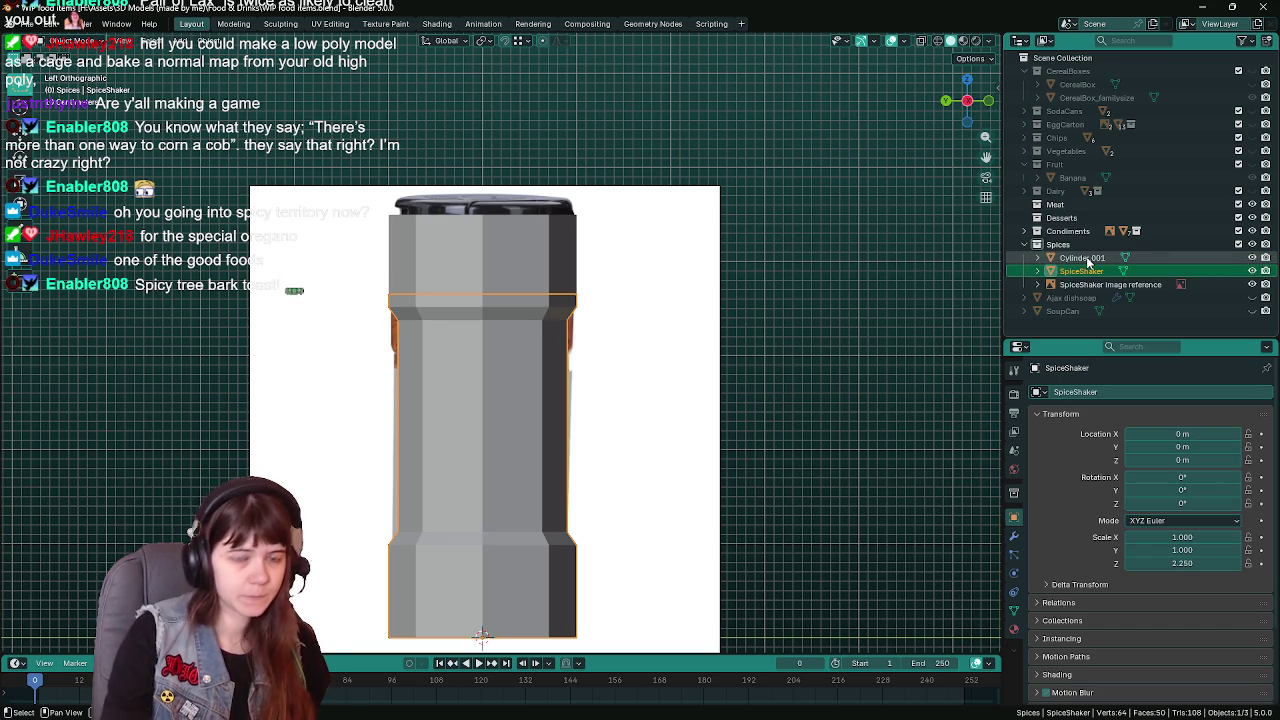
double_click(1088, 257)
text(SpiceShaker)
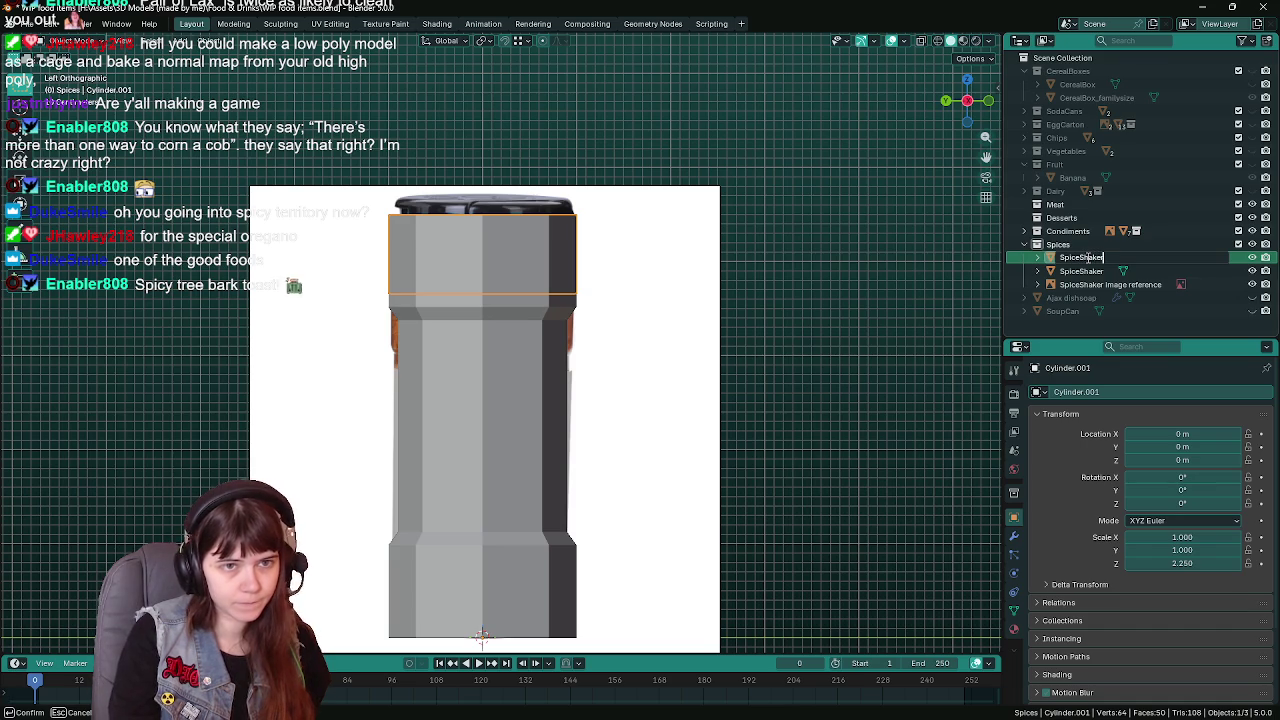
text(_lid)
key(Return)
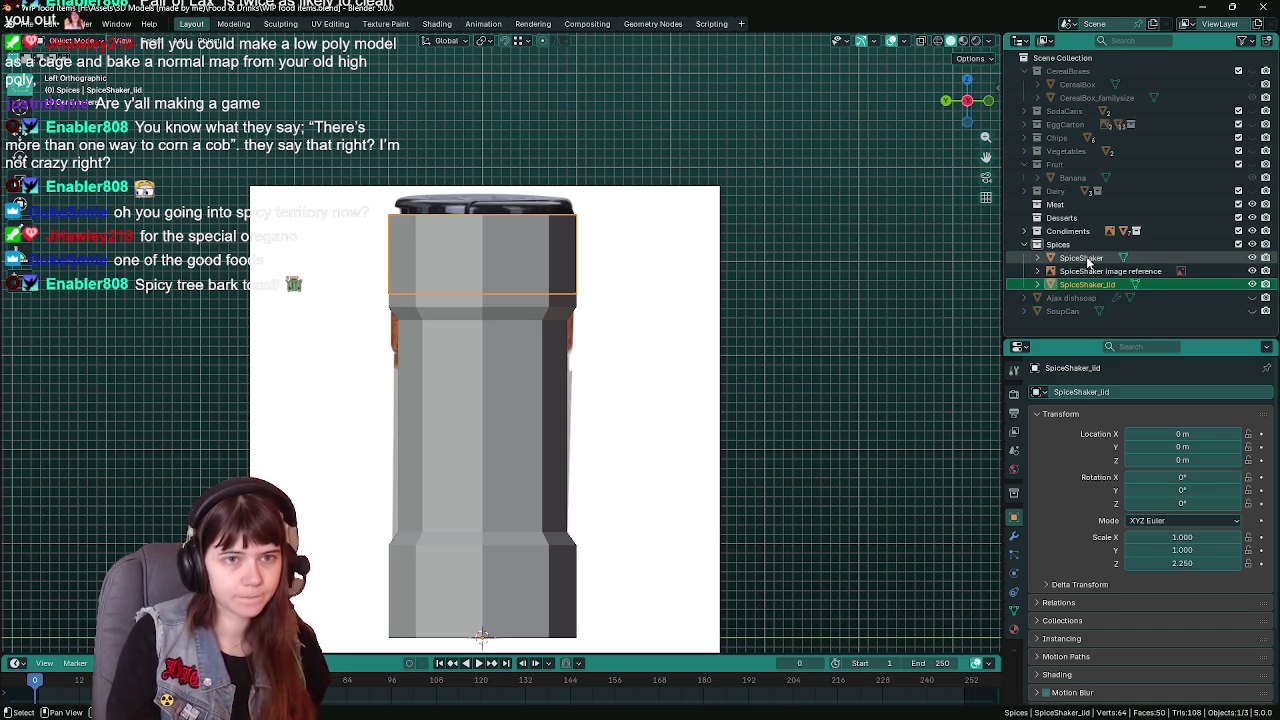
key(ctrl+s)
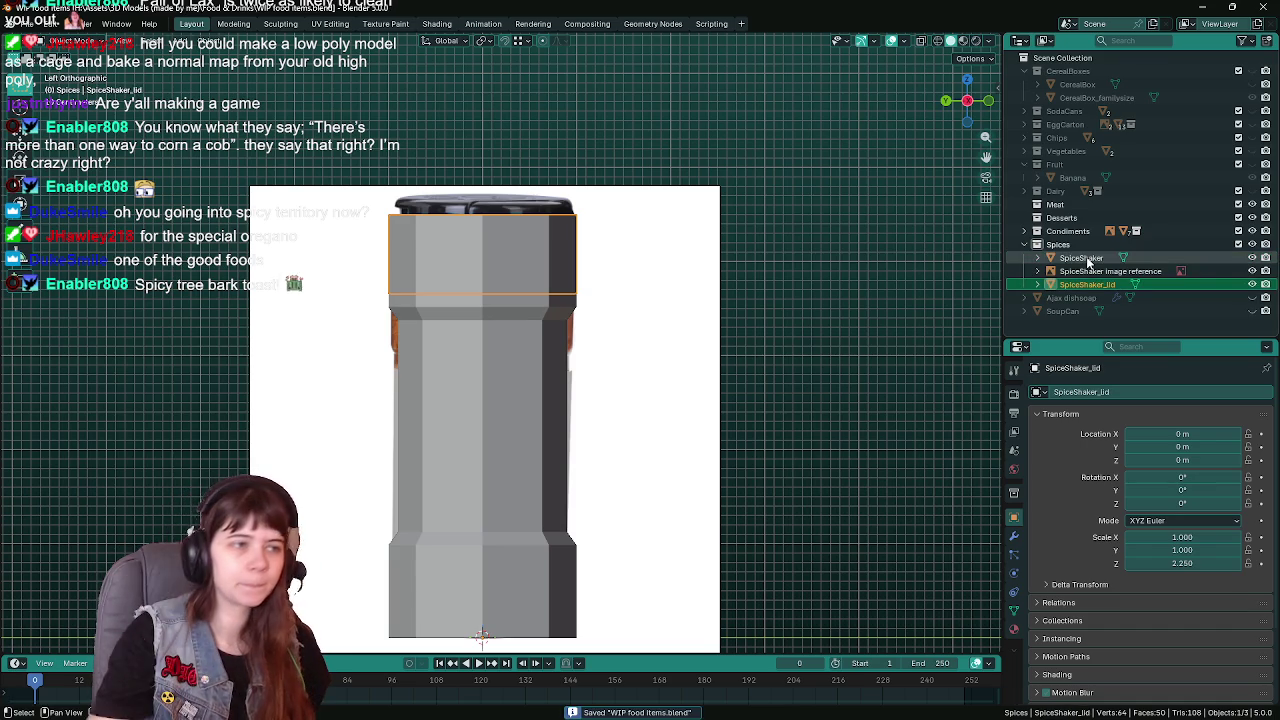
mouse_move(657, 348)
shift+middle_down()
mouse_move(558, 318)
mouse_move(618, 335)
mouse_move(675, 374)
shift+middle_up()
click(498, 303)
key(Tab)
key(Tab)
Raise SpiceShaker_lid by 0.05 m on the Z axis
key(z)
click(662, 372)
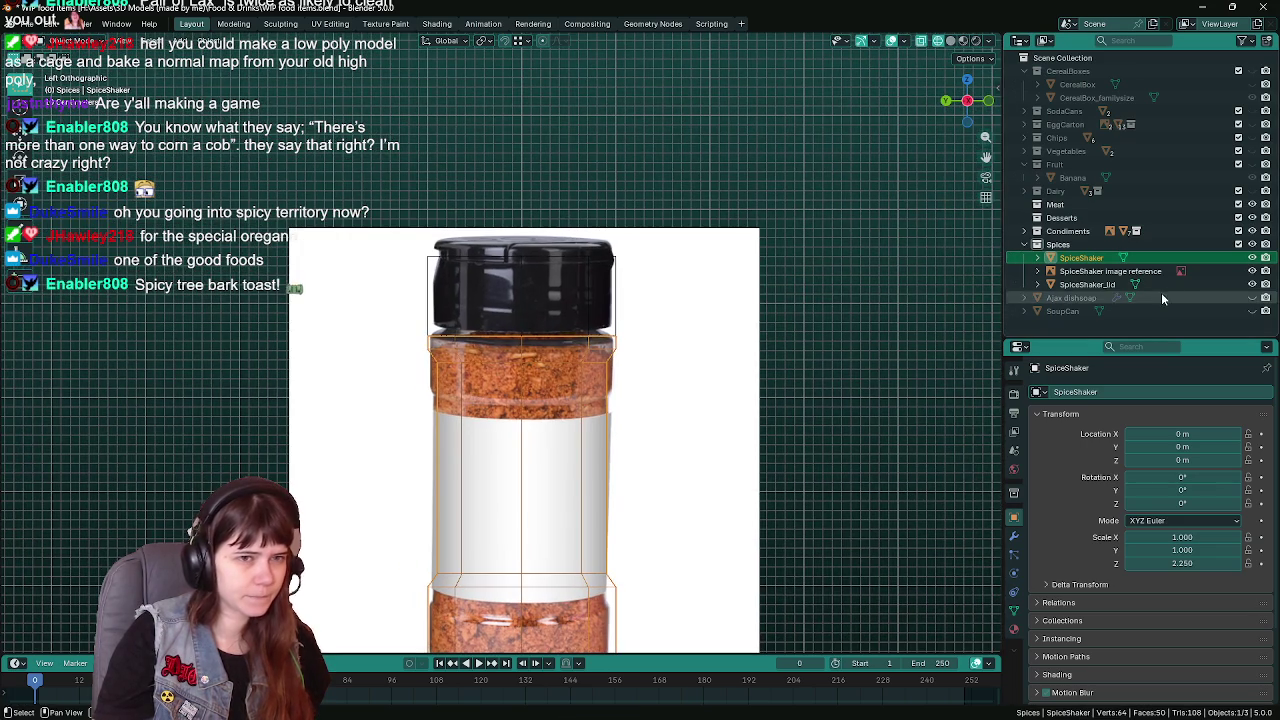
click(1095, 285)
key(ctrl+s)
key(g)
key(z)
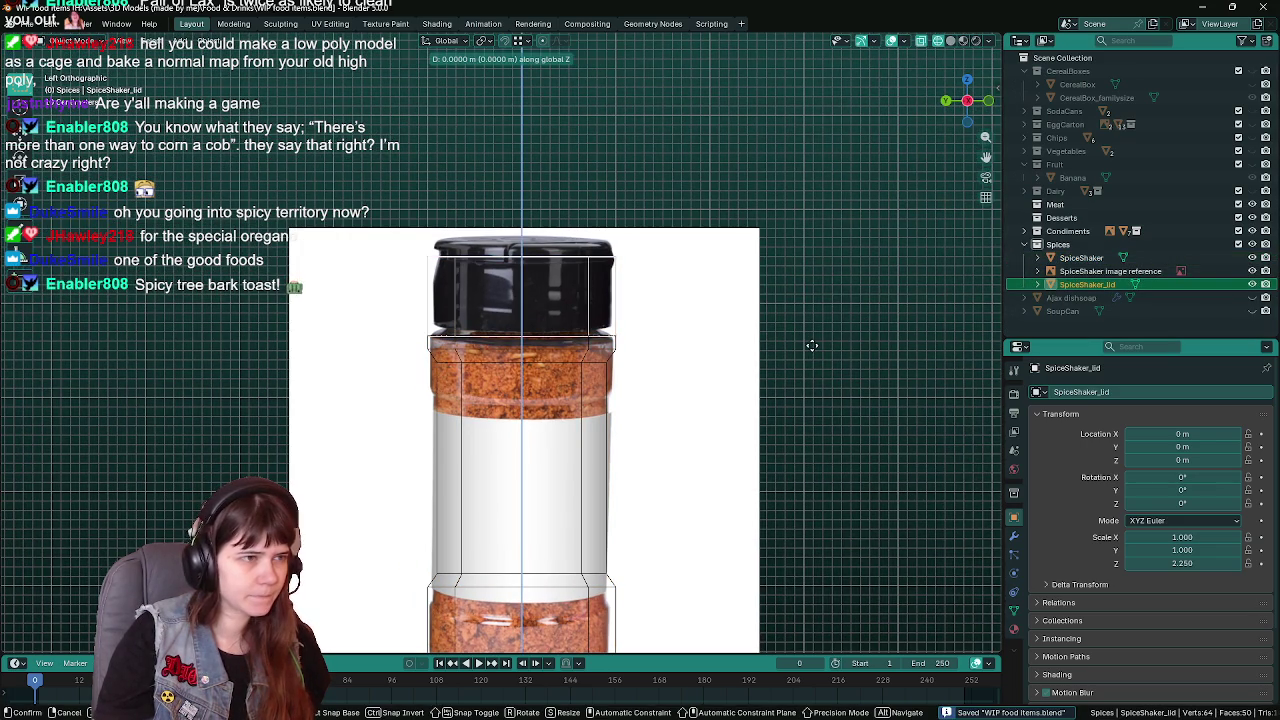
text(0.05)
key(Return)
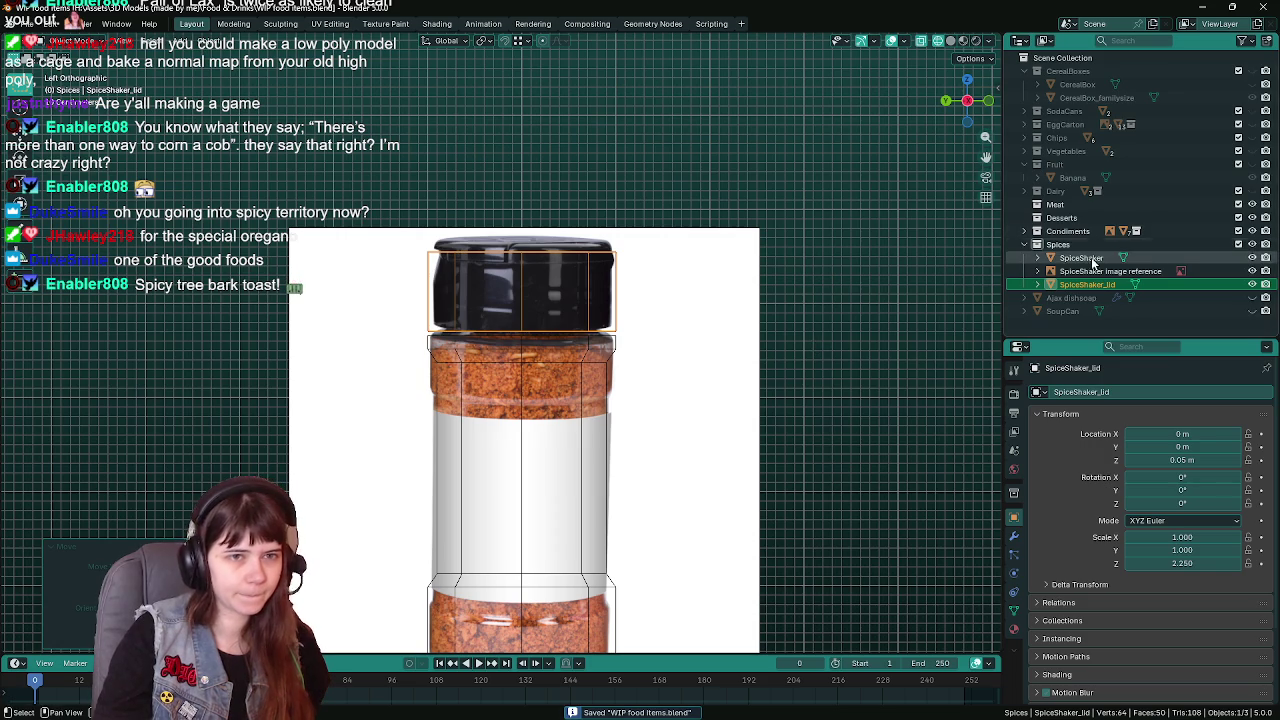
Select the body's edge loop just below the lid and undo a stray extrusion
click(1082, 258)
scroll(620, 370, up, 1)
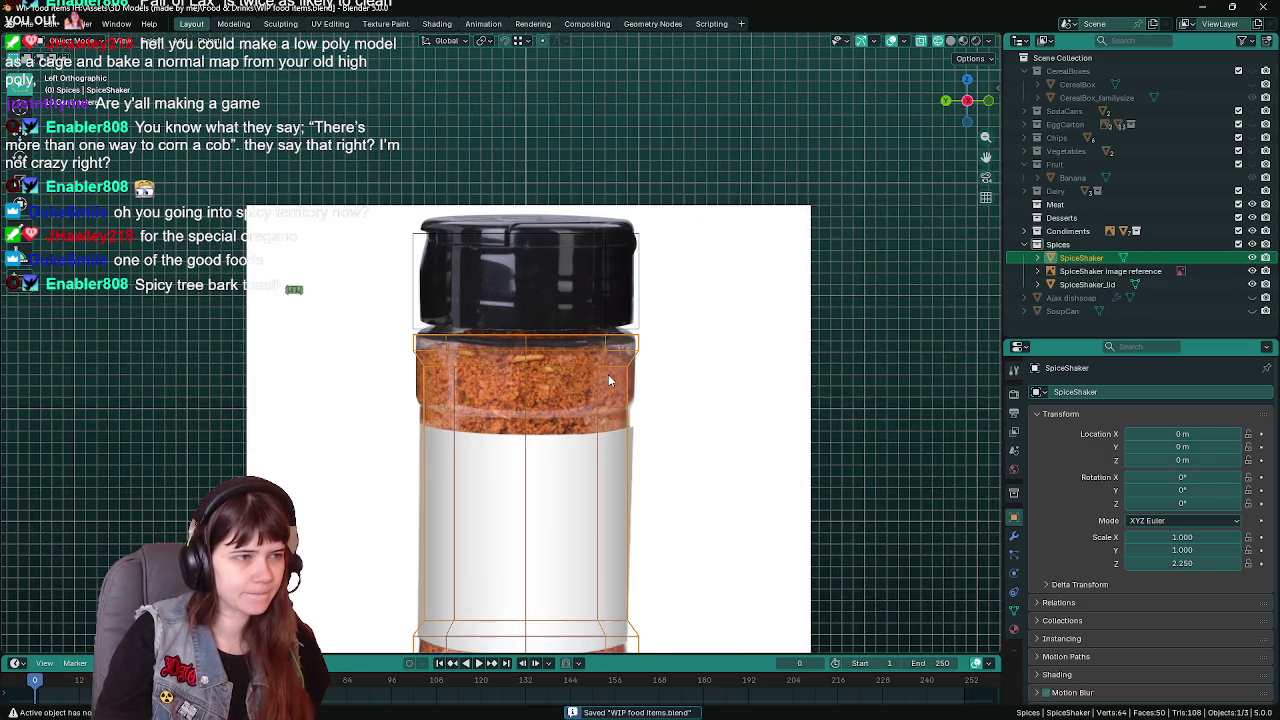
scroll(490, 340, up, 1)
key(Tab)
alt+click(472, 335)
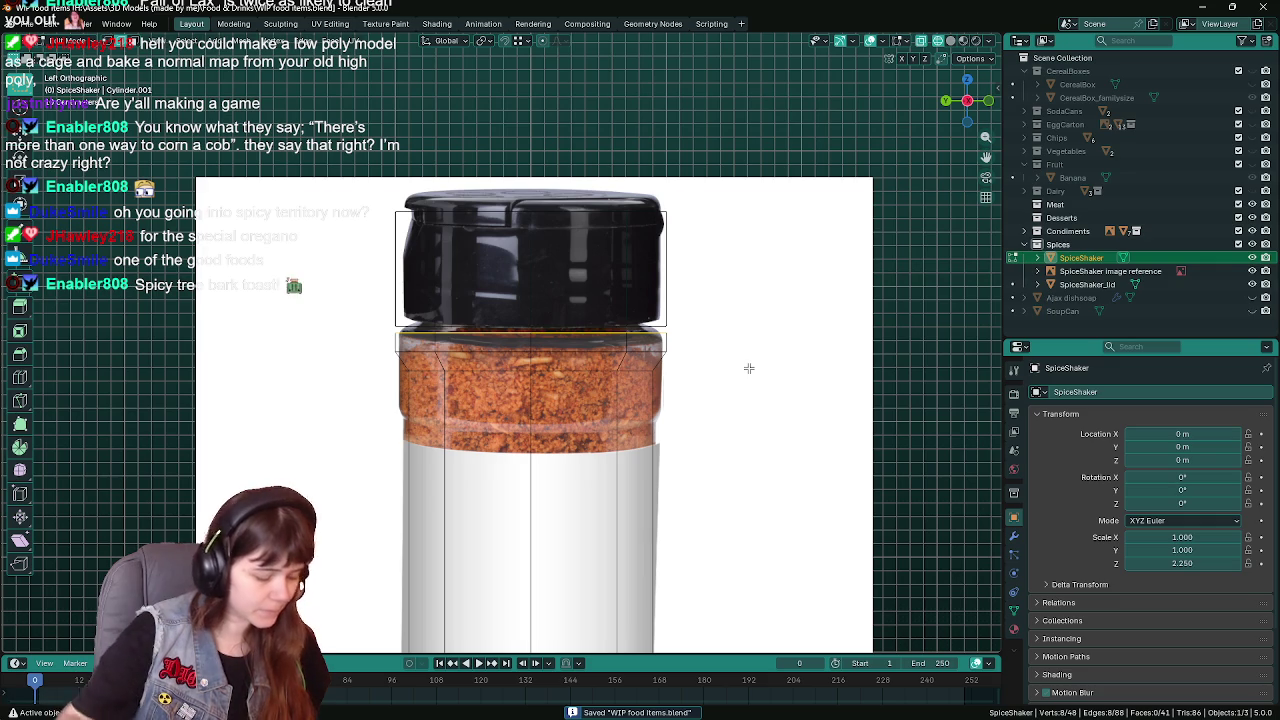
key(e)
right_click(670, 320)
key(ctrl+z)
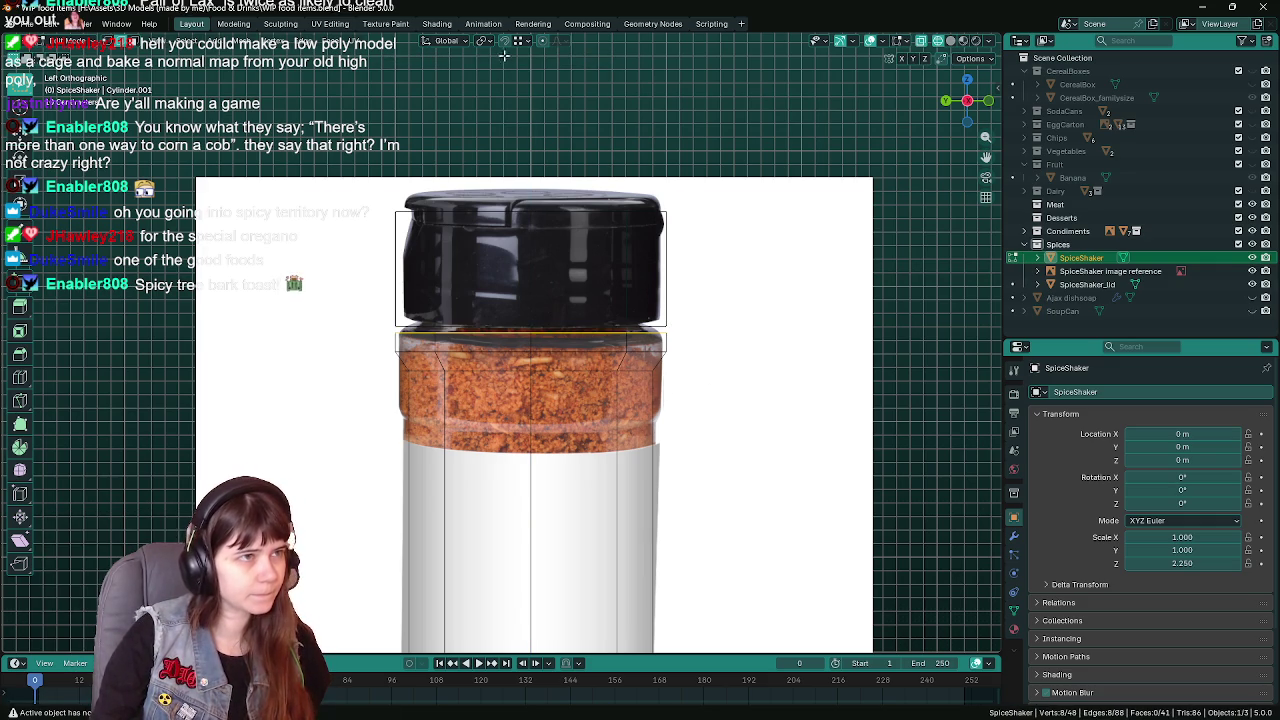
key(ctrl+s)
Extrude the loop below the lid in place and scale it outward into a rim
key(e)
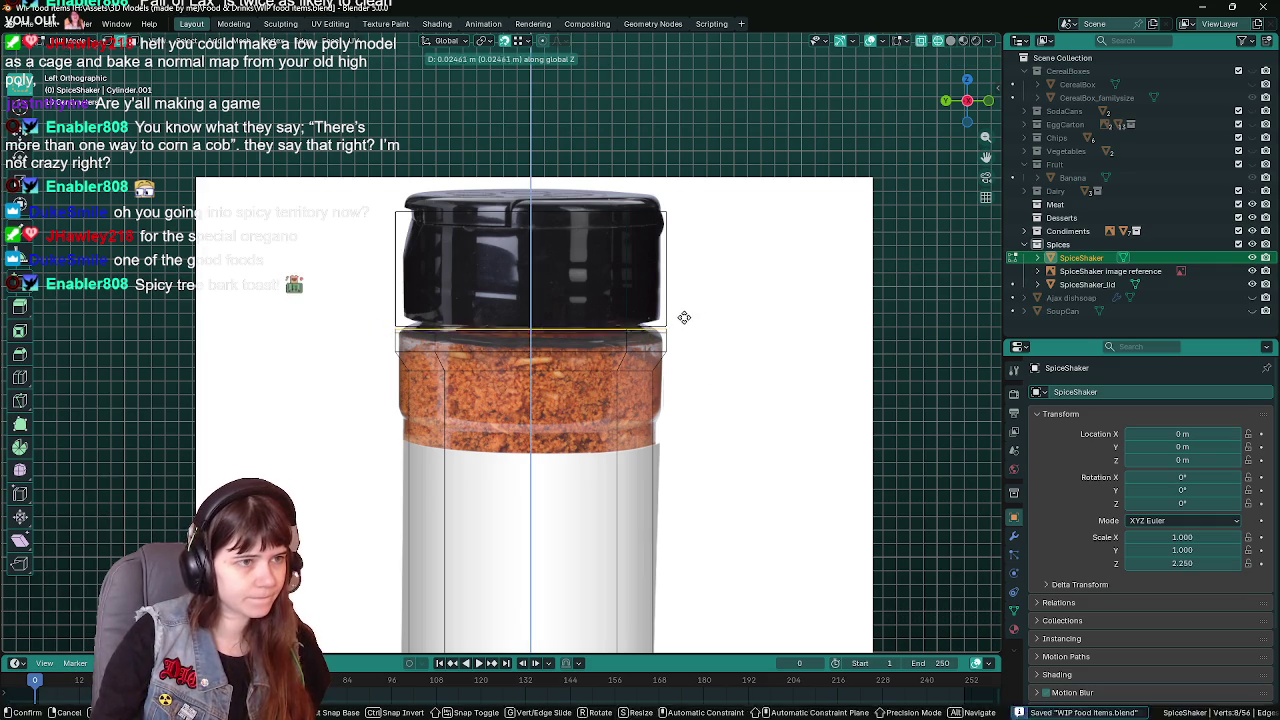
right_click(671, 316)
key(s)
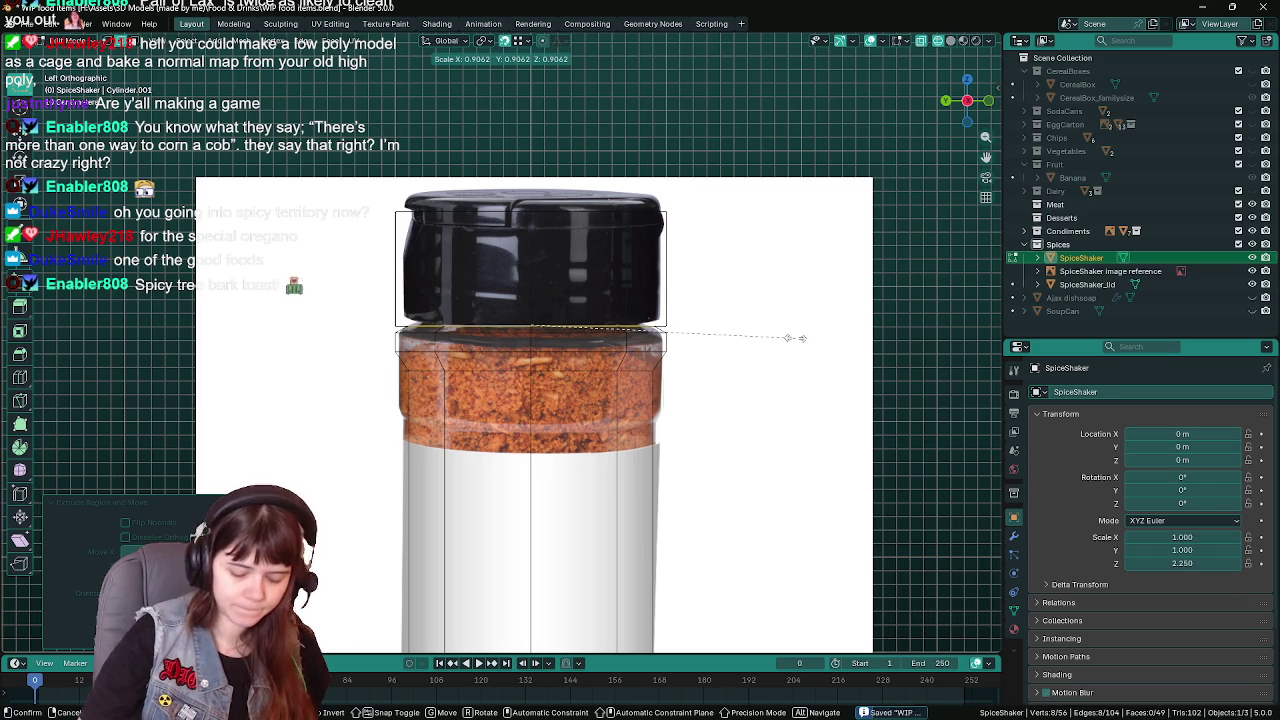
click(798, 338)
key(ctrl+z)
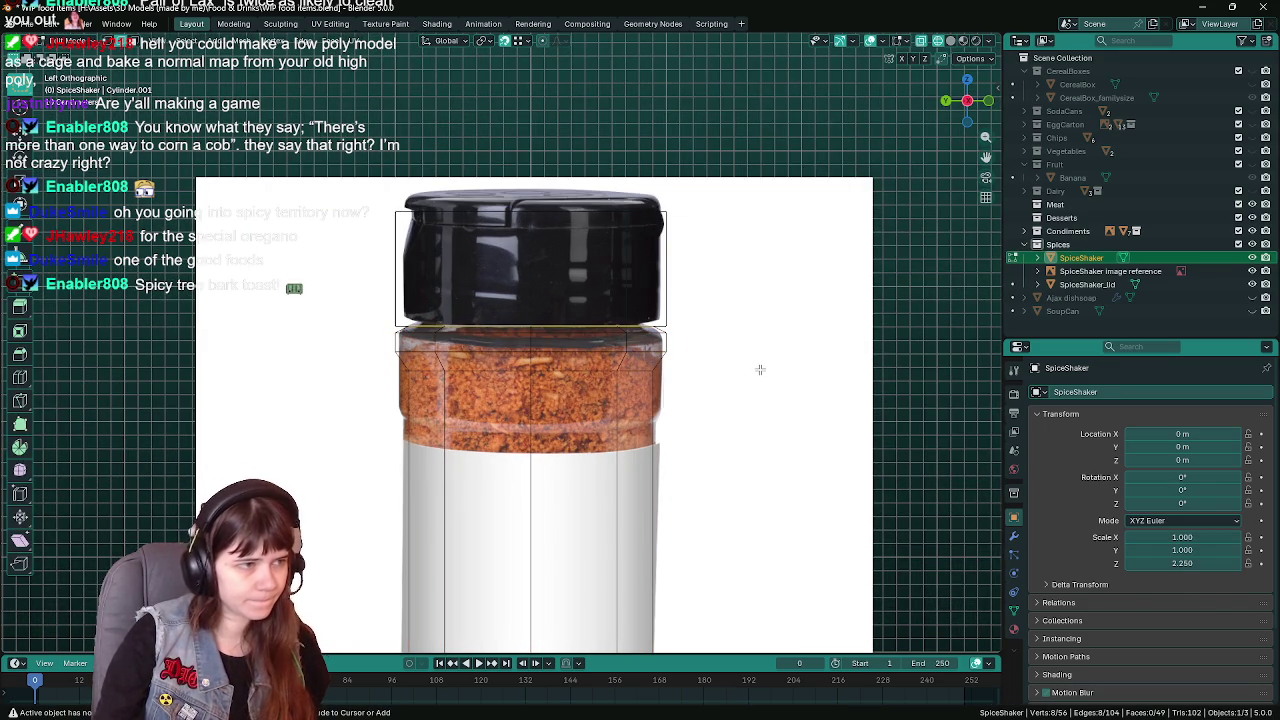
key(ctrl+s)
Rescale the rim loop to a new, wider width
click(519, 41)
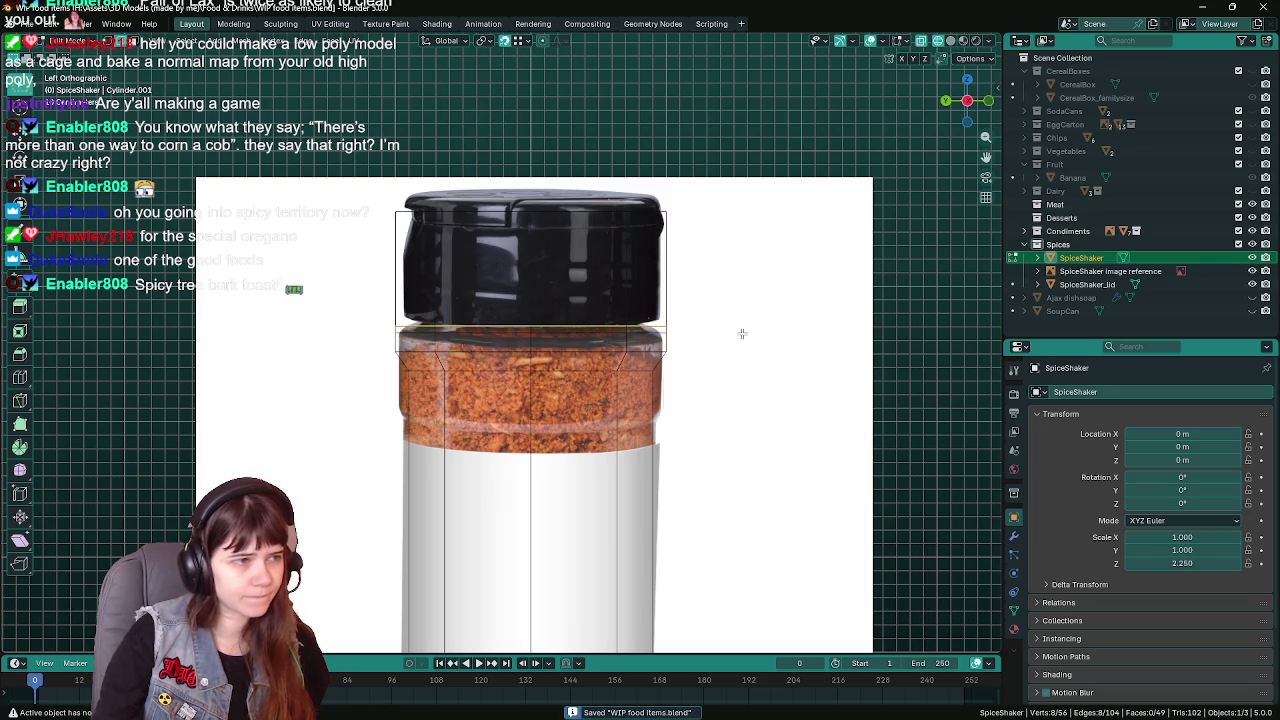
key(s)
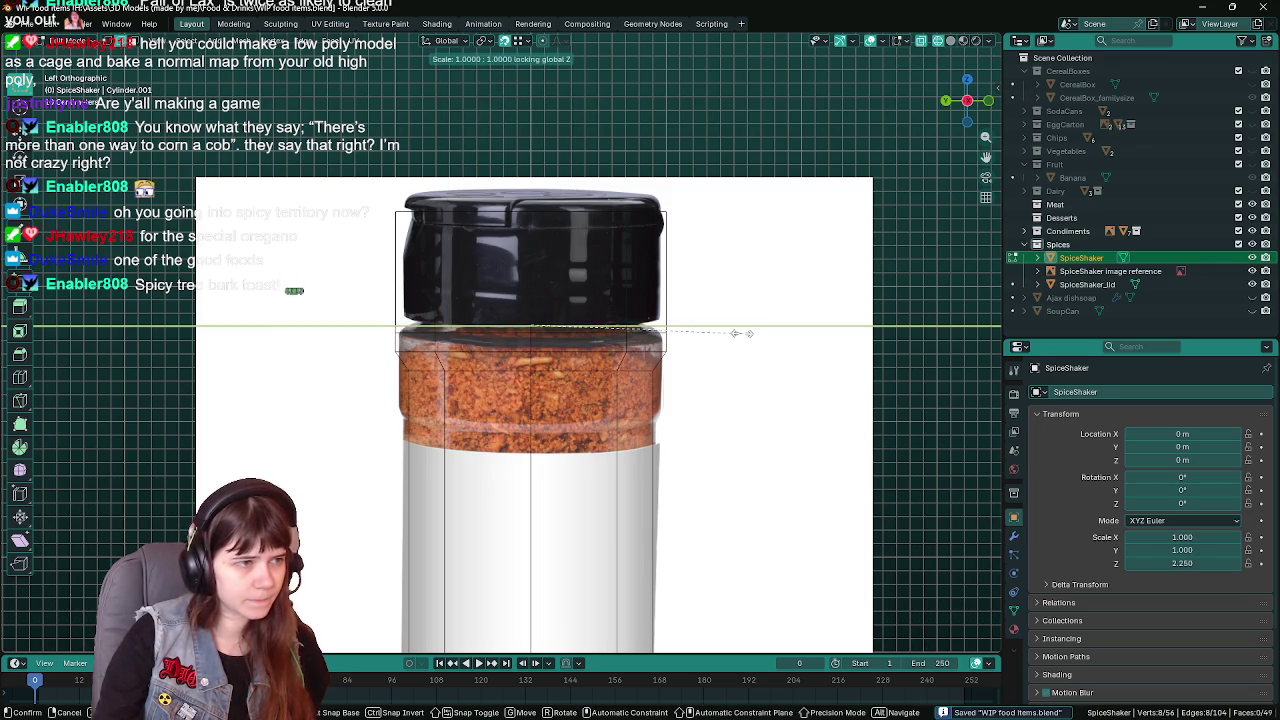
click(736, 337)
scroll(736, 337, up, 1)
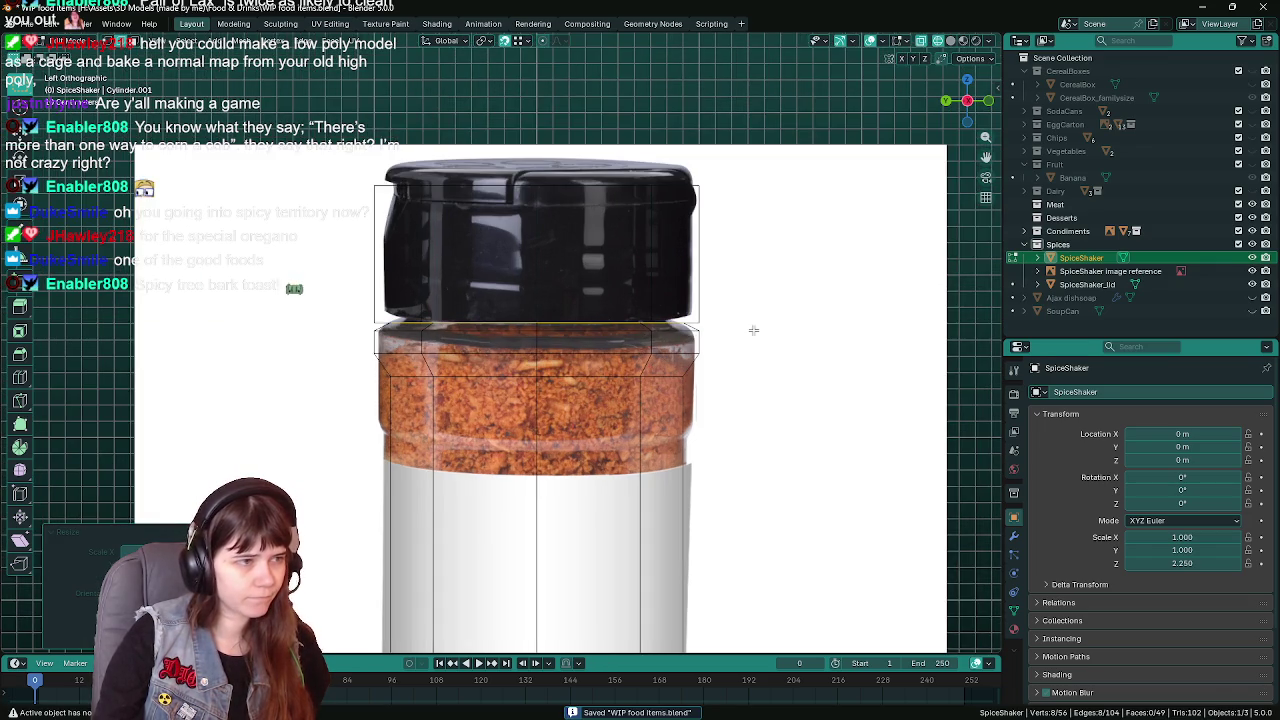
scroll(756, 331, up, 1)
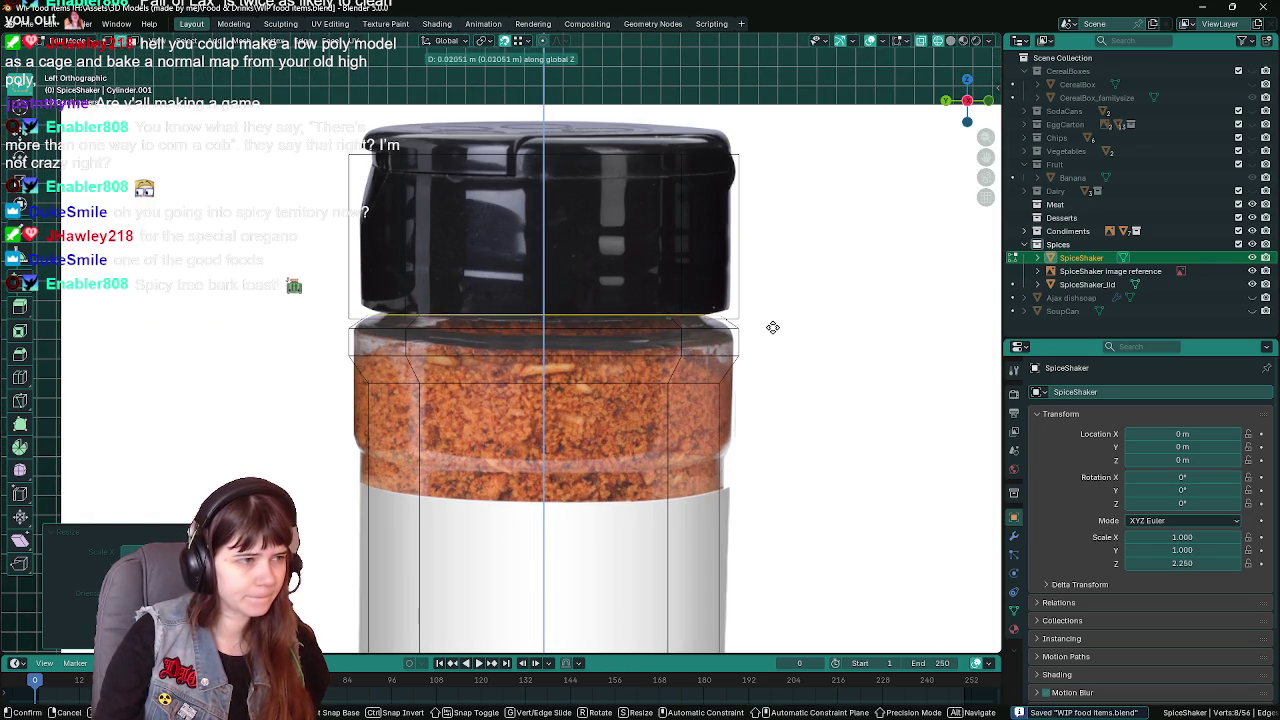
Try moving the next edge loop down, then undo the move
click(711, 353)
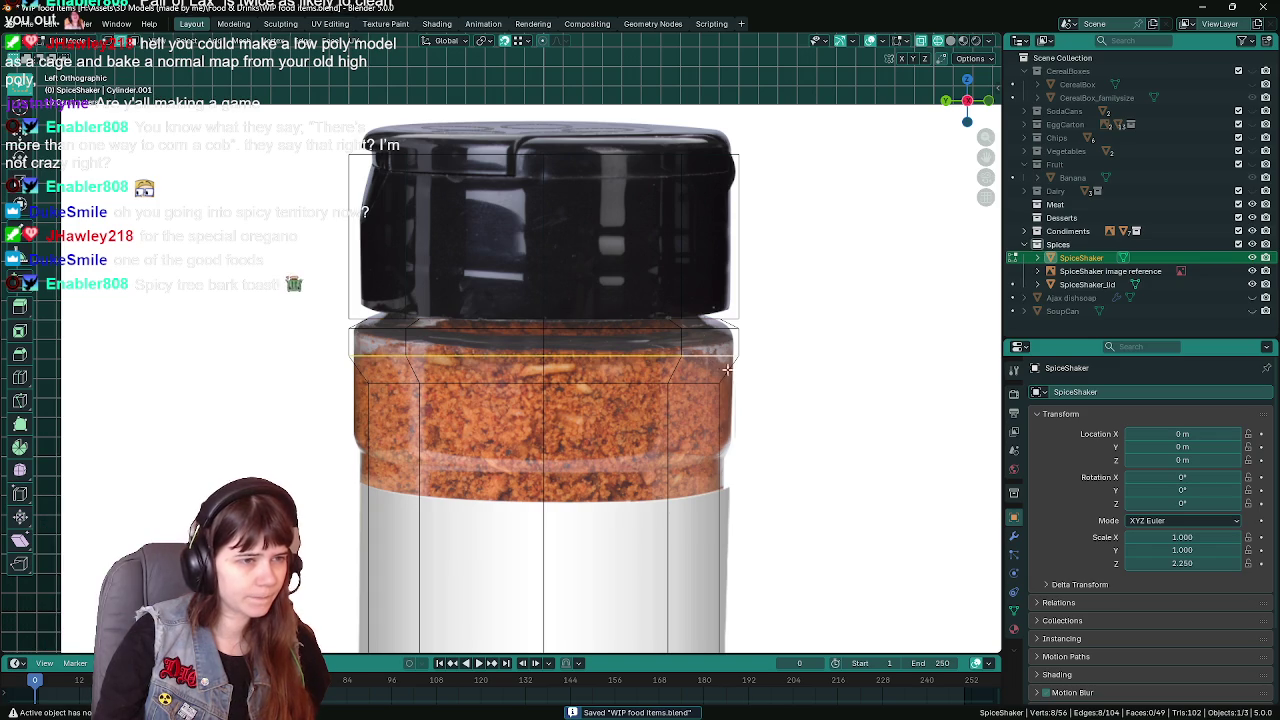
key(g)
click(728, 396)
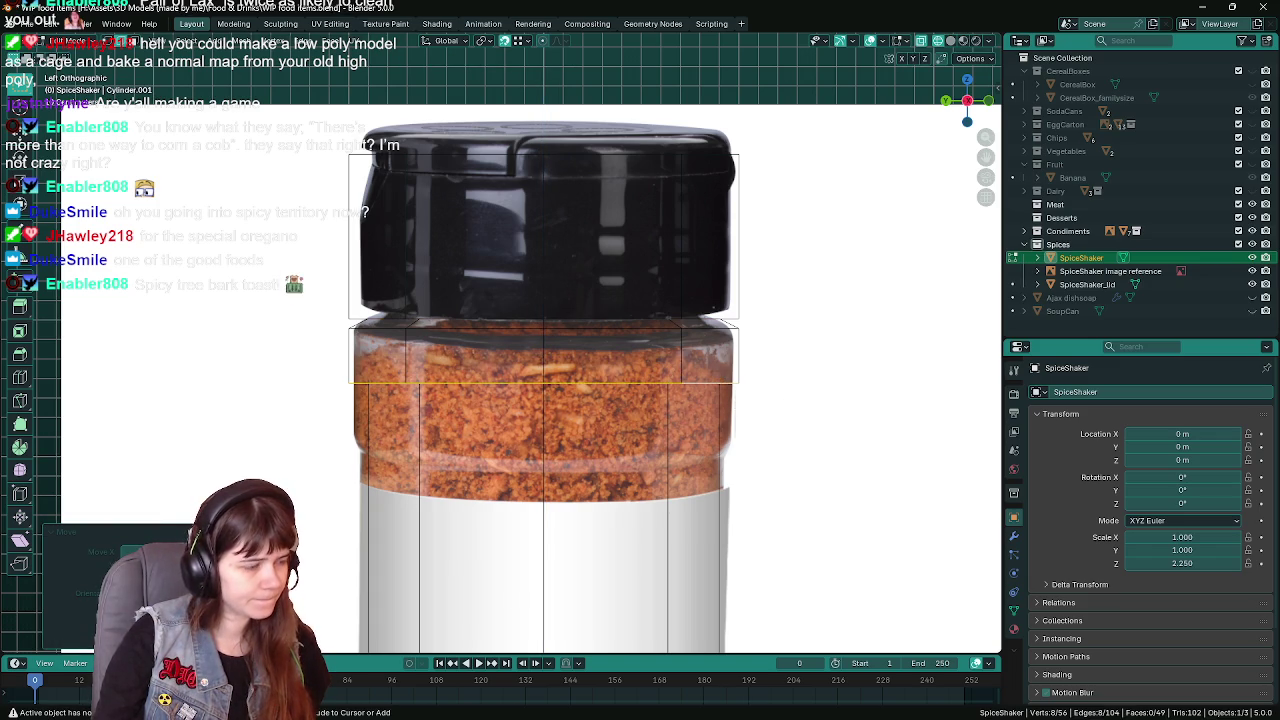
key(ctrl+z)
Select the loop at the cap boundary and lower it along Z in side view
alt+click(707, 320)
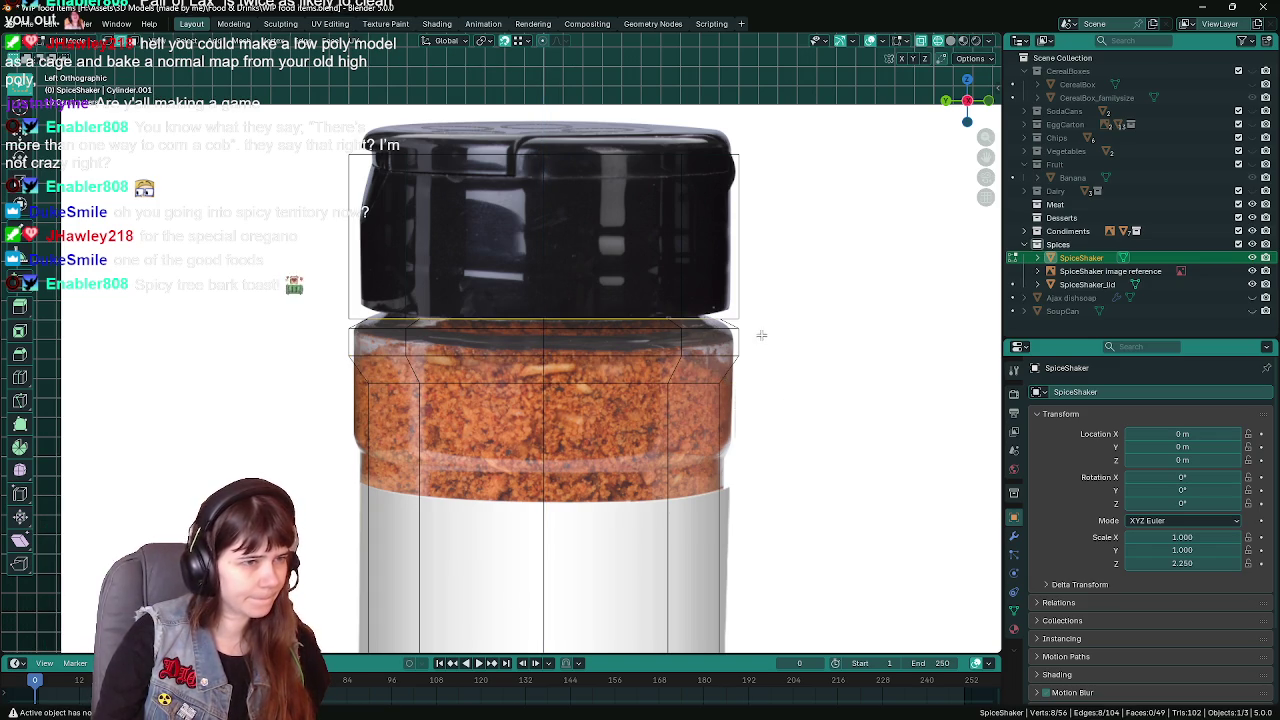
mouse_move(737, 334)
middle_down()
mouse_move(720, 383)
mouse_move(708, 361)
middle_up()
key(ctrl+s)
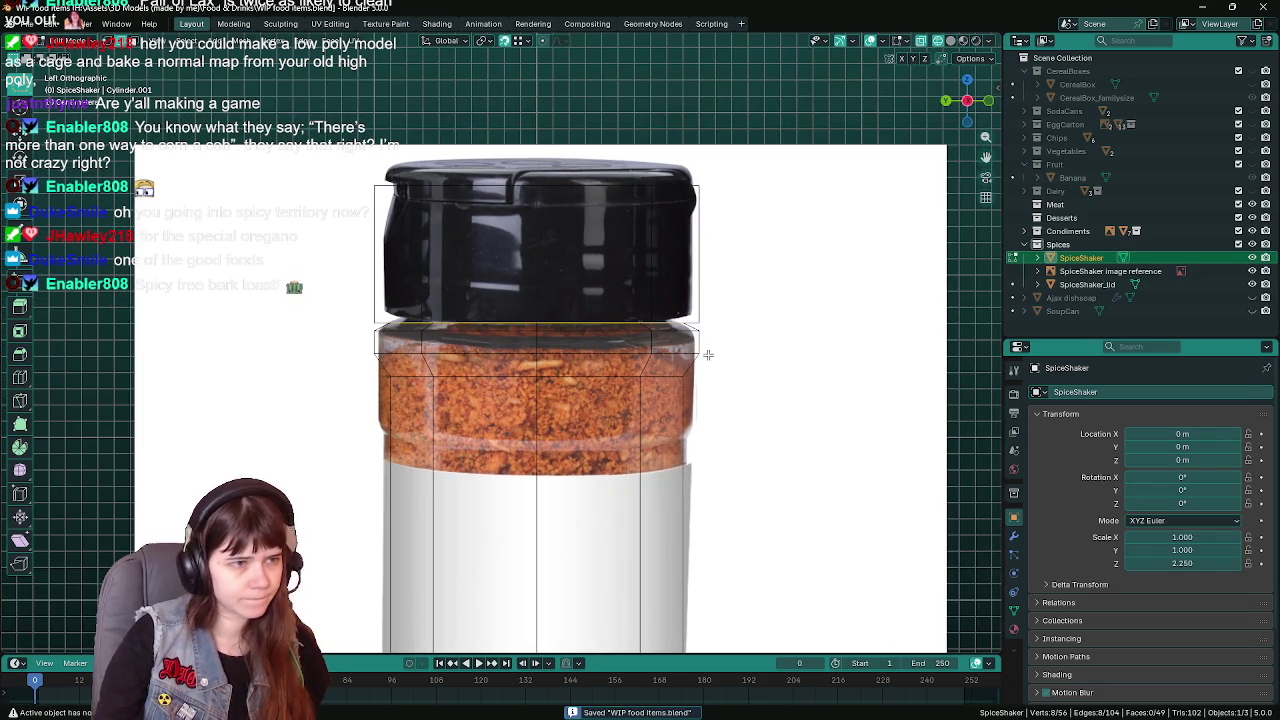
key(ctrl+KP_3)
key(g)
key(z)
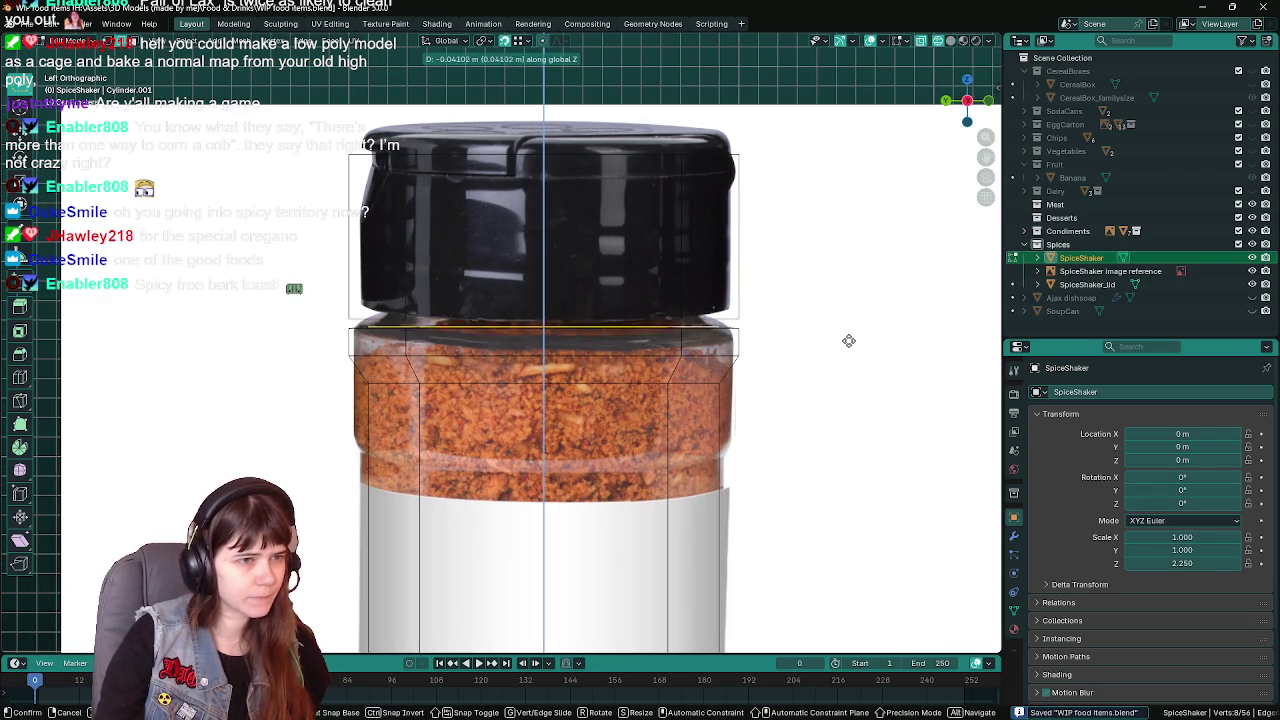
click(737, 331)
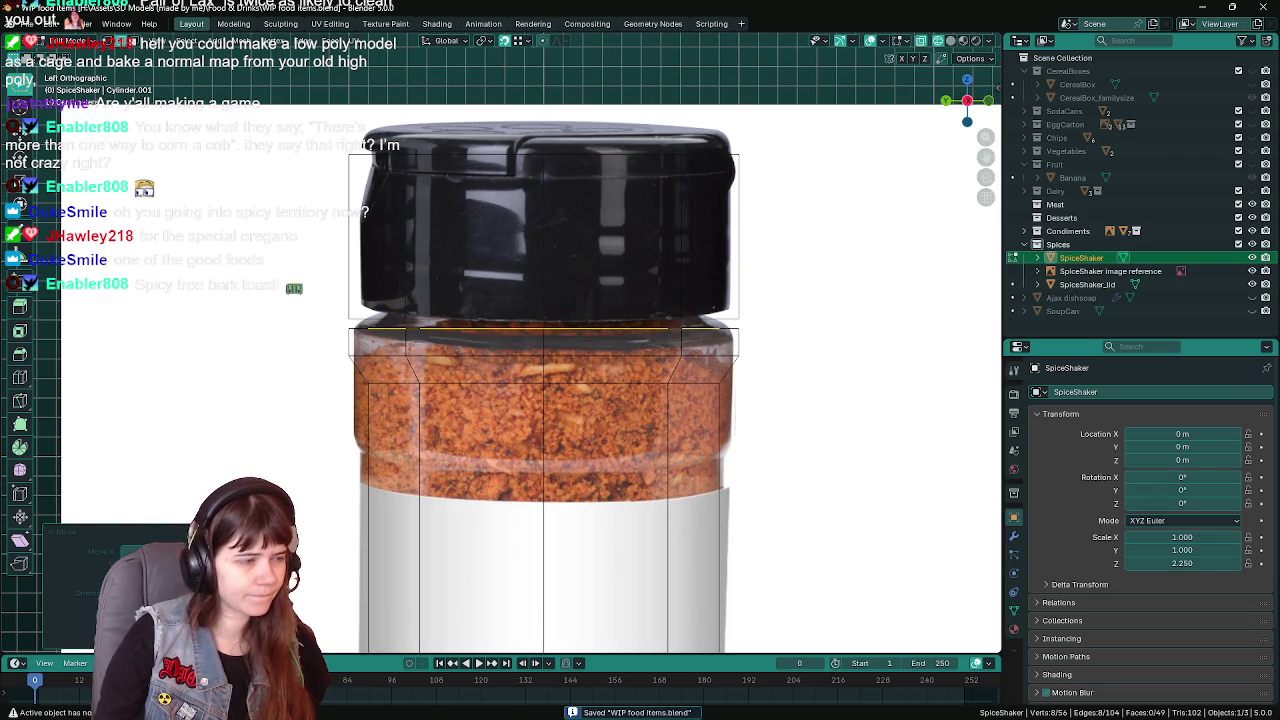
Fine-tune that loop's height with small Z offsets, settling it slightly higher
key(g)
key(z)
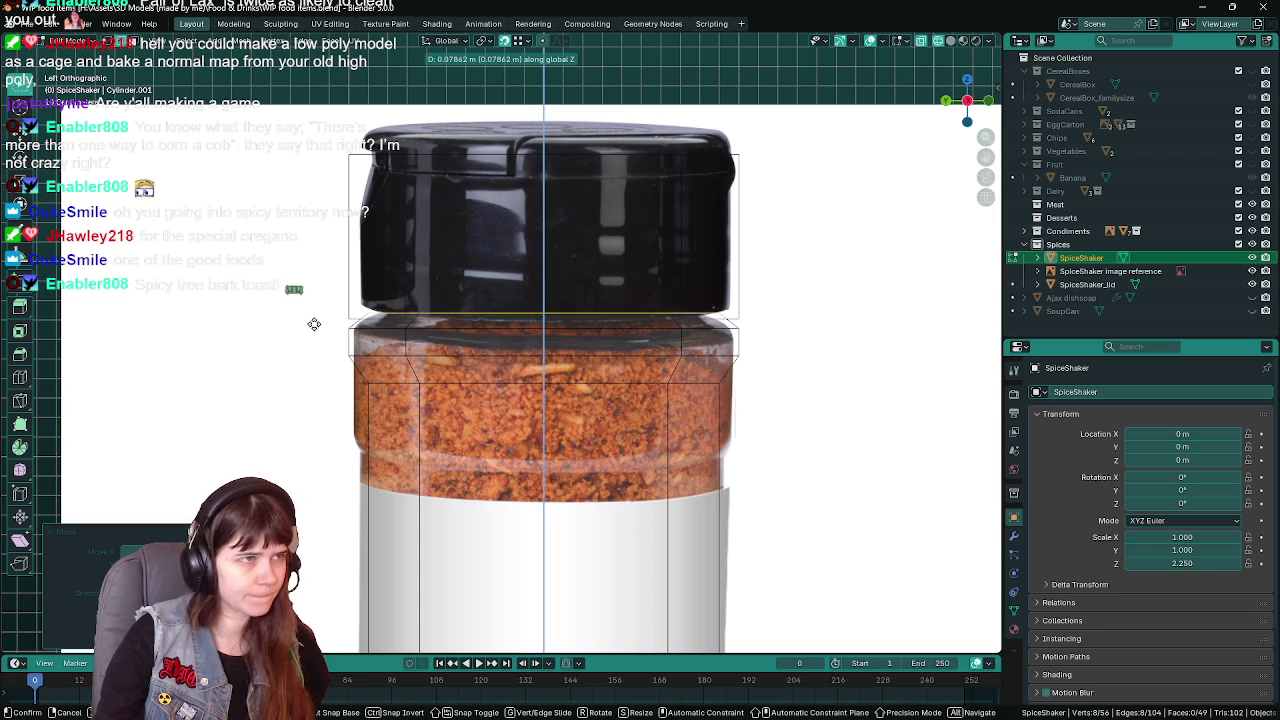
text(.014)
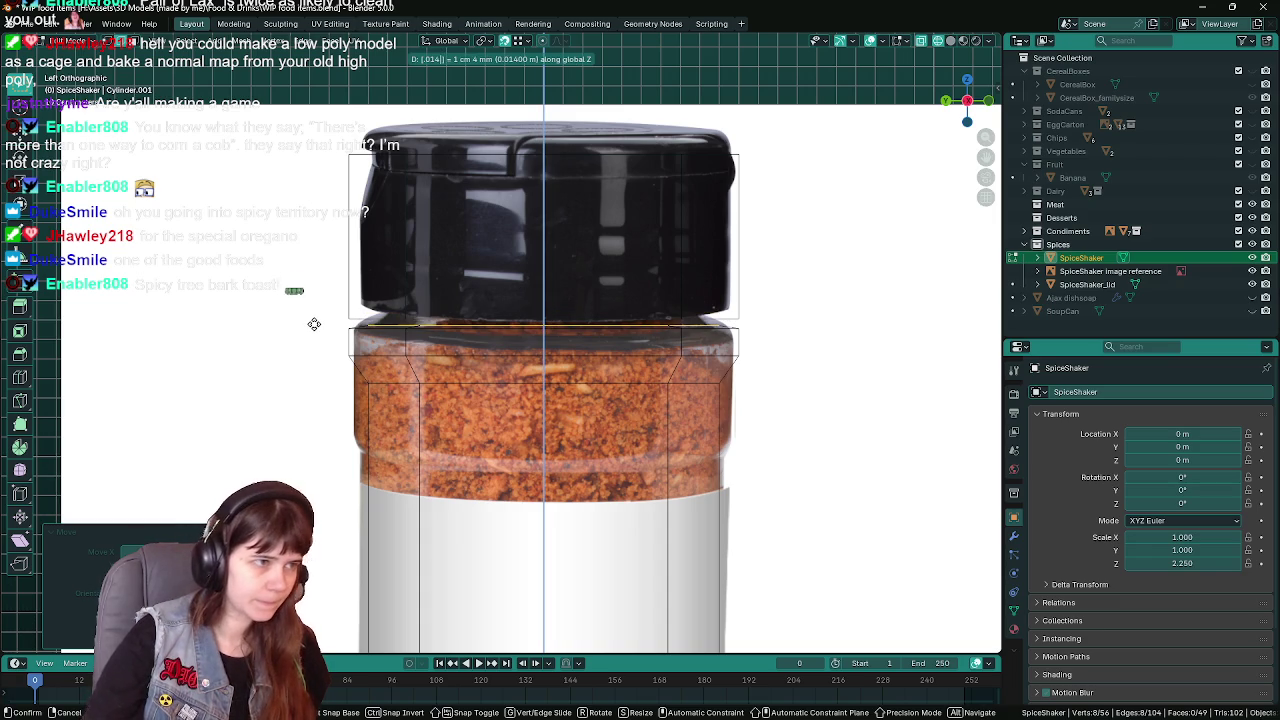
key(BackSpace)
key(BackSpace)
key(BackSpace)
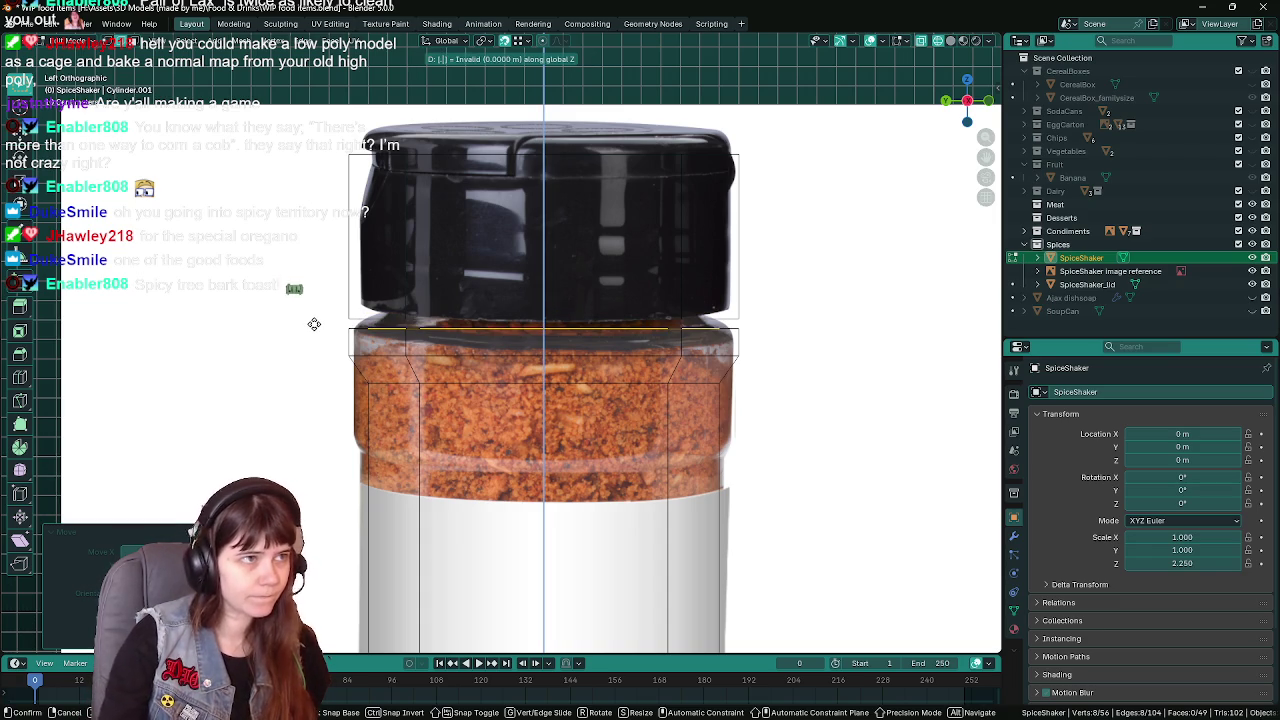
text(17)
key(Return)
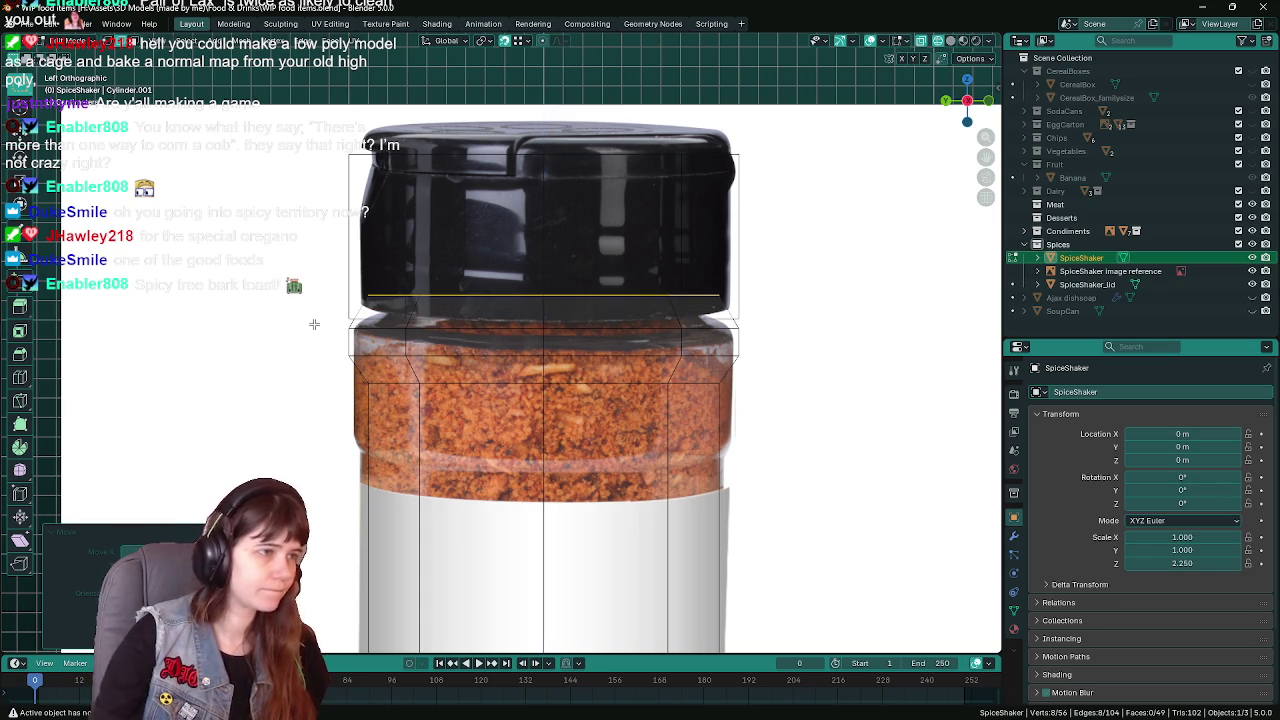
key(ctrl+z)
key(ctrl+s)
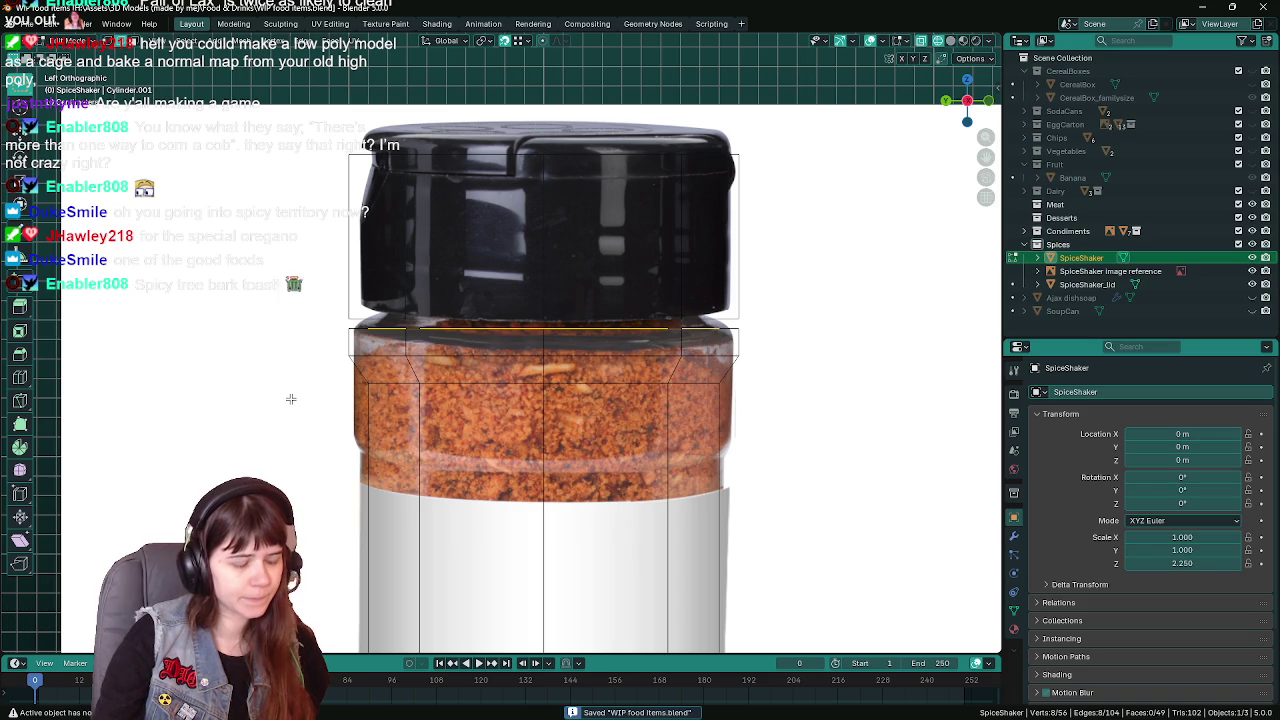
key(ctrl+z)
key(z)
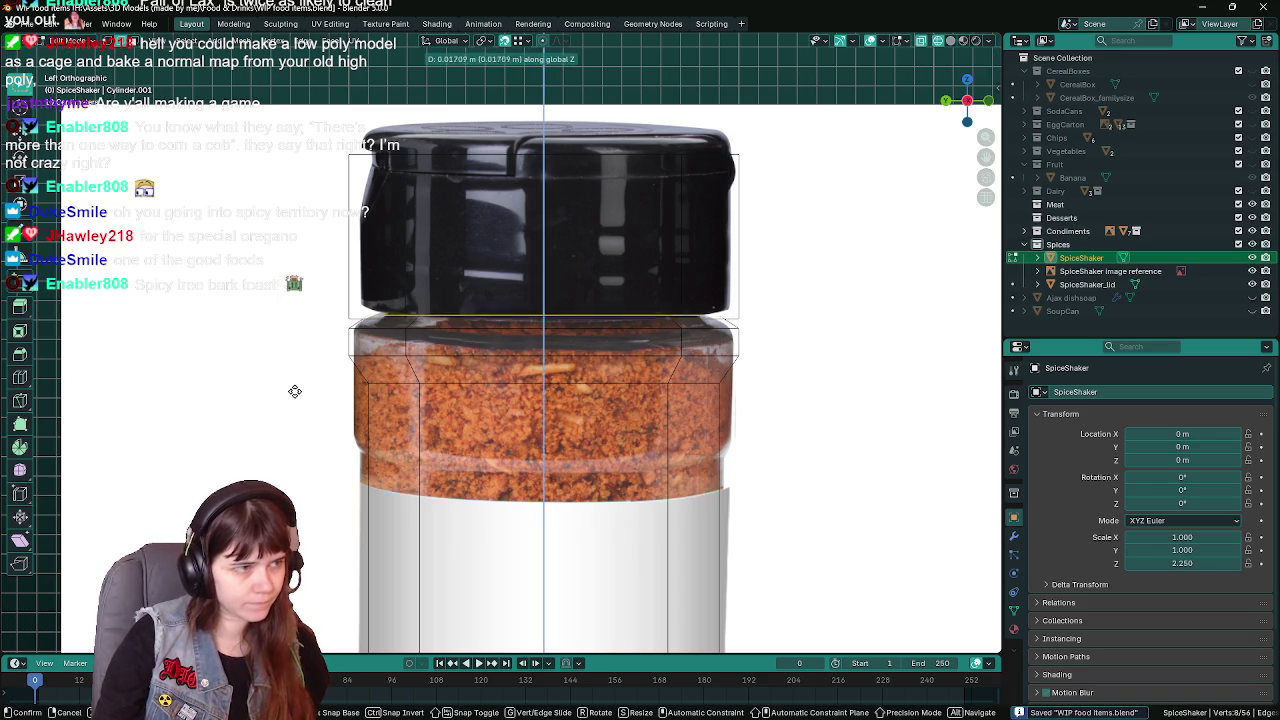
click(298, 385)
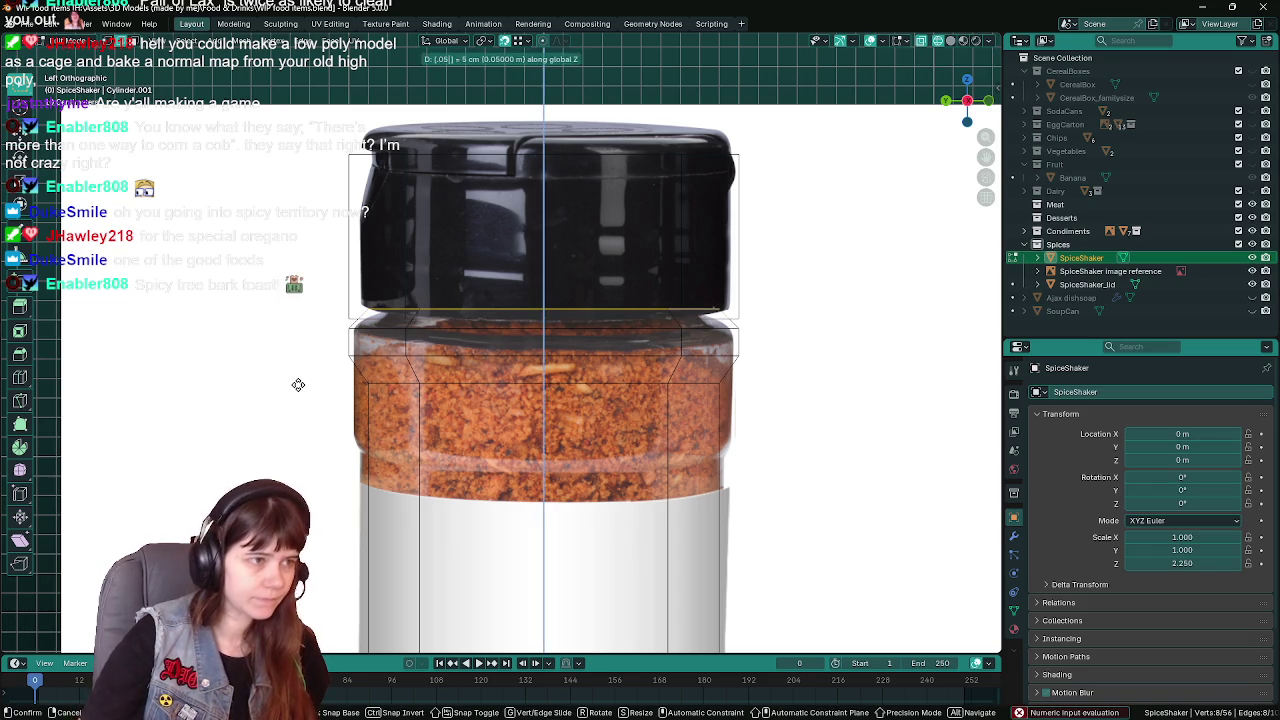
Leave Edit Mode and orbit around the shaker to inspect the stepped rim
key(Tab)
scroll(973, 323, down, 2)
click(973, 323)
mouse_move(834, 331)
middle_down()
mouse_move(745, 362)
mouse_move(547, 292)
mouse_move(634, 349)
mouse_move(663, 349)
mouse_move(630, 361)
mouse_move(623, 284)
mouse_move(590, 297)
mouse_move(558, 281)
mouse_move(563, 331)
middle_up()
click(547, 292)
Inspect the lid's mesh from the right and left side views, then save
key(Tab)
key(ctrl+s)
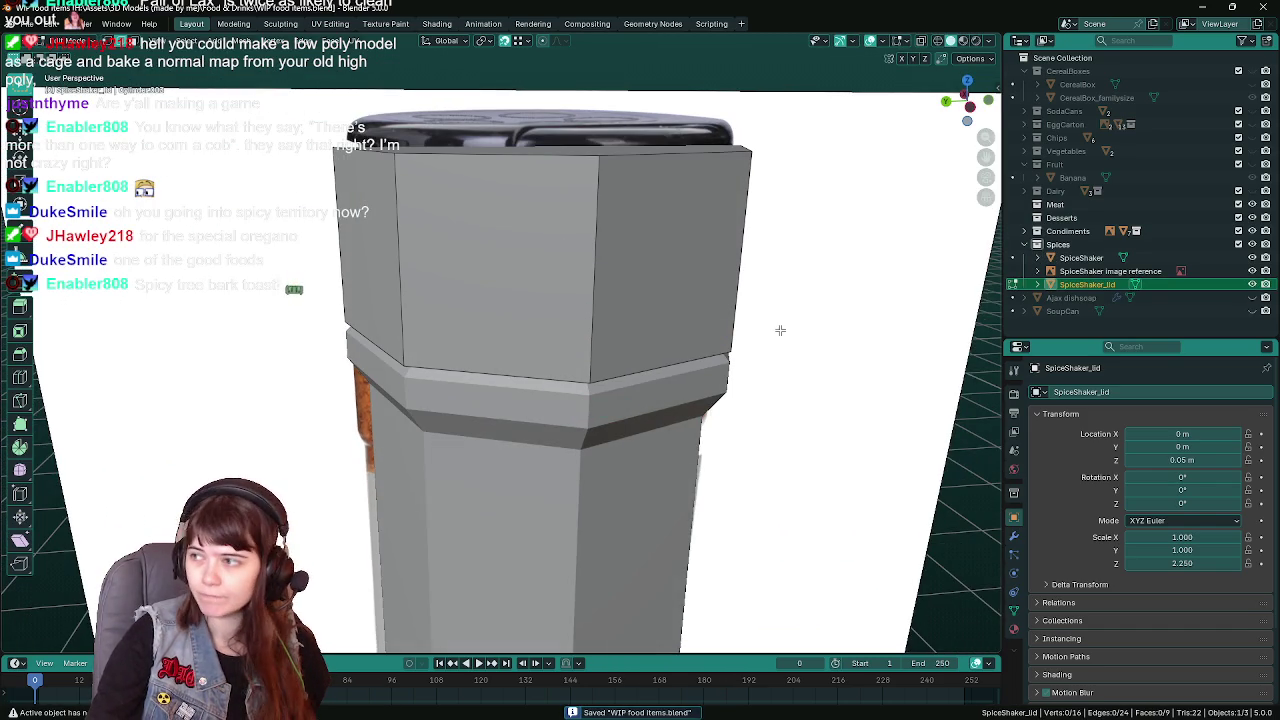
key(KP_3)
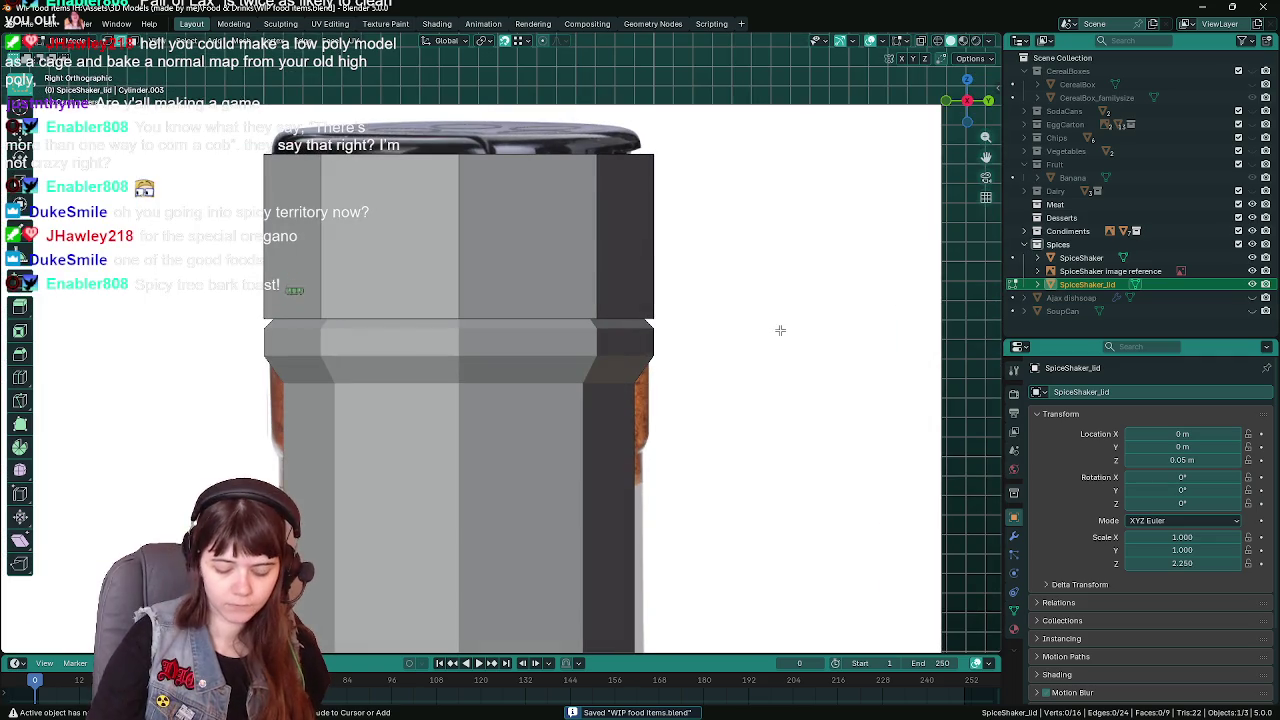
key(ctrl+KP_3)
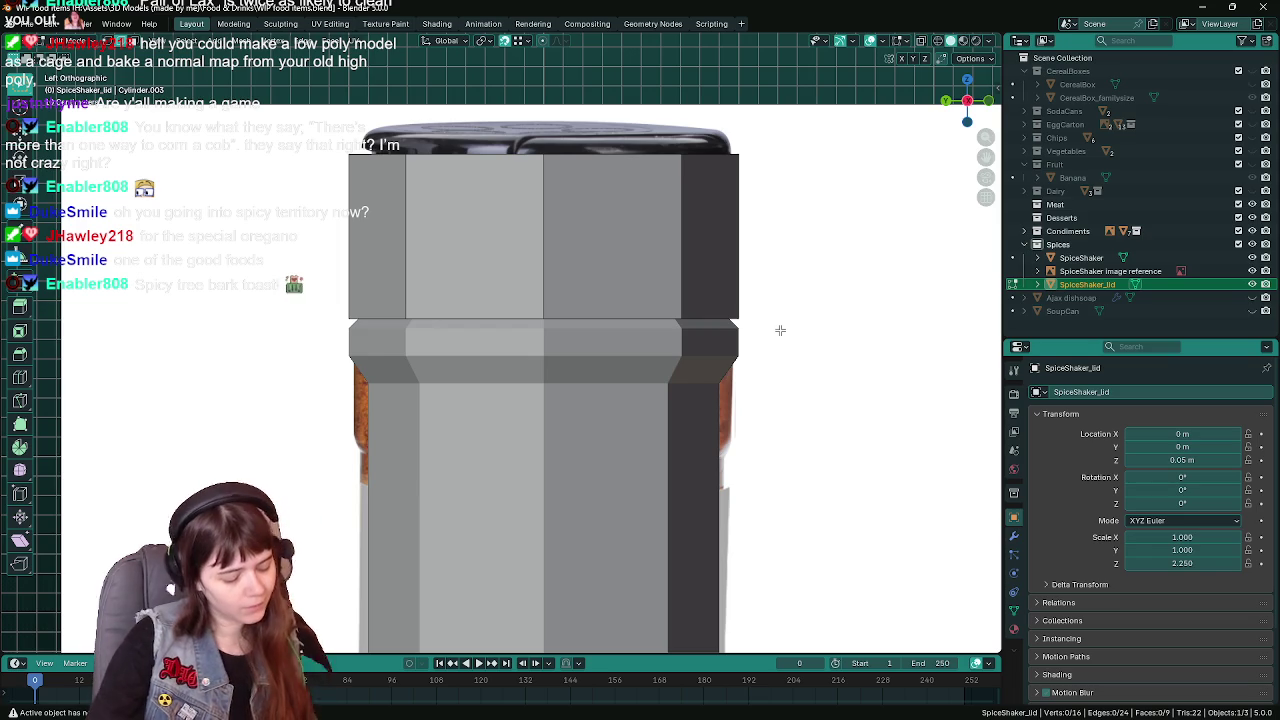
scroll(780, 330, down, 2)
key(ctrl+s)
key(Tab)
Apply smooth shading to SpiceShaker_lid and the SpiceShaker body, then save the file
right_click(560, 290)
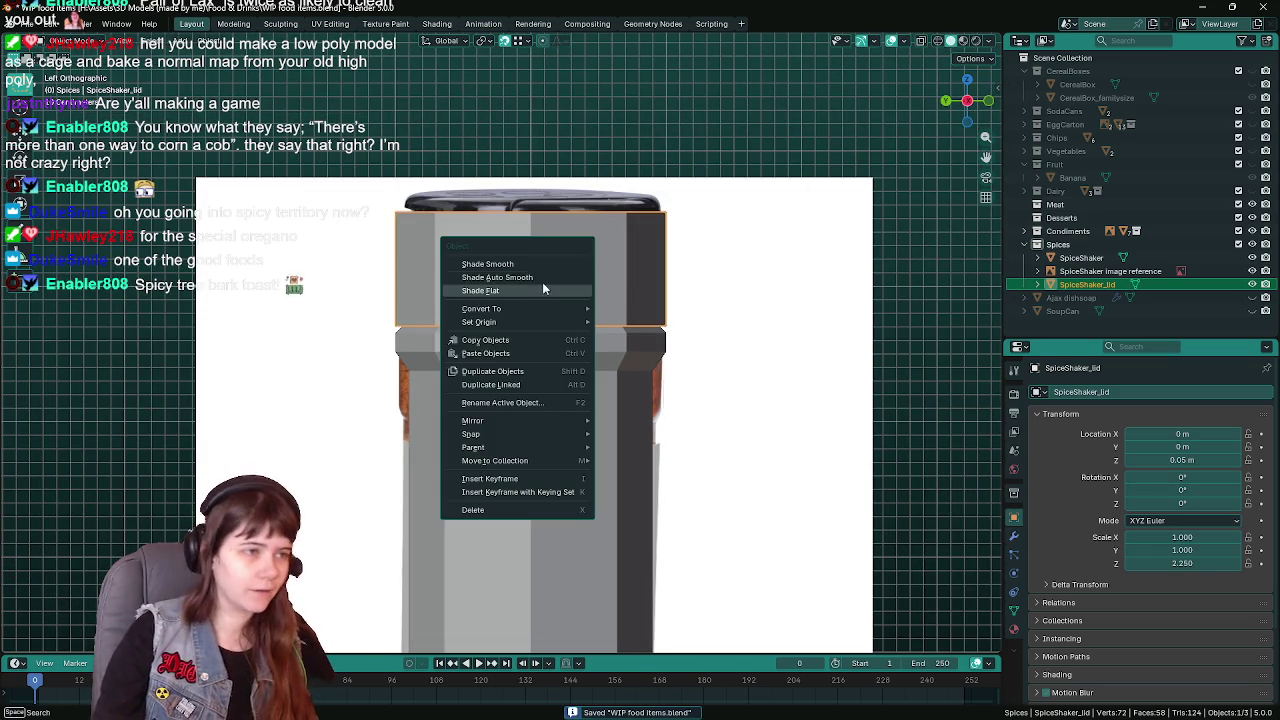
click(545, 284)
click(585, 422)
right_click(585, 422)
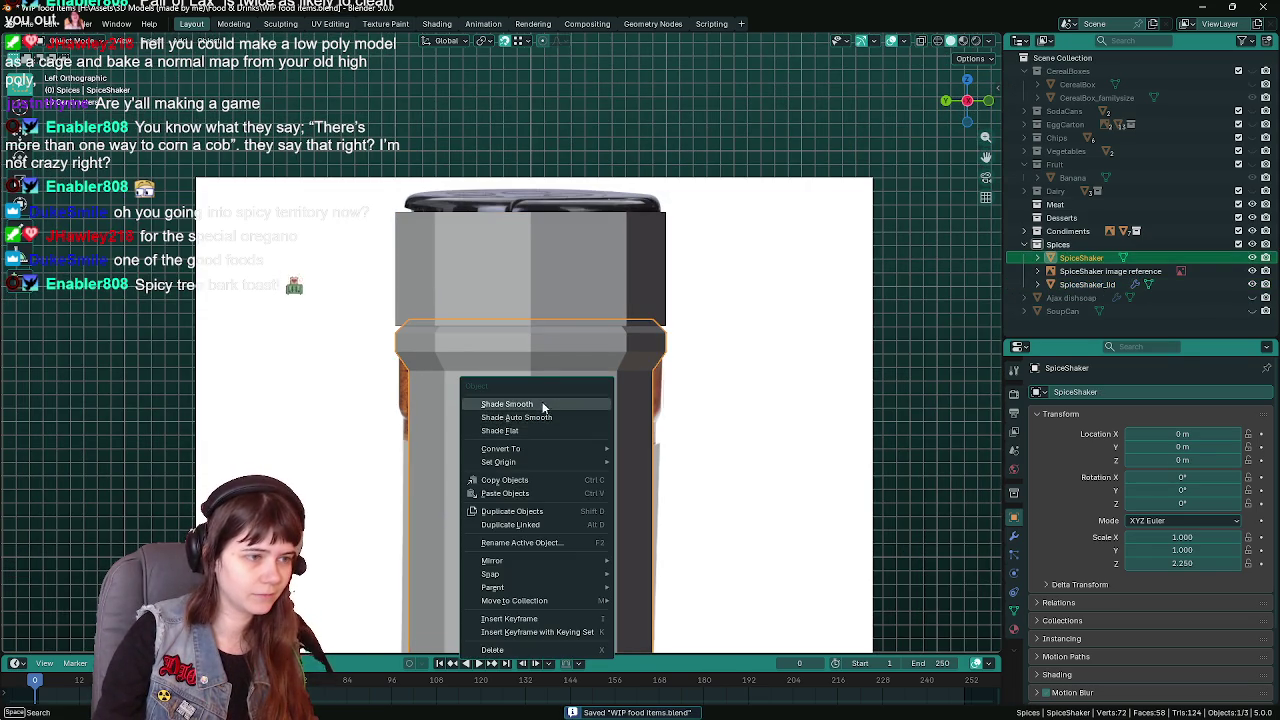
click(543, 404)
click(580, 286)
right_click(580, 286)
click(580, 287)
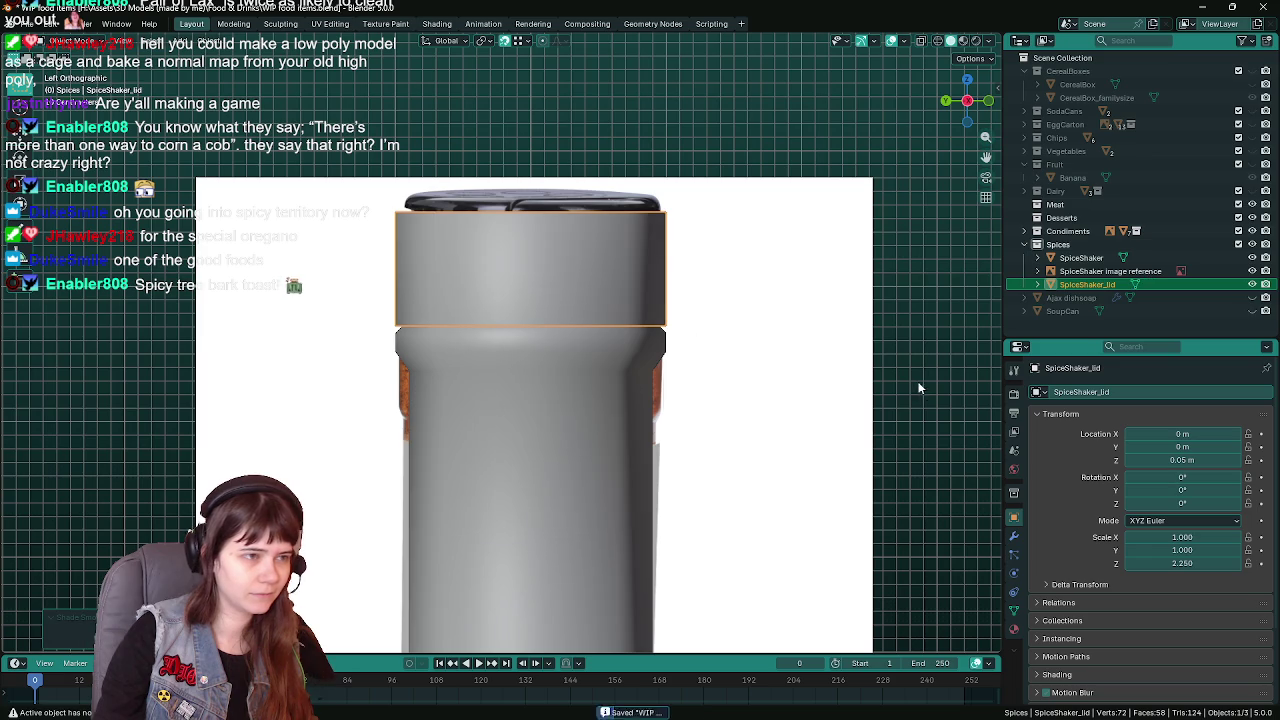
click(1013, 536)
key(ctrl+s)
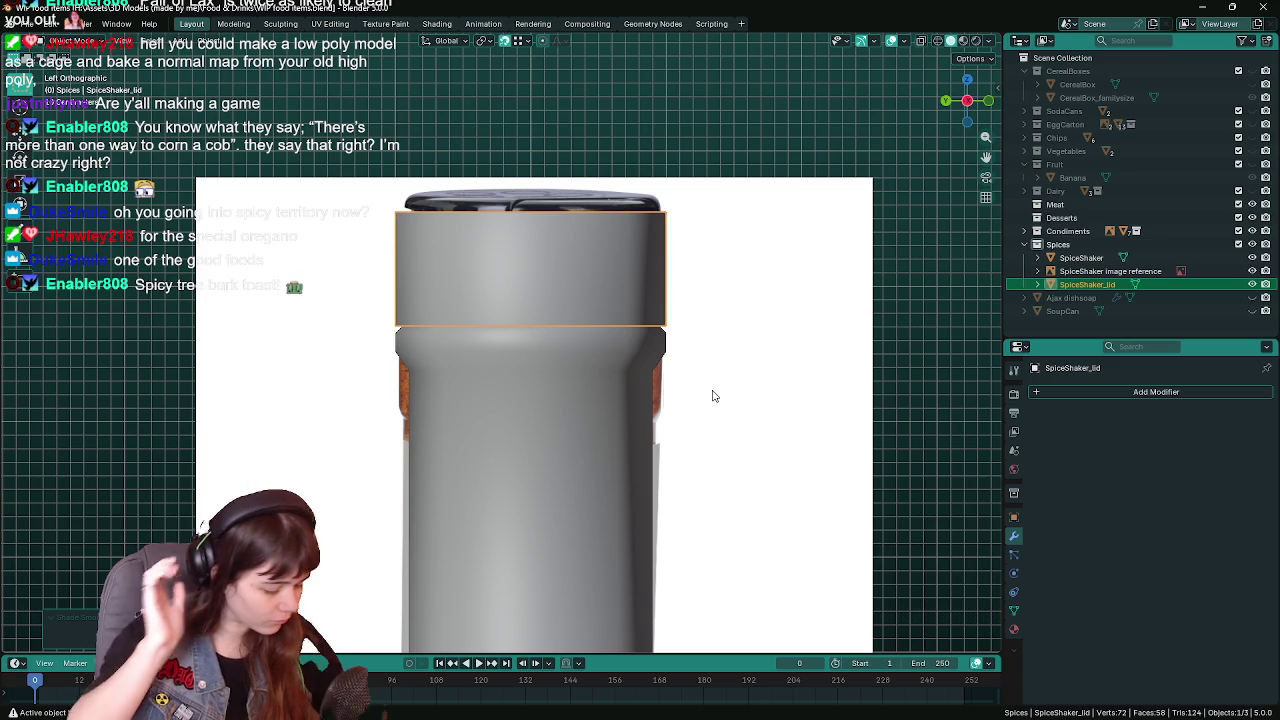
click(916, 351)
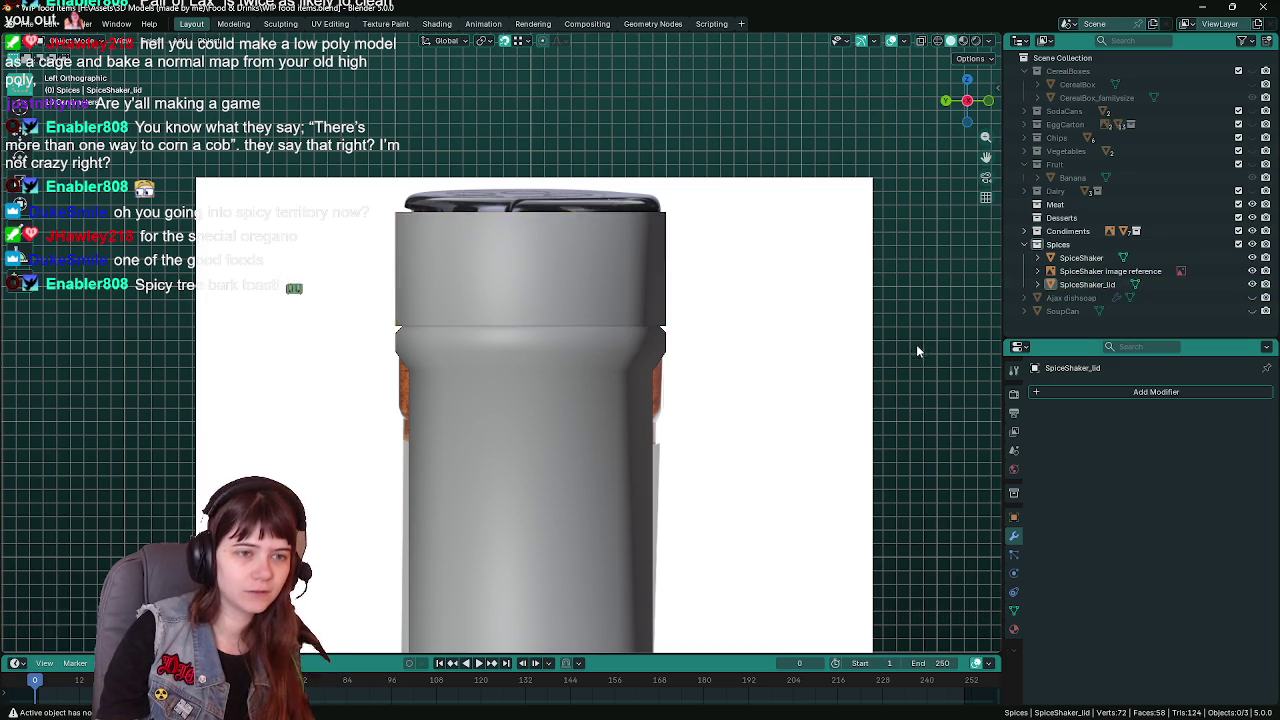
Orbit into a perspective view and put the SpiceShaker body into Edit Mode
scroll(918, 351, down, 2)
mouse_move(640, 440)
middle_down()
mouse_move(544, 390)
mouse_move(663, 386)
middle_up()
click(525, 408)
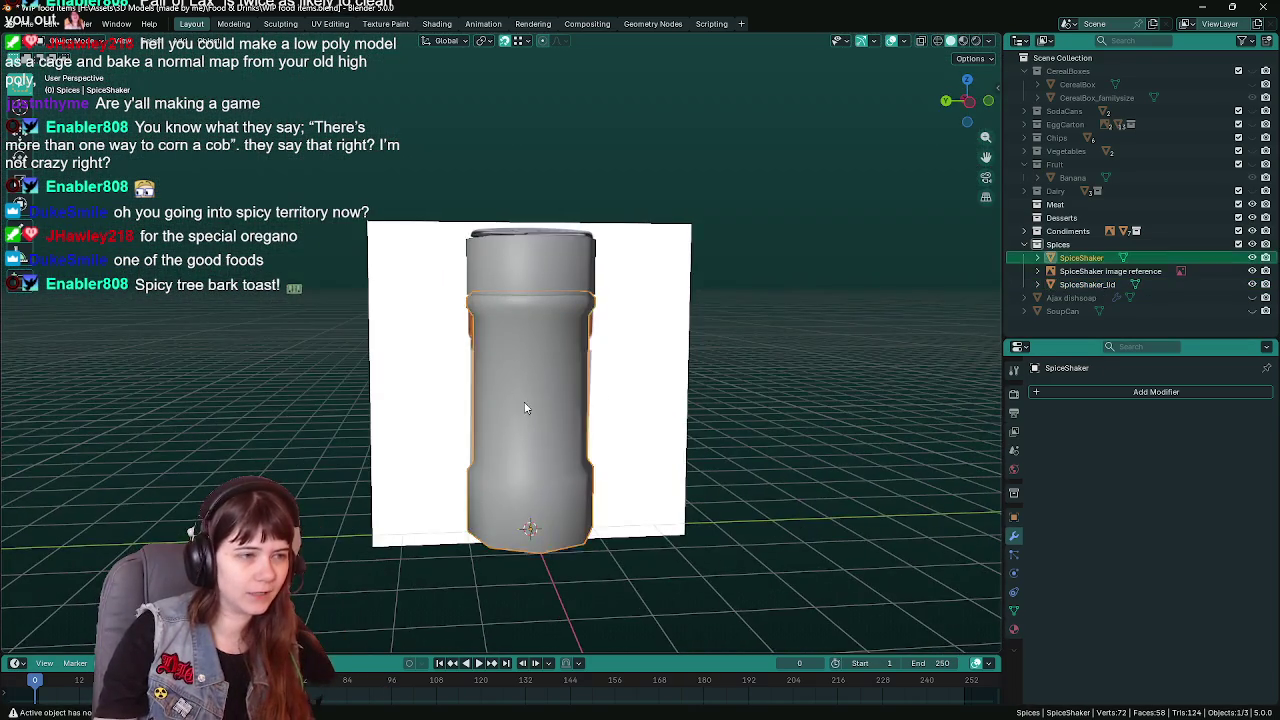
scroll(525, 408, up, 2)
key(Tab)
scroll(581, 406, up, 2)
Select a vertical band of body faces in face mode and inspect the Face menu
alt+click(487, 398)
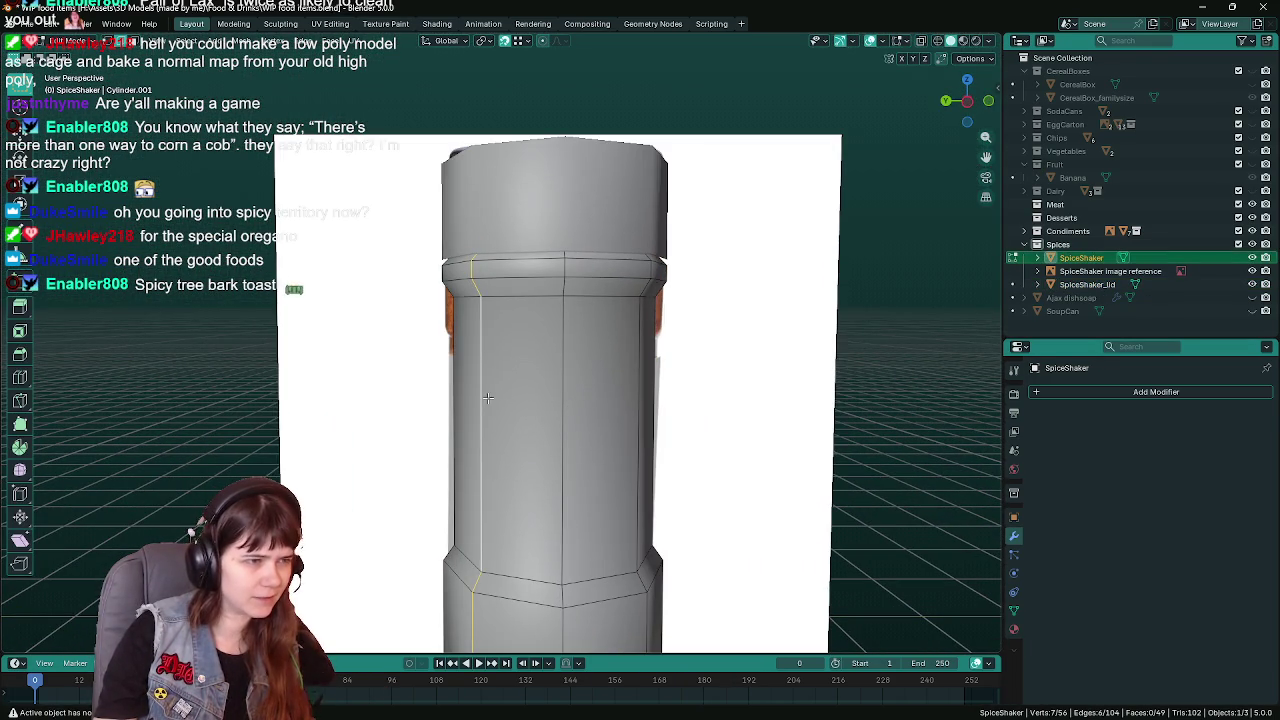
key(3)
alt+click(482, 396)
right_click(484, 390)
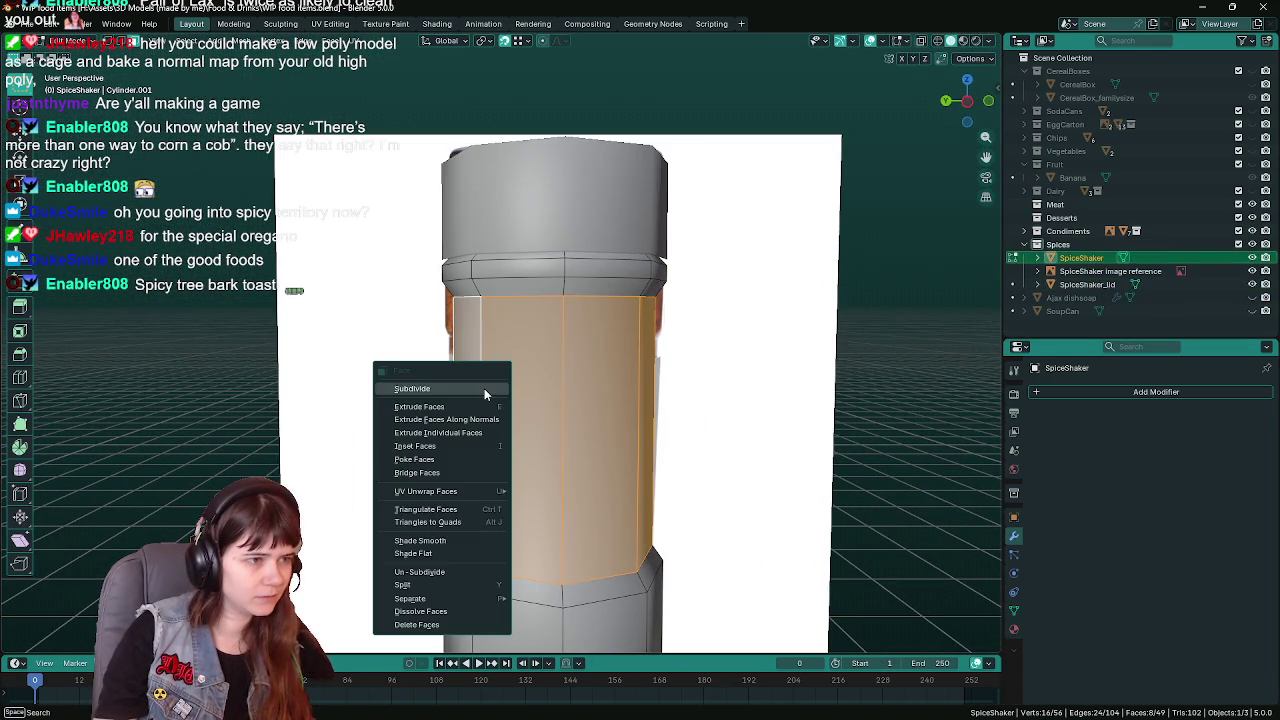
key(Escape)
Select the top face ring, recheck the body band's Face menu, then deselect everything
scroll(493, 296, up, 1)
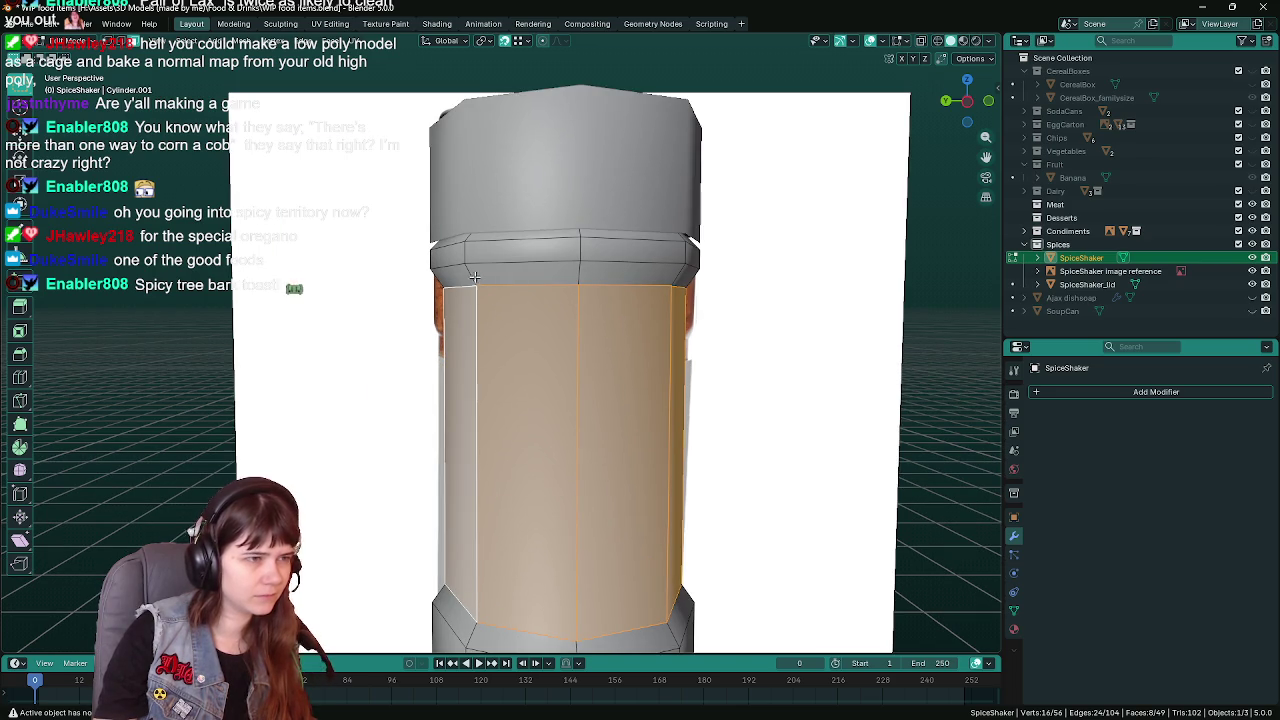
alt+click(470, 272)
alt+click(476, 411)
right_click(476, 411)
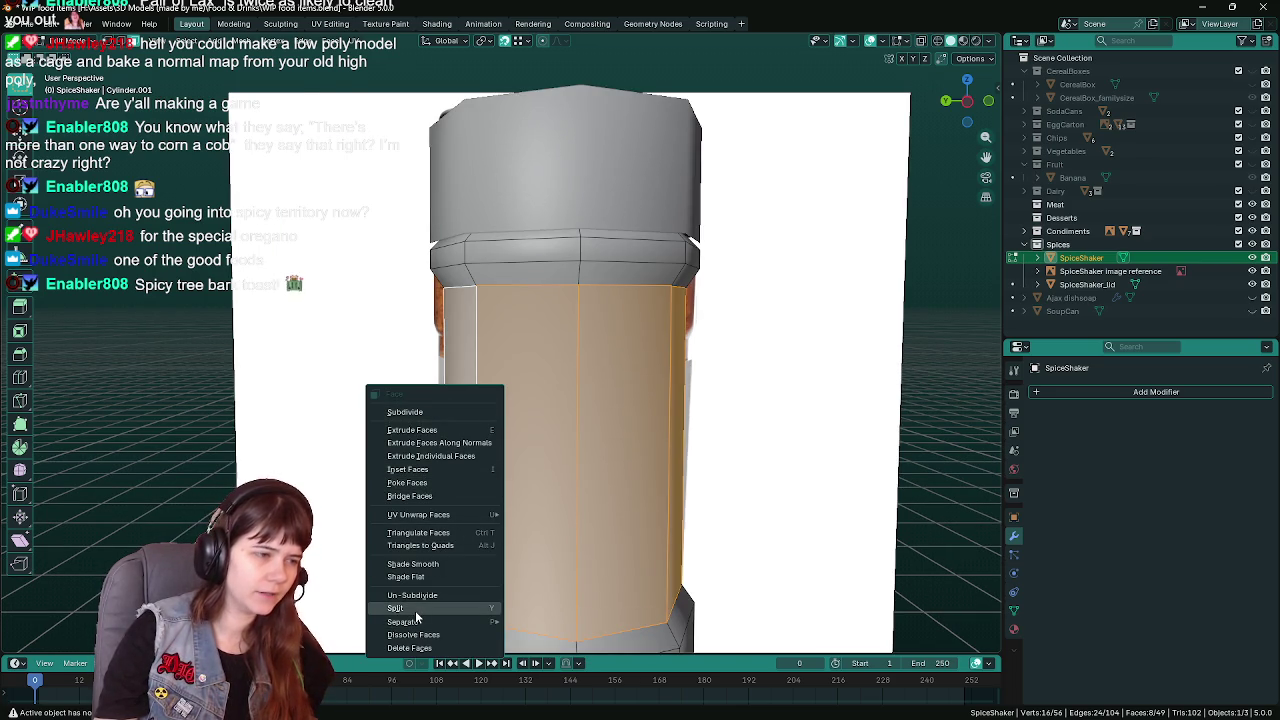
right_click(527, 398)
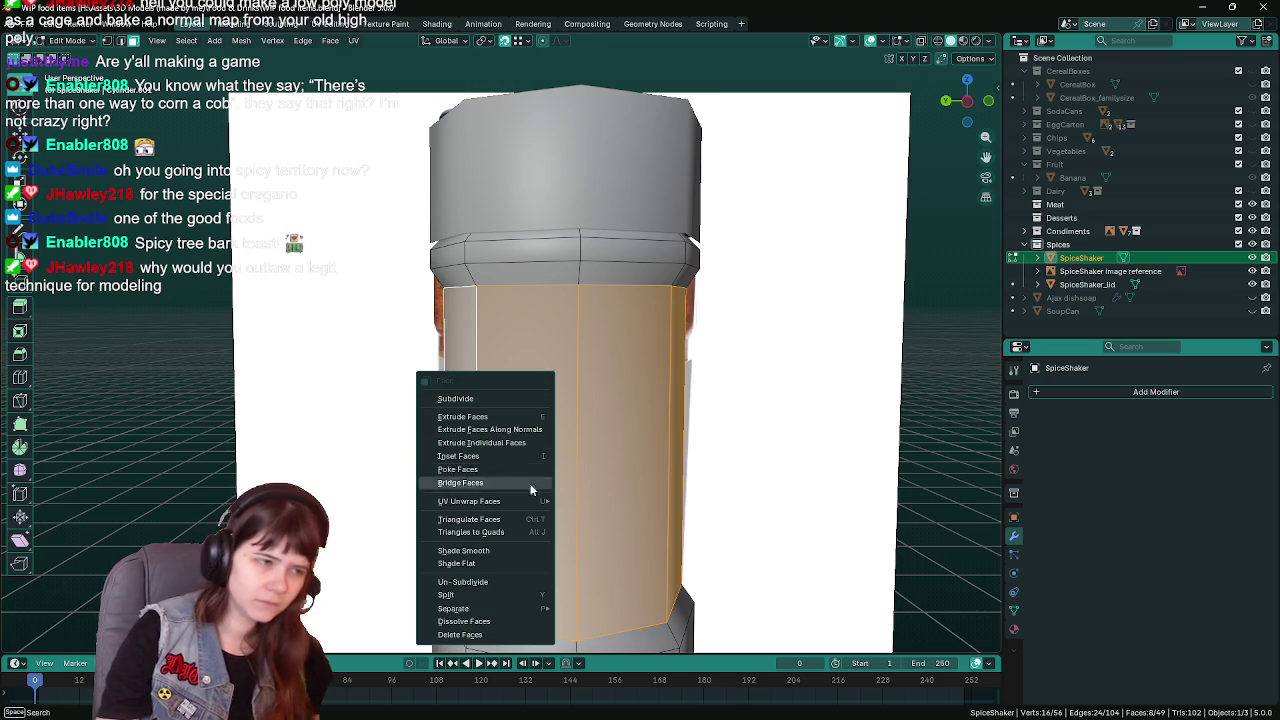
scroll(771, 596, down, 2)
click(840, 447)
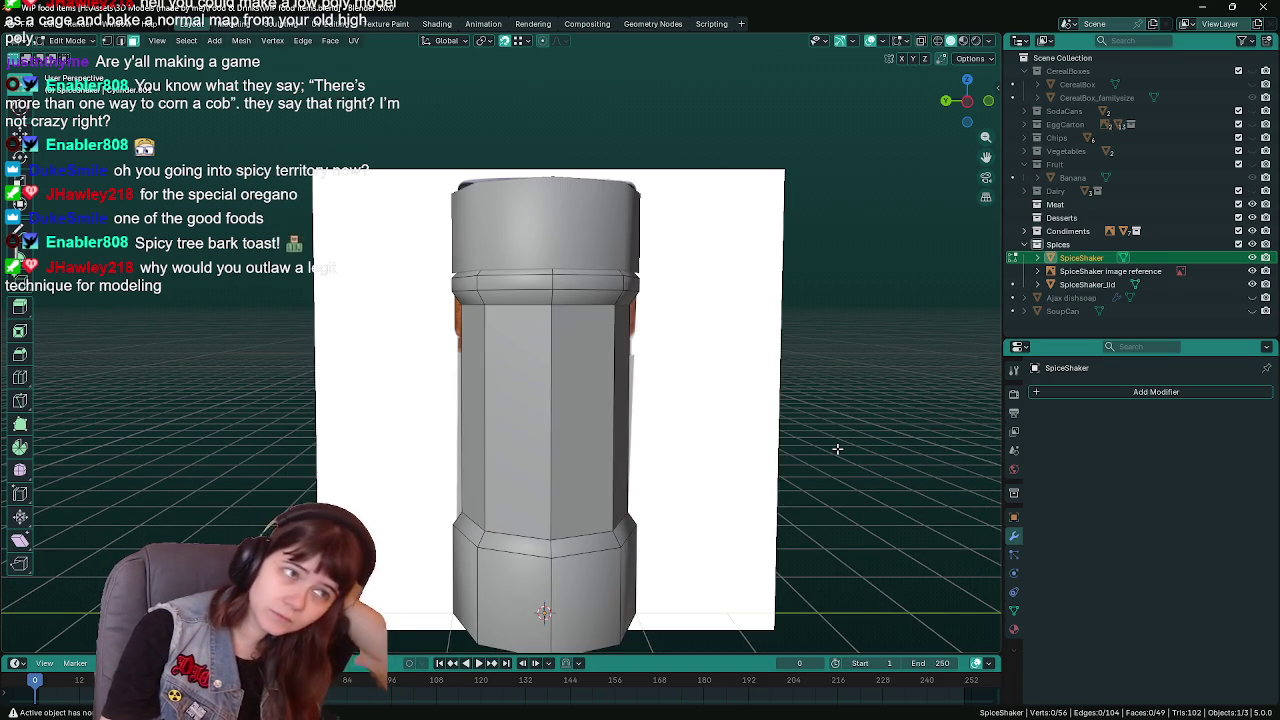
Save the file and select the edge loop at the top of the middle band
key(ctrl+s)
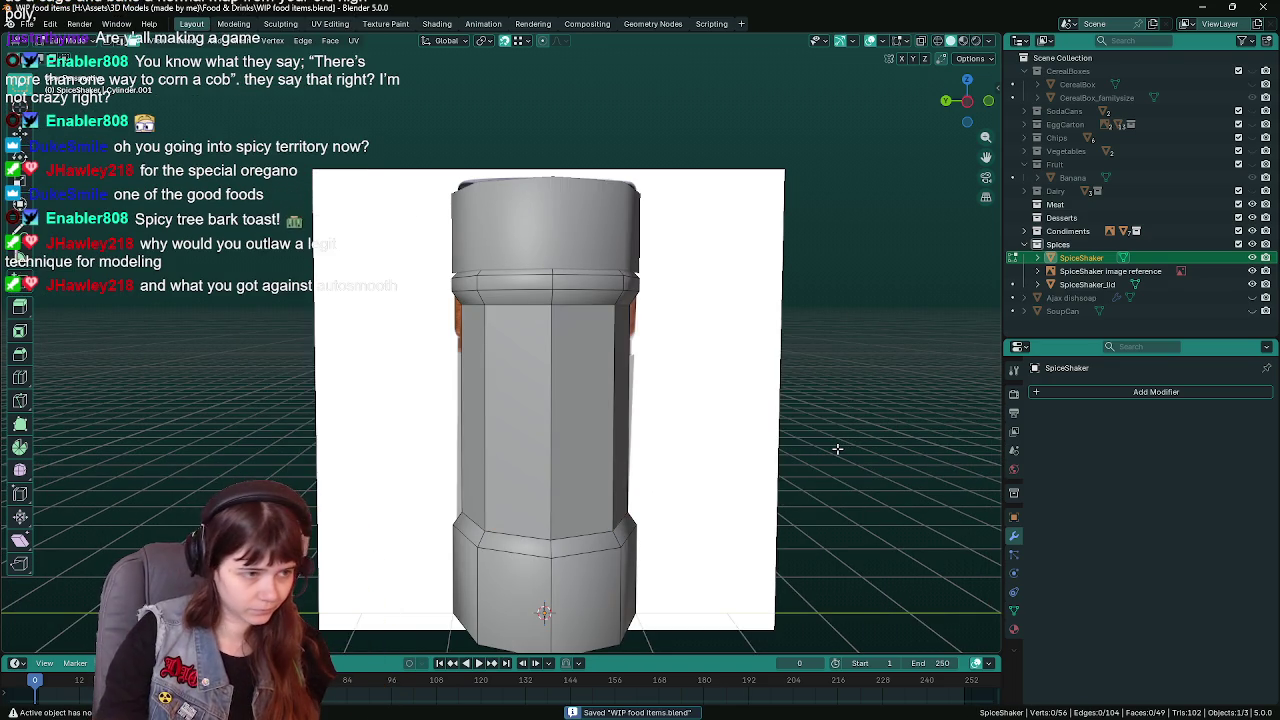
scroll(607, 390, up, 2)
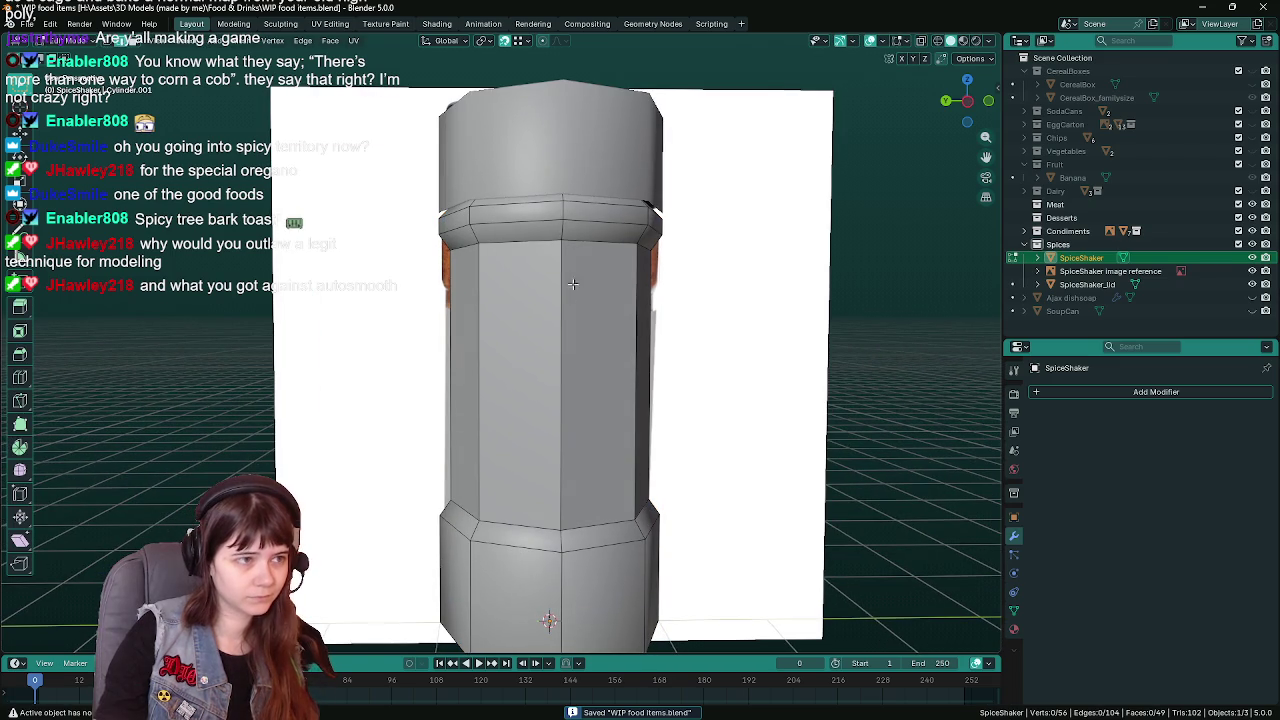
alt+click(547, 241)
middle_drag(814, 370, 760, 364)
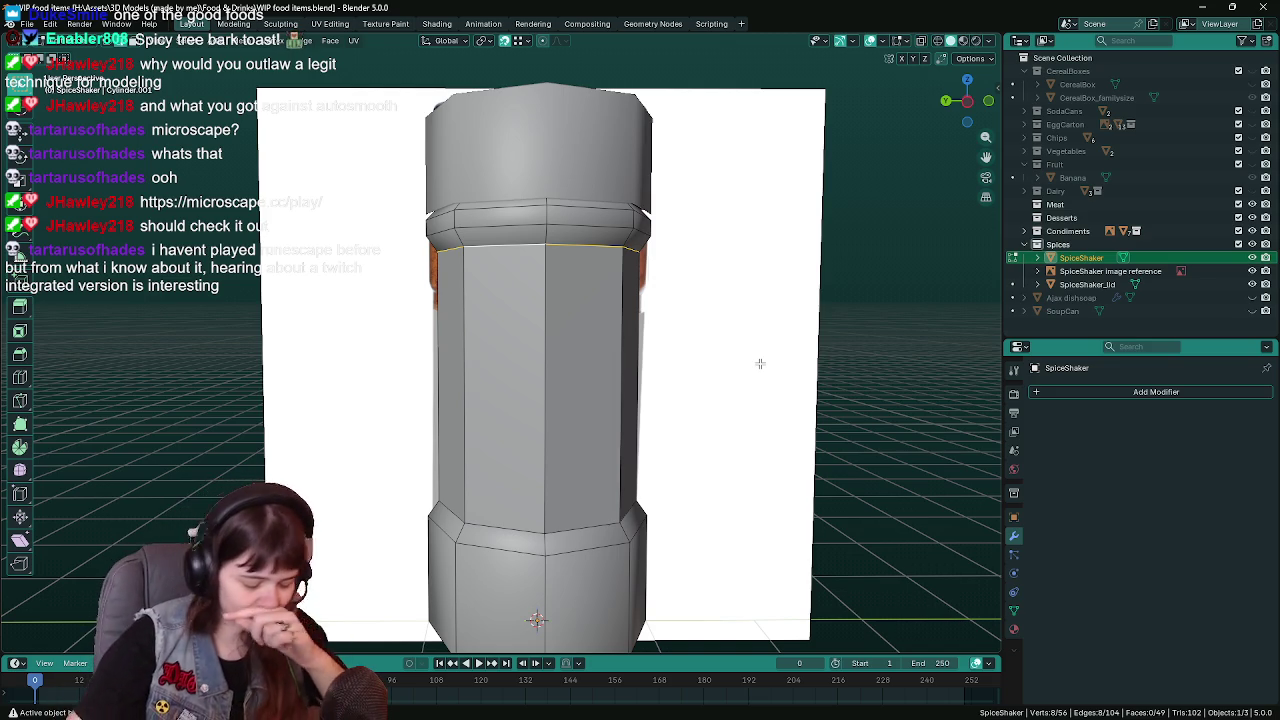
scroll(695, 368, down, 1)
key(ctrl+s)
Mark the lower and upper edge loops of the middle band as sharp
scroll(690, 368, up, 1)
scroll(686, 330, up, 1)
alt+click(600, 470)
scroll(616, 426, down, 1)
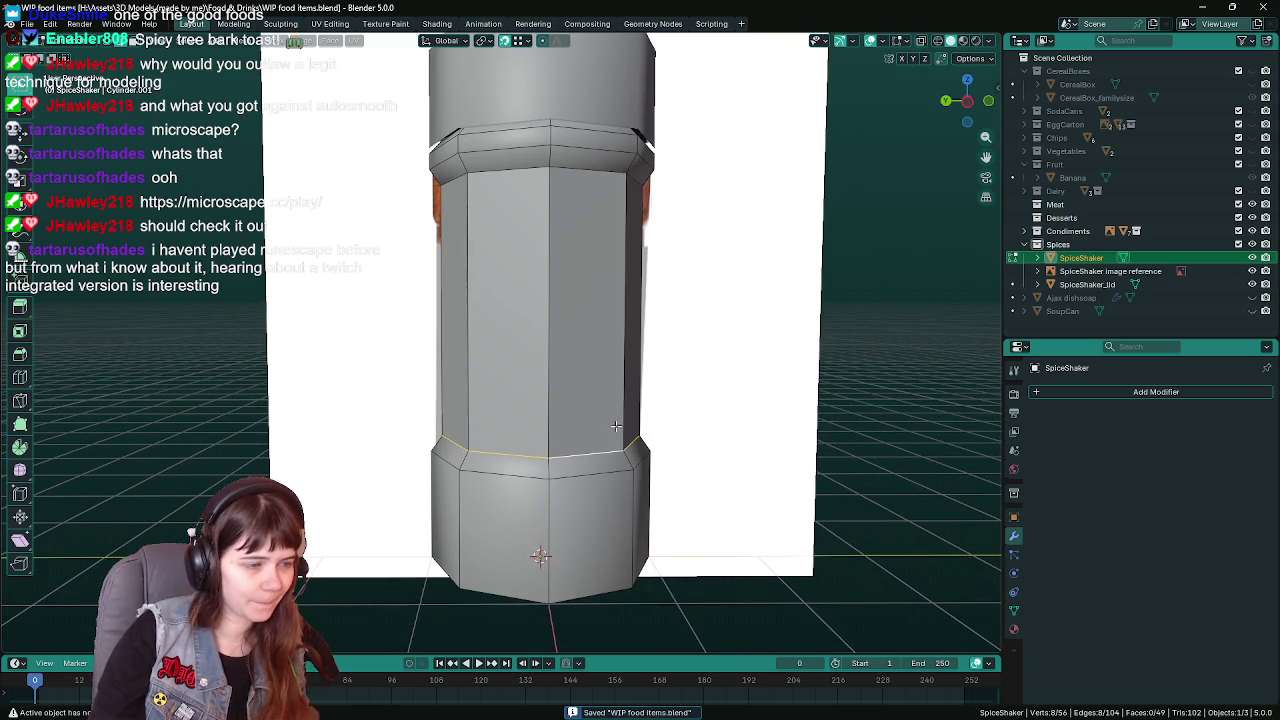
key(ctrl+e)
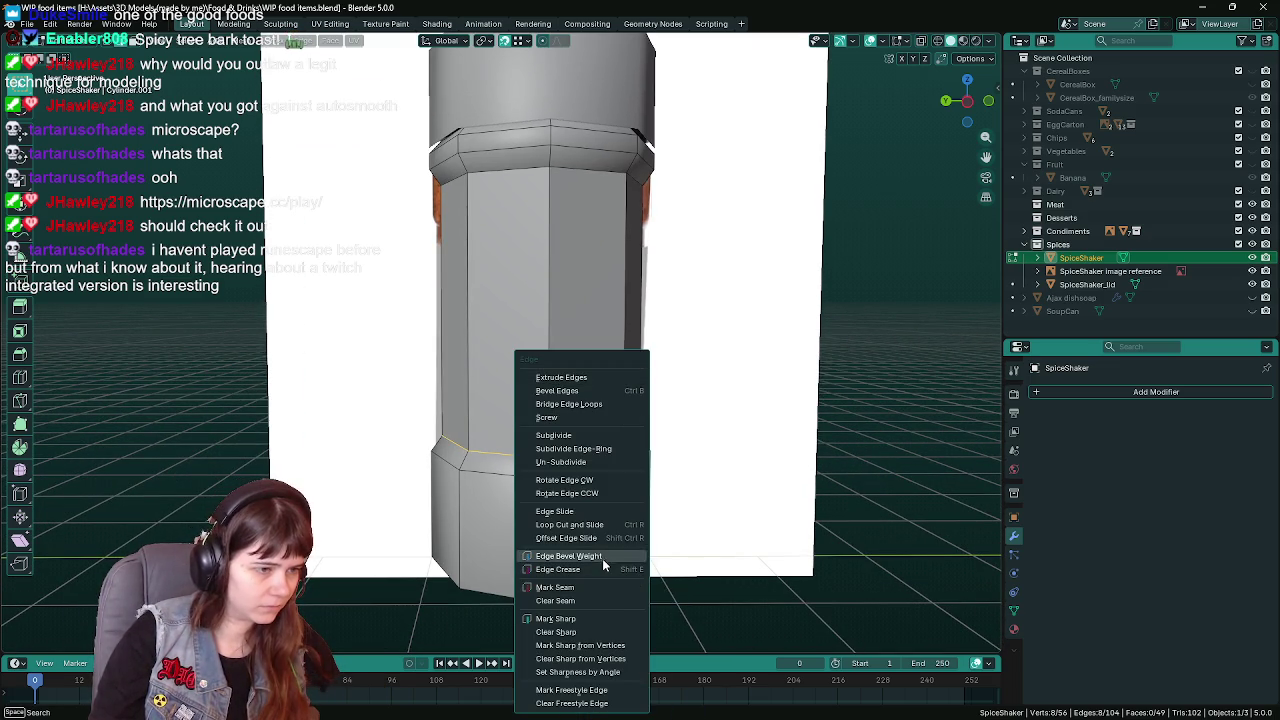
click(589, 618)
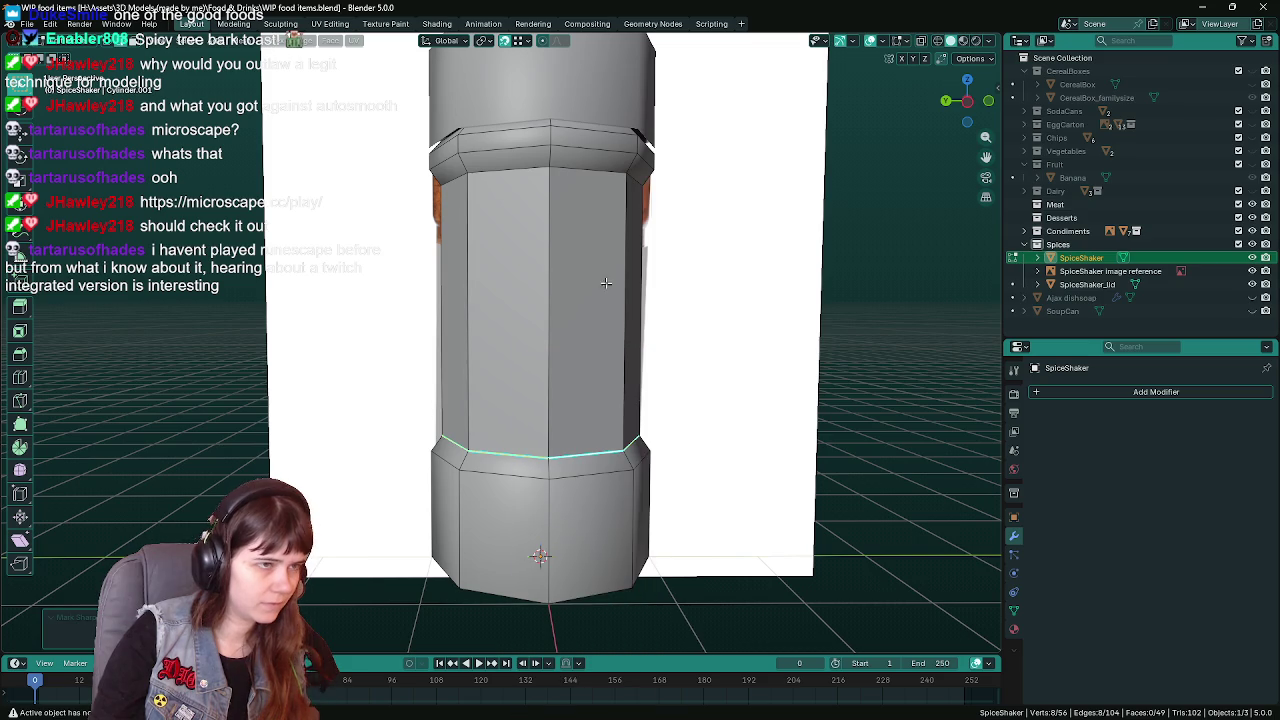
alt+click(583, 172)
key(ctrl+e)
click(551, 287)
Smooth-shade the middle band faces between the sharp loops, leave Edit Mode and save
key(3)
alt+click(548, 310)
key(ctrl+f)
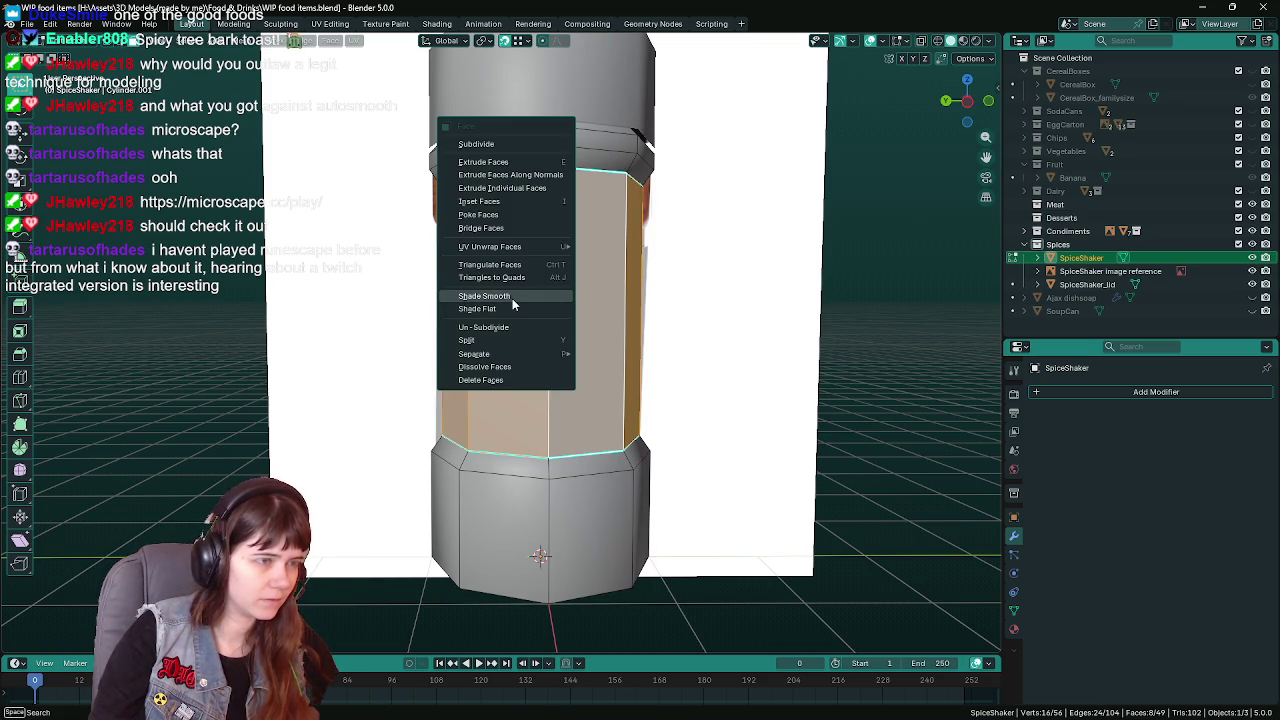
click(512, 298)
key(Tab)
scroll(513, 231, down, 1)
key(ctrl+s)
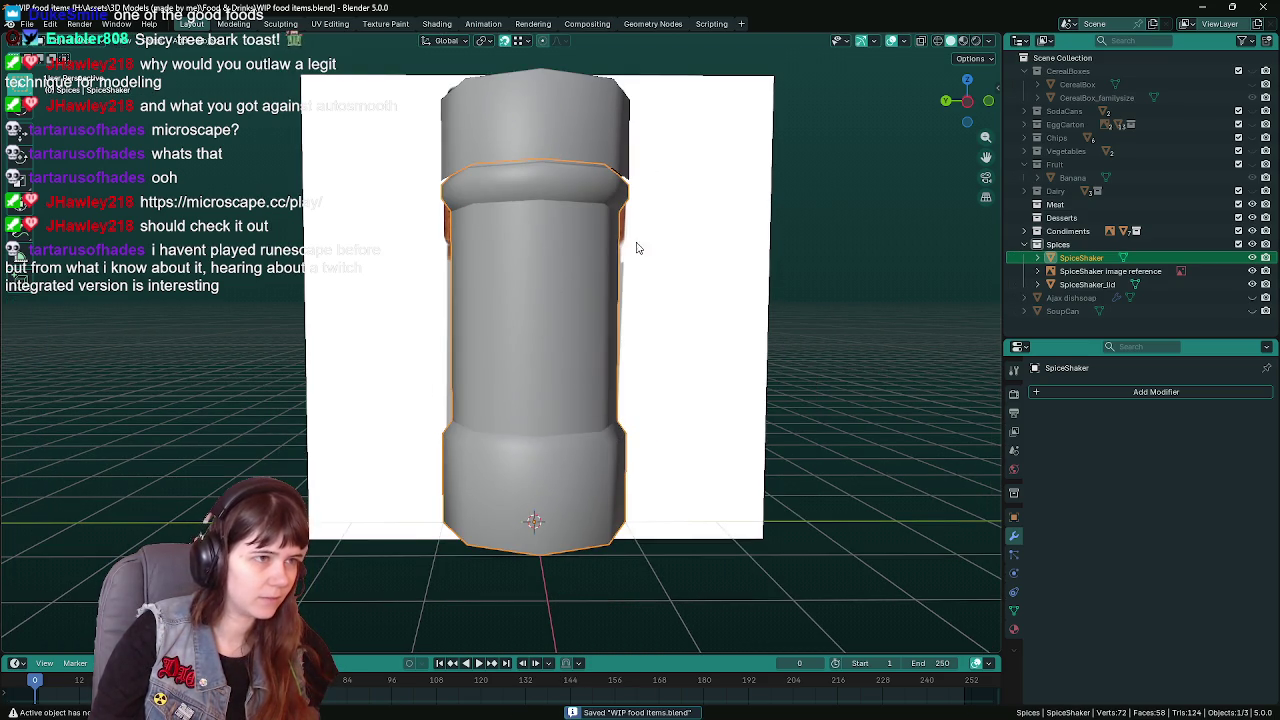
With X-ray on to see the reference, mark the body's top edge loop sharp
mouse_move(536, 328)
middle_down()
mouse_move(551, 317)
mouse_move(479, 346)
mouse_move(540, 325)
mouse_move(555, 287)
middle_up()
scroll(551, 317, down, 1)
key(alt+z)
scroll(529, 336, up, 2)
key(Tab)
alt+click(566, 273)
right_click(566, 273)
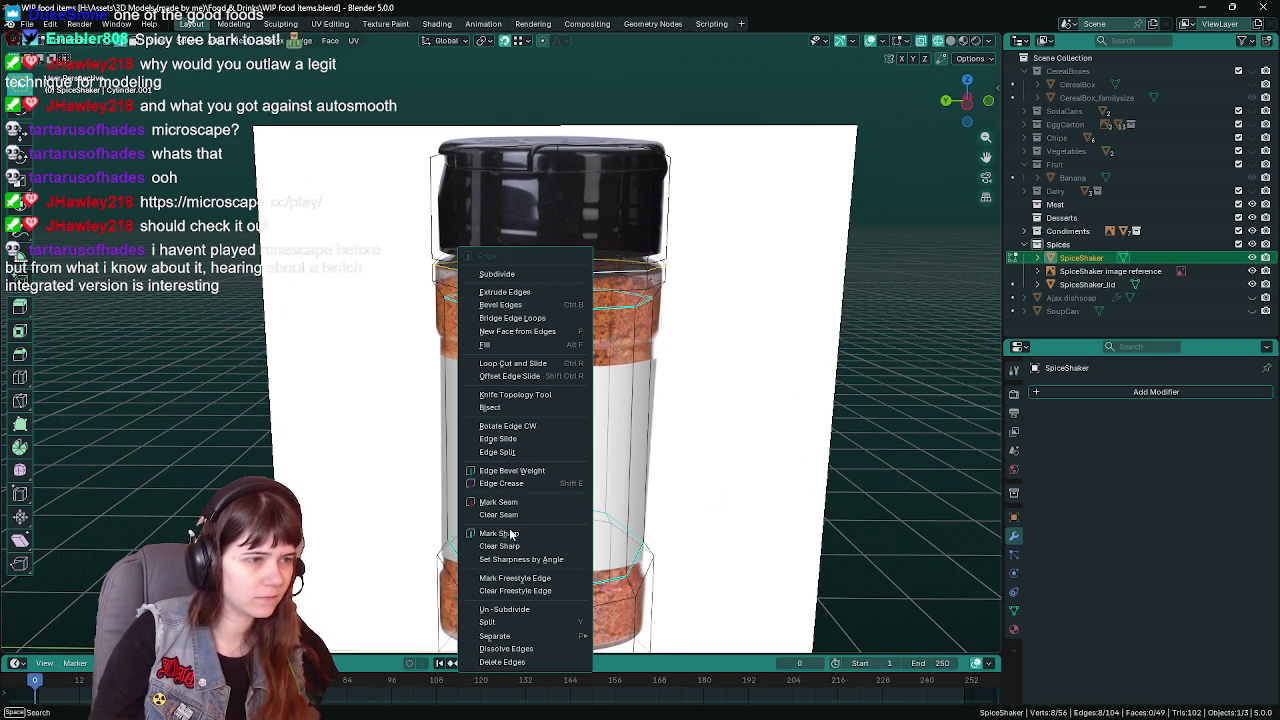
click(560, 533)
key(Tab)
Turn X-ray off and save the blend file
scroll(600, 490, down, 1)
middle_drag(634, 477, 630, 470)
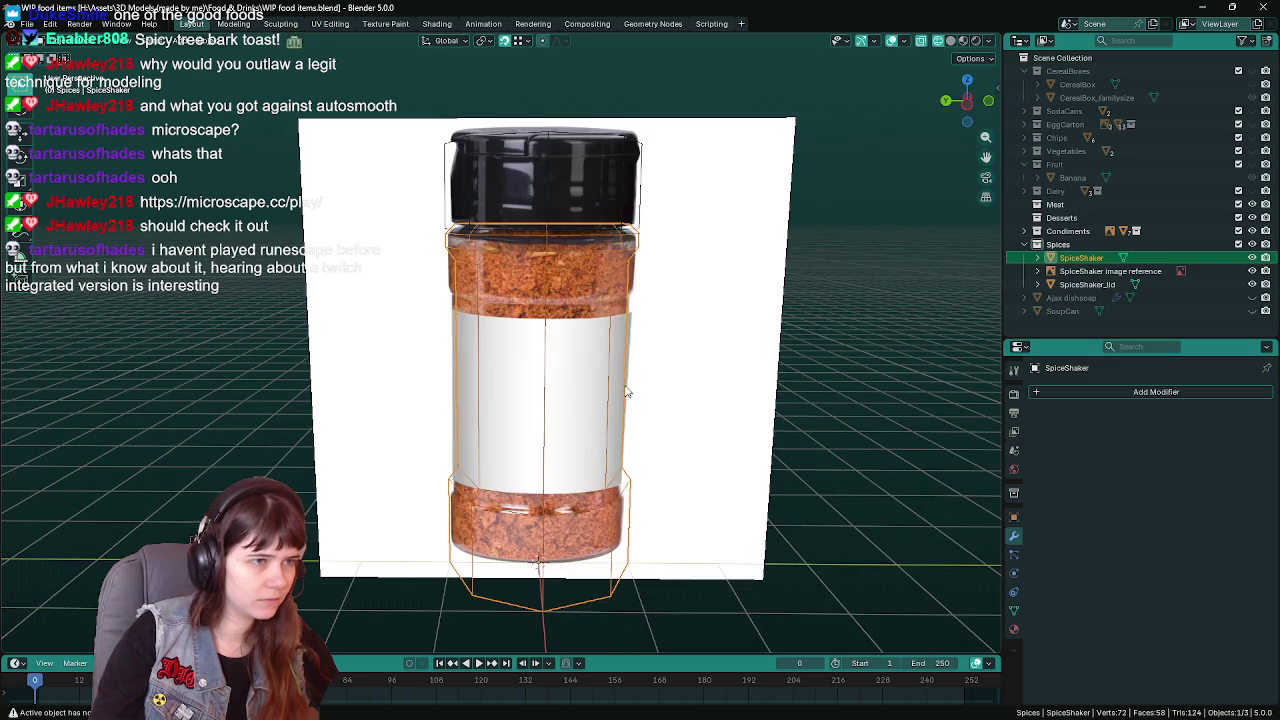
key(alt+z)
shift+middle_drag(714, 480, 671, 380)
key(ctrl+s)
Mark the body's lower edge loop as sharp
key(Tab)
scroll(621, 418, up, 1)
alt+click(548, 410)
click(480, 412)
key(Tab)
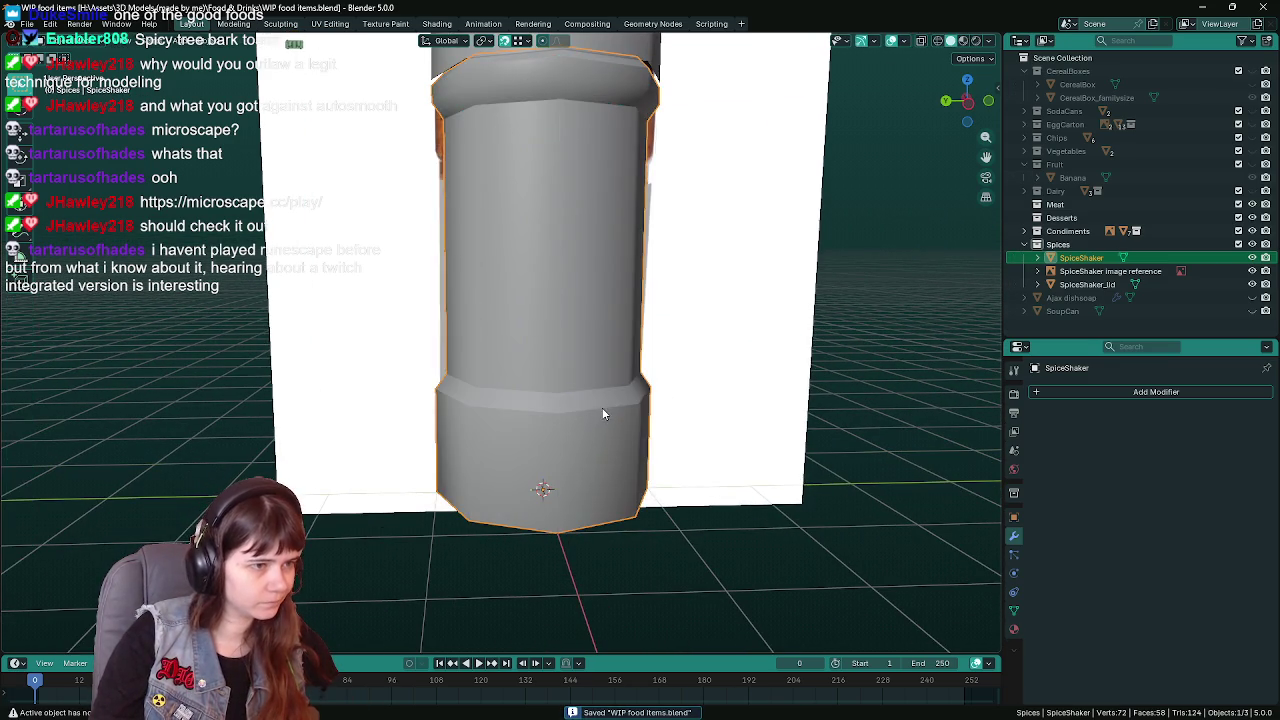
Select another edge loop and check the edge options without applying changes
scroll(590, 333, up, 3)
key(Tab)
alt+shift+click(489, 258)
right_click(489, 258)
click(471, 288)
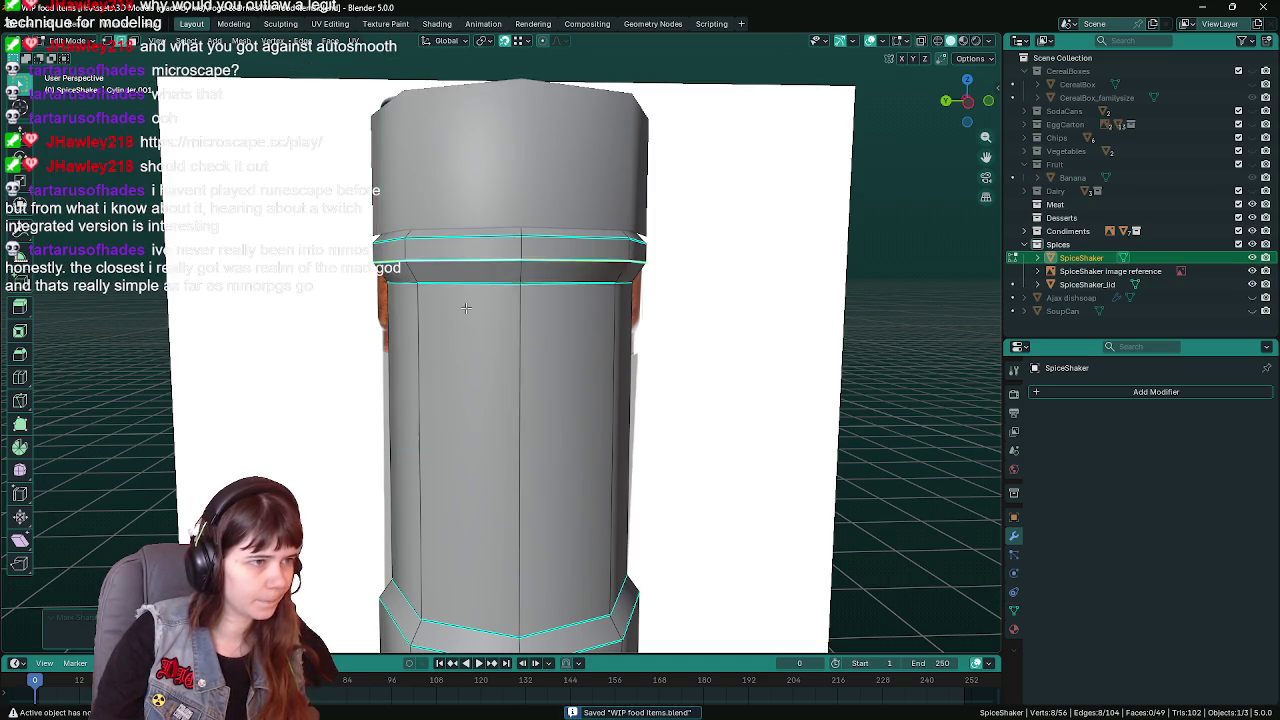
key(Tab)
scroll(564, 360, down, 2)
Apply Set Sharpness by Angle to the upper band's edge loops and exit Edit Mode
mouse_move(564, 360)
middle_down()
mouse_move(586, 342)
mouse_move(585, 316)
middle_up()
scroll(587, 320, up, 2)
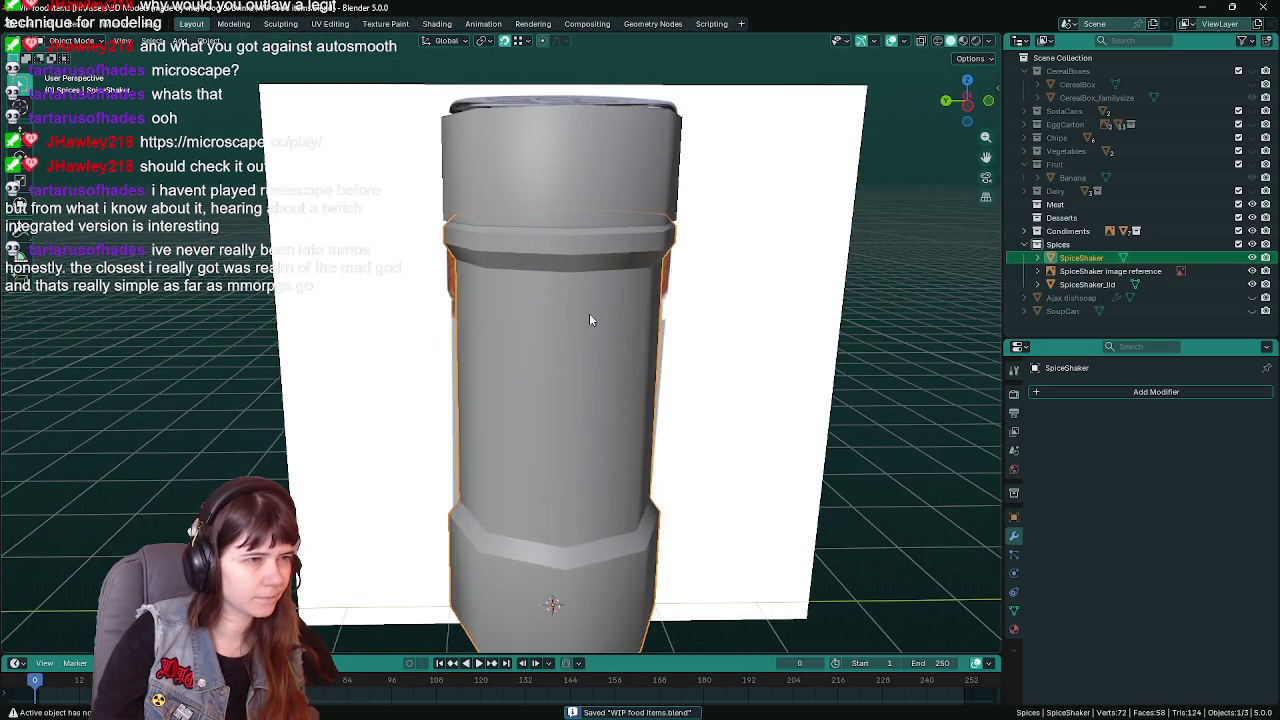
key(Tab)
alt+shift+click(549, 297)
right_click(549, 297)
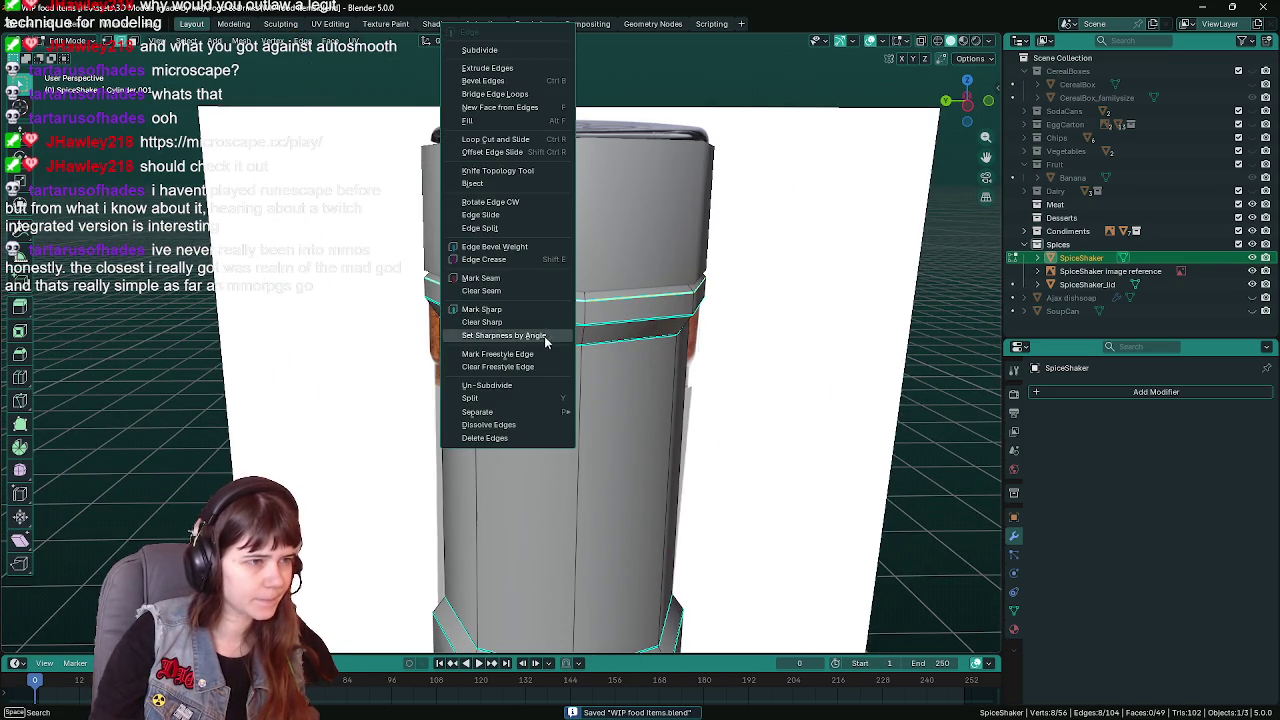
click(529, 316)
key(Tab)
scroll(585, 358, down, 2)
mouse_move(586, 440)
middle_down()
mouse_move(571, 366)
mouse_move(580, 373)
middle_up()
scroll(859, 417, down, 1)
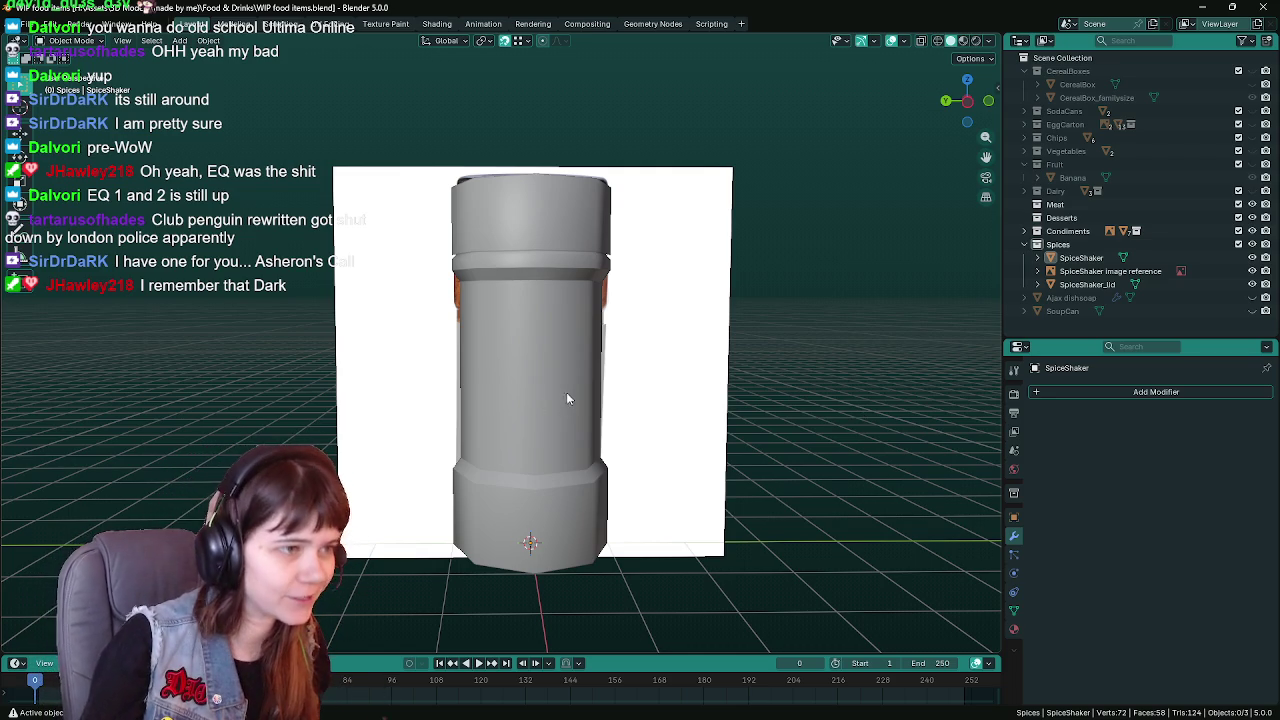
Save WIP food items.blend with the reshaped shaker body
key(ctrl+s)
Switch the shaker to Material Preview shading in front orthographic view and save
middle_drag(763, 380, 534, 353)
click(534, 353)
key(z)
click(634, 356)
scroll(632, 354, up, 1)
scroll(631, 352, up, 2)
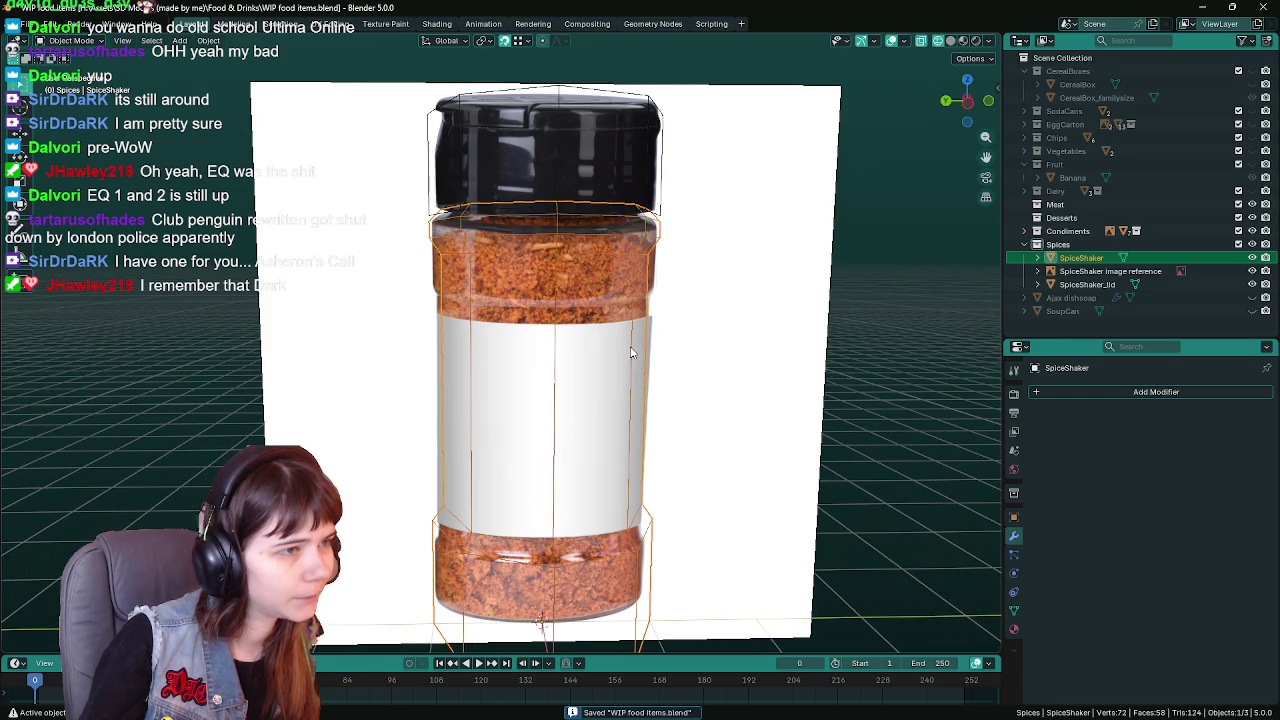
scroll(630, 350, up, 1)
key(KP_1)
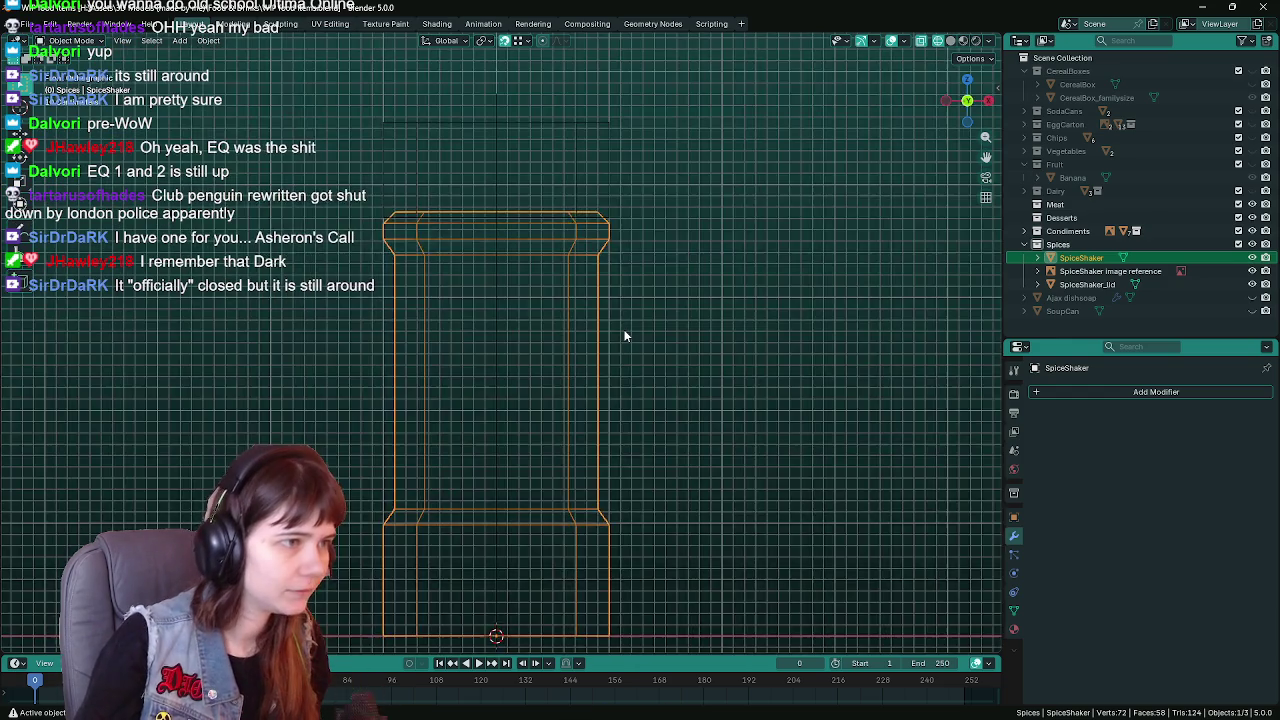
key(ctrl+s)
Toggle SpiceShaker's visibility repeatedly to compare its outline with the jar reference photo
scroll(625, 335, down, 1)
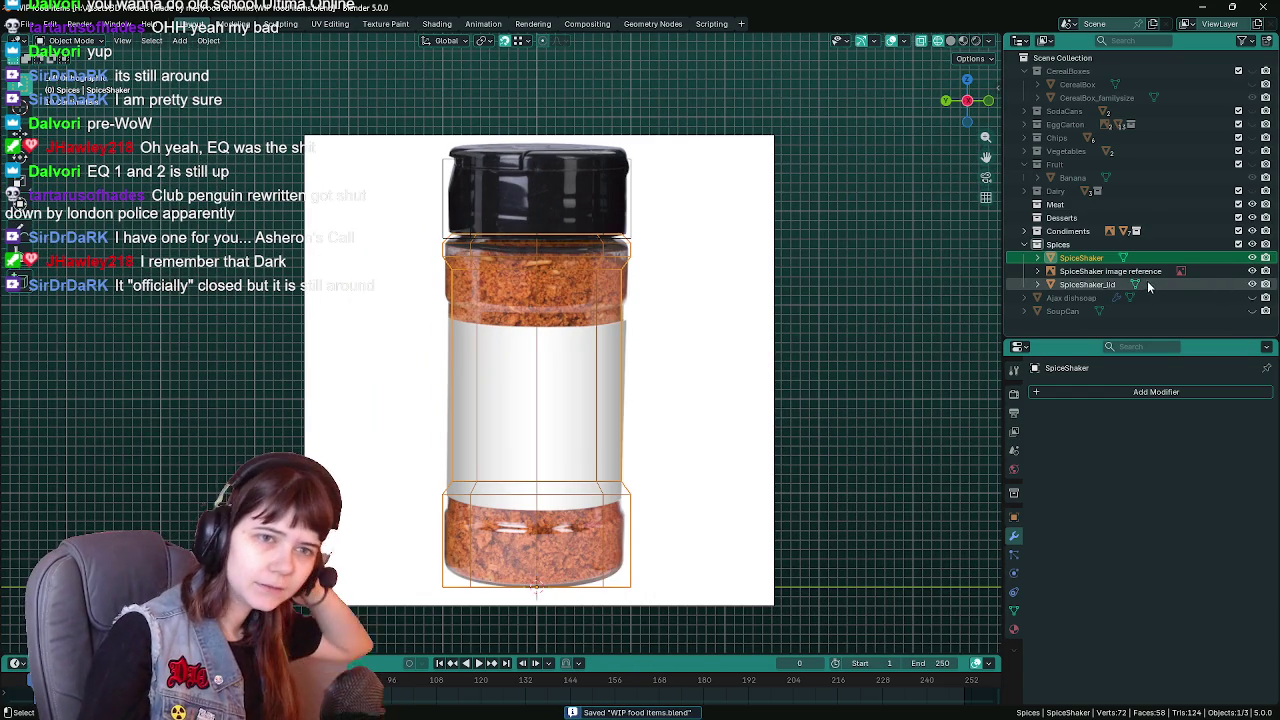
click(1251, 258)
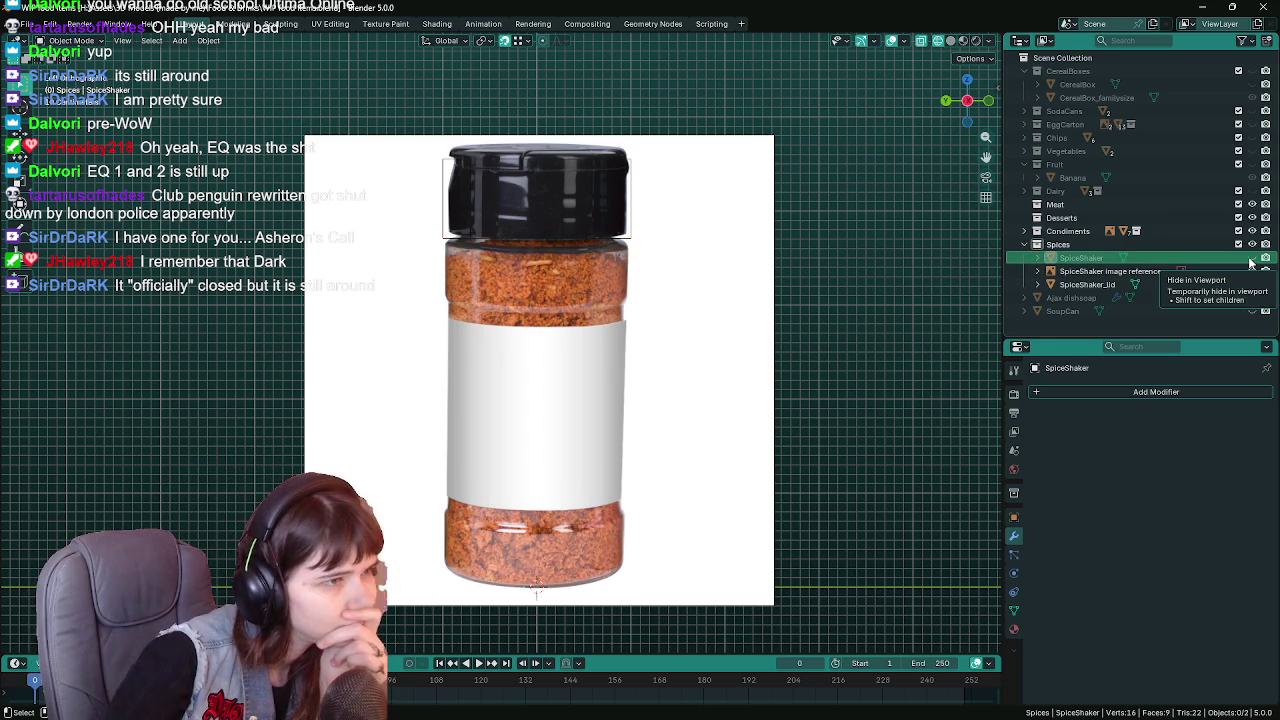
click(1251, 258)
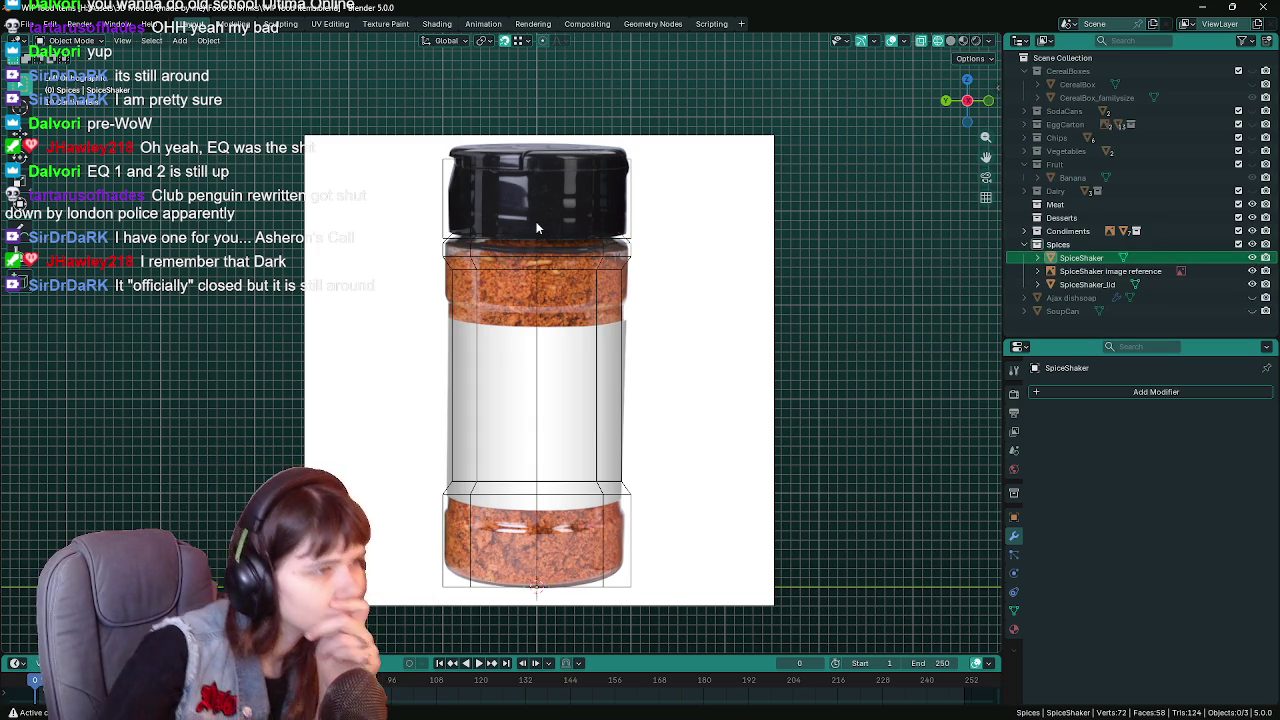
key(ctrl+s)
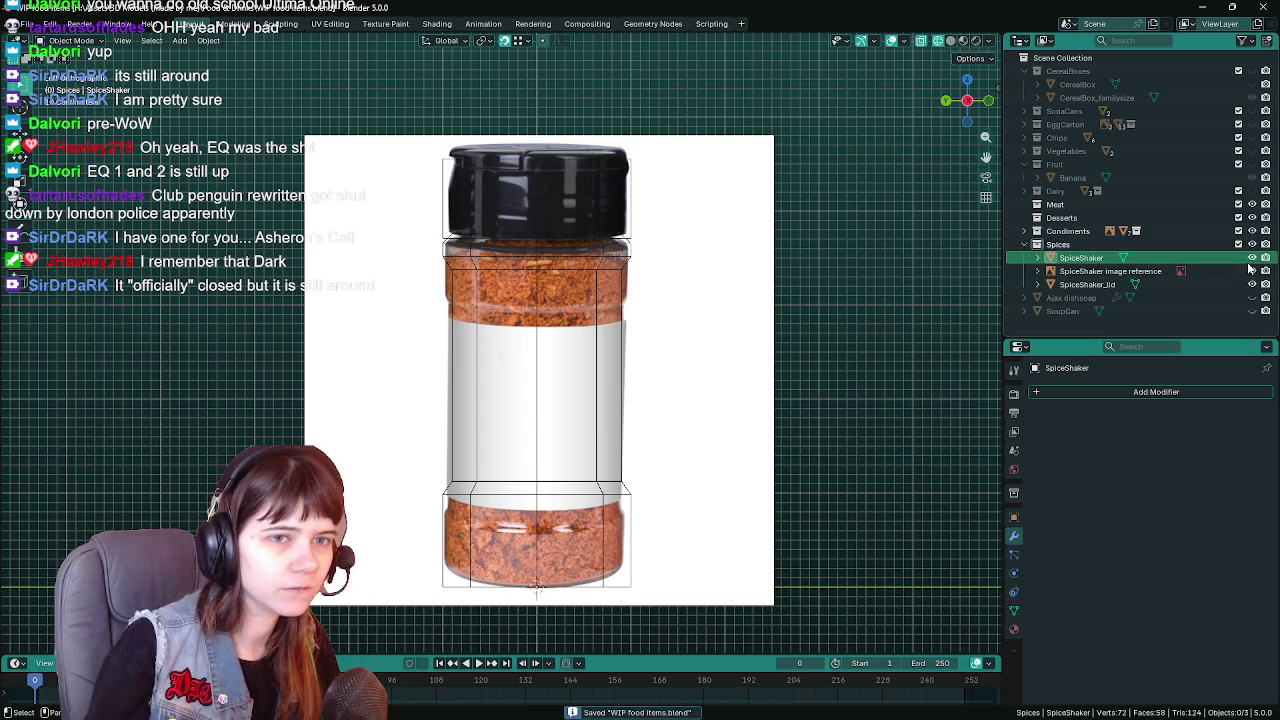
click(1254, 271)
click(1254, 271)
click(1252, 258)
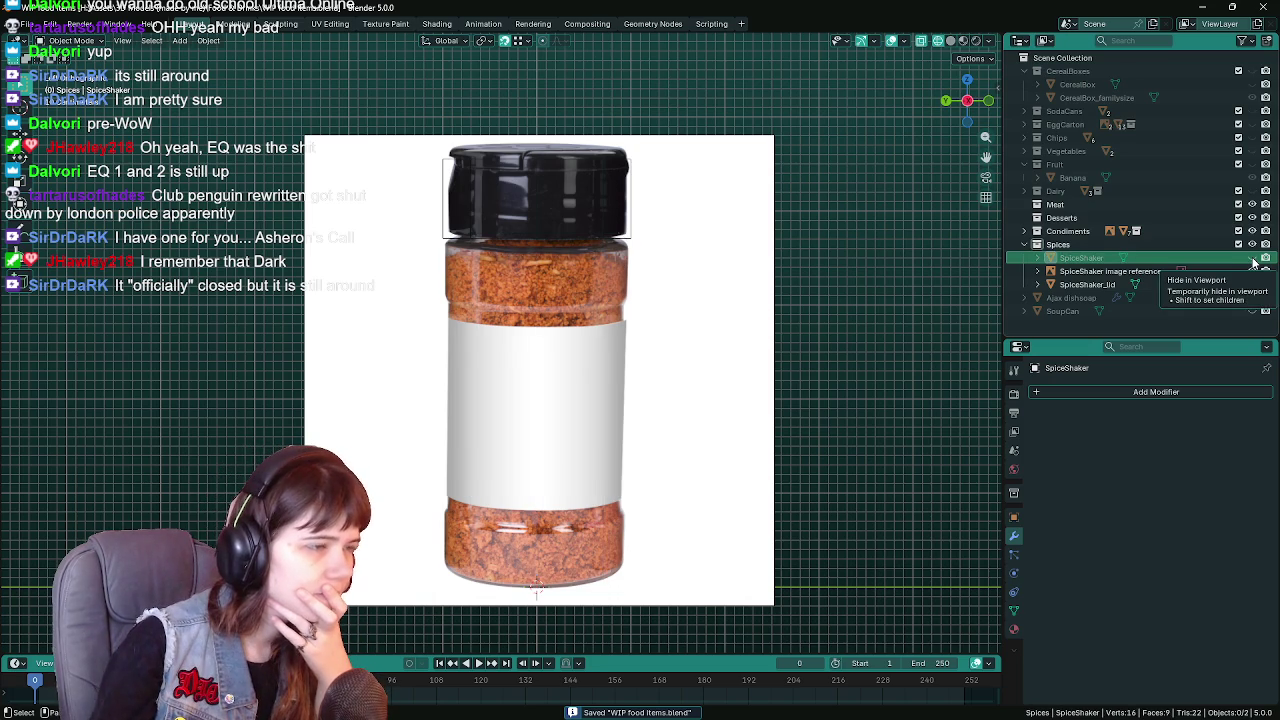
click(1252, 258)
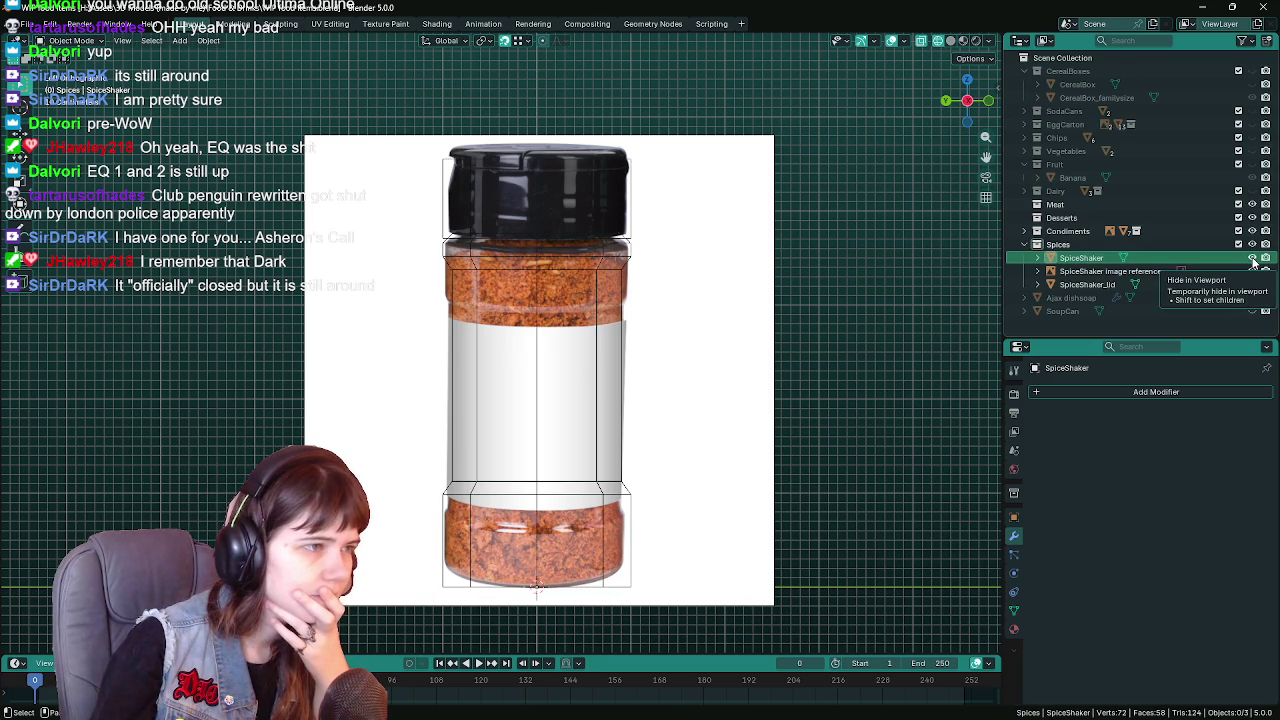
click(1253, 259)
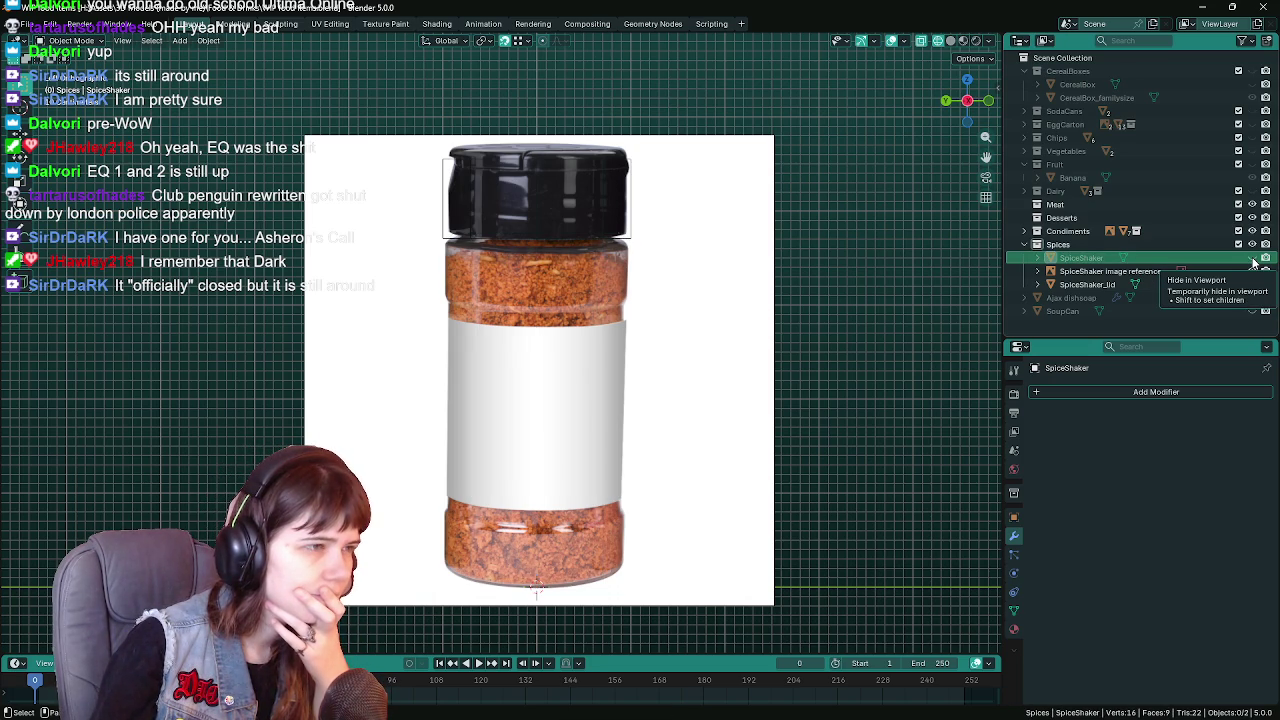
click(1253, 259)
click(1253, 259)
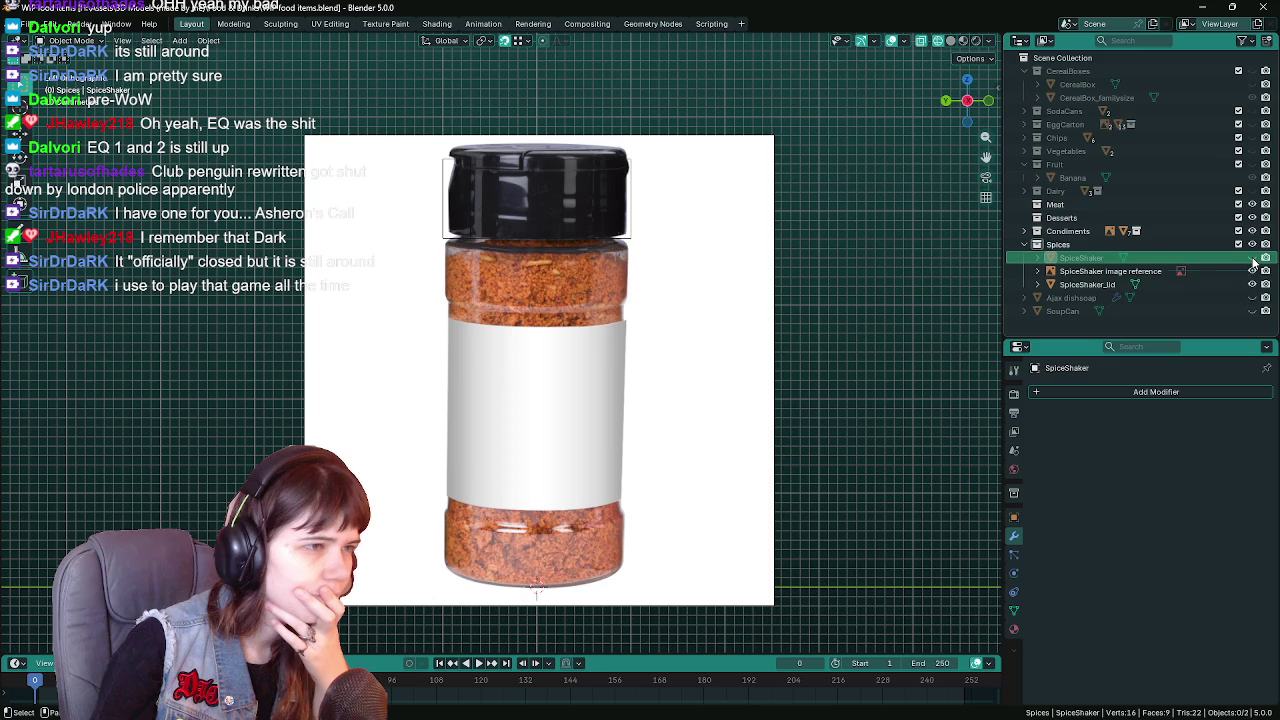
click(1253, 259)
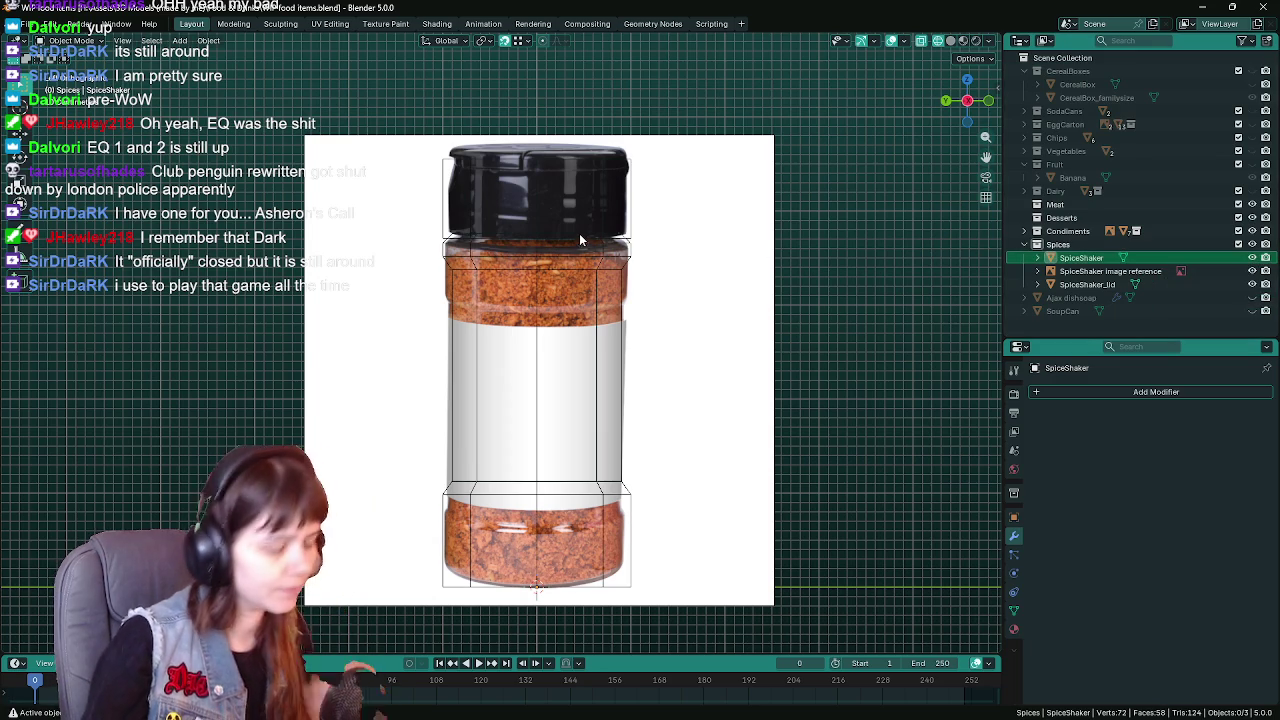
Pick the SpiceShaker image reference, then reselect the body and enter Edit Mode
scroll(570, 235, up, 3)
scroll(558, 228, down, 1)
alt+click(497, 238)
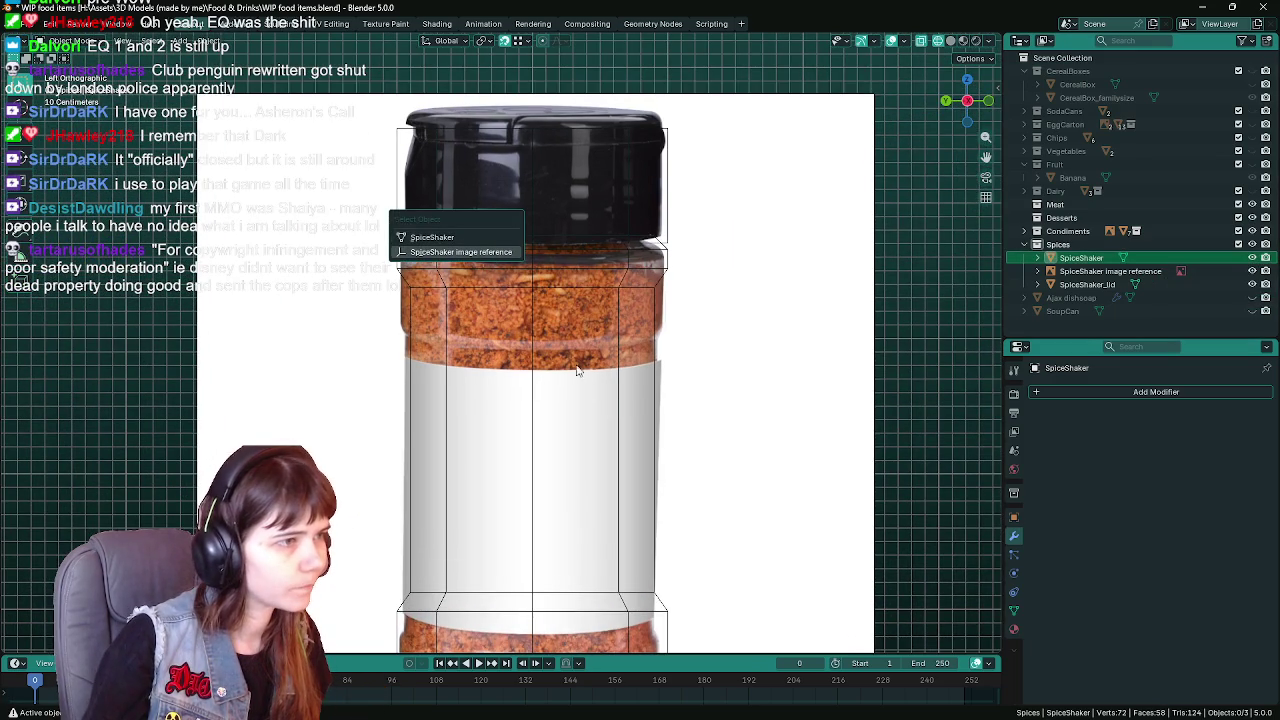
click(540, 366)
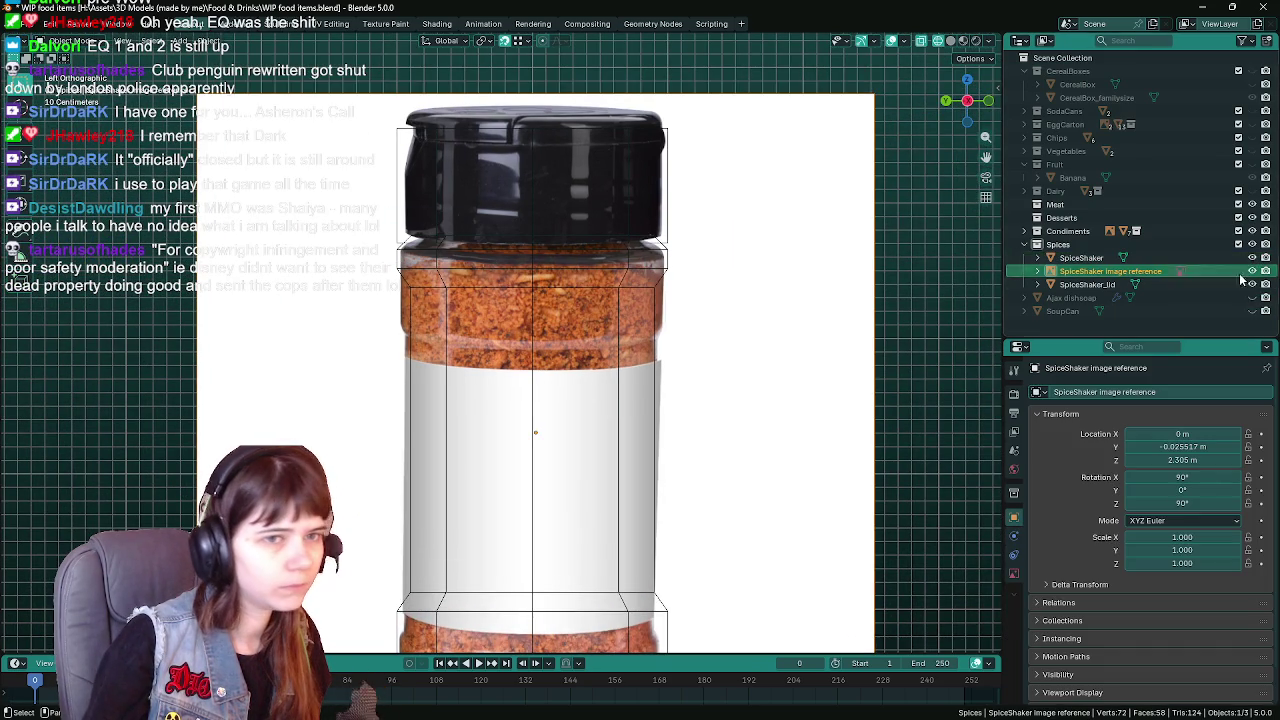
click(1085, 258)
key(Tab)
Save, then remove the selected upper edge loop with Dissolve Edges
scroll(504, 247, up, 2)
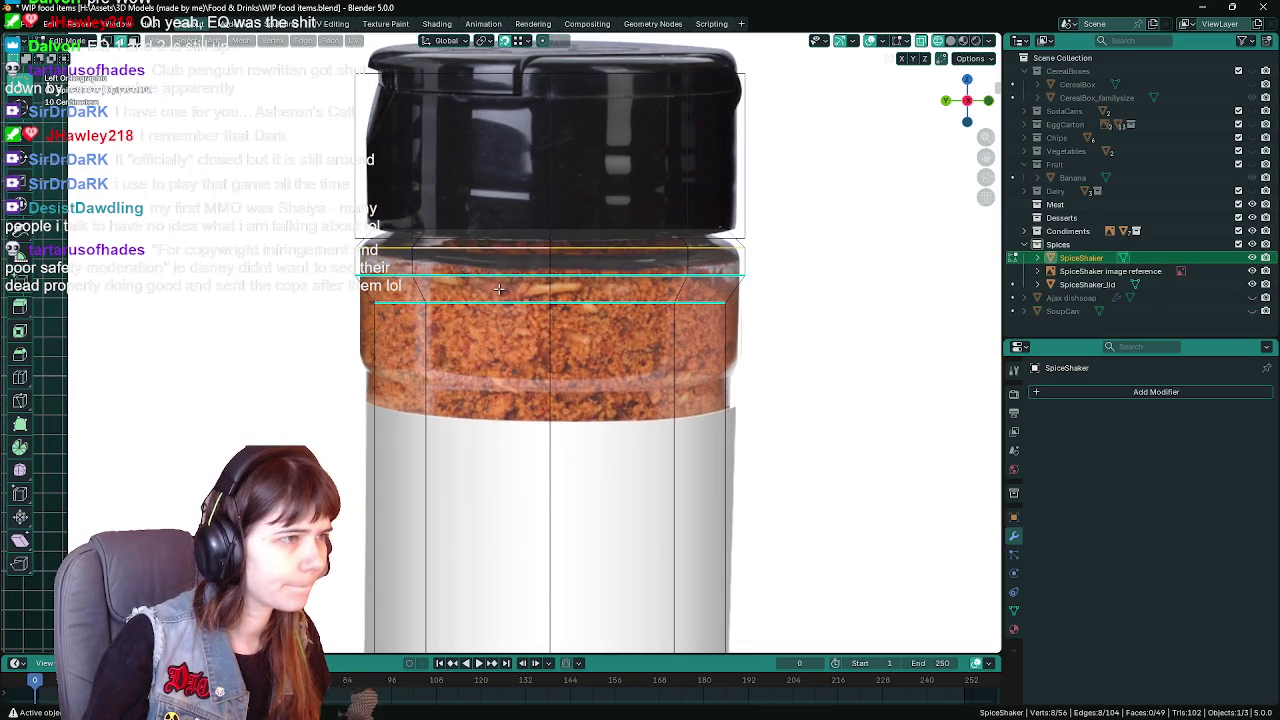
scroll(502, 233, down, 2)
key(ctrl+s)
key(x)
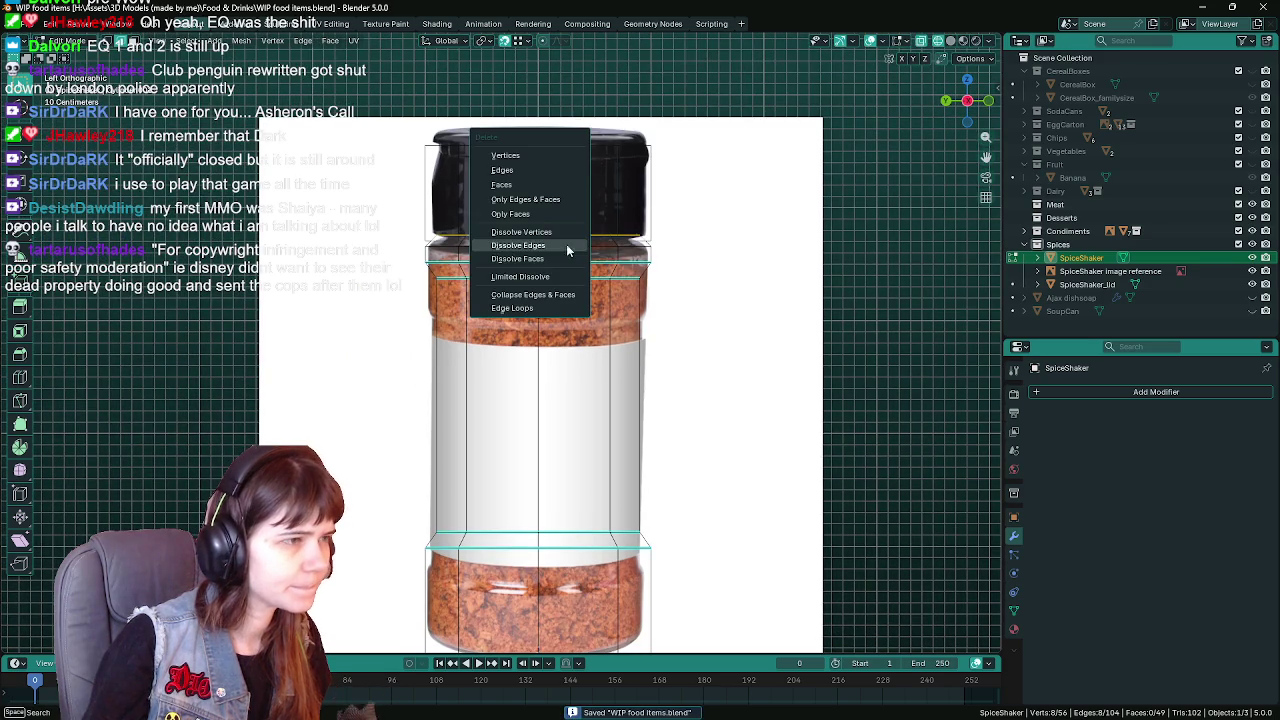
click(530, 156)
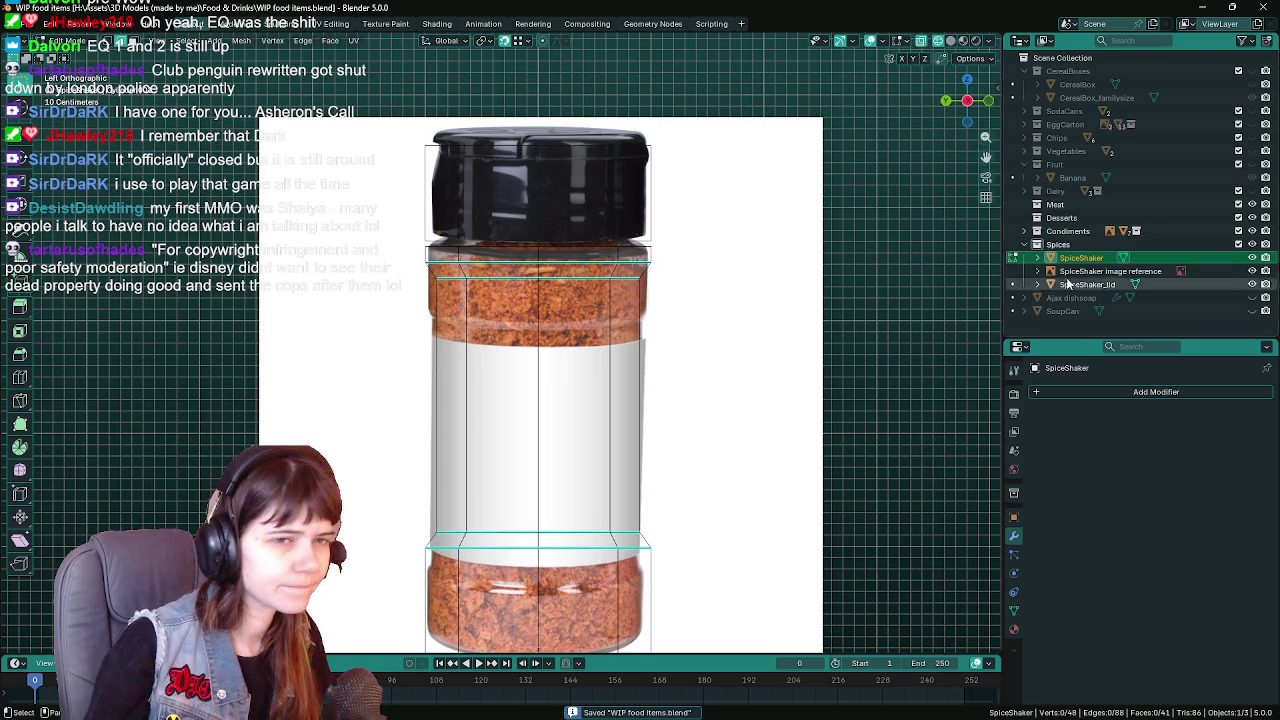
Hide and show the body to check it against the reference, then save
click(1252, 258)
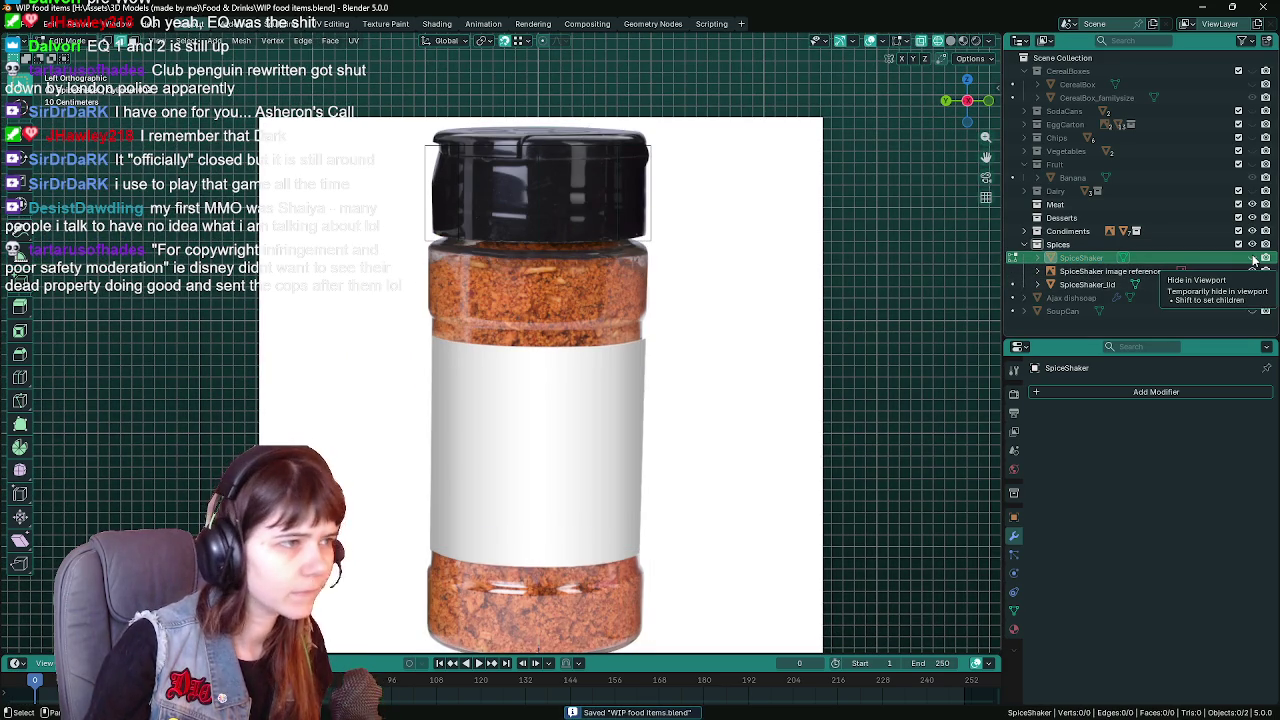
click(1254, 260)
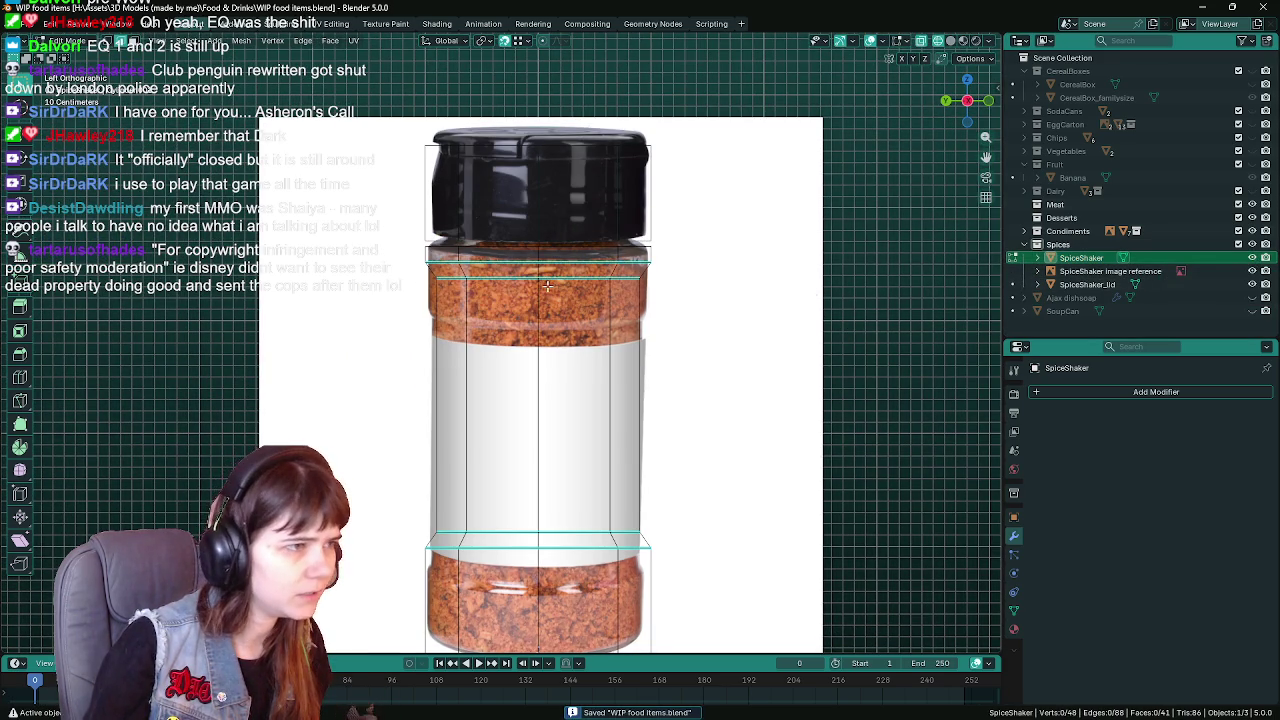
scroll(494, 320, up, 2)
key(ctrl+s)
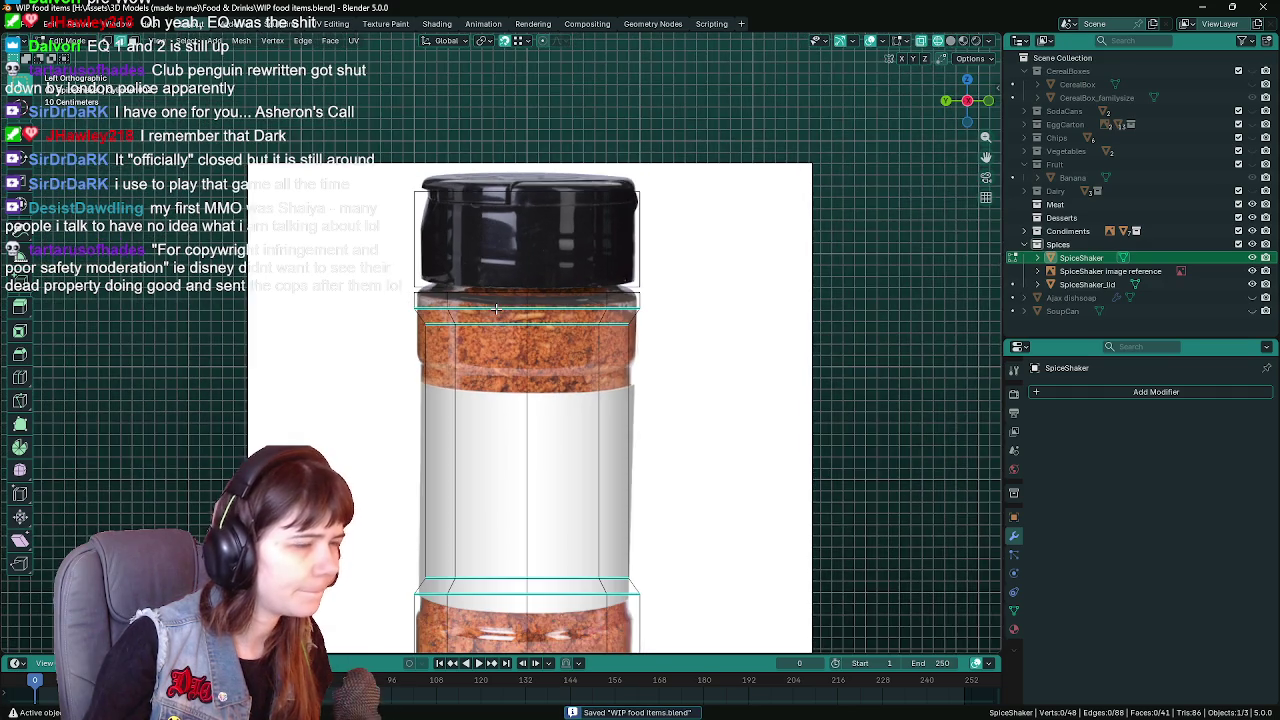
Zoom out to view the whole jar and return to Object Mode
scroll(675, 318, down, 1)
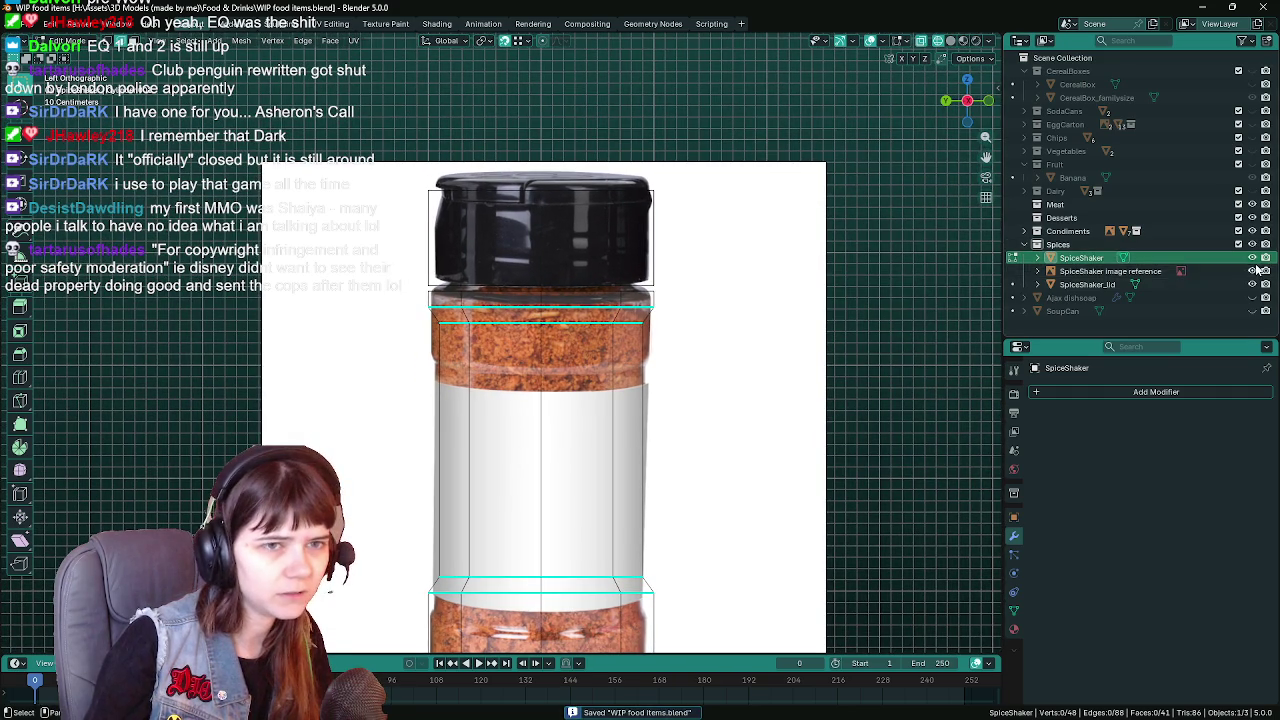
mouse_move(543, 466)
ctrl+middle_down()
mouse_move(570, 410)
mouse_move(555, 490)
mouse_move(571, 365)
ctrl+middle_up()
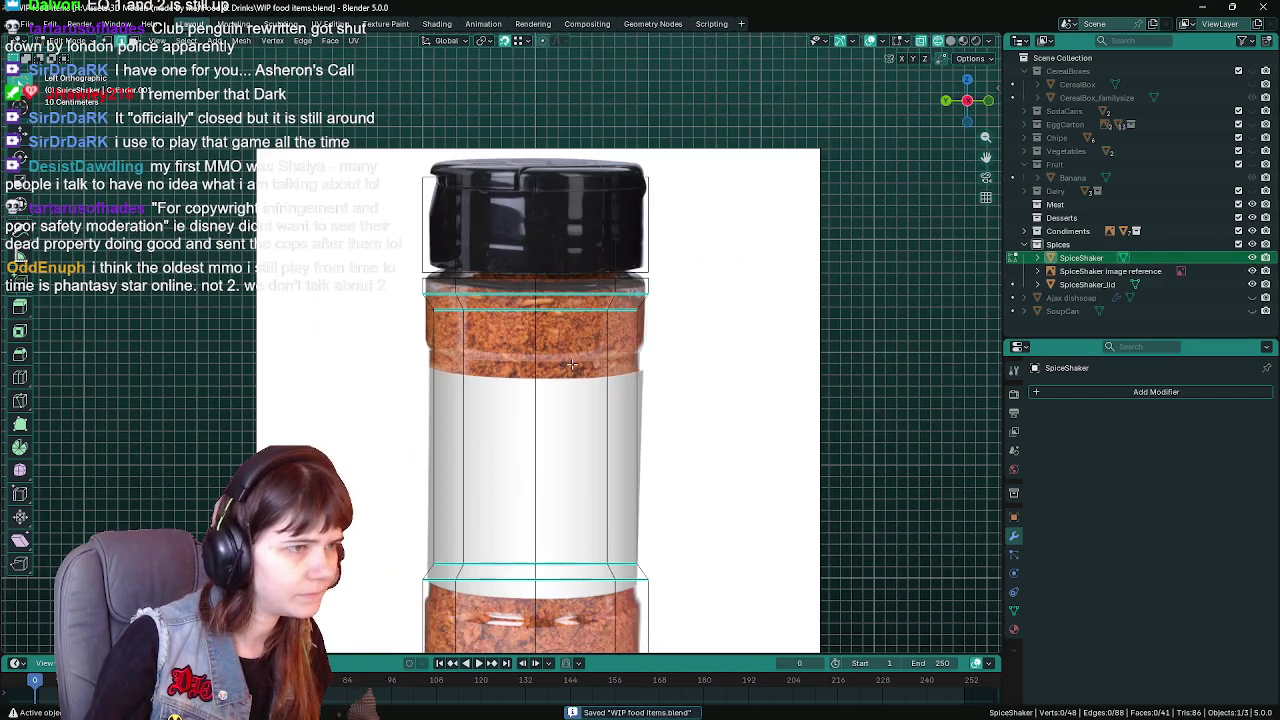
scroll(689, 340, down, 2)
scroll(694, 314, up, 3)
scroll(676, 331, down, 2)
scroll(676, 331, up, 2)
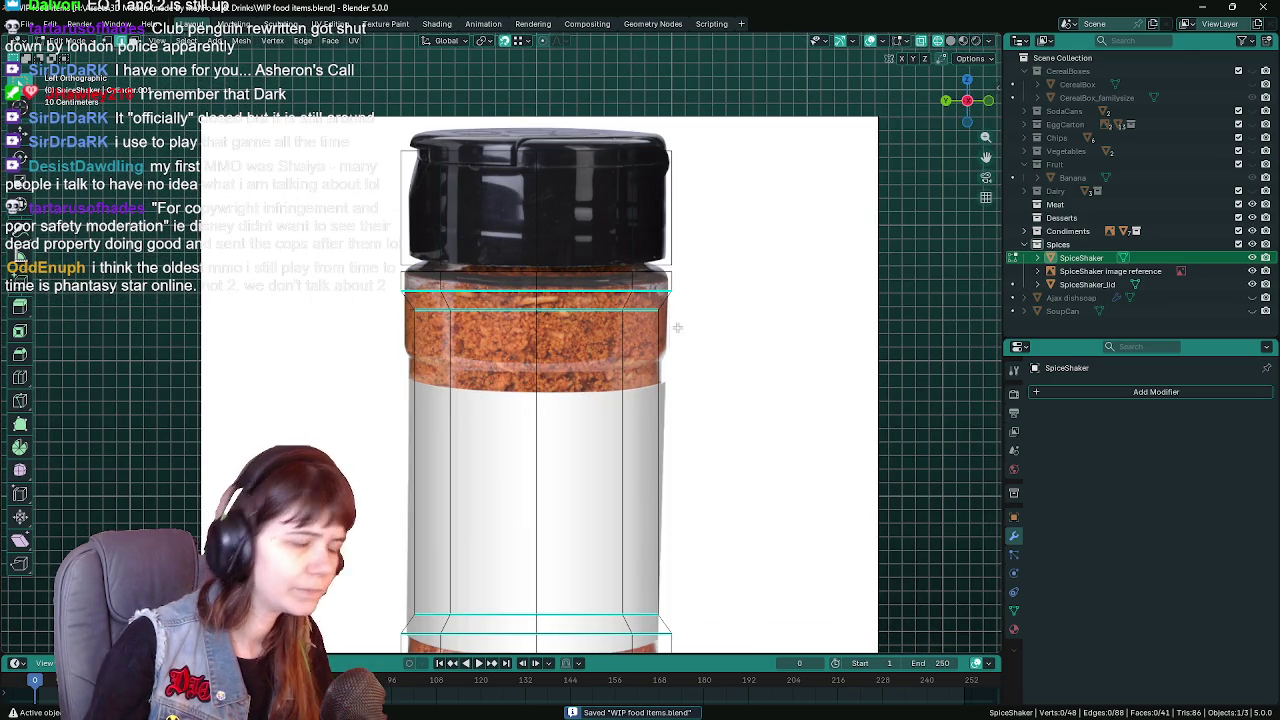
scroll(731, 295, down, 1)
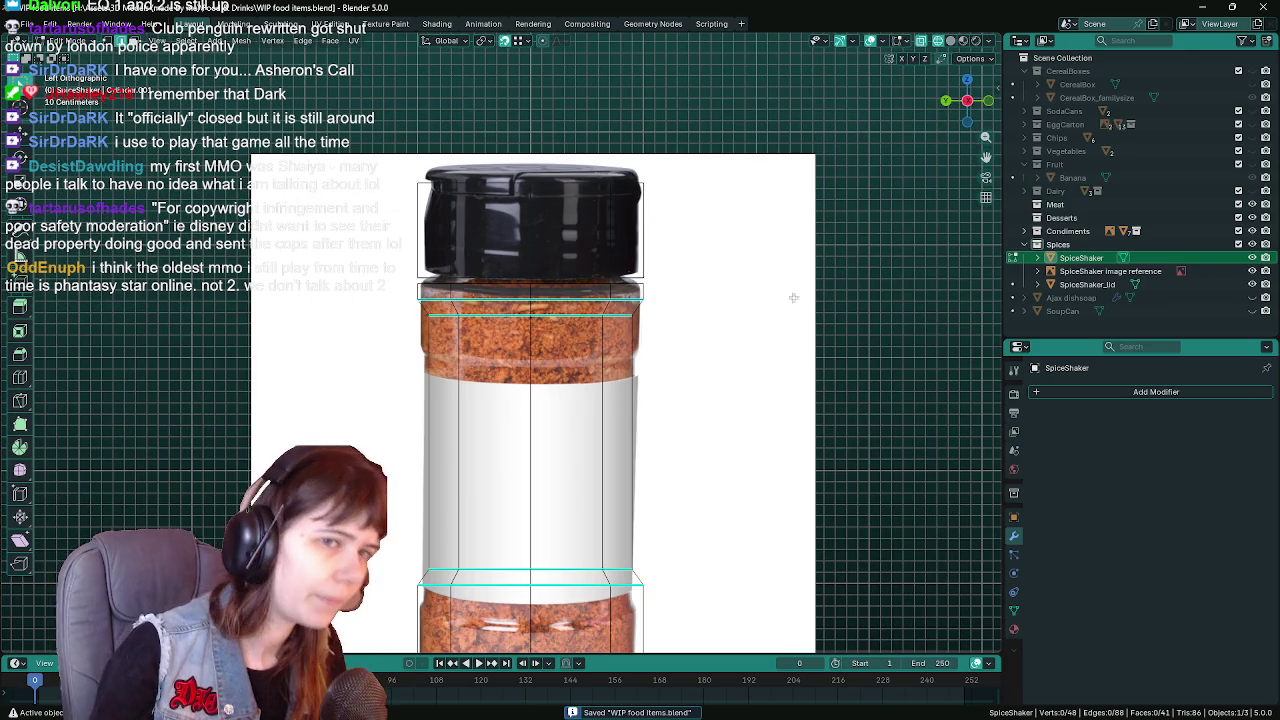
key(Tab)
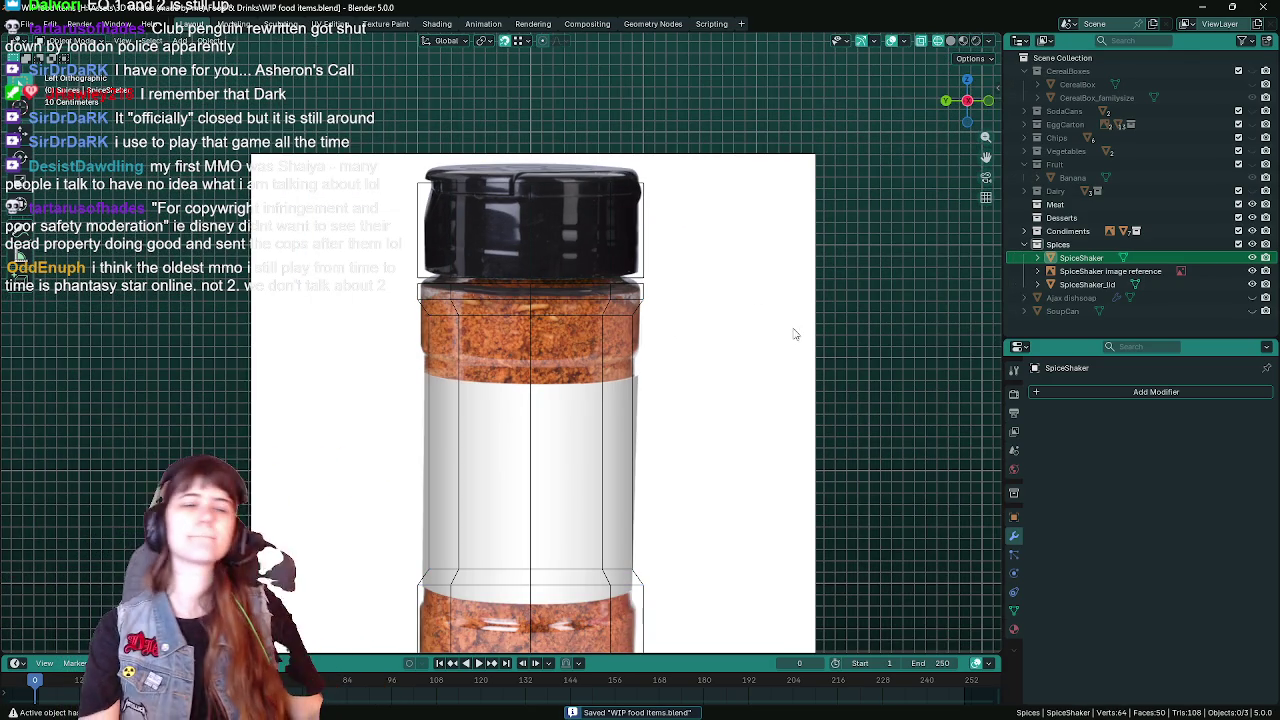
Duplicate the lid in place, hide the original, and raise the copy along Z
click(1100, 285)
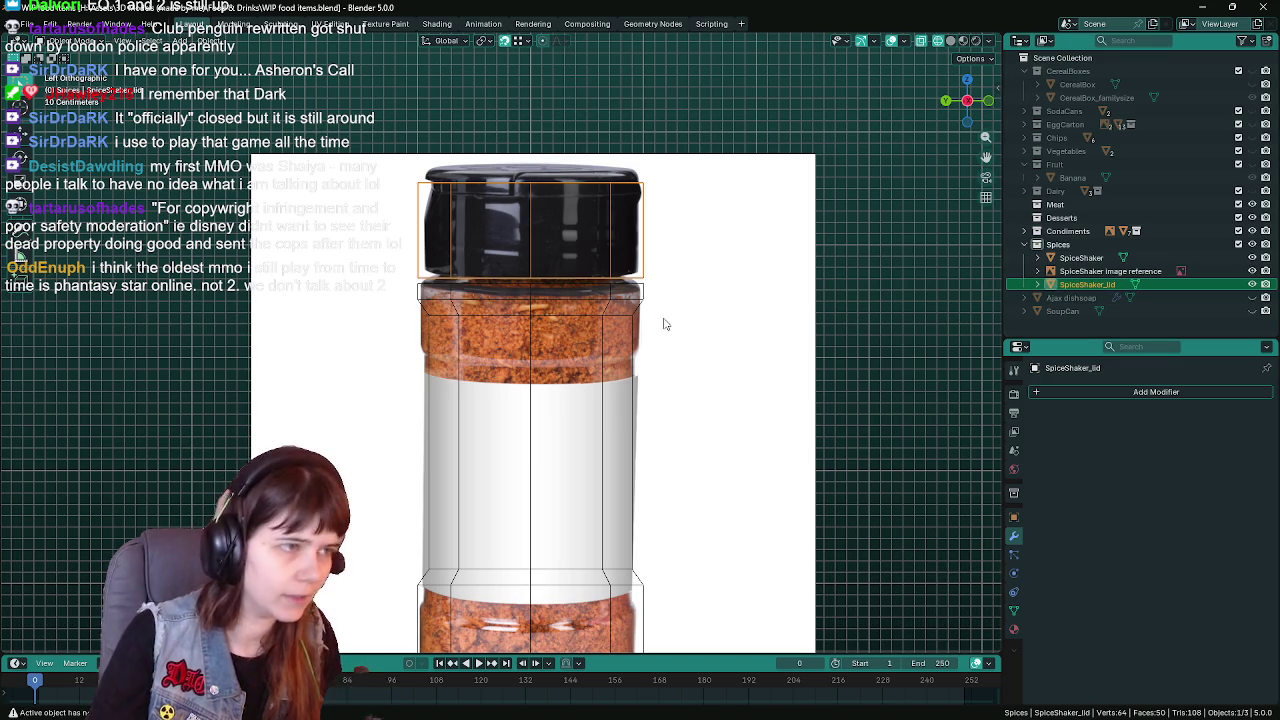
scroll(660, 320, up, 1)
key(shift+d)
right_click(700, 288)
click(1252, 284)
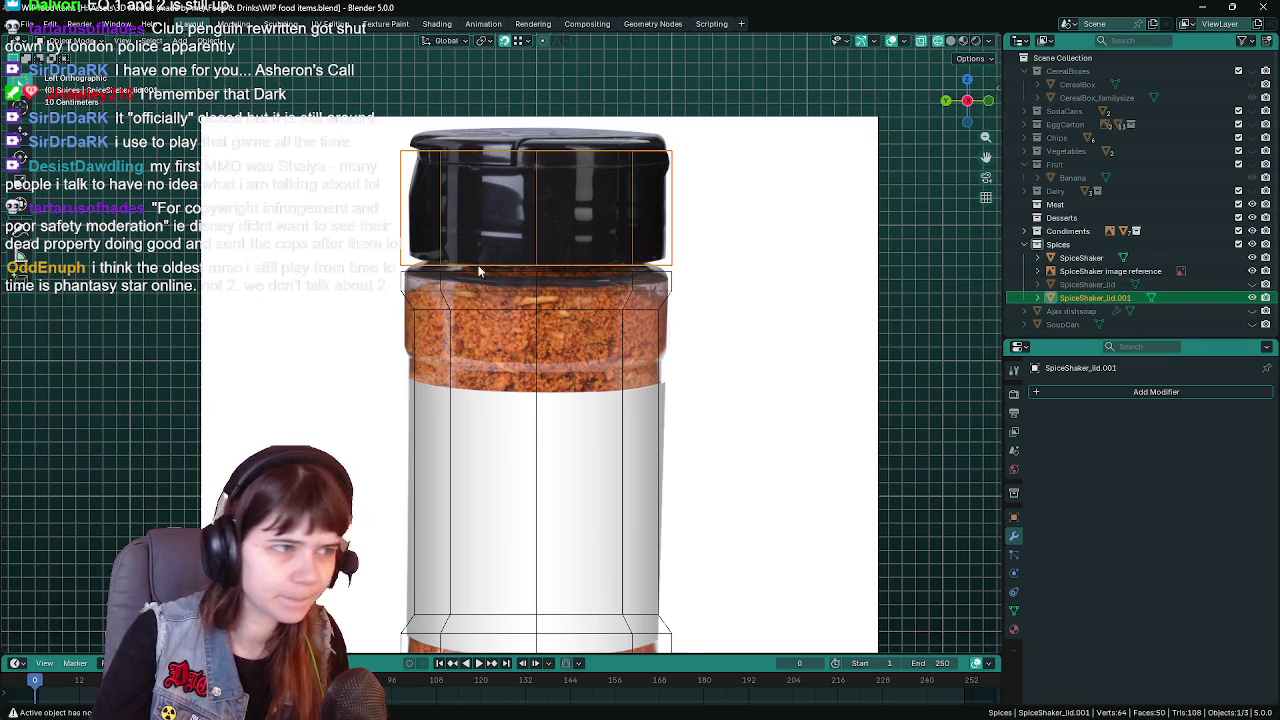
scroll(479, 271, up, 1)
key(g)
key(z)
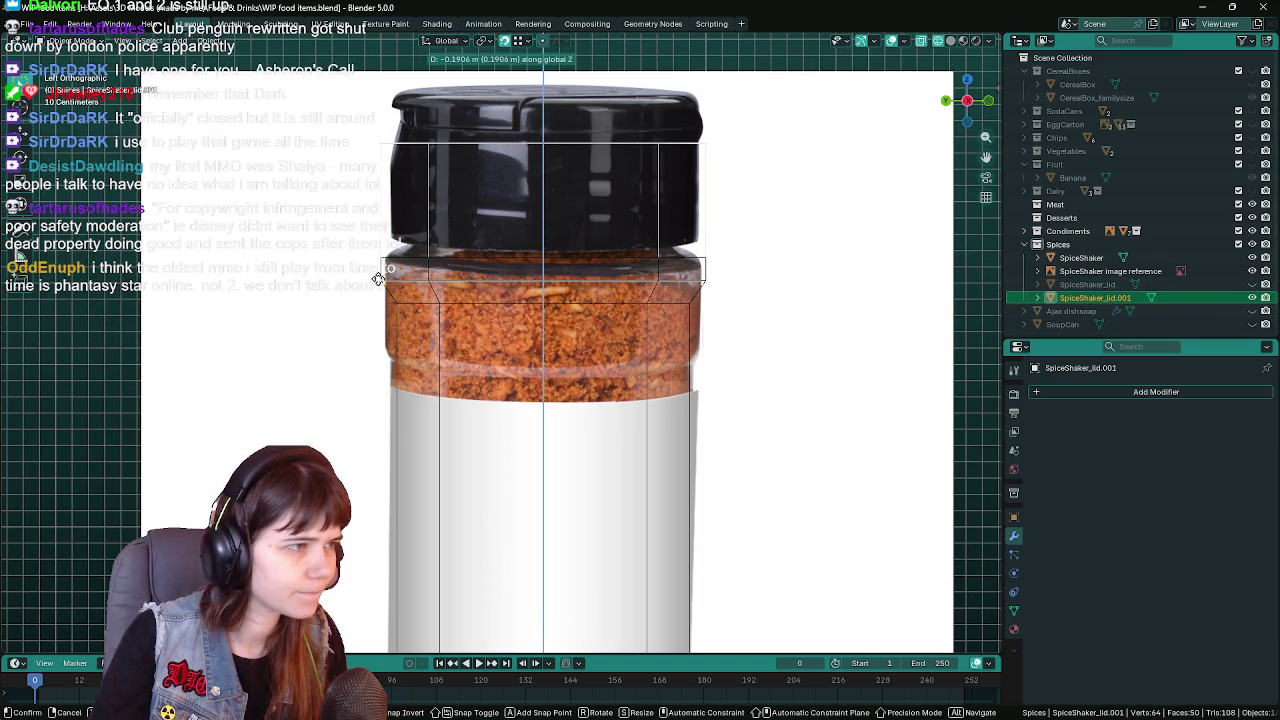
click(378, 278)
Join SpiceShaker_lid.001 into the SpiceShaker body with Ctrl+J and save
click(689, 308)
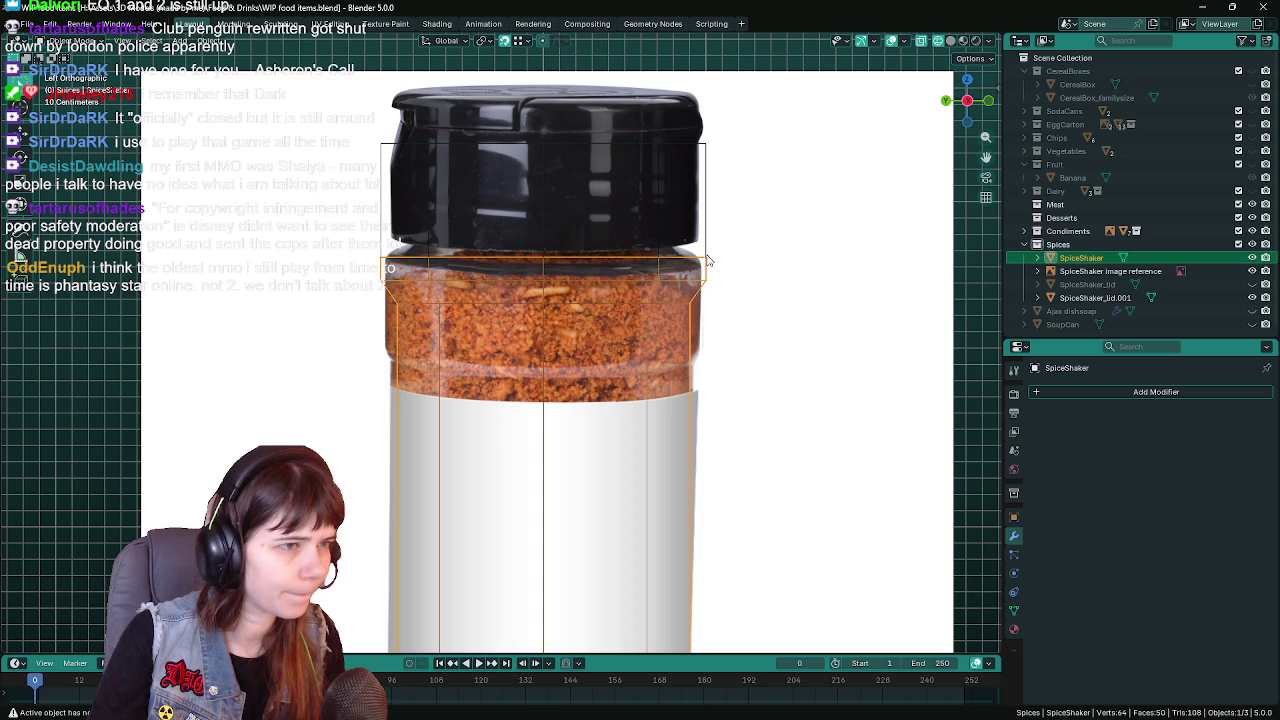
click(700, 302)
click(686, 315)
click(689, 310)
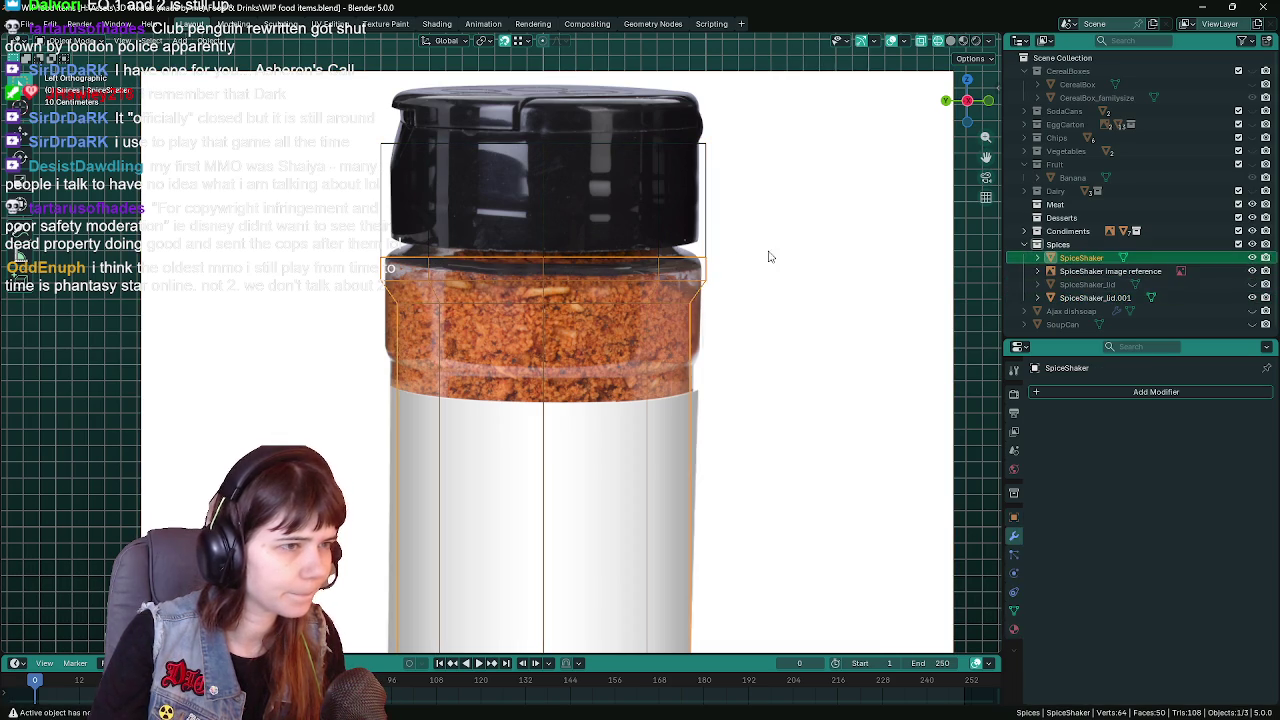
click(1098, 297)
shift+click(1090, 259)
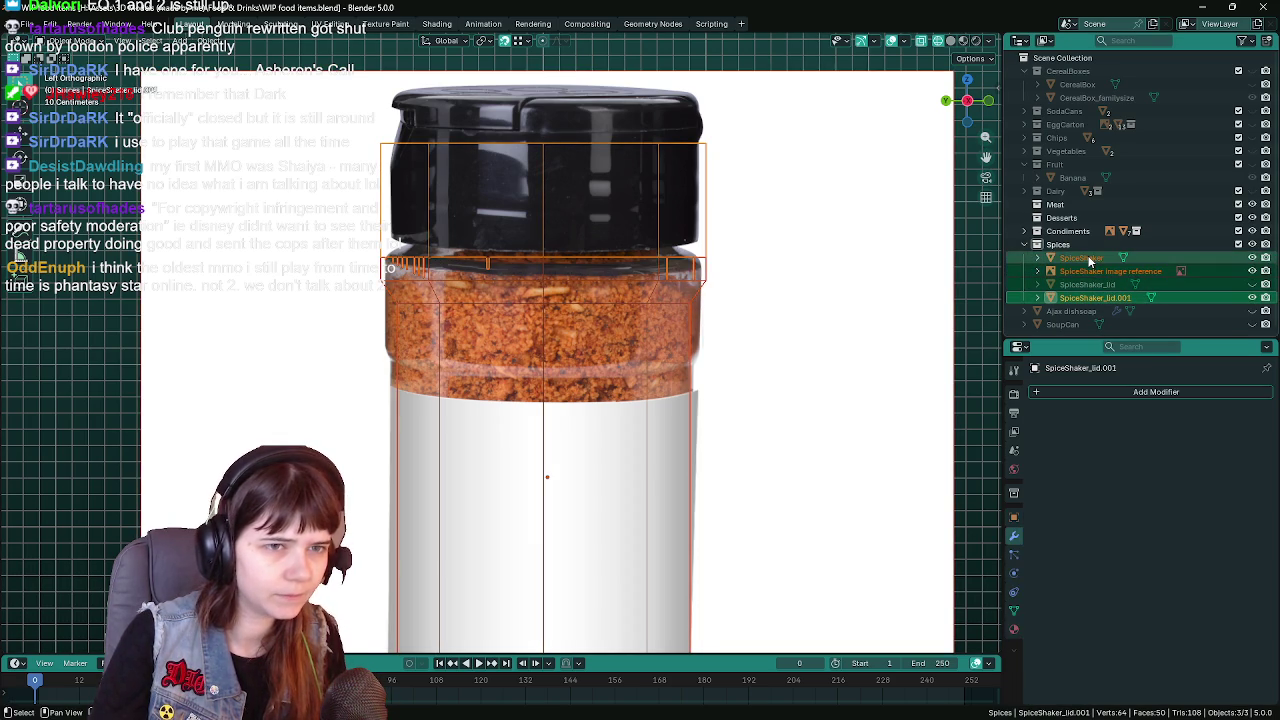
ctrl+click(1090, 259)
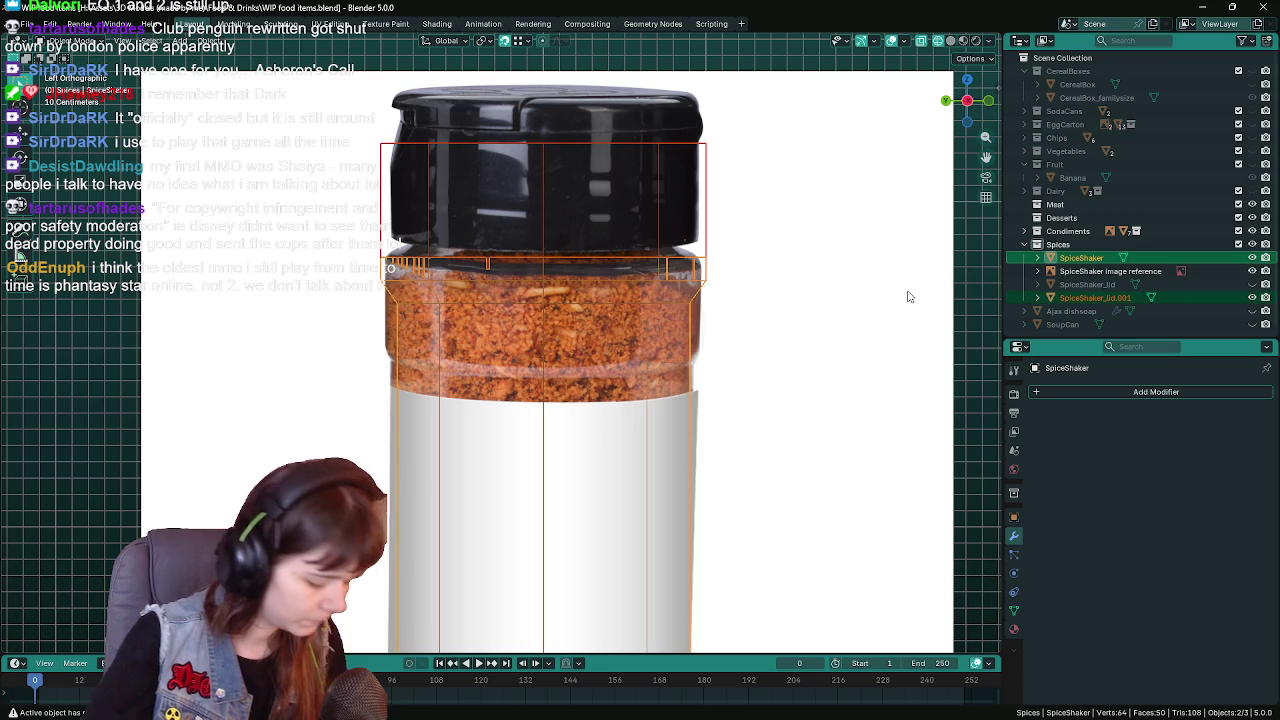
key(ctrl+j)
key(ctrl+s)
Delete the extra vertex loop and run Merge by Distance on the whole mesh, then save
key(Tab)
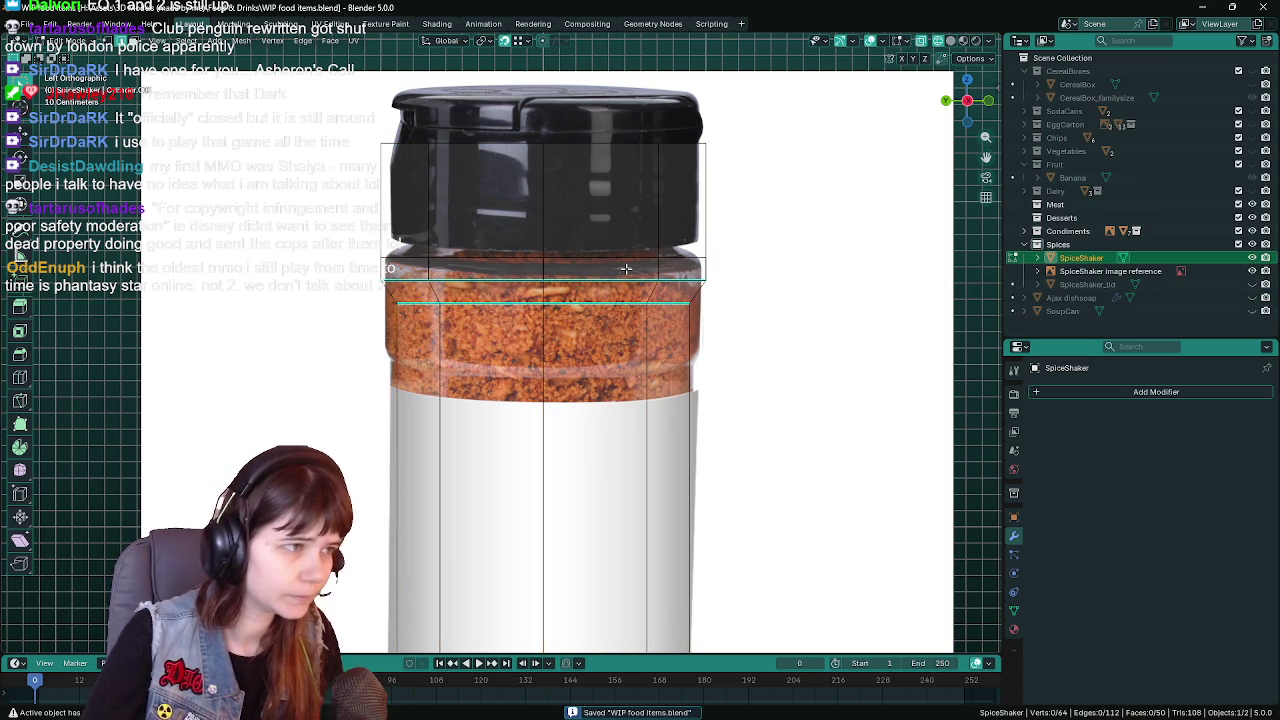
key(x)
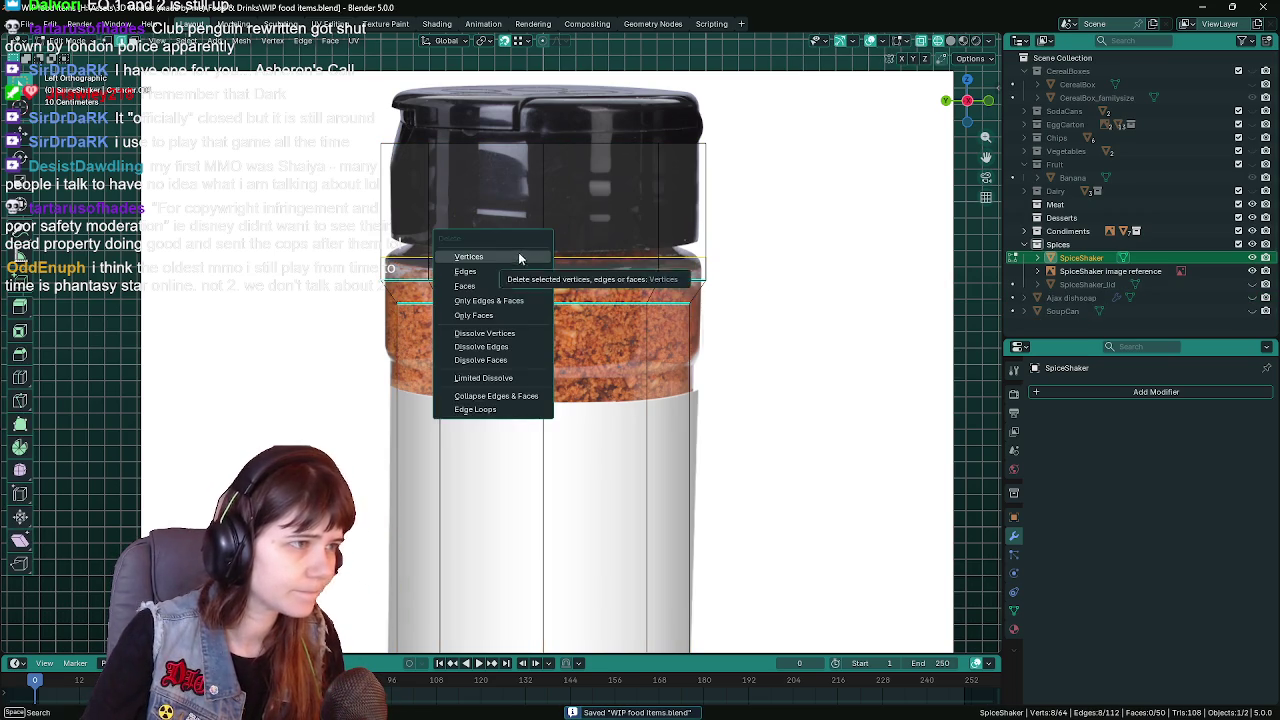
click(526, 257)
key(a)
key(F3)
text(merge)
click(578, 295)
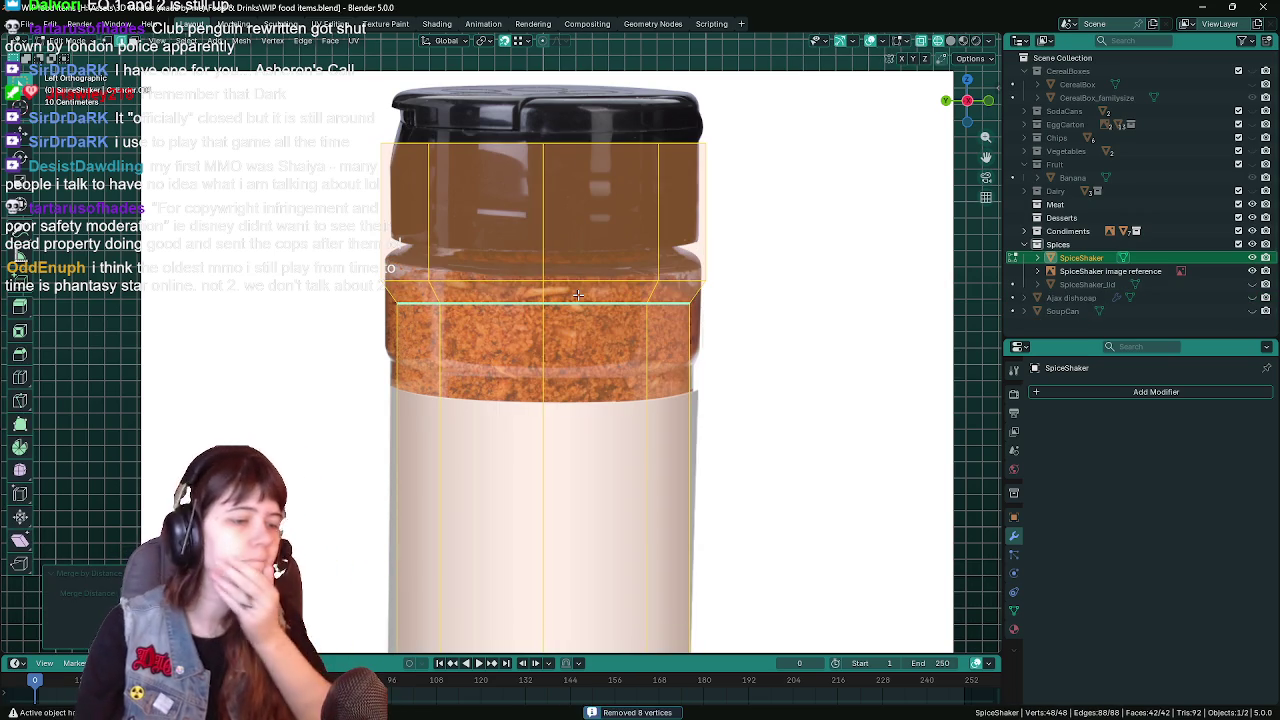
scroll(548, 360, down, 3)
key(Tab)
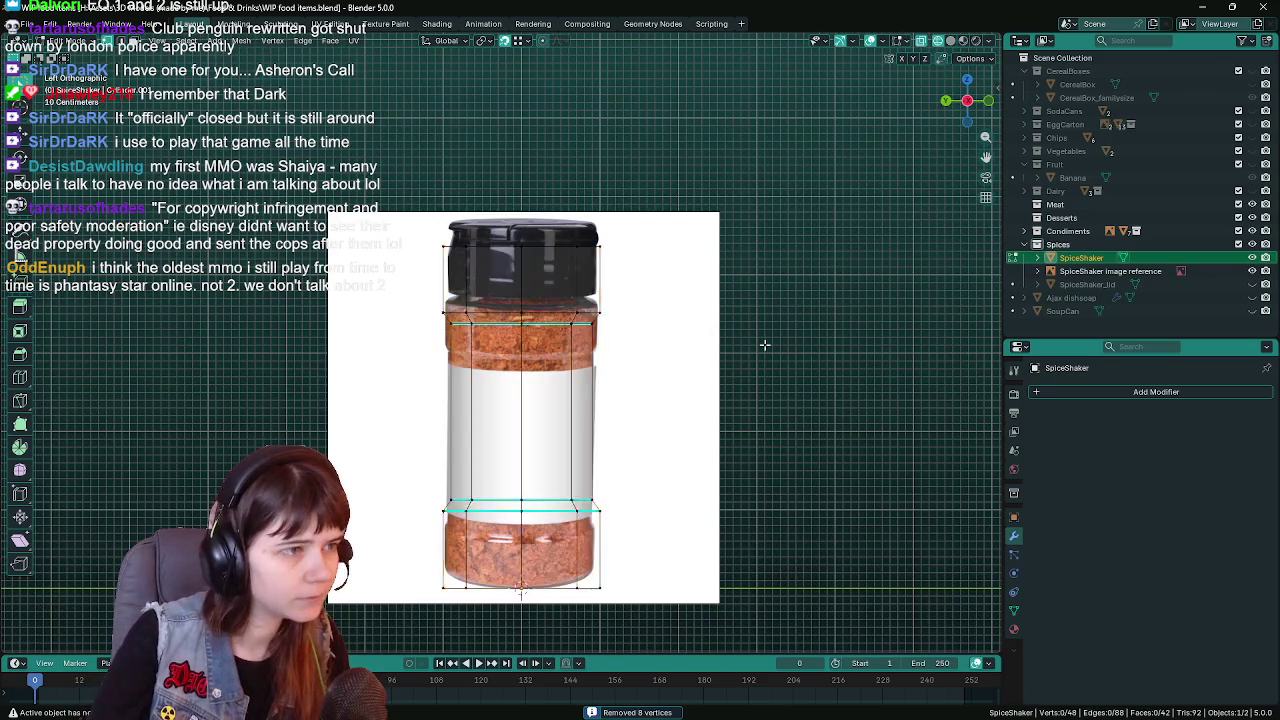
scroll(625, 331, up, 3)
key(ctrl+s)
Turn off X-ray and inspect the loop where the shoulder meets the body
key(alt+z)
scroll(745, 345, down, 1)
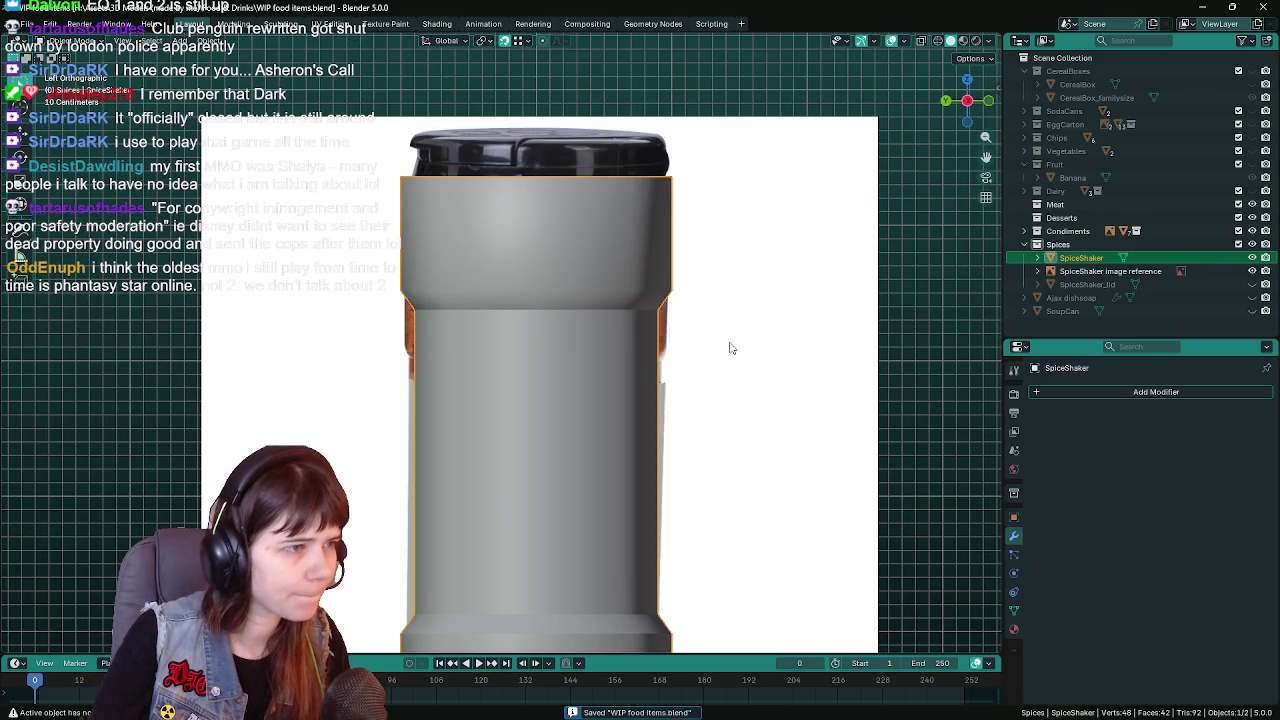
scroll(690, 349, down, 2)
key(Tab)
scroll(561, 368, up, 3)
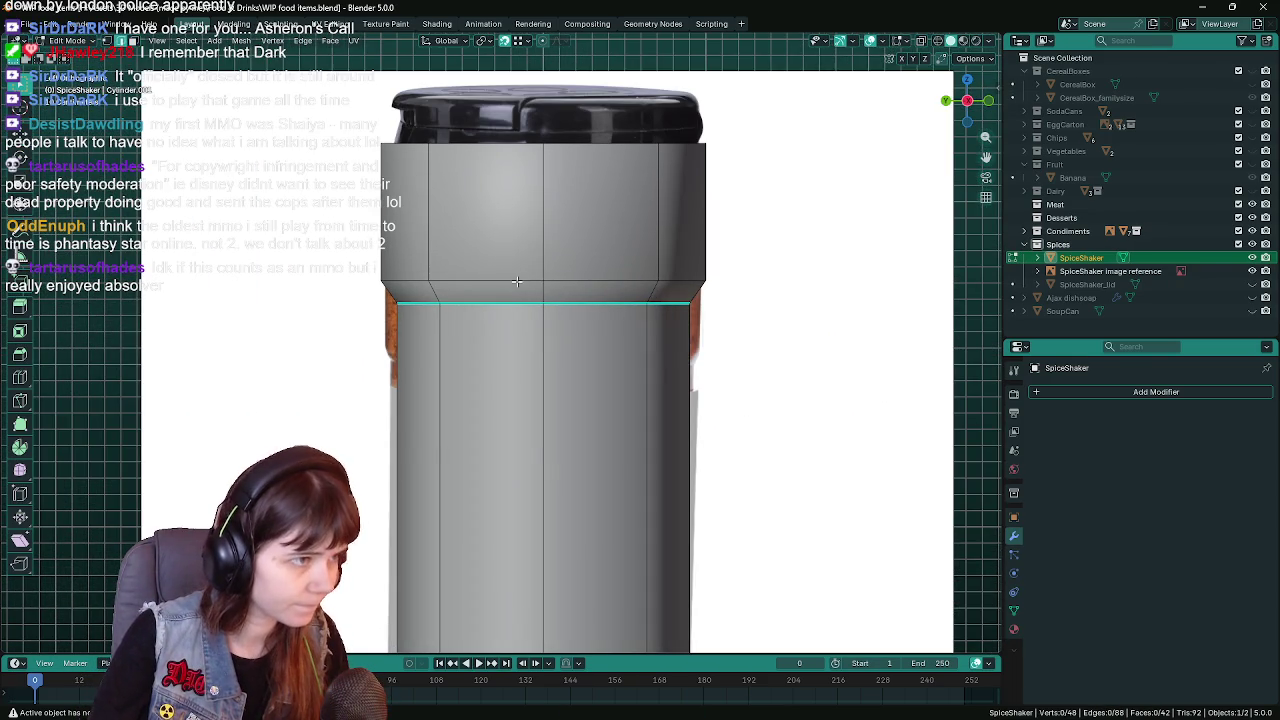
alt+click(516, 280)
right_click(516, 280)
click(501, 310)
key(Tab)
Switch the viewport to wireframe shading, save, and select the body's top edge loop
scroll(530, 350, down, 2)
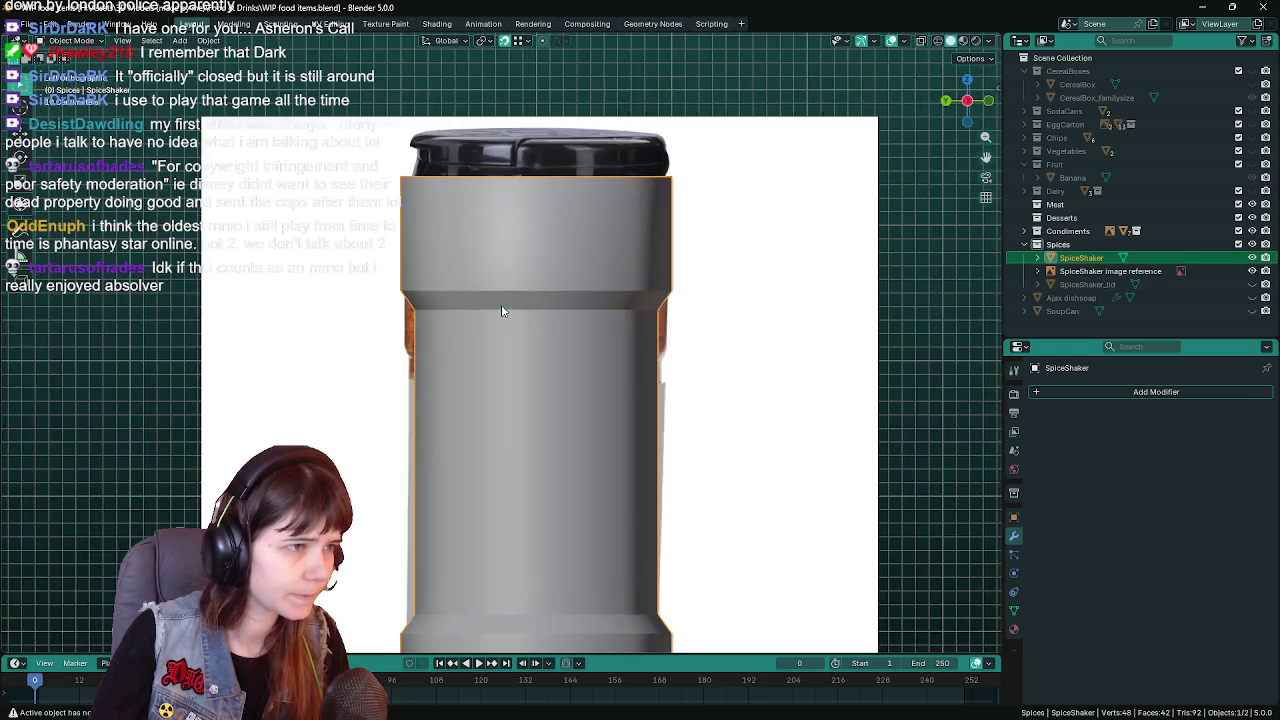
key(z)
key(z)
click(386, 330)
key(ctrl+s)
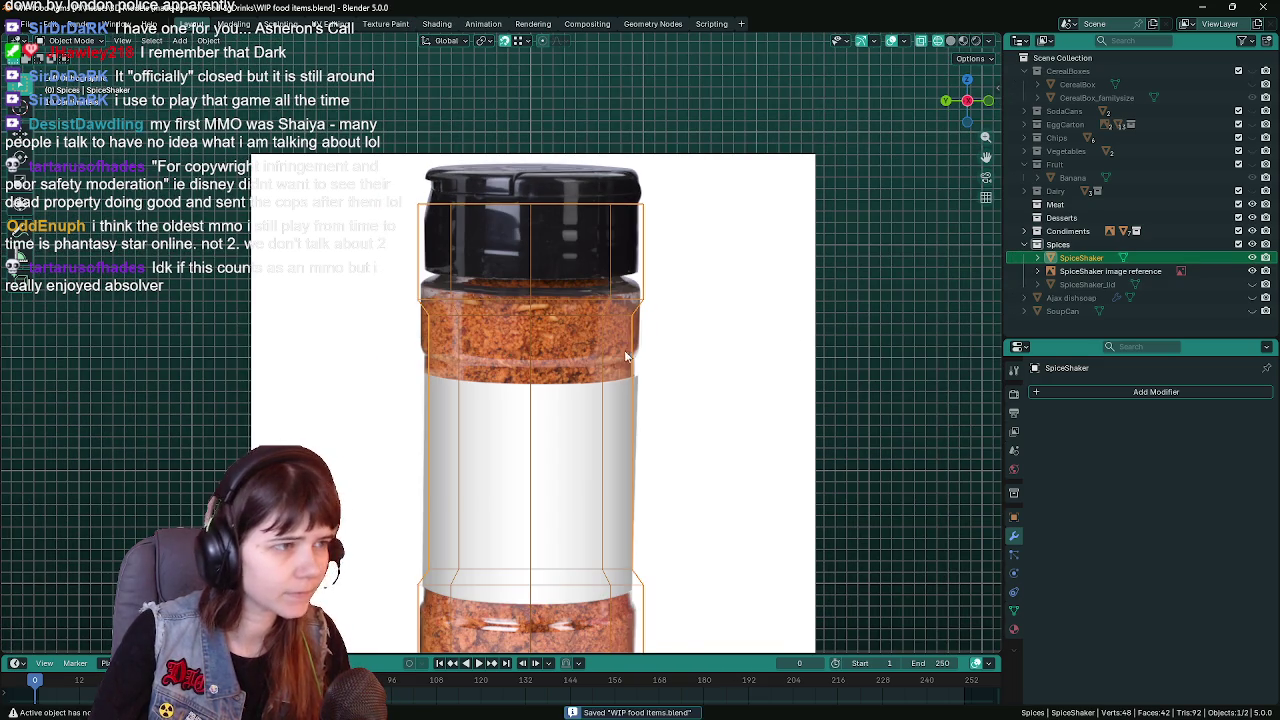
scroll(416, 342, up, 2)
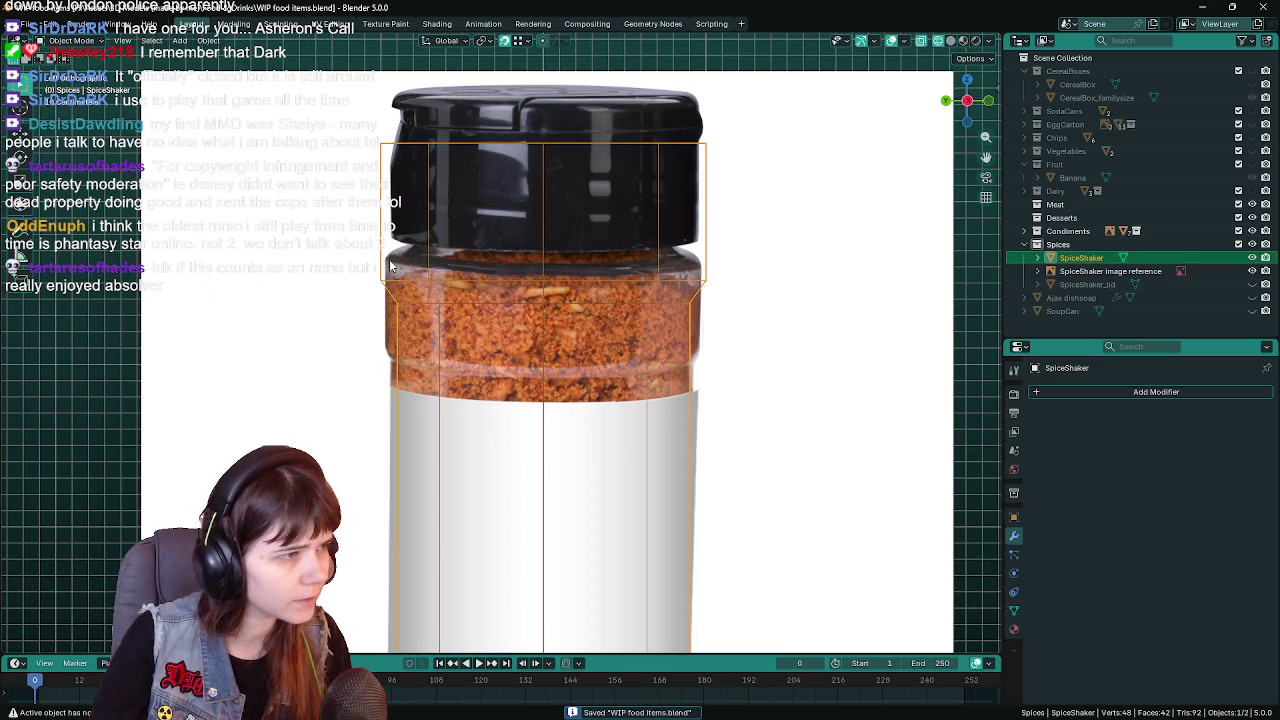
key(Tab)
alt+click(443, 143)
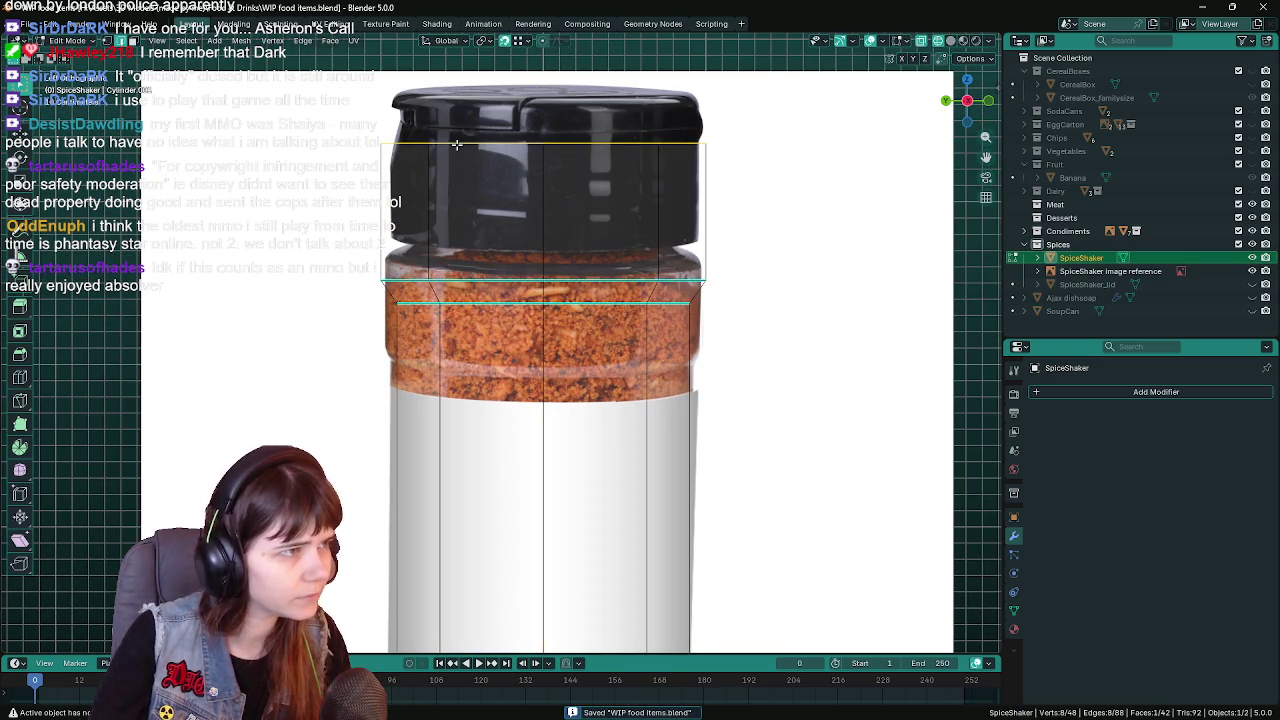
Extrude the top edge loop straight up to the cap's top height
shift+middle_drag(829, 207, 809, 300)
scroll(803, 370, up, 1)
key(g)
key(z)
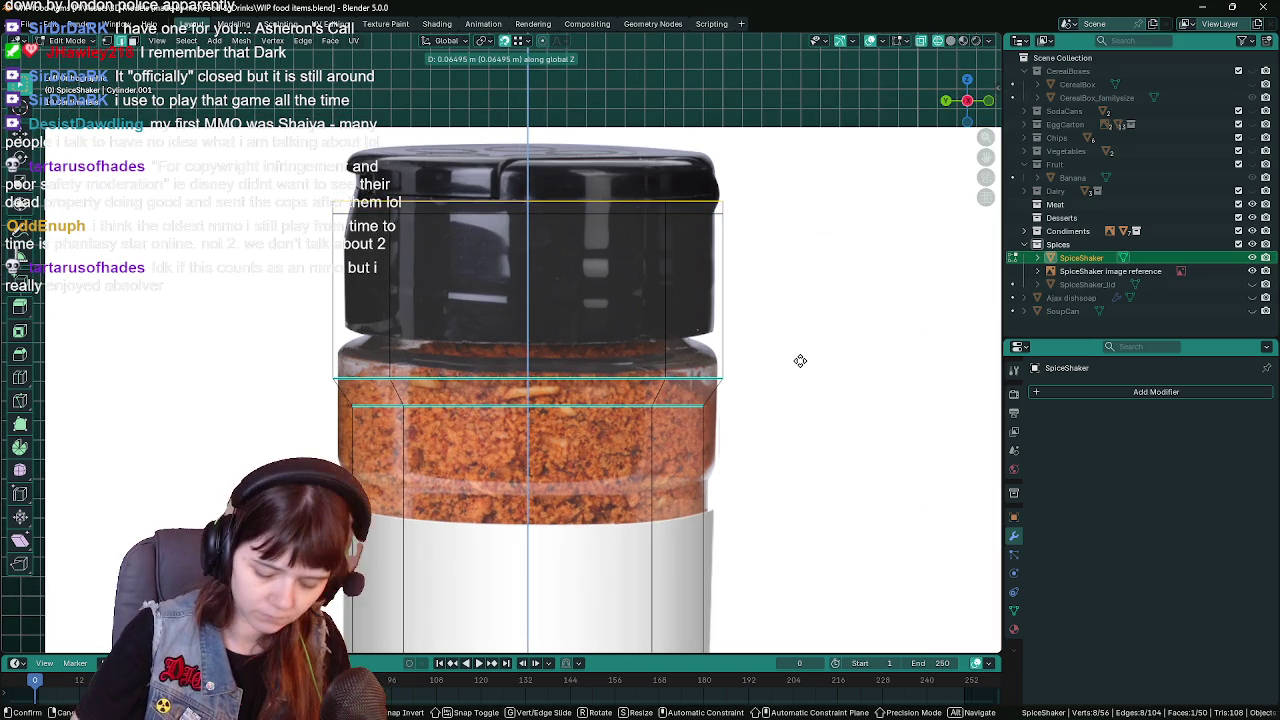
click(800, 361)
key(ctrl+s)
key(s)
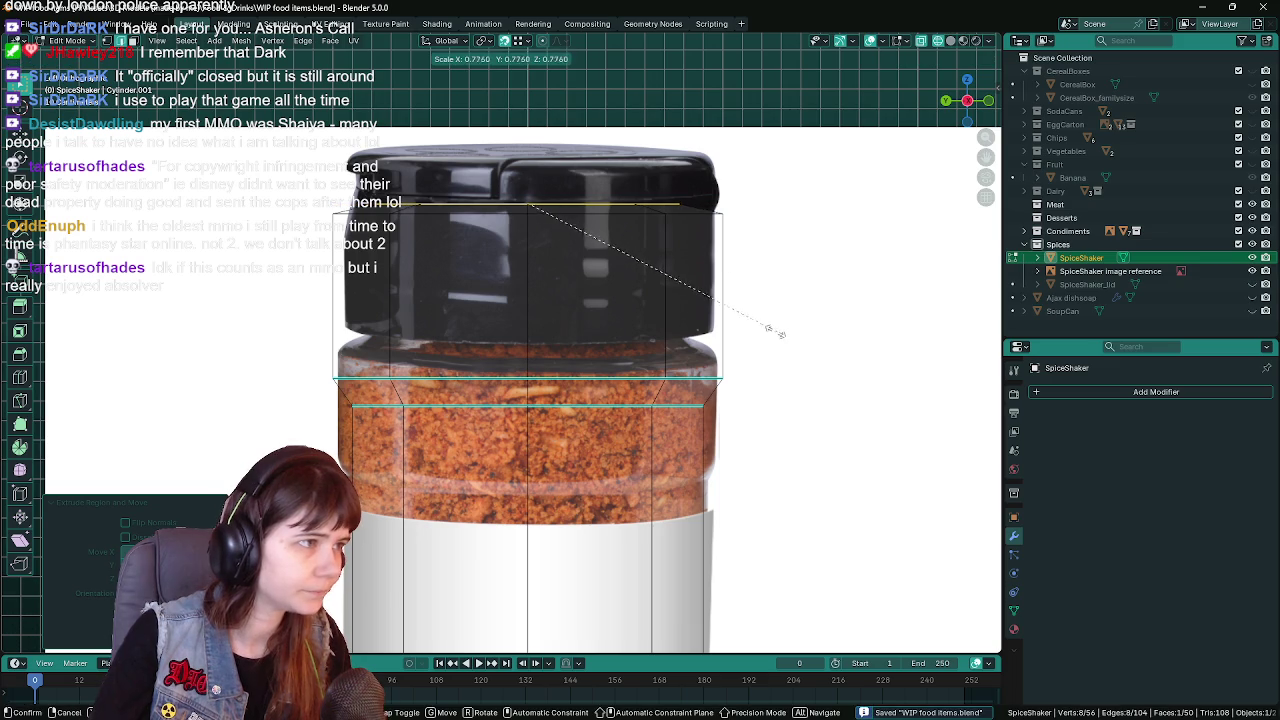
key(Escape)
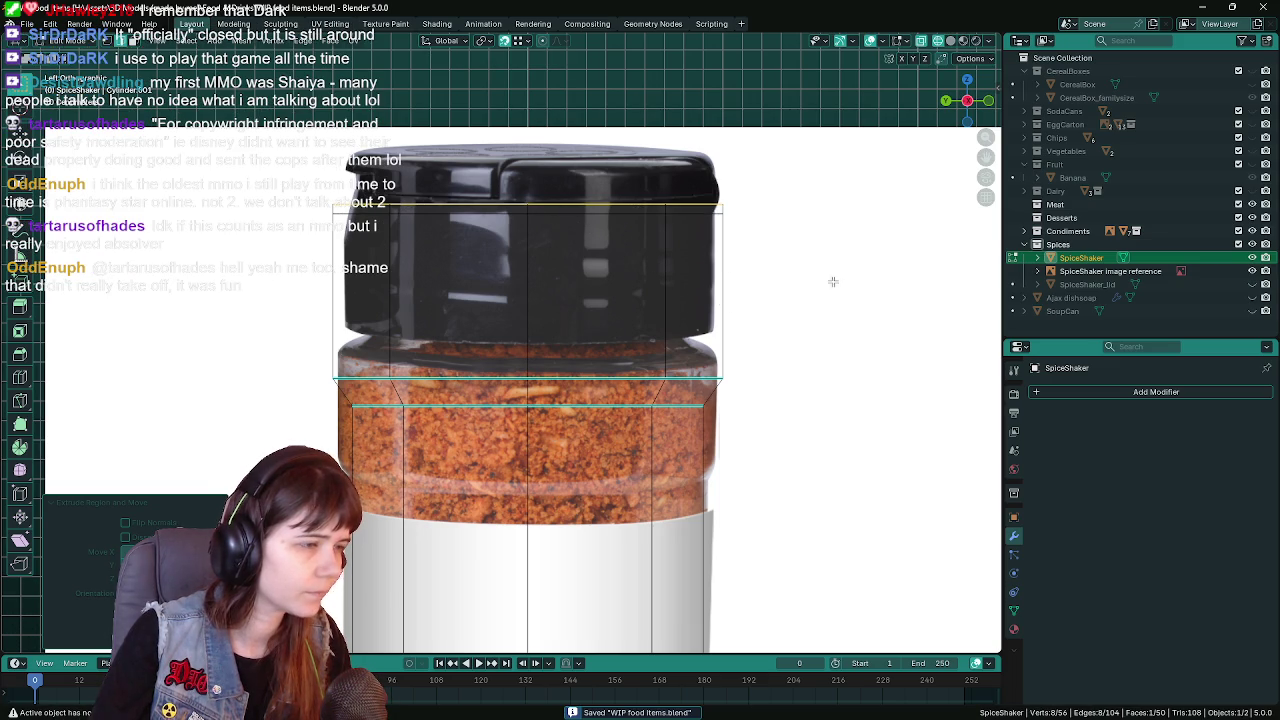
Switch to Solid shading and inset the top face to form a rim
mouse_move(833, 281)
middle_down()
mouse_move(802, 393)
mouse_move(766, 357)
mouse_move(820, 354)
mouse_move(800, 362)
middle_up()
key(z)
click(845, 395)
key(ctrl+s)
key(i)
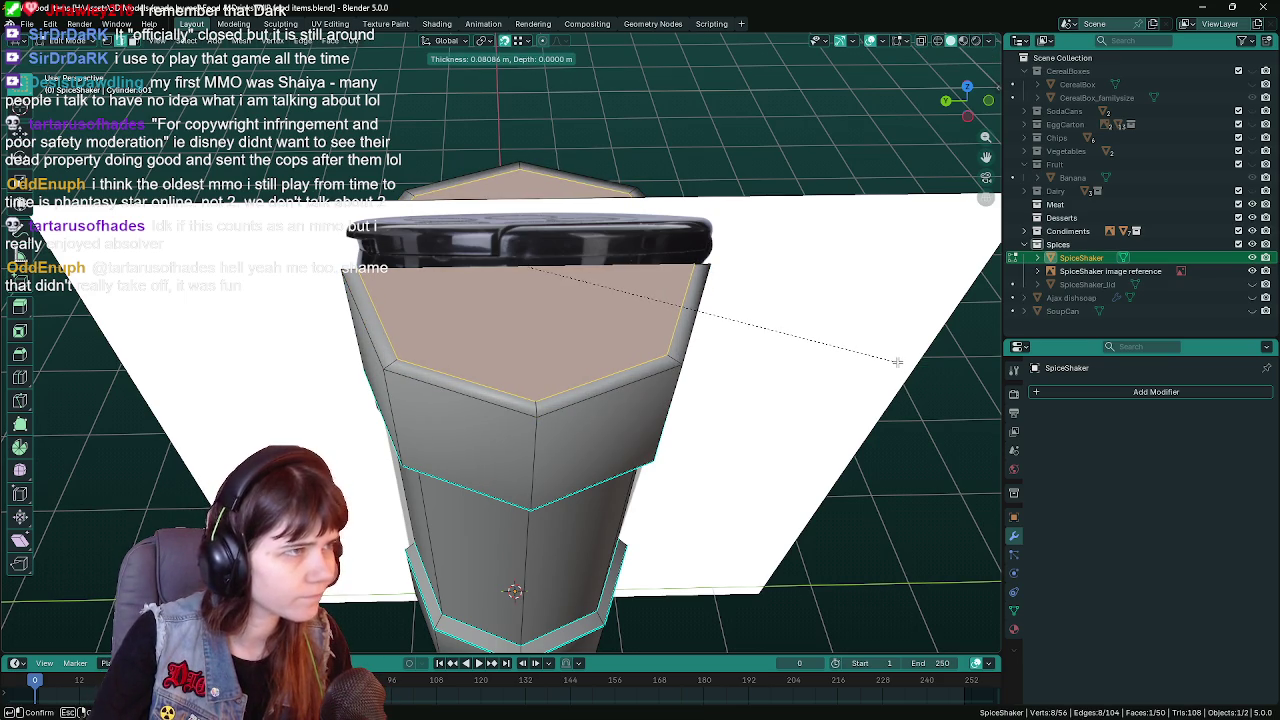
click(897, 362)
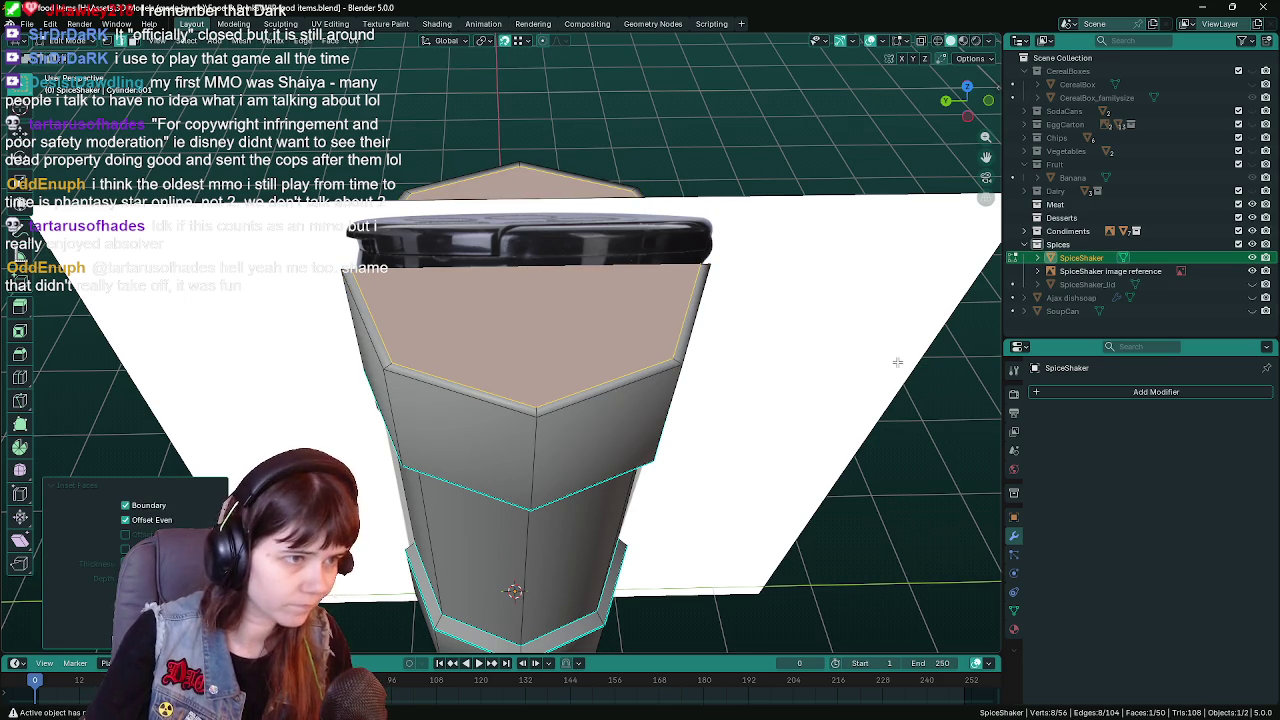
Snap to the side view, save, and start moving the edge loop along Z
key(ctrl+KP_3)
key(ctrl+s)
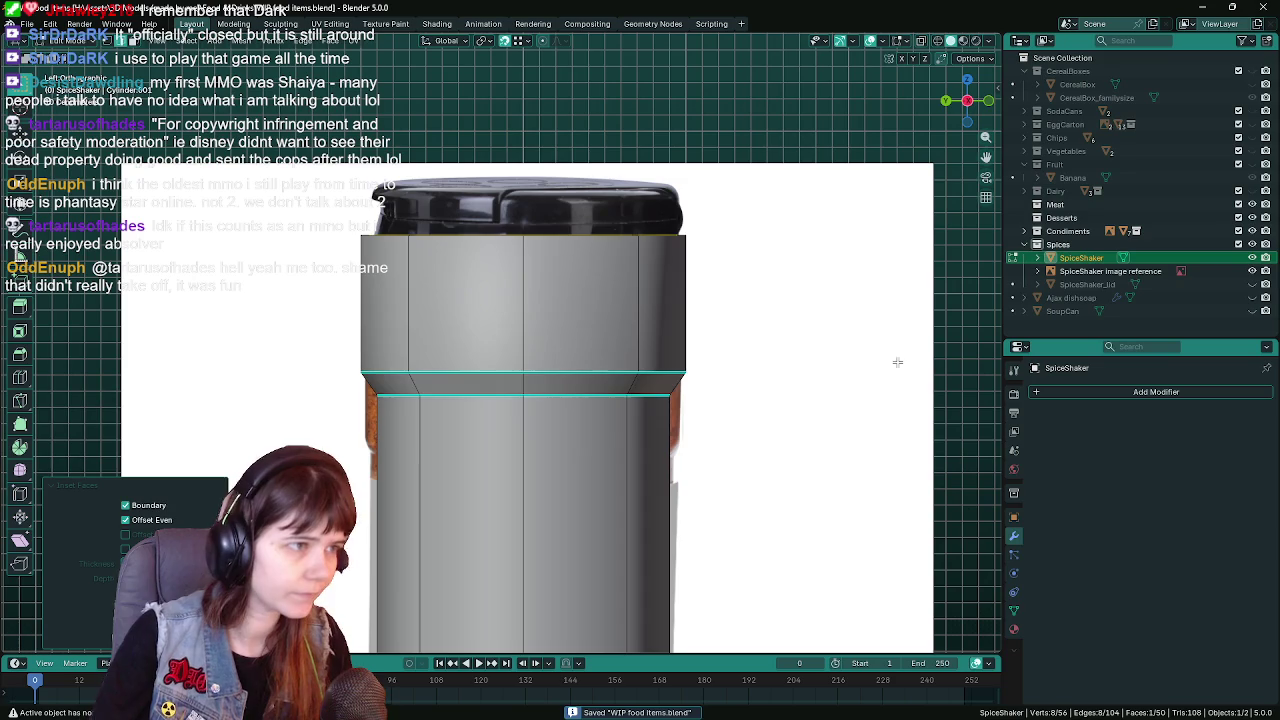
key(g)
key(z)
key(z)
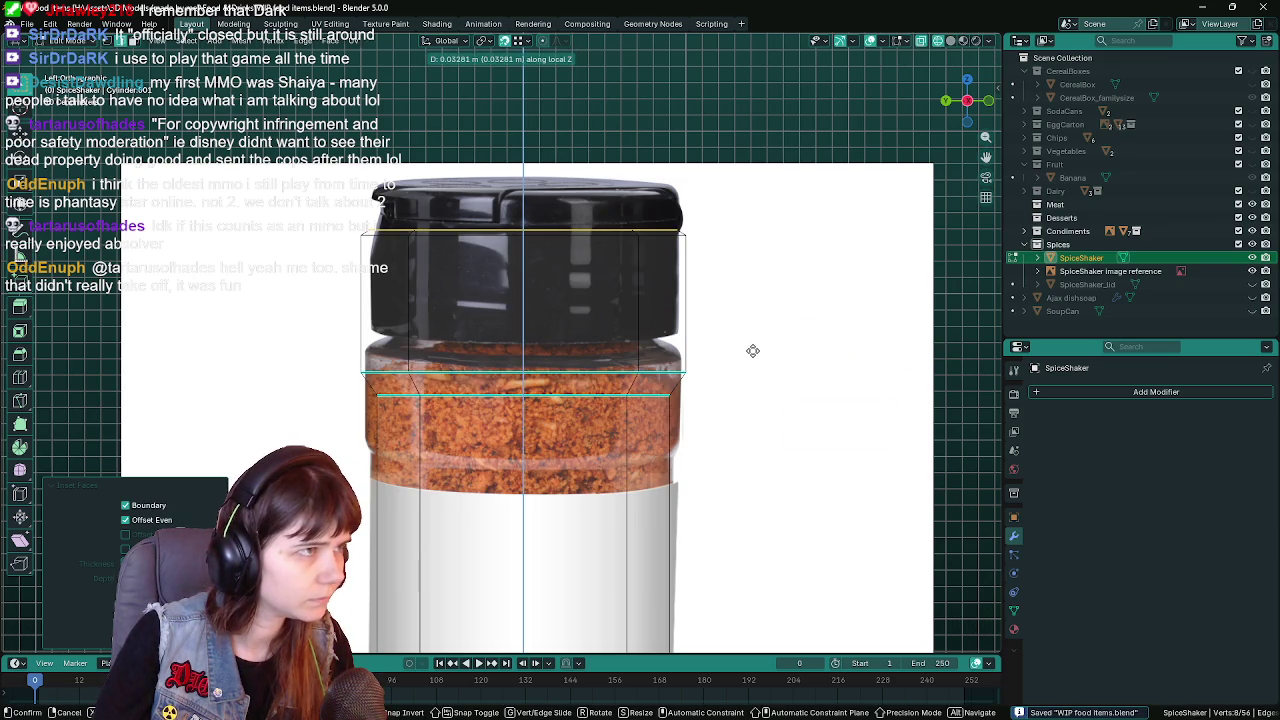
click(753, 350)
key(ctrl+s)
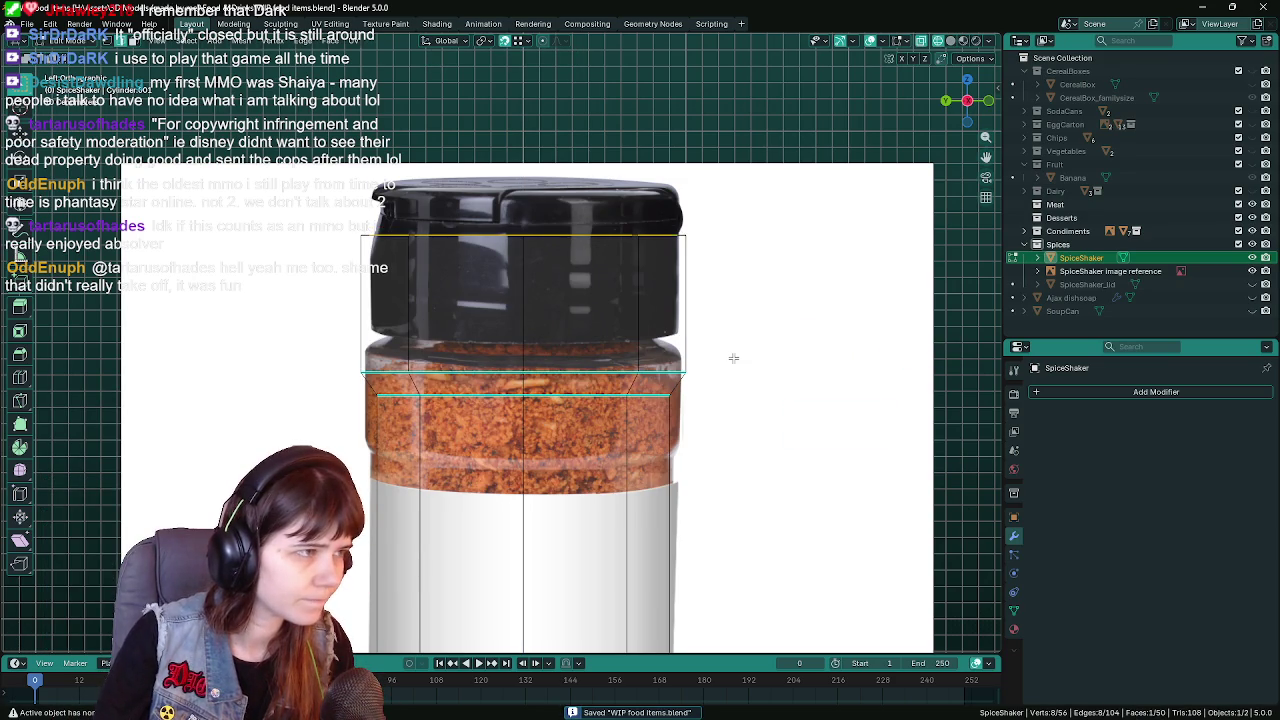
key(g)
key(z)
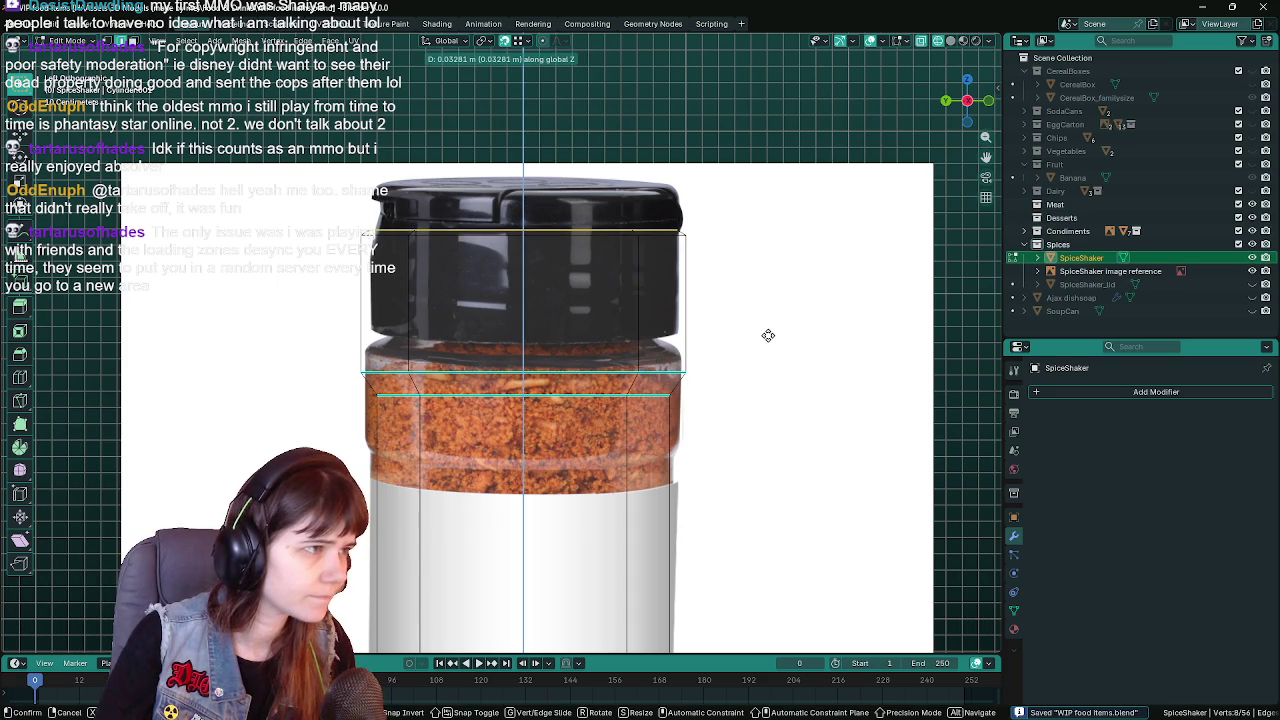
click(769, 336)
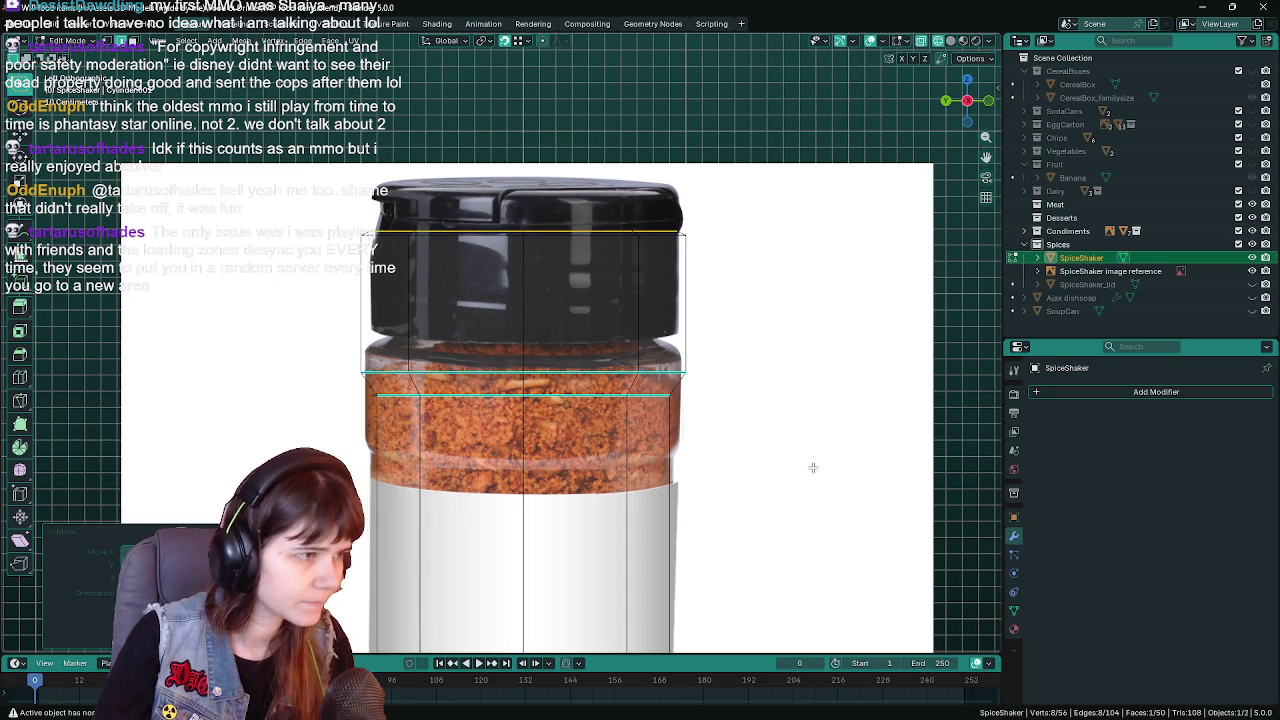
mouse_move(790, 398)
middle_down()
mouse_move(771, 394)
mouse_move(771, 503)
middle_up()
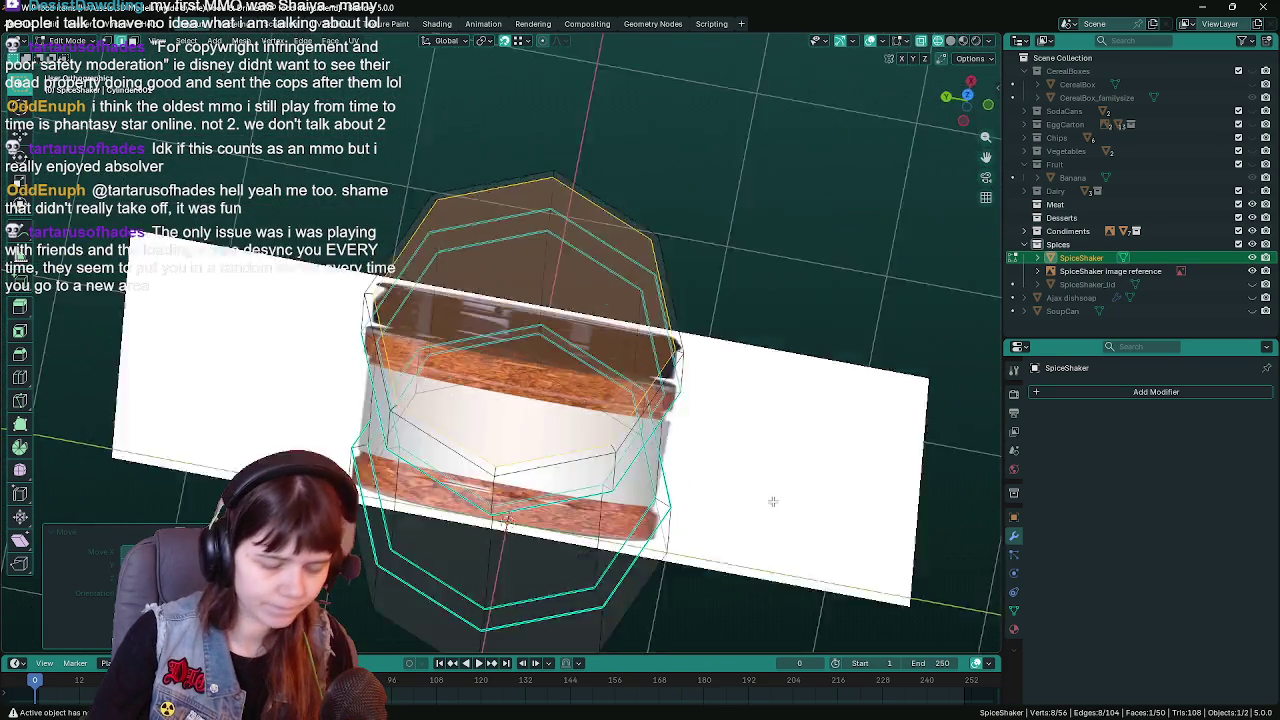
key(KP_7)
key(s)
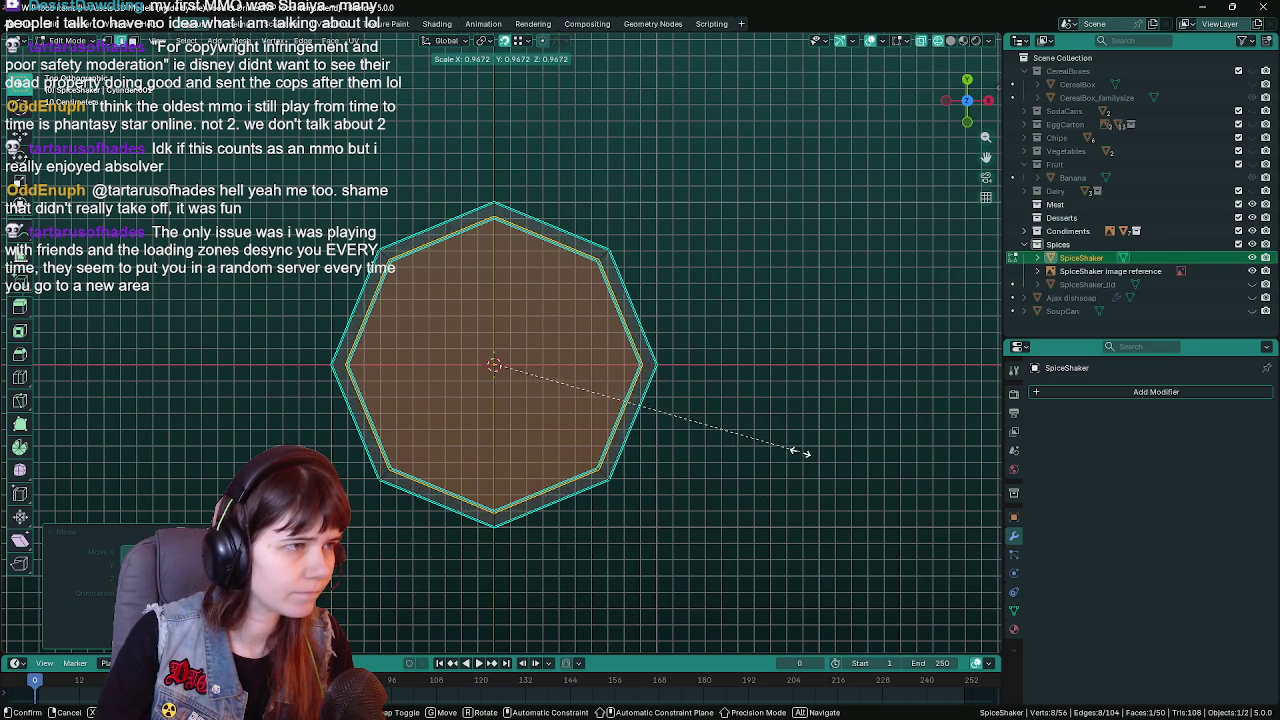
key(s)
key(Escape)
key(s)
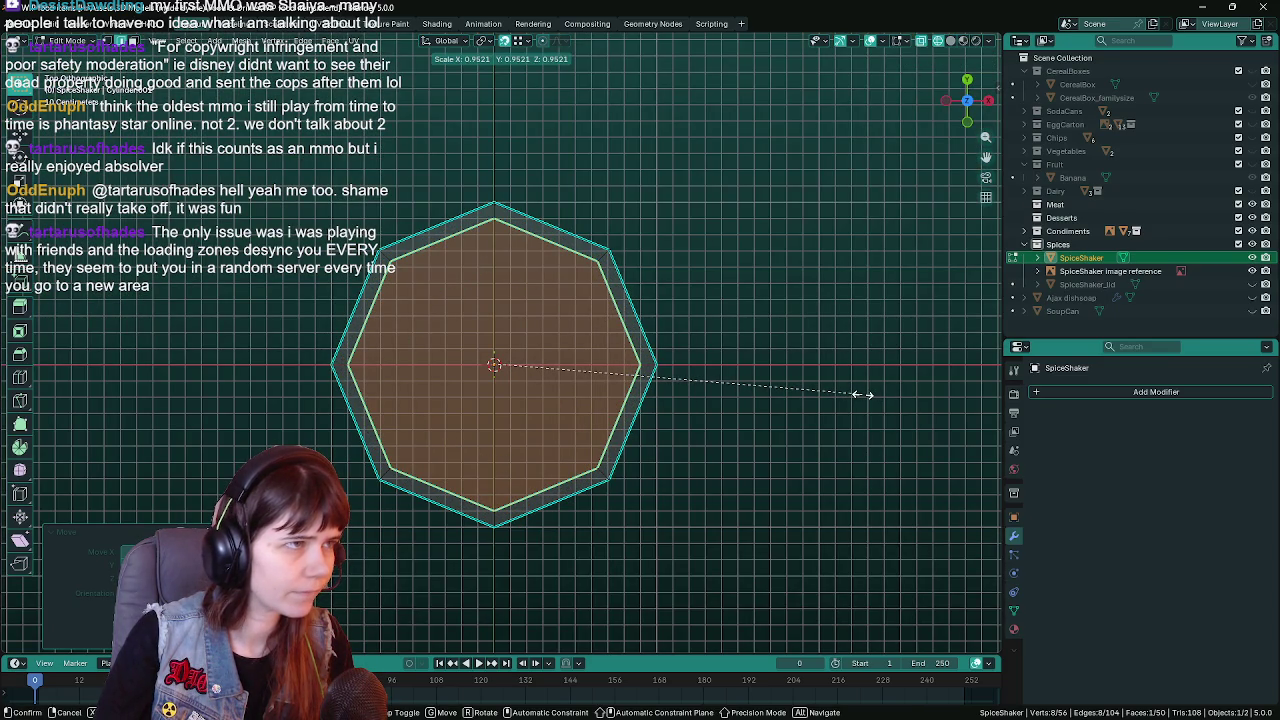
key(equal)
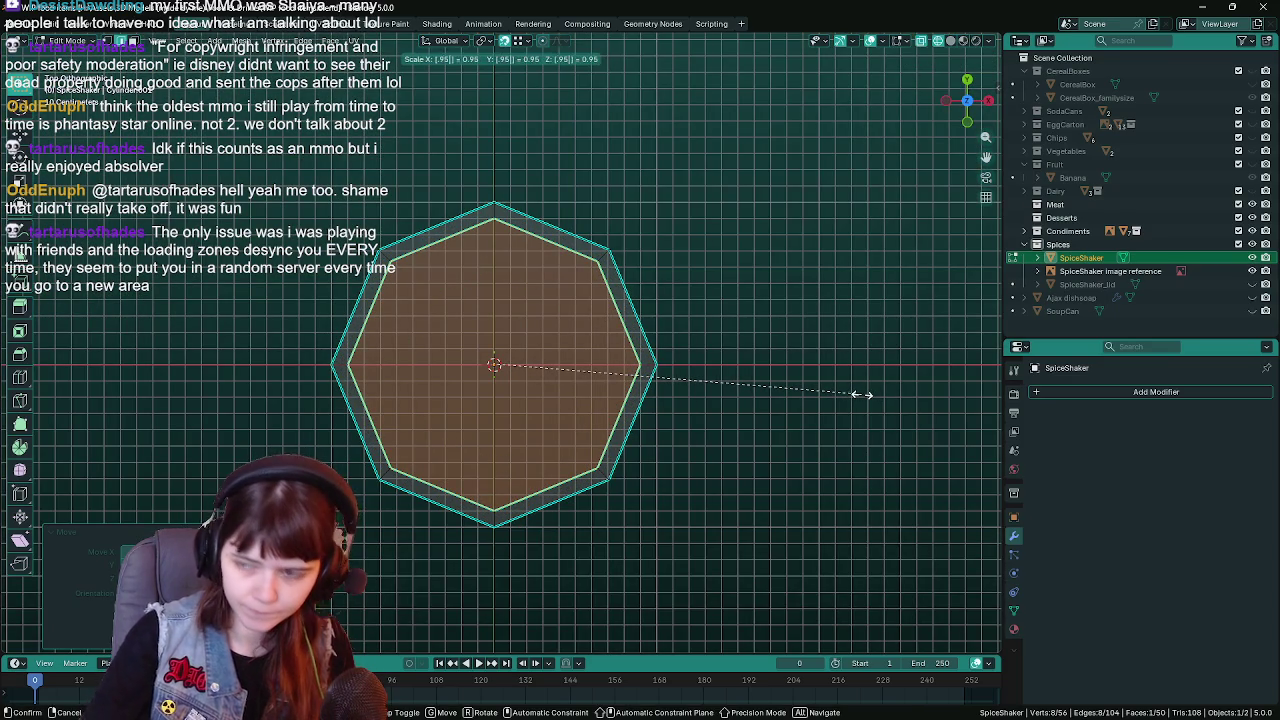
key(Return)
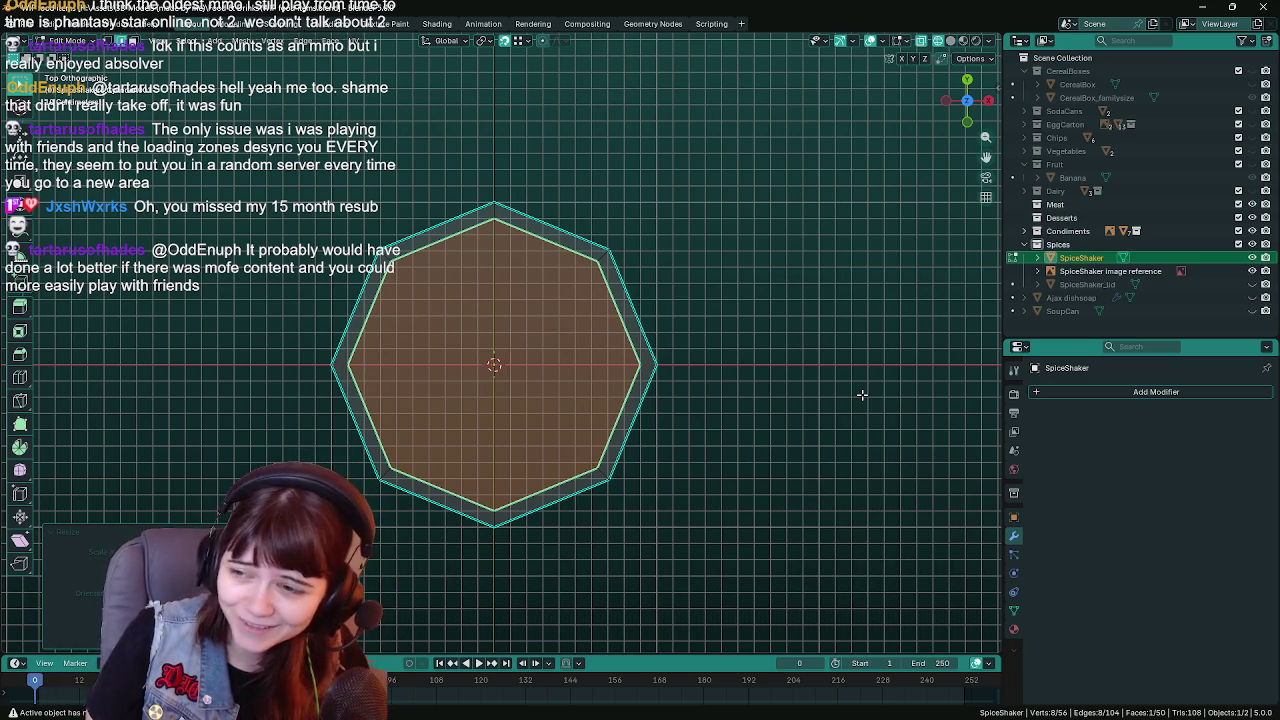
key(ctrl+KP_3)
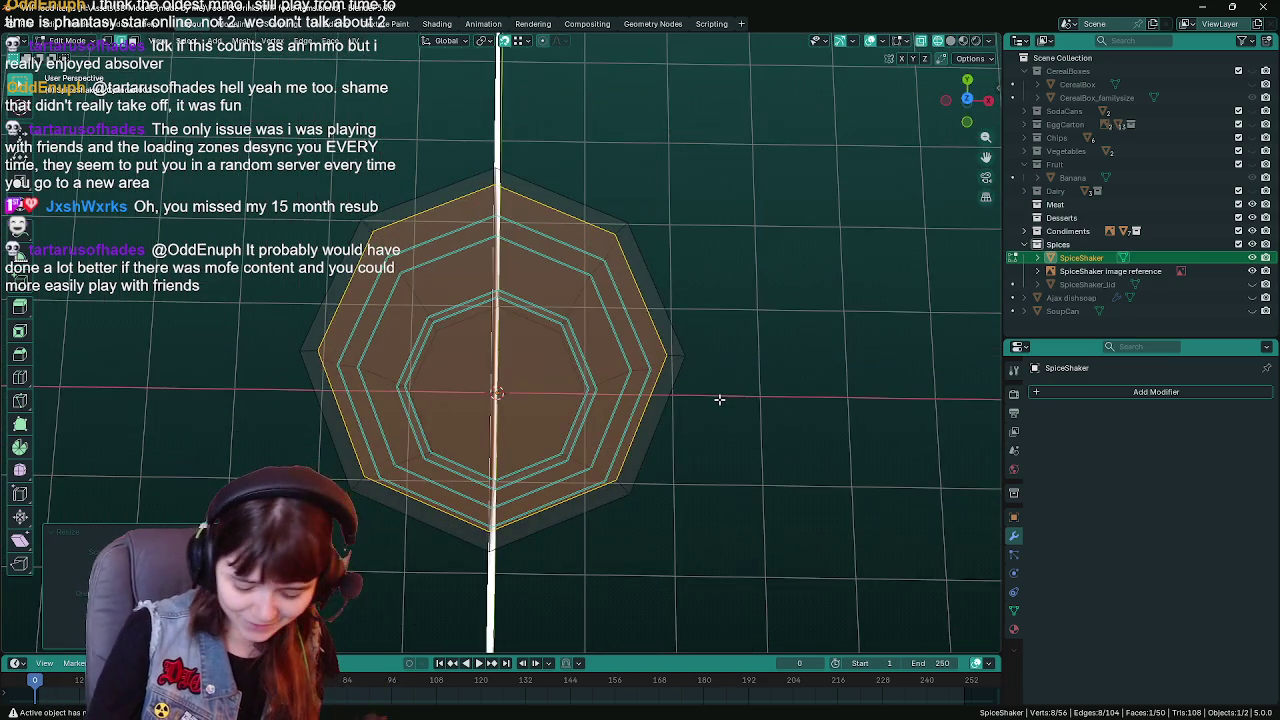
From the side view, start extruding the top rim straight up along Z
key(ctrl+s)
scroll(698, 391, up, 1)
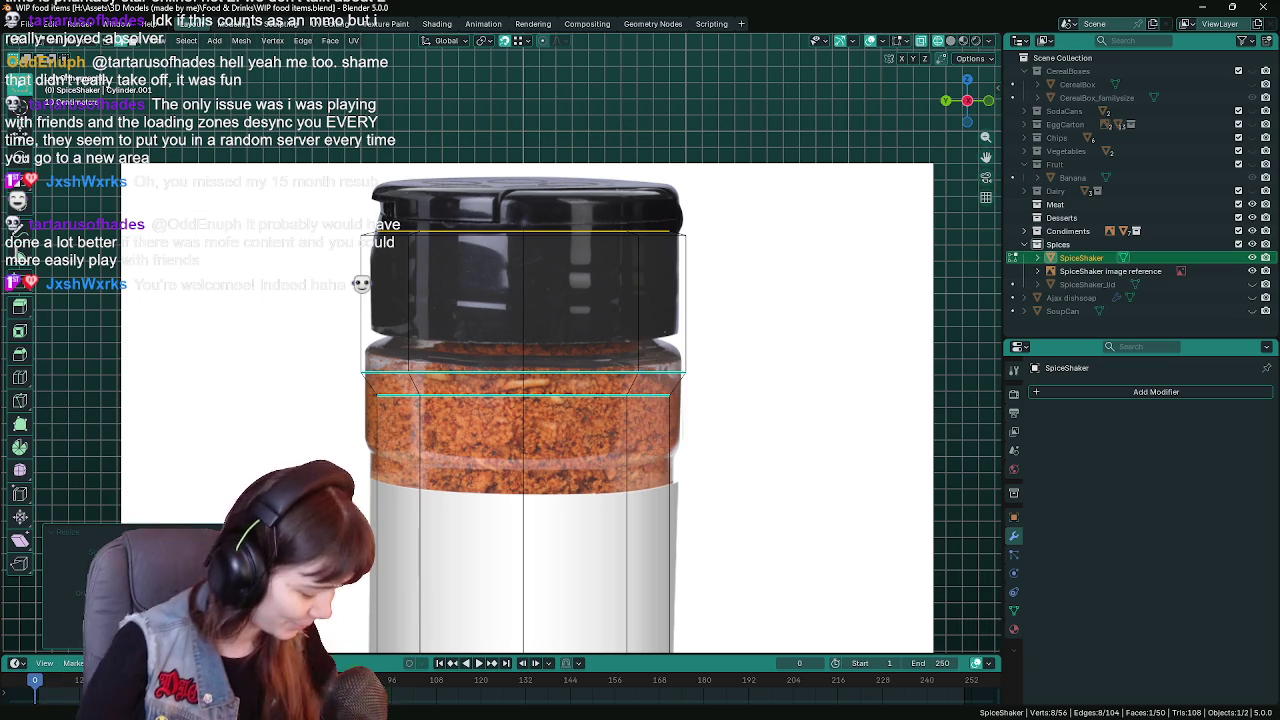
key(ctrl+s)
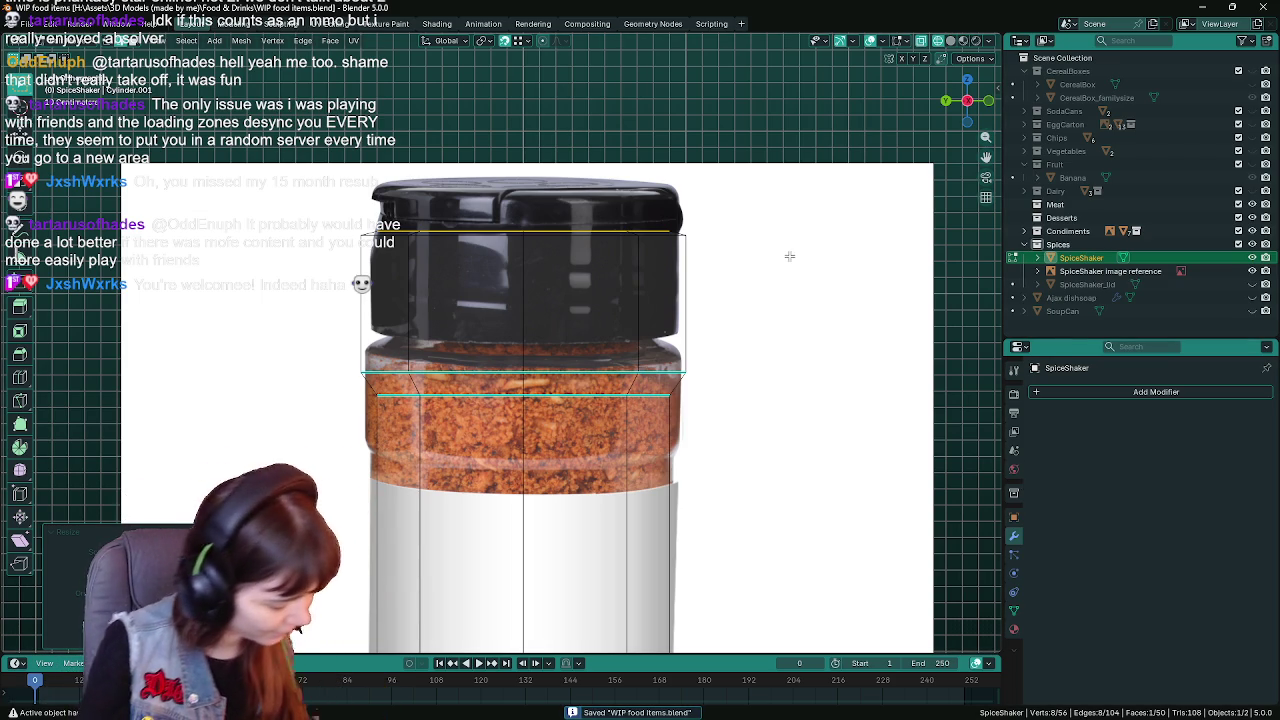
key(g)
key(z)
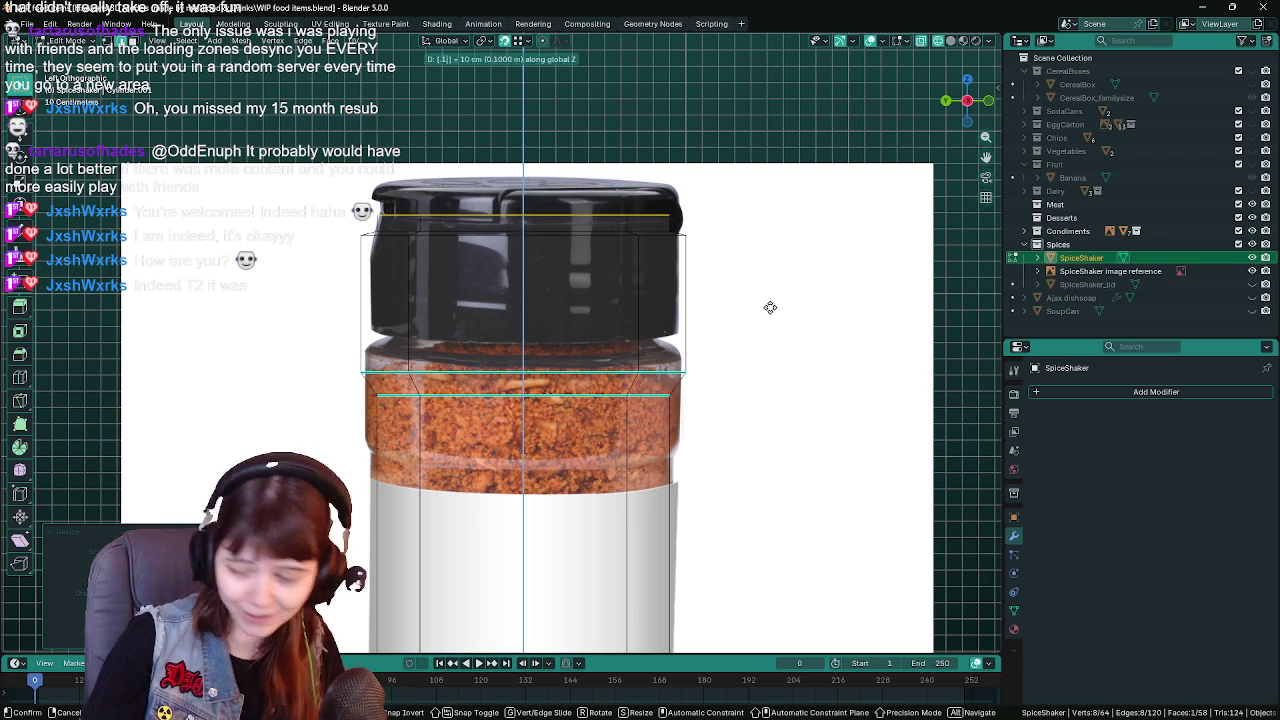
Confirm the 0.1 m upward extrusion of the top rim and save
click(770, 307)
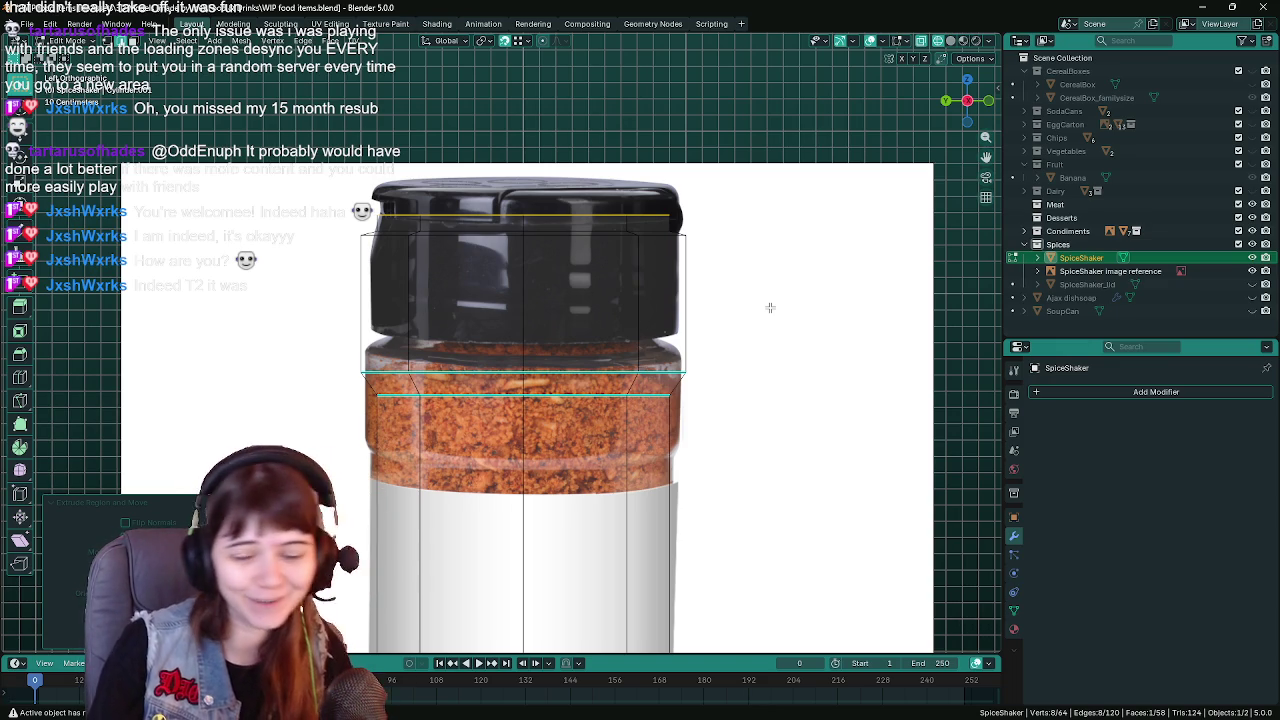
key(ctrl+s)
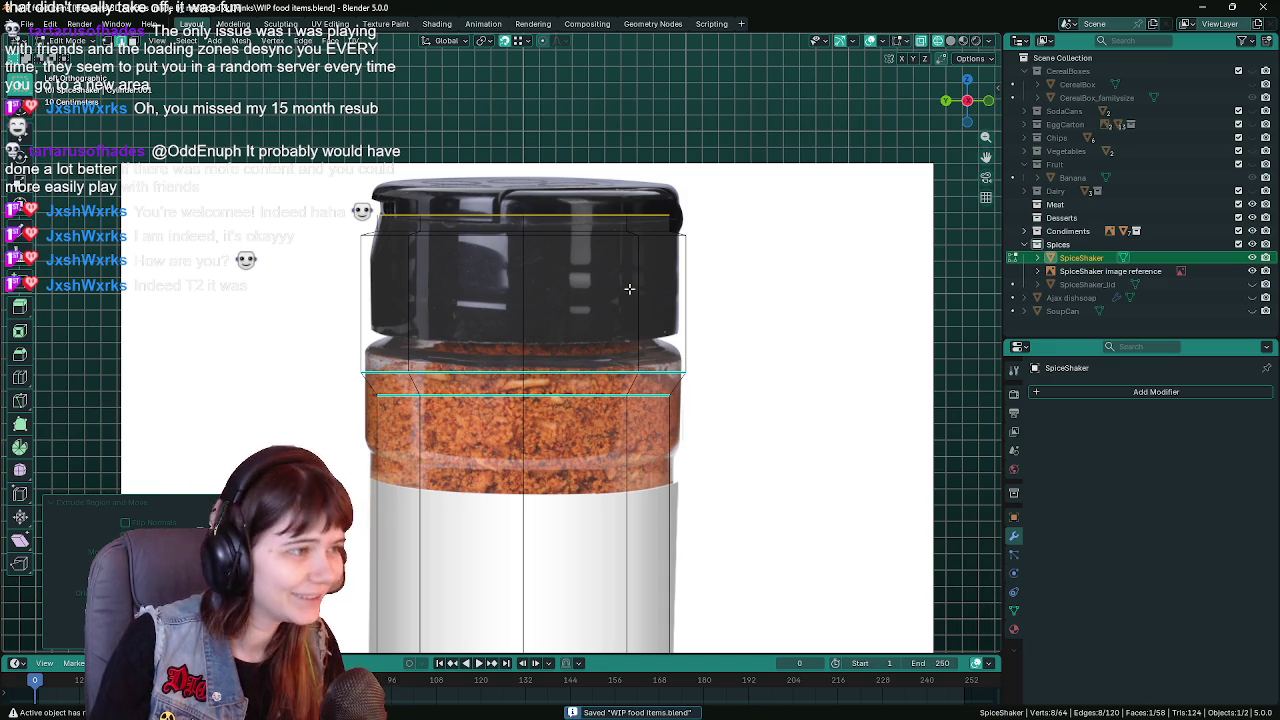
scroll(625, 300, up, 1)
scroll(609, 331, down, 1)
shift+scroll(613, 335, down, 2)
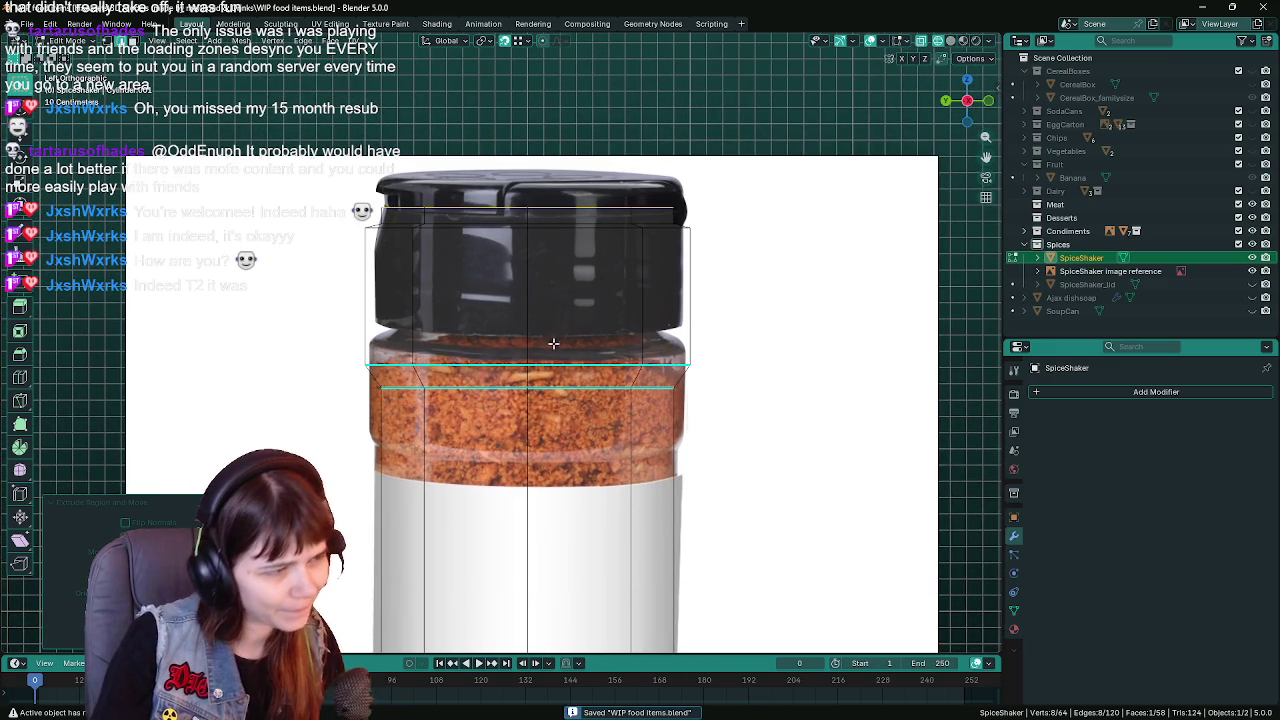
scroll(448, 295, up, 2)
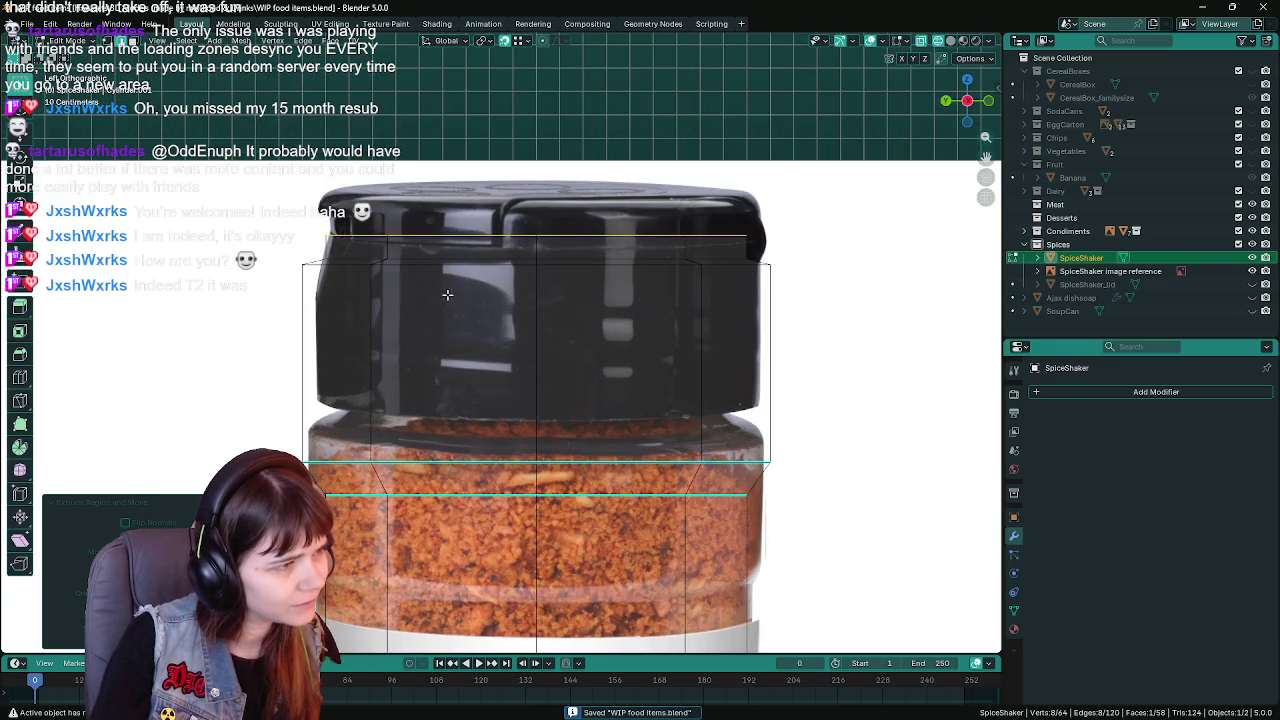
Try loop cuts near the jar top, discard them, and return to Object Mode
key(ctrl+r)
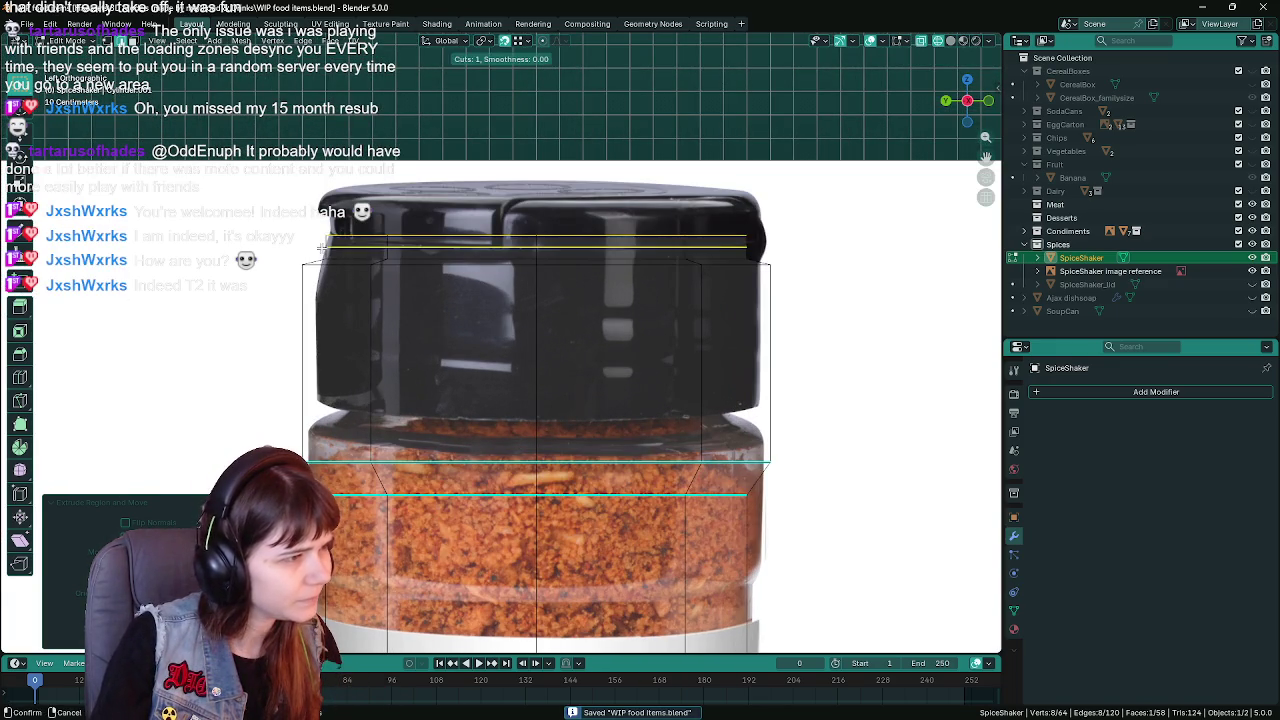
click(640, 226)
key(ctrl+z)
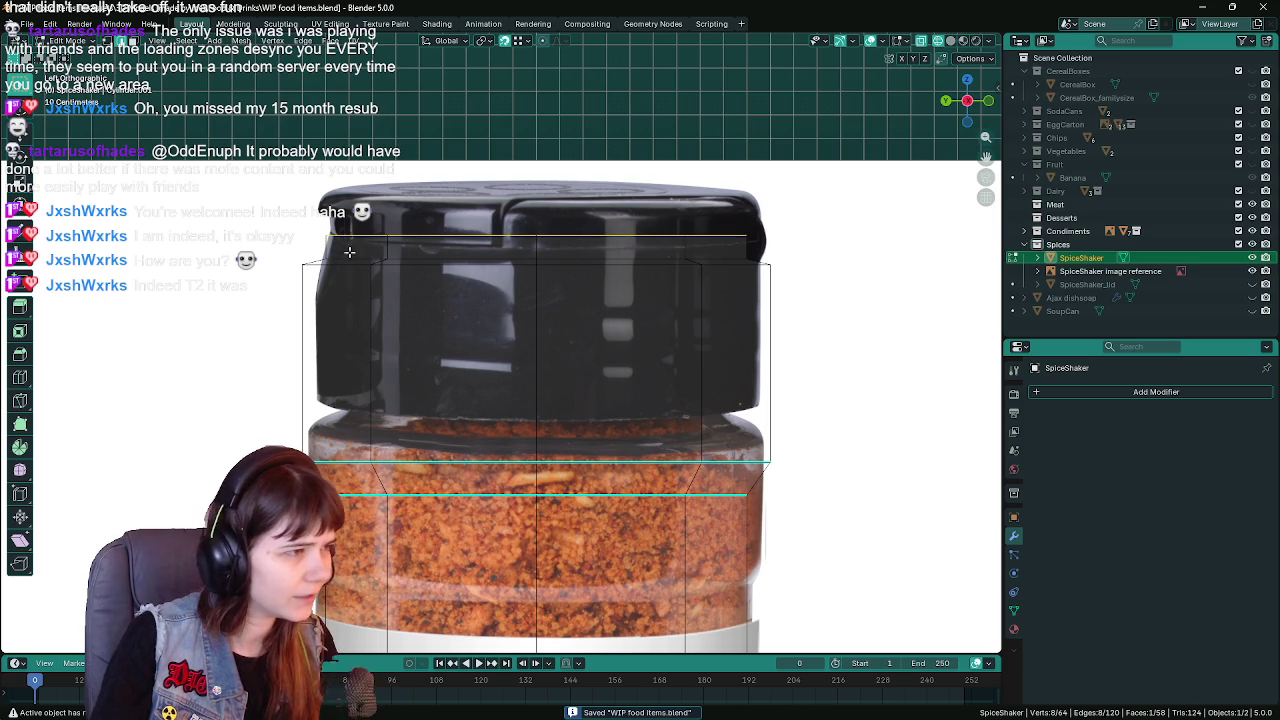
alt+click(376, 261)
key(ctrl+r)
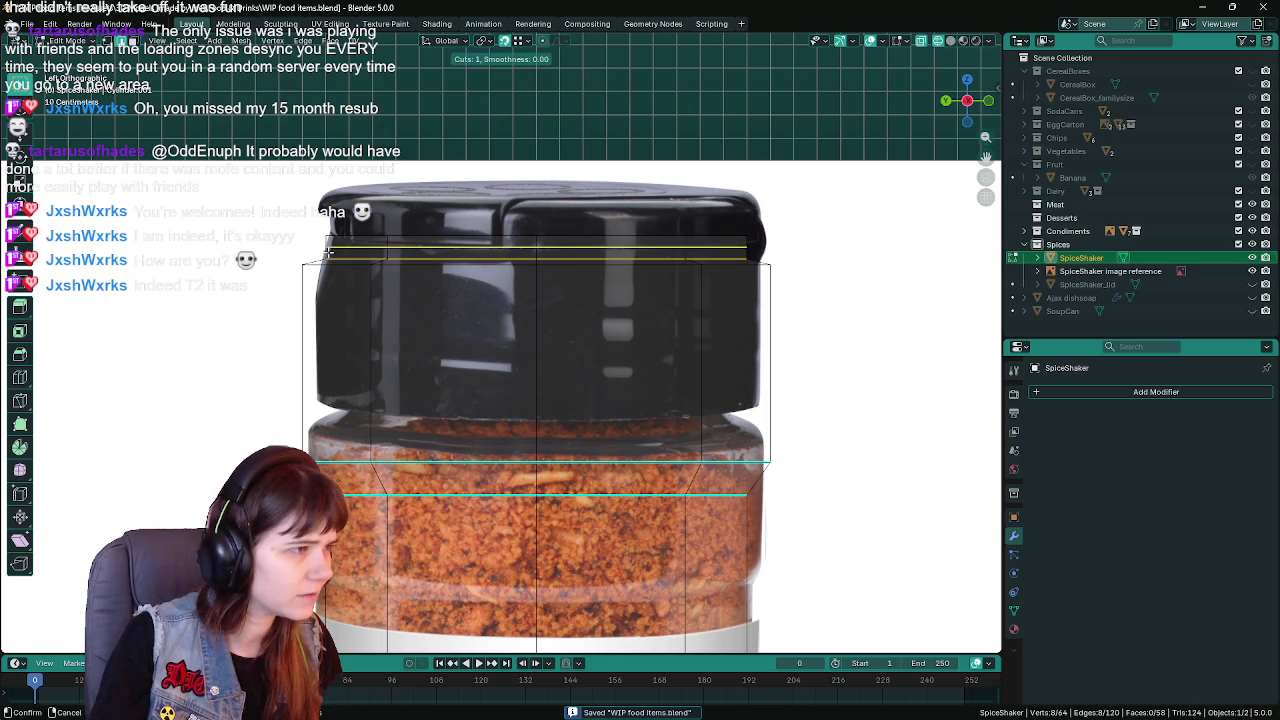
click(326, 250)
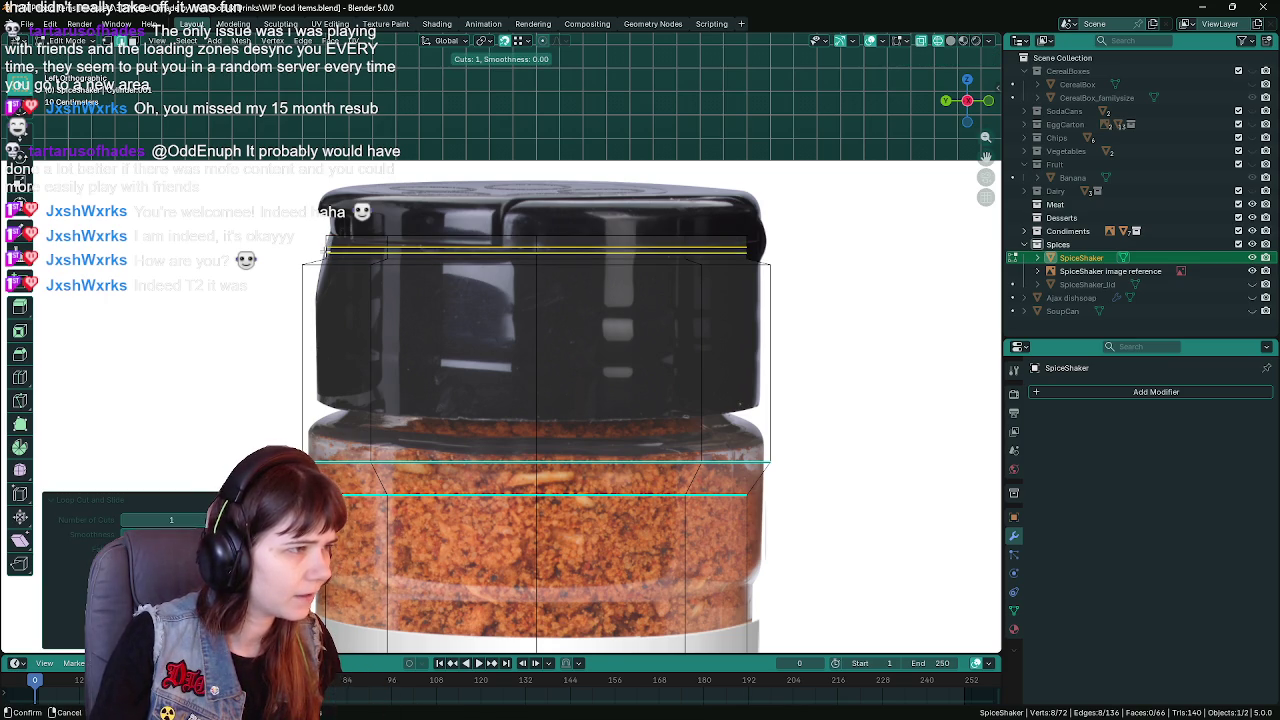
click(654, 268)
key(Tab)
scroll(700, 270, down, 3)
key(ctrl+s)
scroll(740, 297, down, 4)
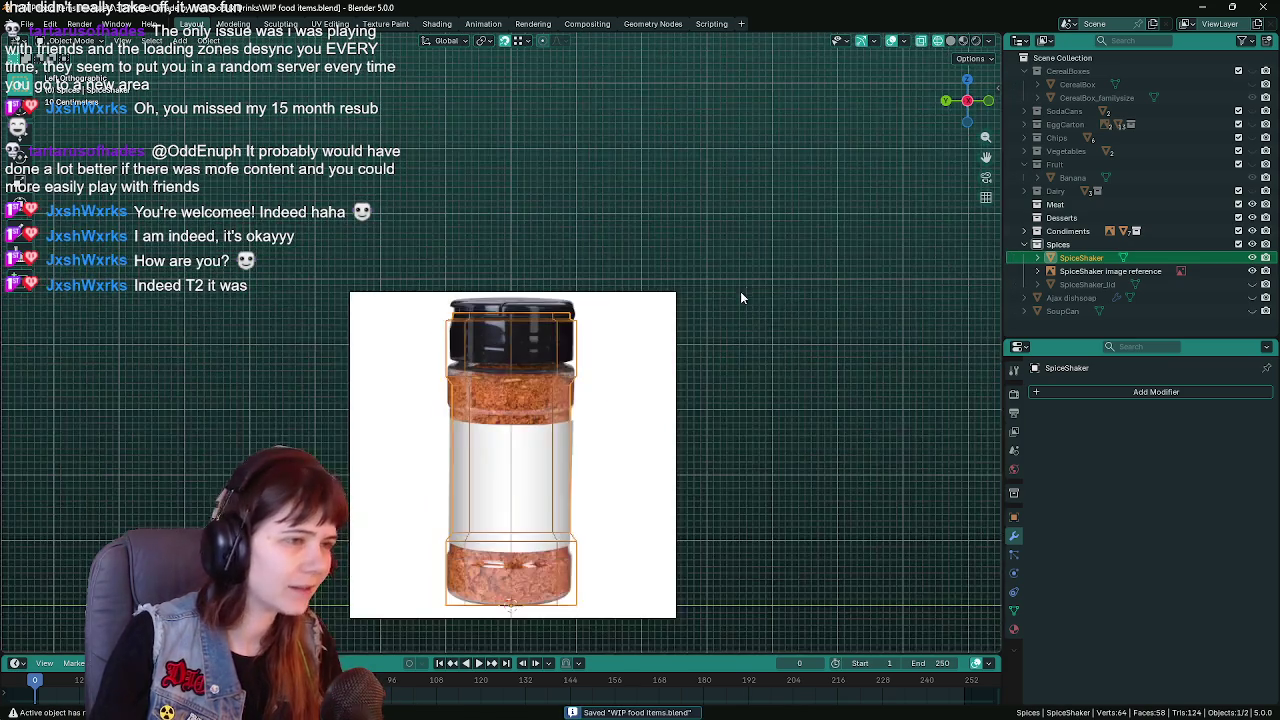
Select the jar reference image and try scaling it, then cancel
scroll(740, 297, up, 2)
scroll(595, 300, up, 1)
click(1110, 271)
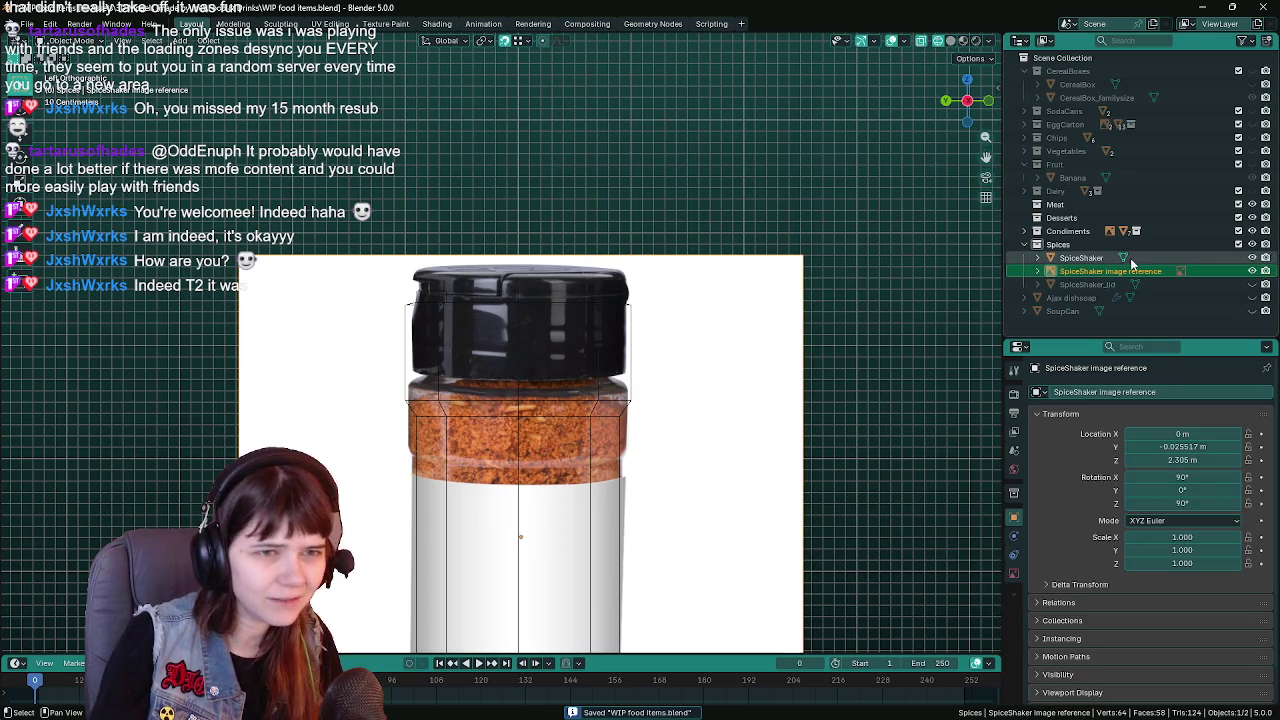
click(1090, 258)
key(Tab)
scroll(717, 383, down, 2)
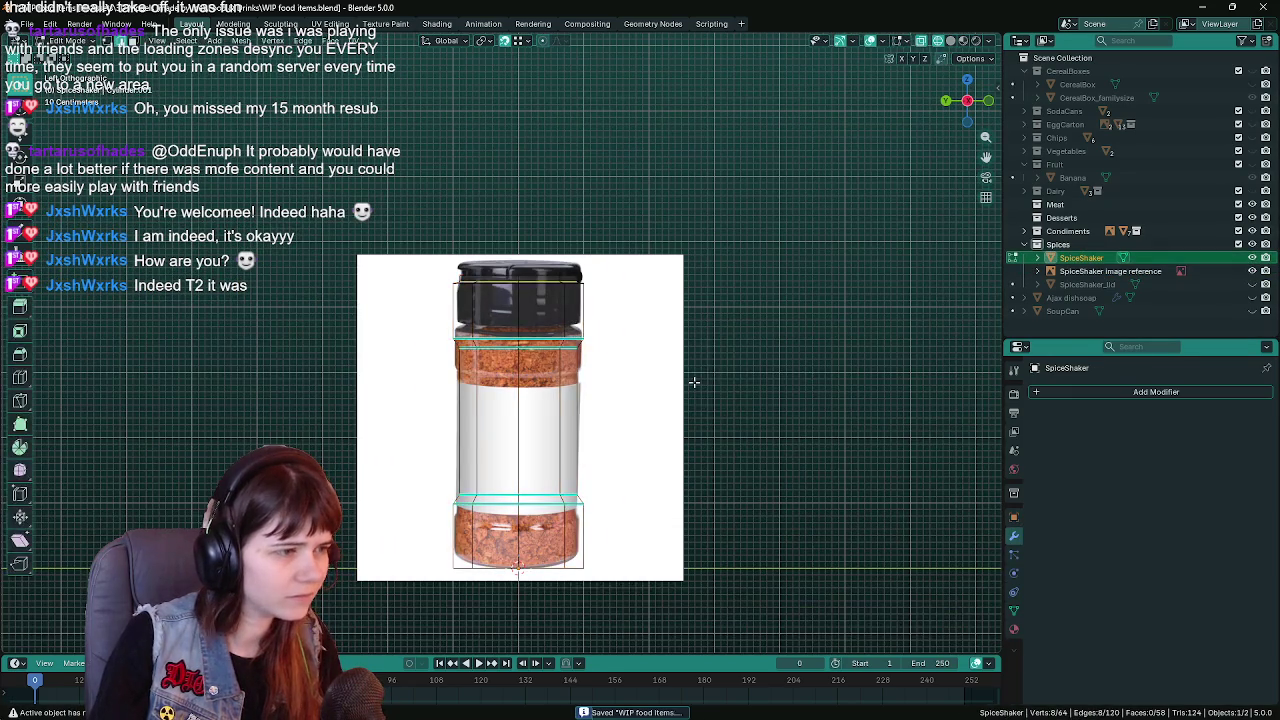
key(Tab)
shift+middle_drag(694, 382, 692, 313)
click(705, 313)
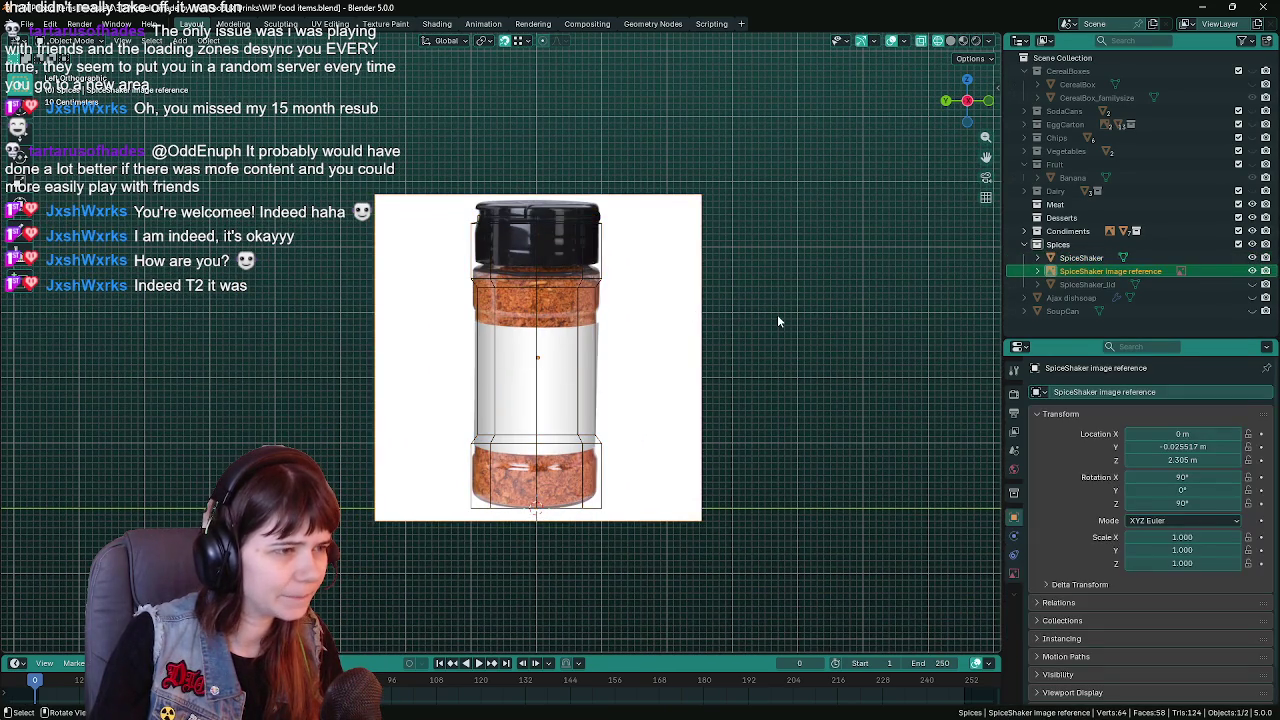
key(s)
right_click(818, 298)
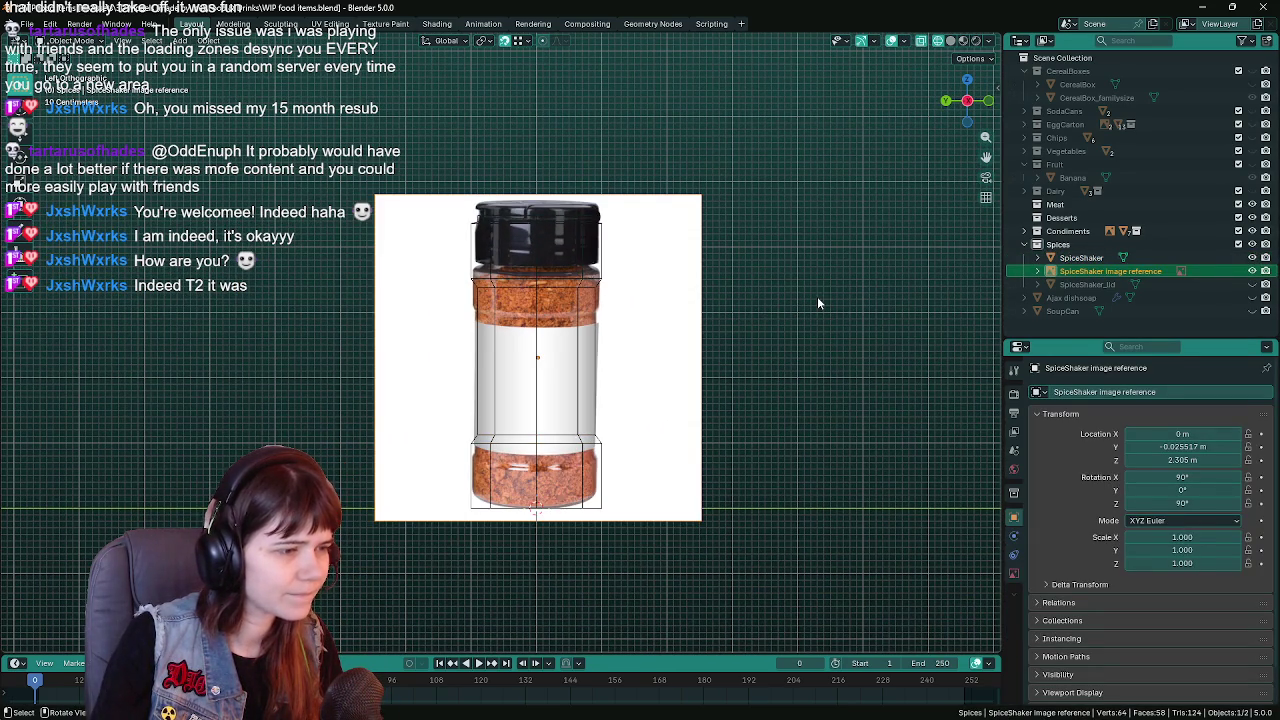
Set the pivot point to 3D Cursor, test-scale the reference, then hide it
click(490, 41)
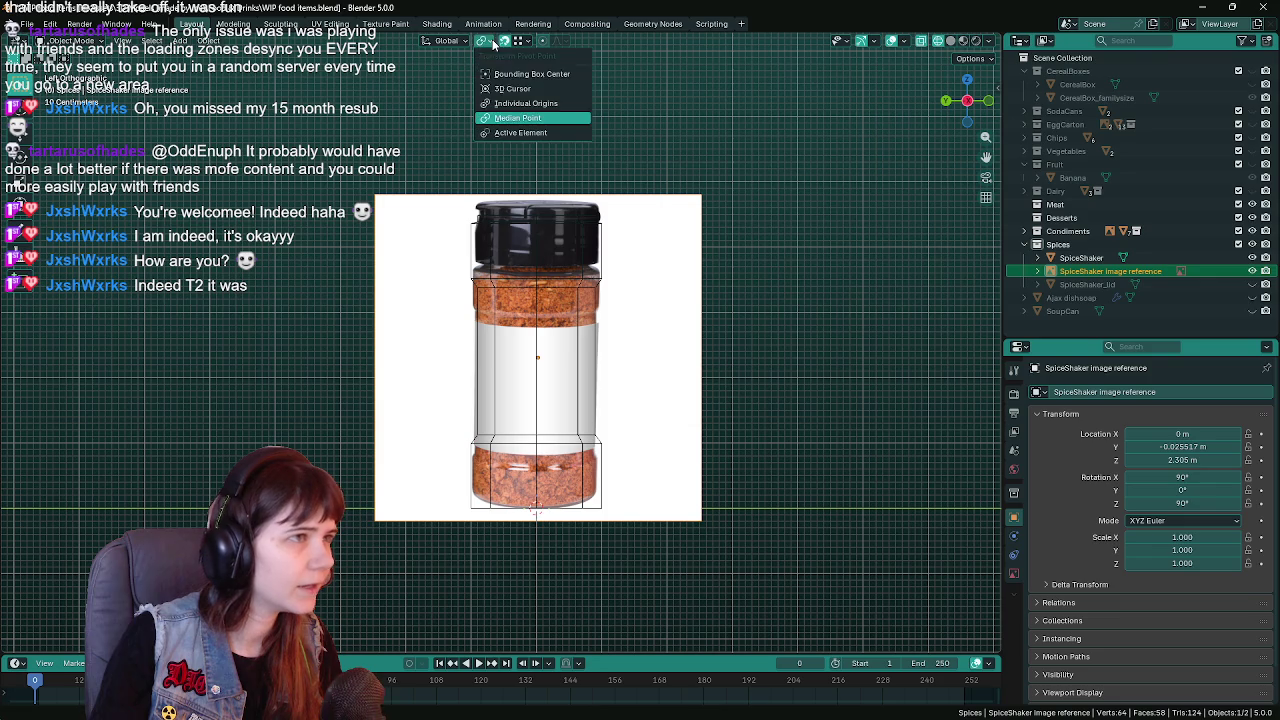
click(512, 88)
key(s)
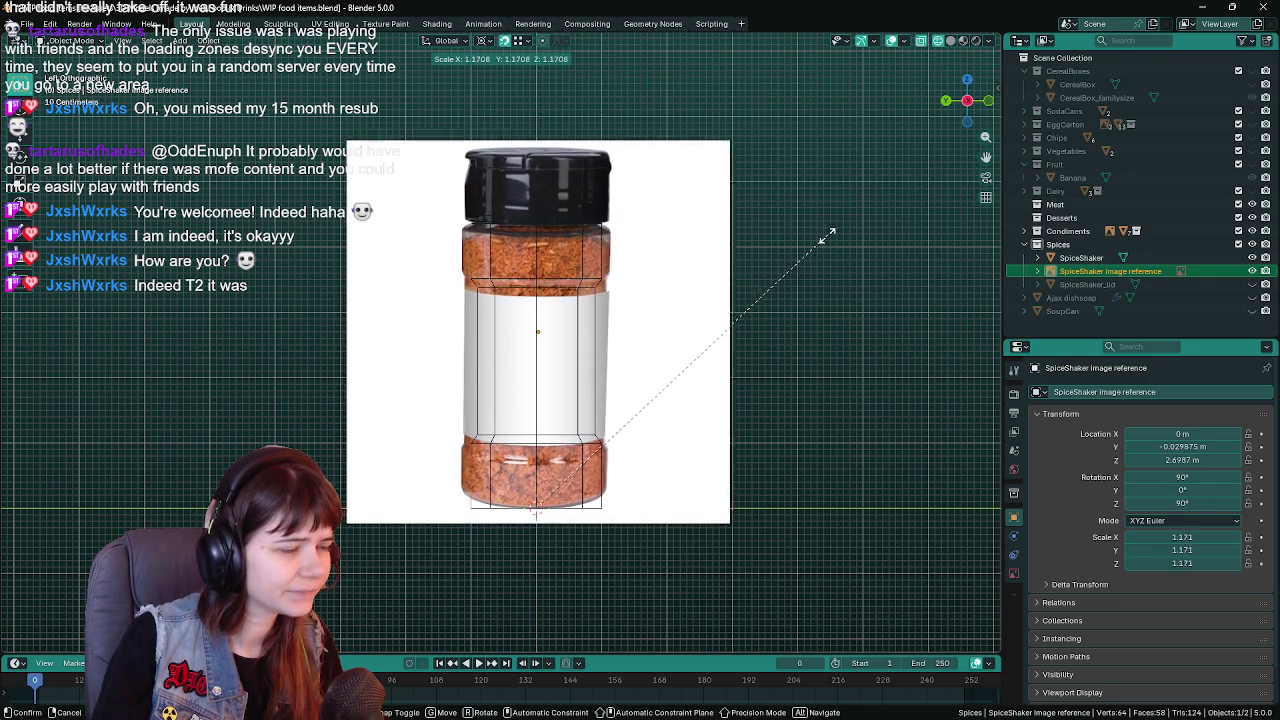
key(Escape)
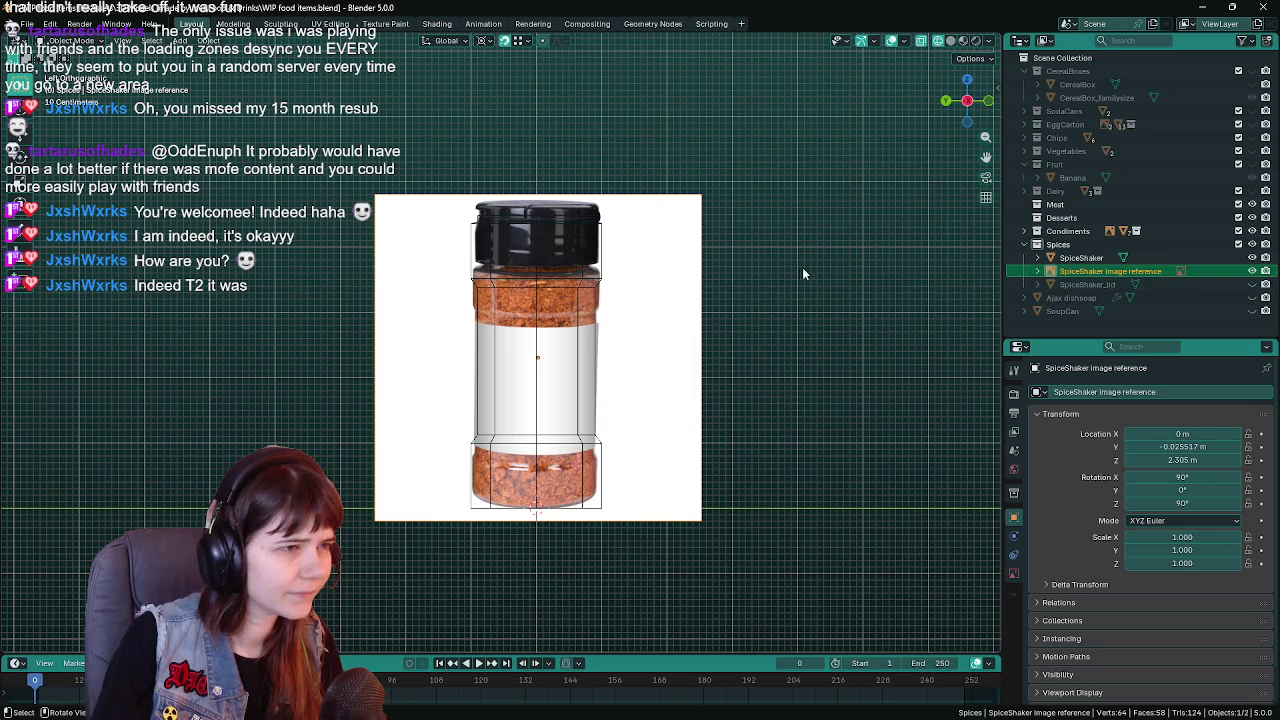
click(1252, 271)
Show the shaker in Solid shading from a perspective view, save, and enter Edit Mode
mouse_move(875, 344)
middle_down()
mouse_move(722, 385)
mouse_move(492, 353)
mouse_move(654, 376)
mouse_move(594, 414)
middle_up()
key(shift+z)
key(ctrl+s)
click(492, 353)
key(Tab)
scroll(655, 383, up, 2)
Delete the top cap face, leaving the shaker open at the rim
scroll(586, 351, up, 2)
scroll(544, 215, up, 2)
click(544, 215)
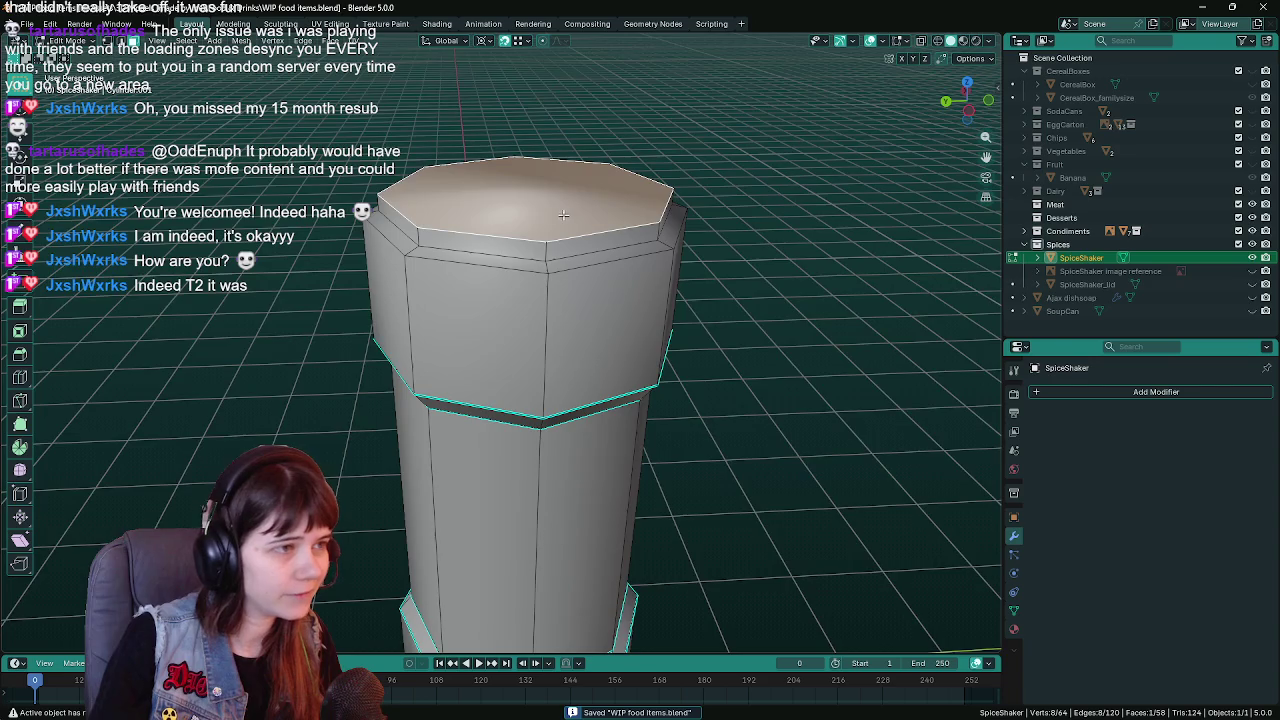
key(x)
click(518, 296)
scroll(518, 296, down, 4)
mouse_move(518, 296)
middle_down()
mouse_move(556, 308)
mouse_move(531, 263)
middle_up()
scroll(555, 282, up, 4)
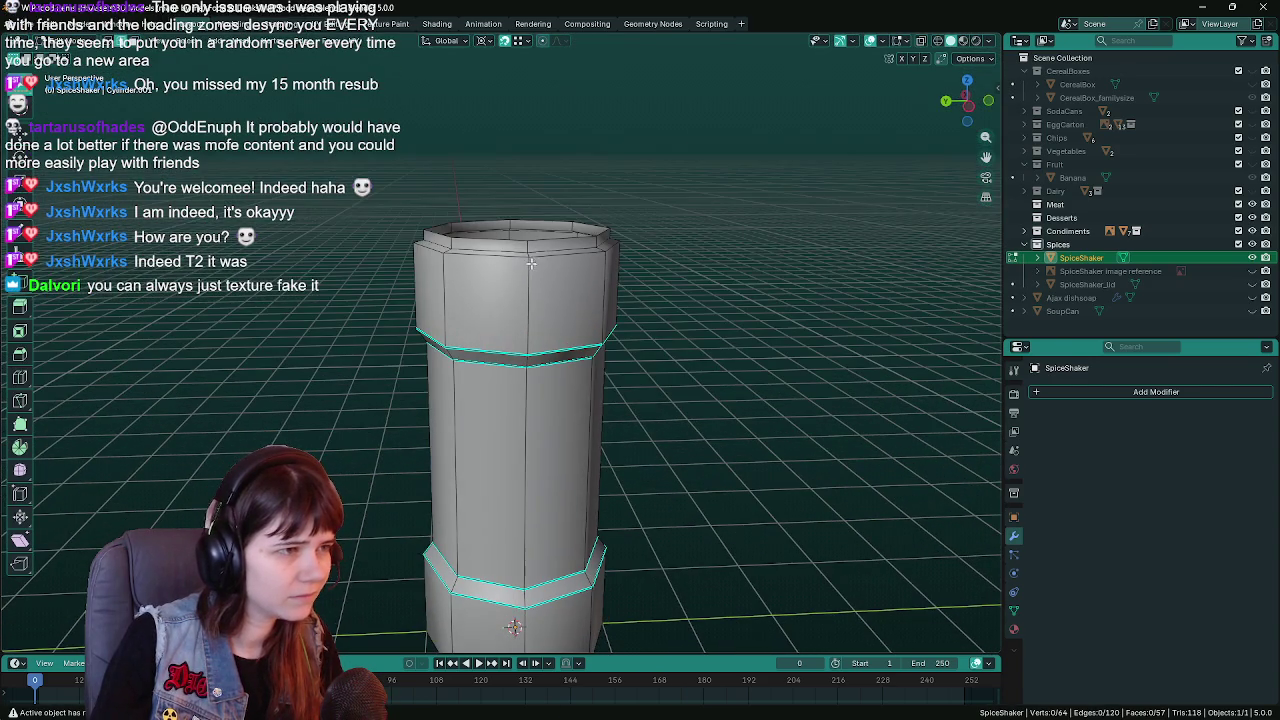
alt+click(530, 243)
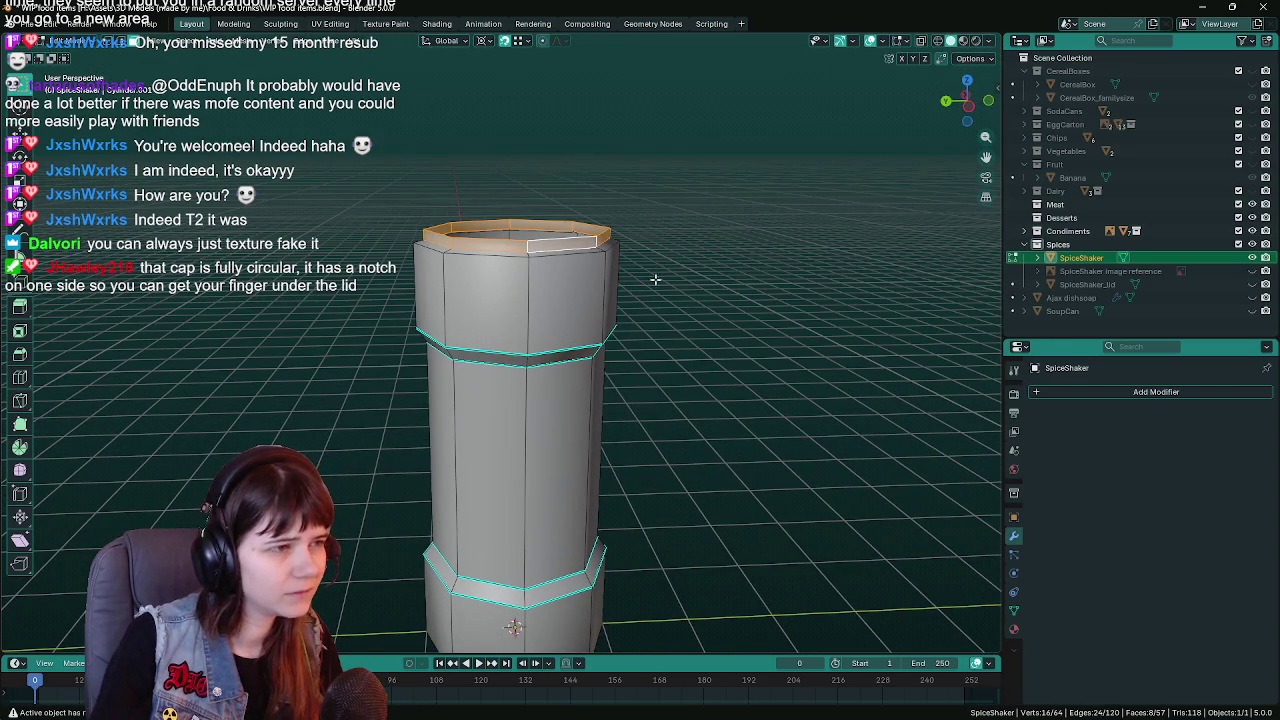
right_click(500, 240)
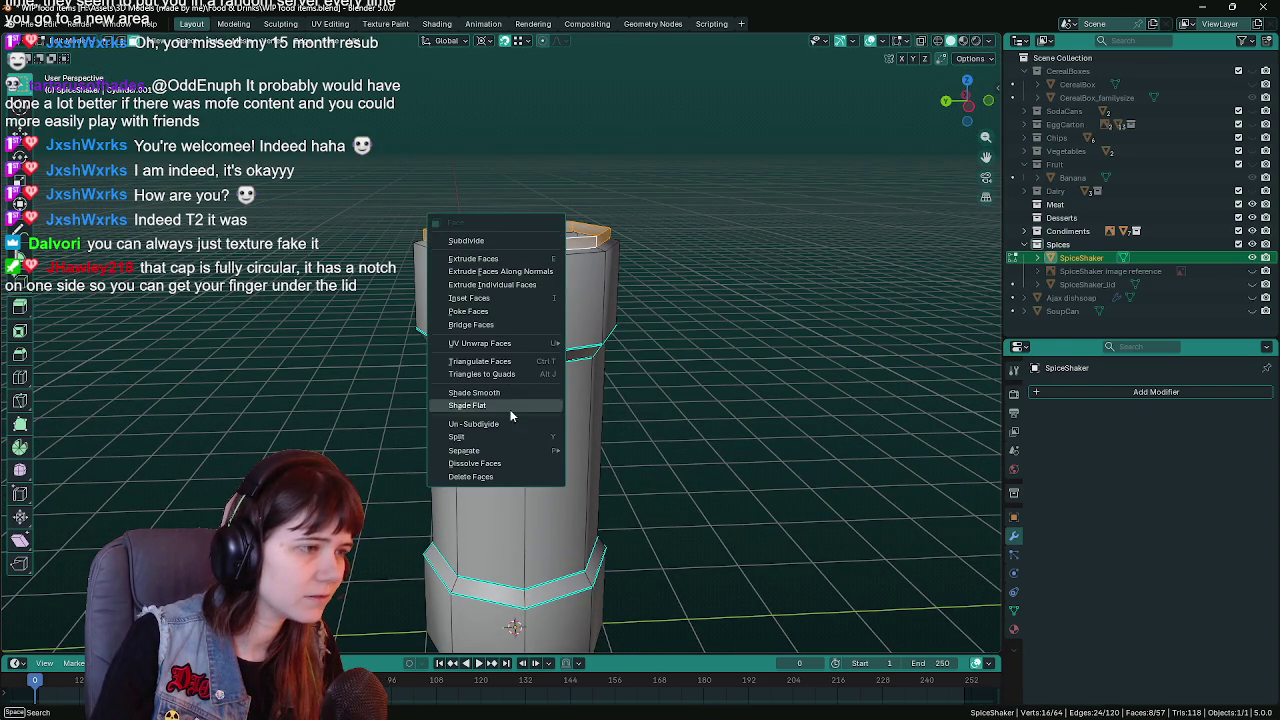
key(Escape)
Return to Object Mode, save, and orbit to look down into the shaker
key(Tab)
scroll(620, 350, down, 3)
scroll(639, 320, up, 2)
key(ctrl+s)
scroll(597, 316, up, 2)
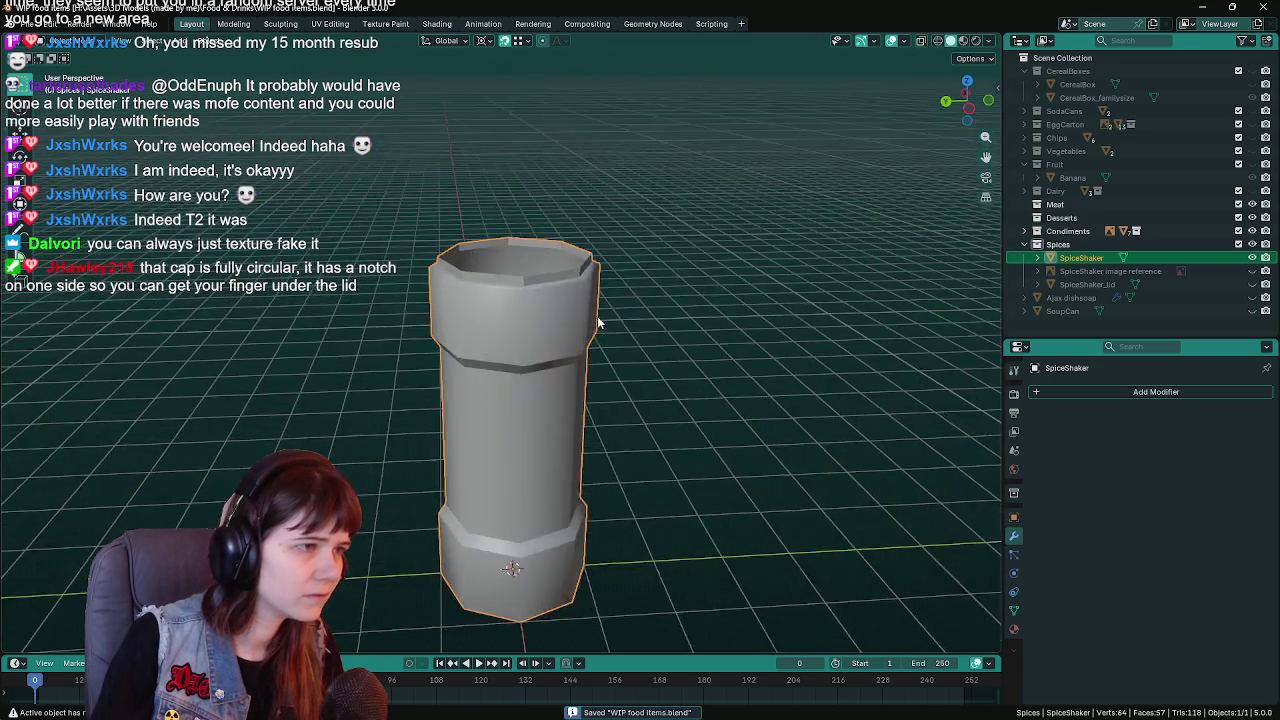
scroll(525, 268, up, 2)
middle_drag(525, 268, 522, 282)
Apply smooth shading to the shaker with crisp rim edges, then save
key(Tab)
key(Tab)
right_click(505, 327)
click(503, 330)
key(Tab)
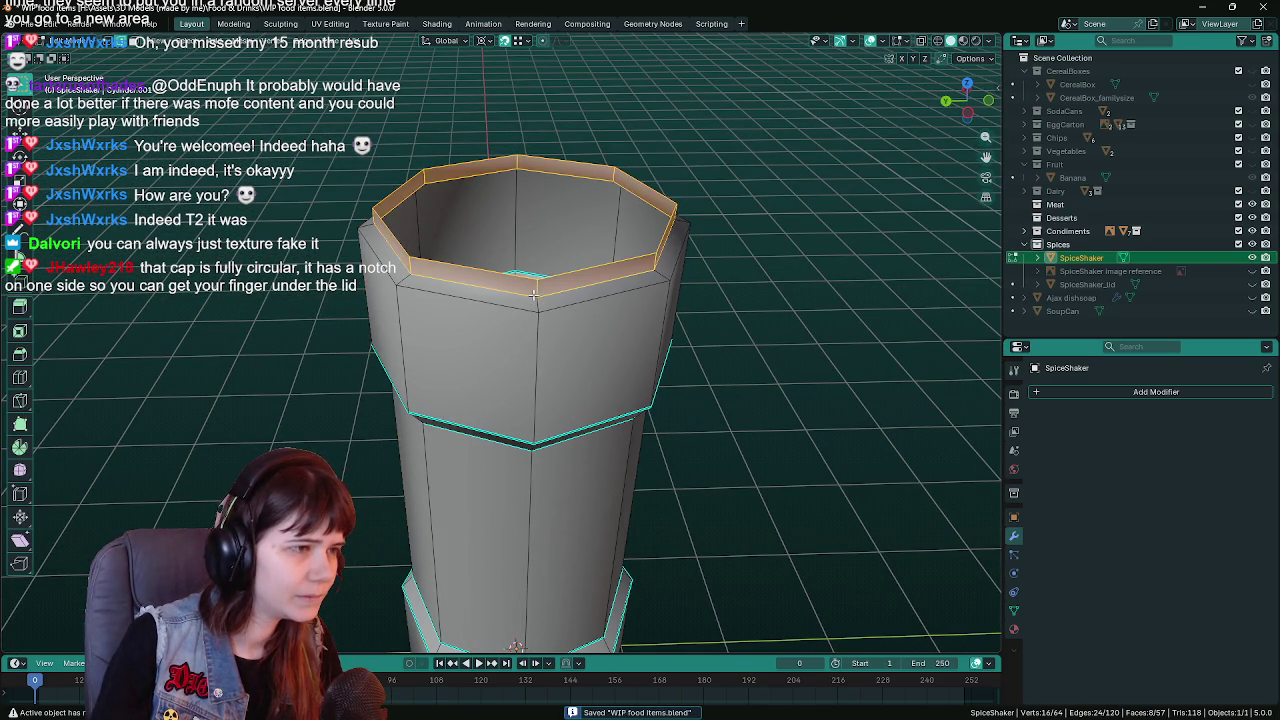
right_click(530, 295)
click(500, 572)
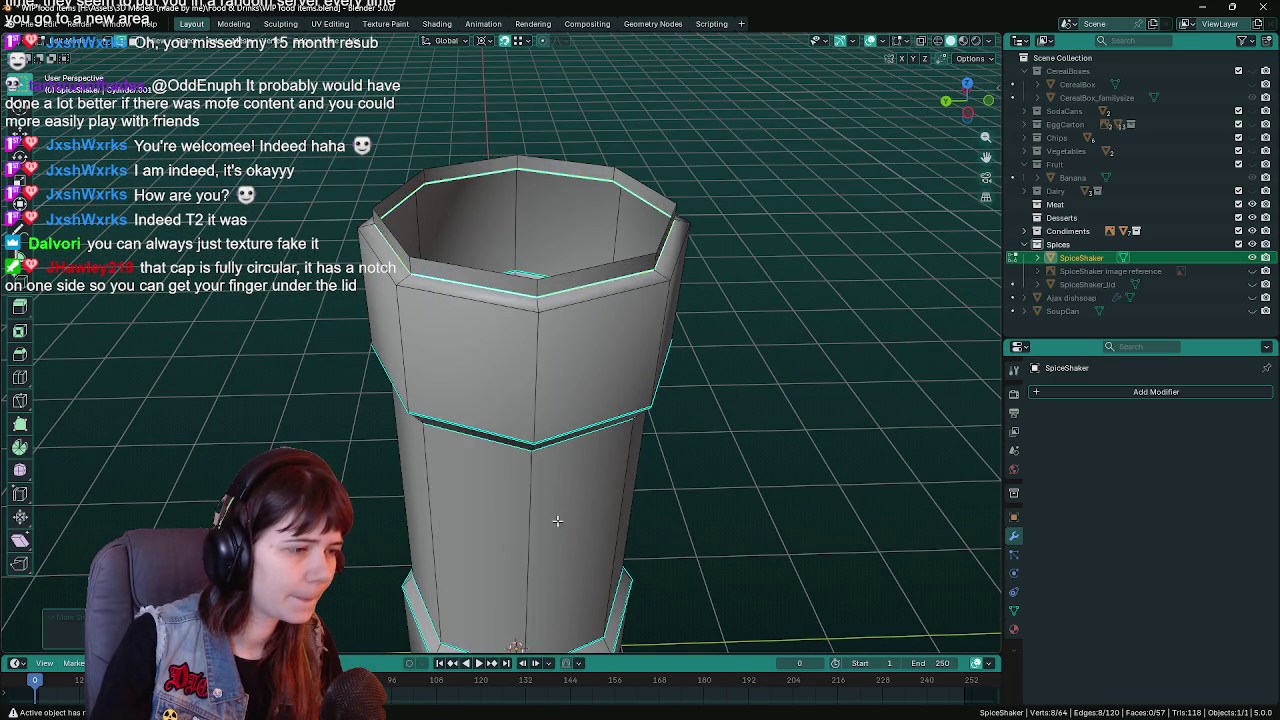
key(Tab)
middle_drag(695, 472, 660, 410)
key(ctrl+s)
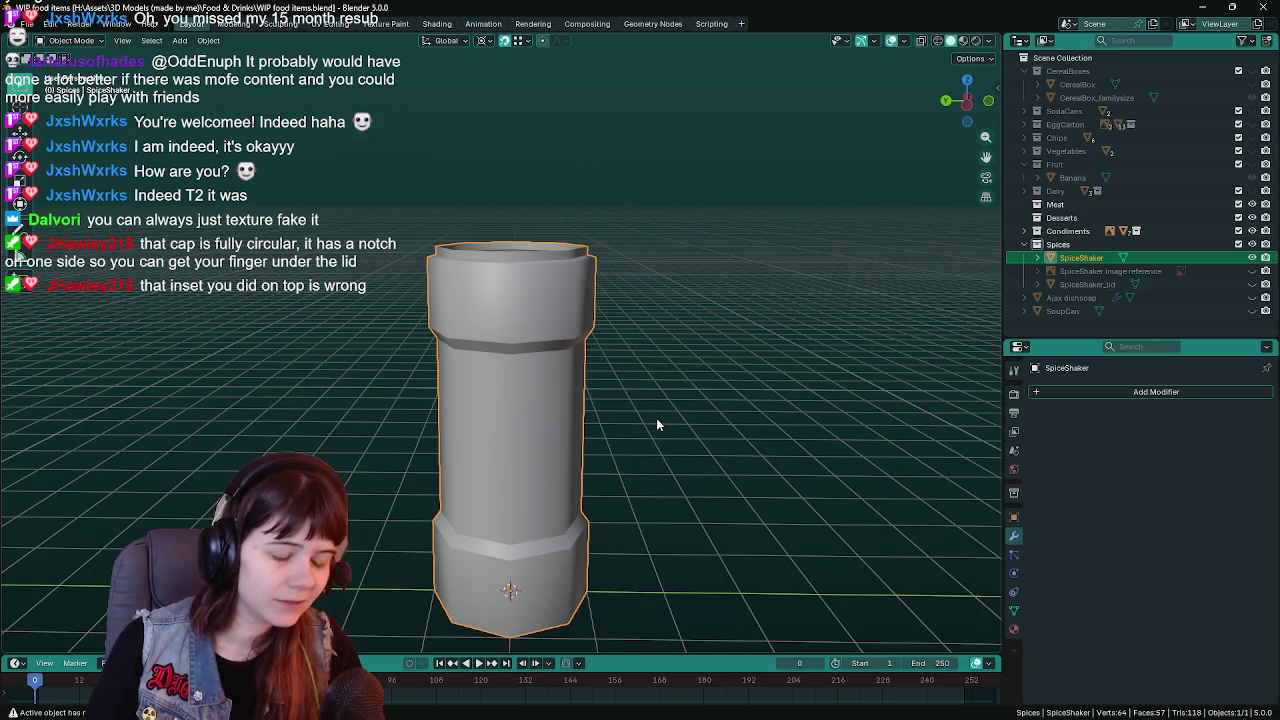
Save the shaker file and put its body into Edit Mode, viewed from above
key(KP_1)
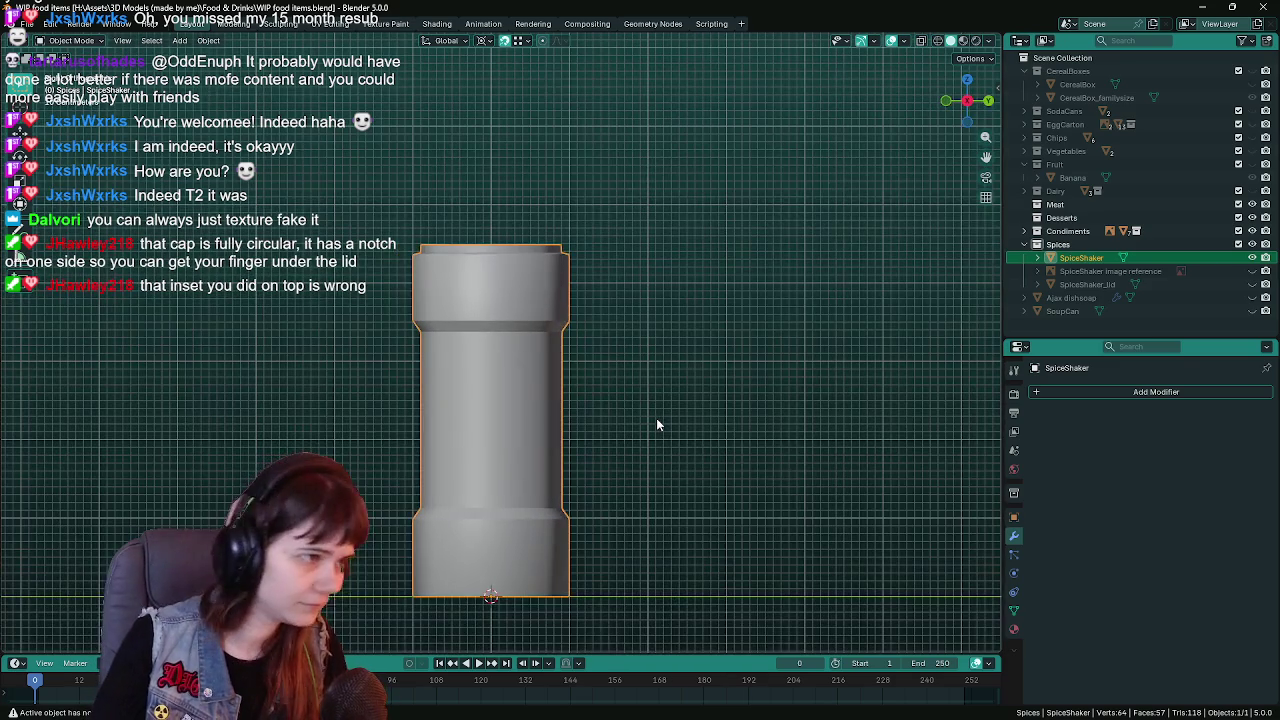
key(ctrl+s)
mouse_move(494, 386)
middle_down()
mouse_move(500, 508)
mouse_move(567, 454)
mouse_move(539, 403)
mouse_move(757, 351)
mouse_move(634, 369)
mouse_move(573, 426)
middle_up()
scroll(567, 454, up, 3)
key(Tab)
scroll(539, 403, up, 2)
key(ctrl+s)
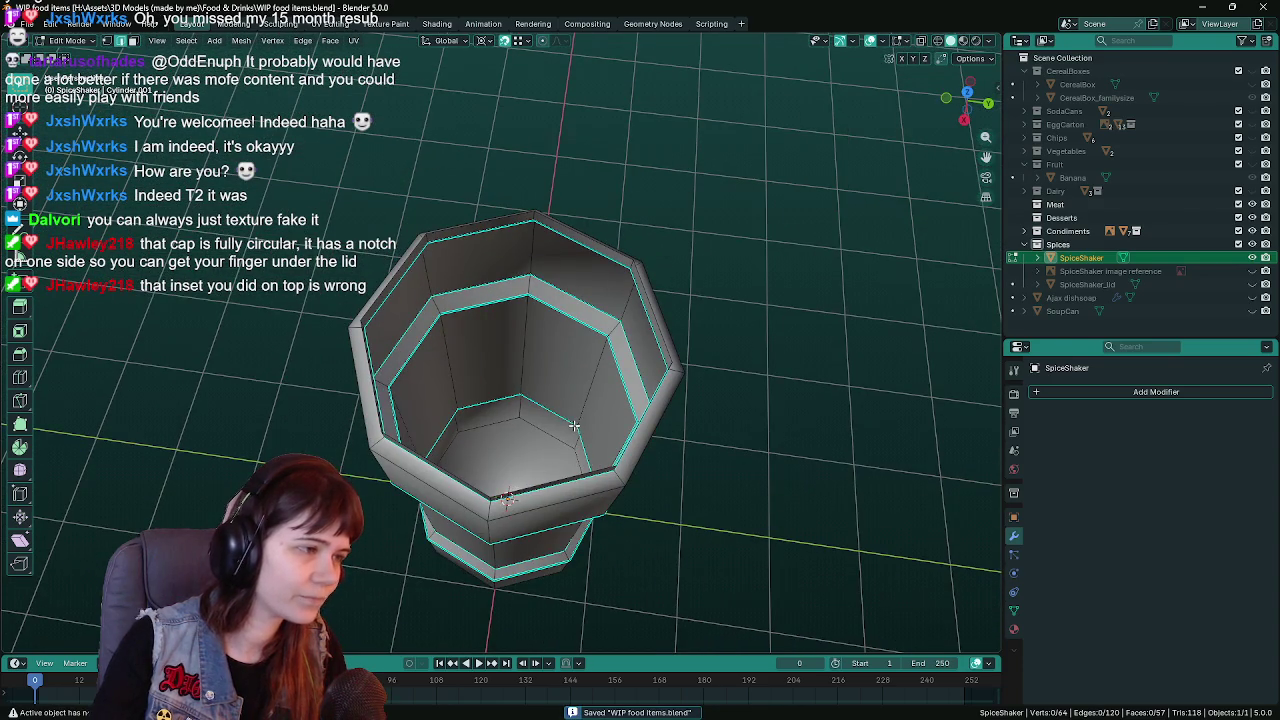
Check the mesh in straight top-down view, then orbit back to the whole shaker and re-save
key(KP_7)
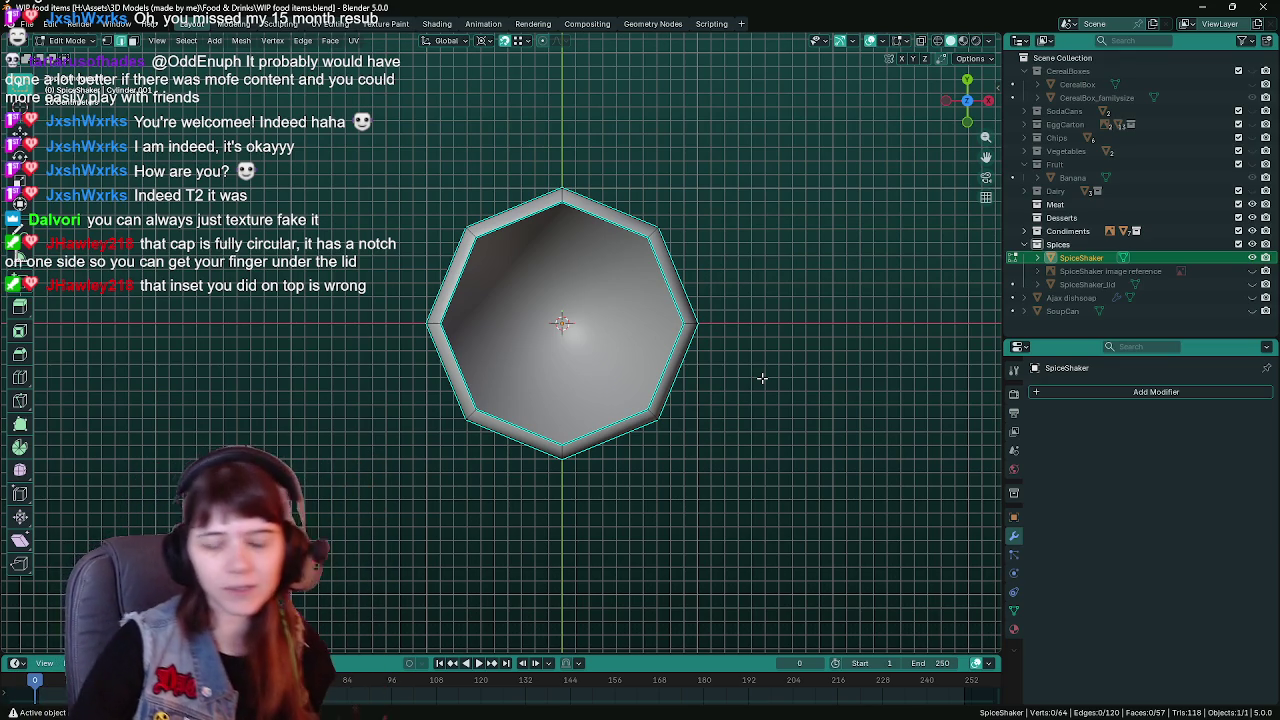
mouse_move(714, 374)
middle_down()
mouse_move(640, 323)
mouse_move(690, 254)
middle_up()
key(ctrl+s)
scroll(690, 254, up, 2)
scroll(690, 254, up, 2)
Zoom in on the shaker's top rim in flat side view
key(KP_3)
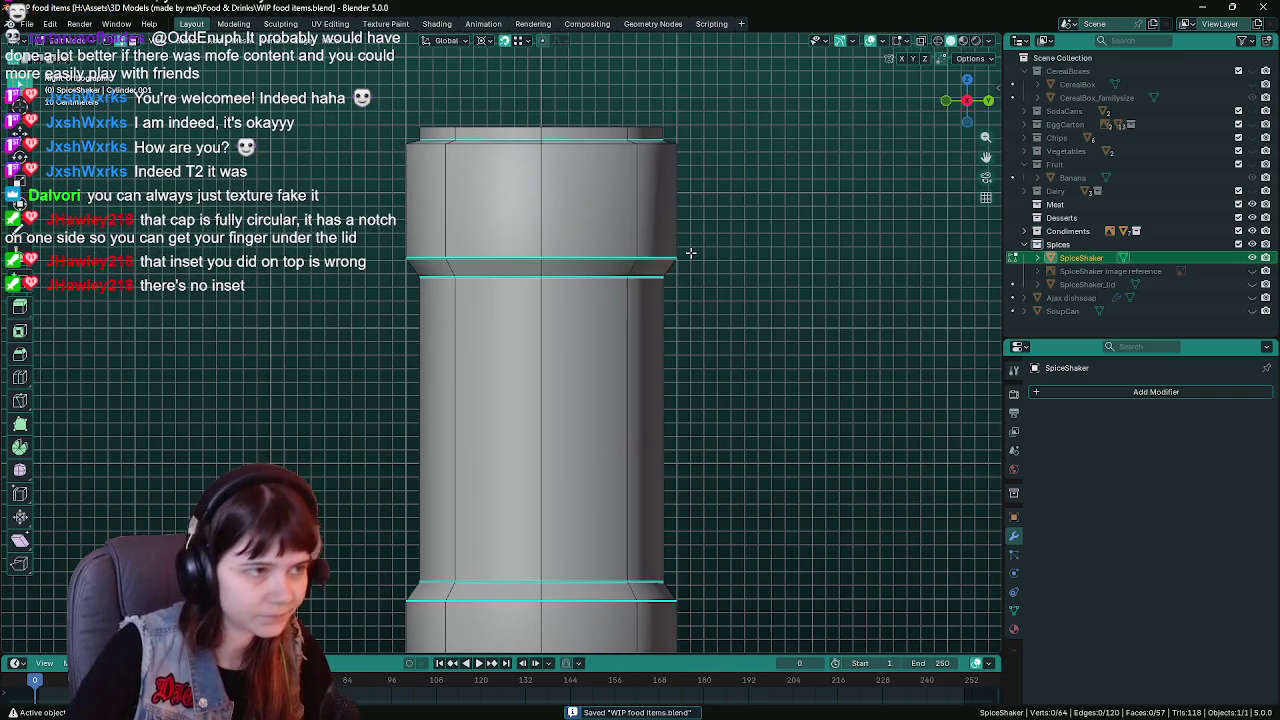
mouse_move(690, 253)
shift+middle_down()
mouse_move(540, 271)
mouse_move(561, 226)
shift+middle_up()
scroll(540, 271, up, 2)
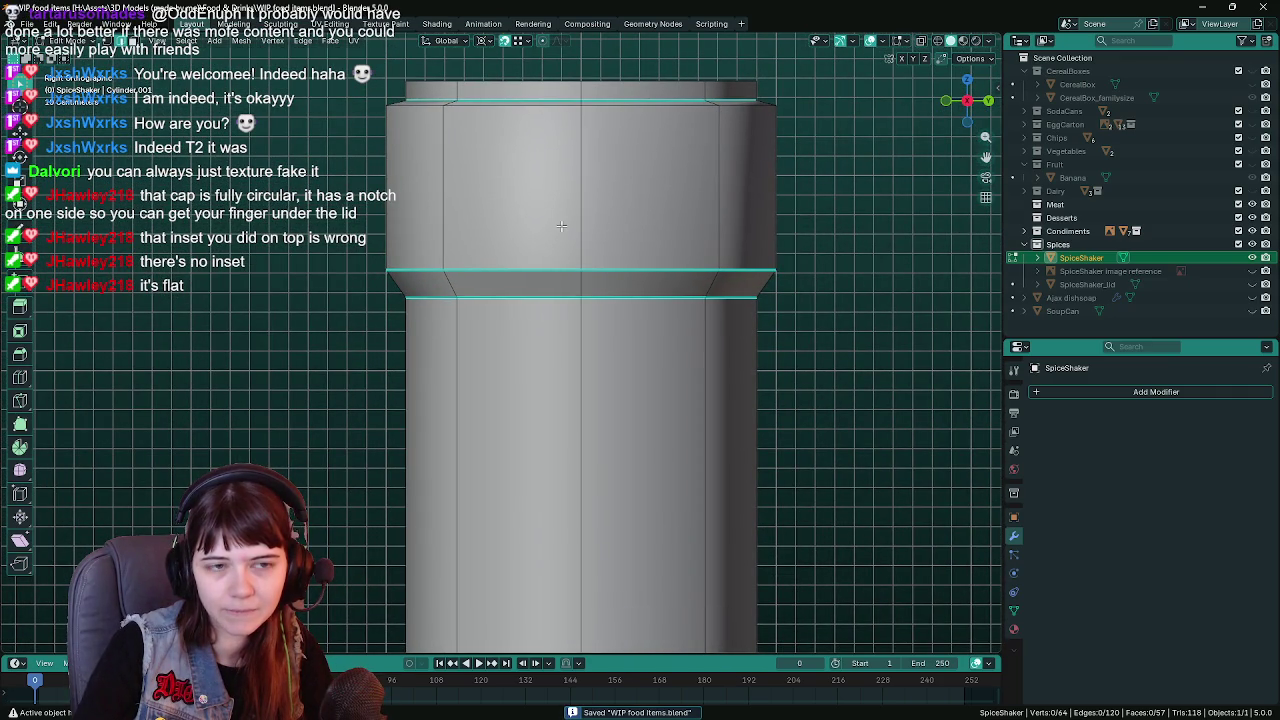
scroll(557, 377, up, 1)
scroll(600, 395, up, 2)
scroll(623, 404, up, 1)
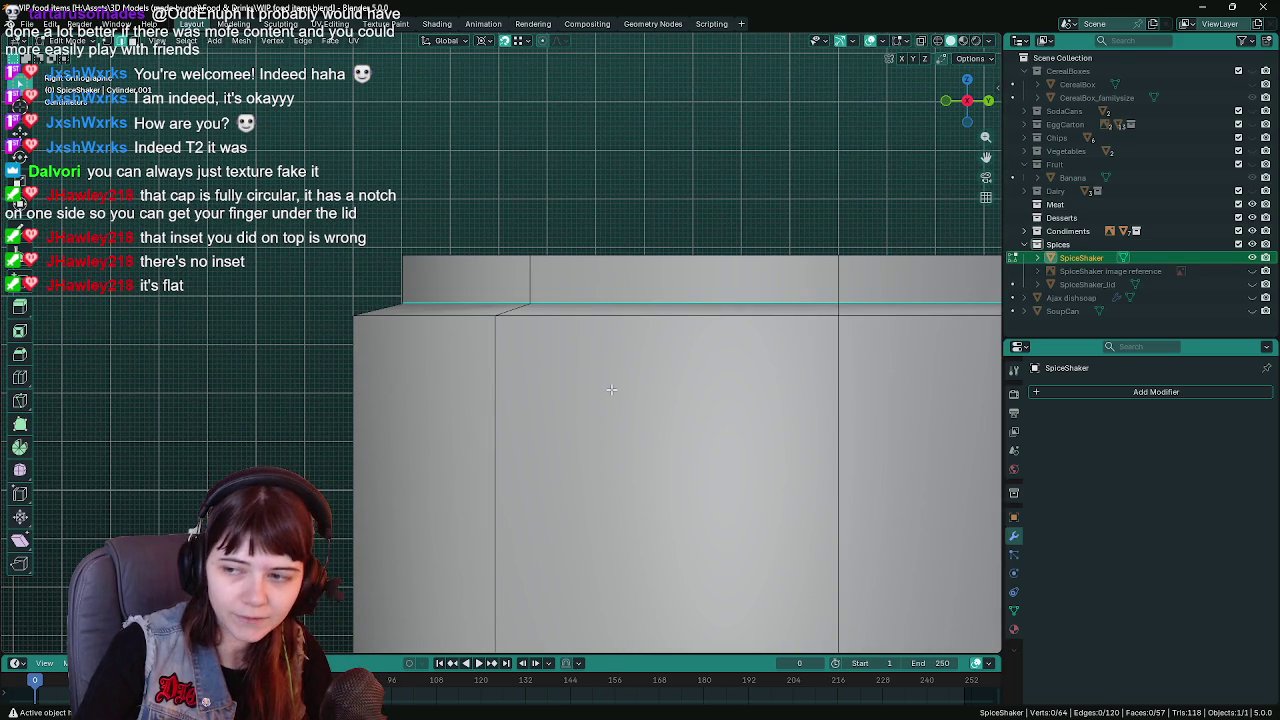
scroll(611, 389, down, 1)
scroll(611, 389, down, 1)
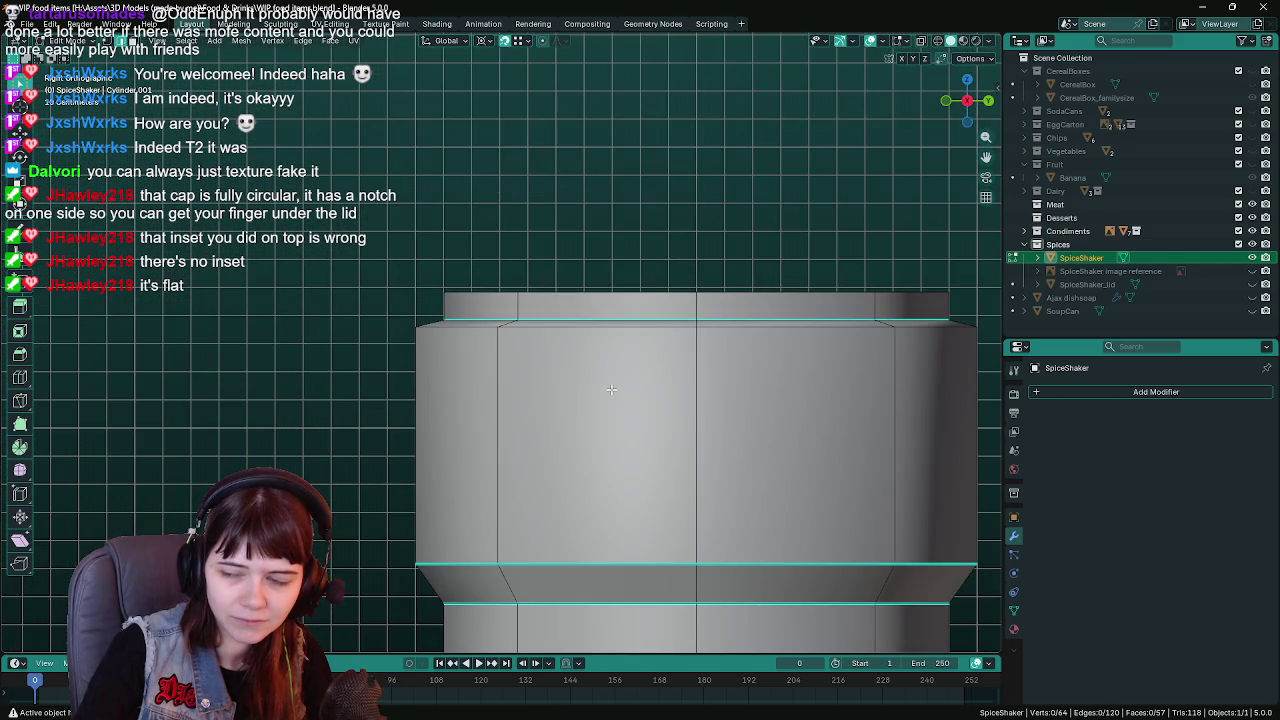
Inspect the inside of the shaker's open top up close, then save the file
scroll(611, 389, up, 1)
scroll(611, 389, up, 1)
scroll(557, 337, up, 1)
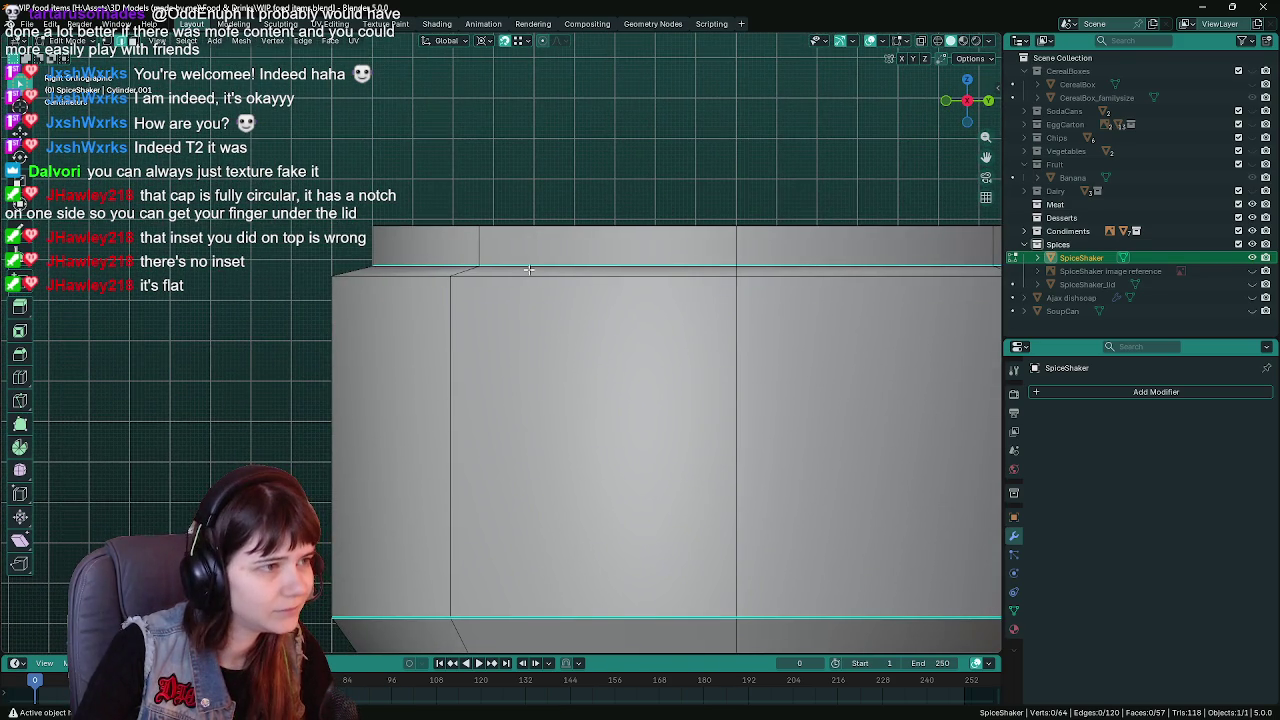
scroll(497, 341, down, 2)
mouse_move(335, 396)
middle_down()
mouse_move(276, 293)
mouse_move(293, 367)
mouse_move(348, 356)
middle_up()
key(ctrl+s)
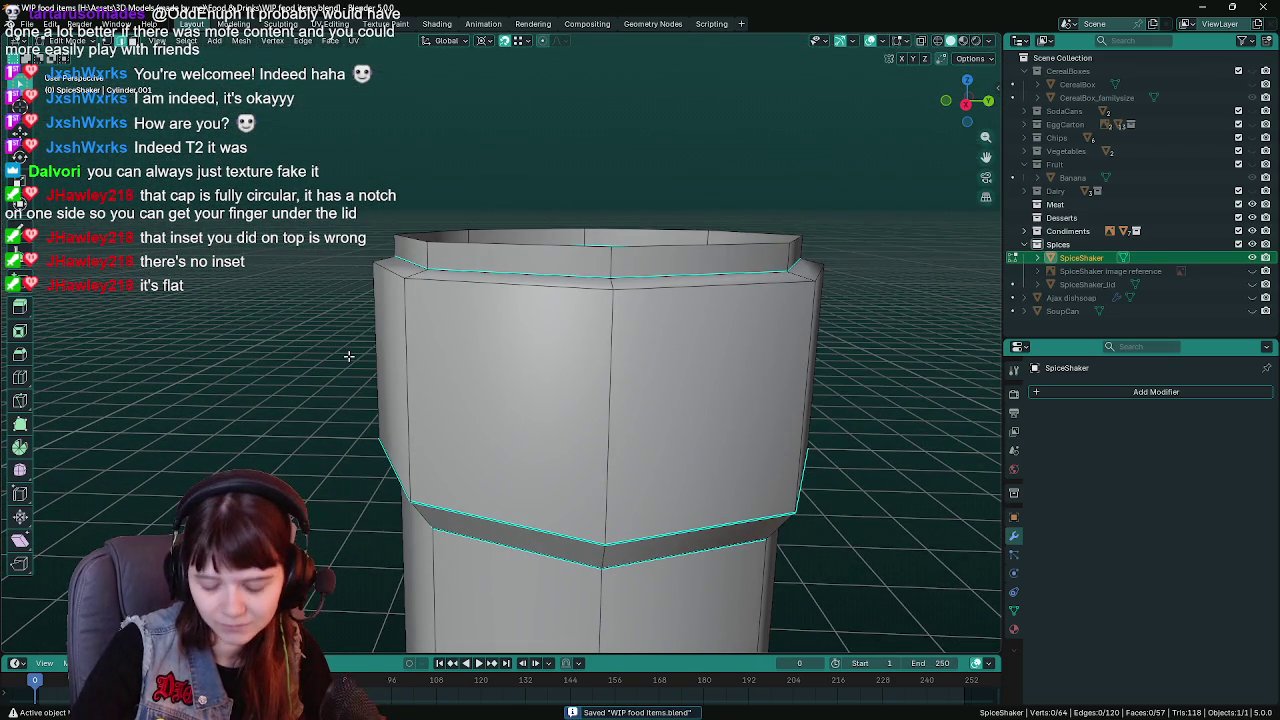
key(KP_3)
scroll(471, 262, up, 4)
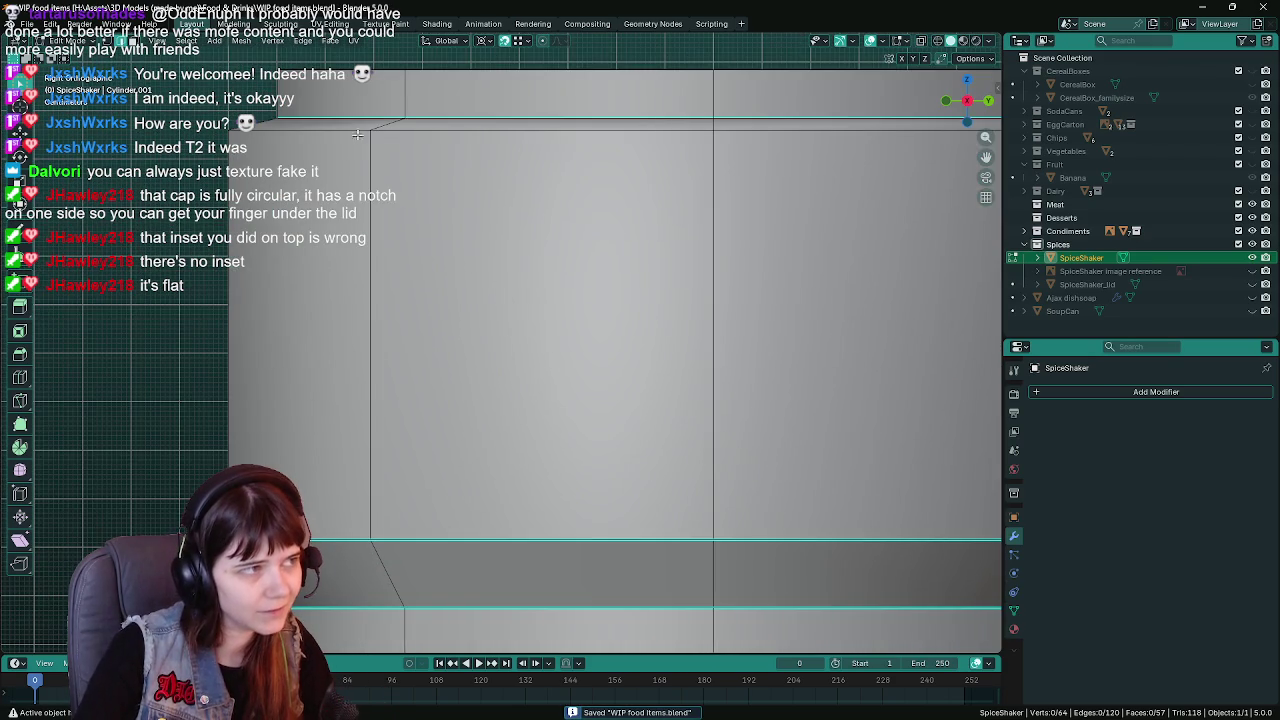
alt+click(387, 123)
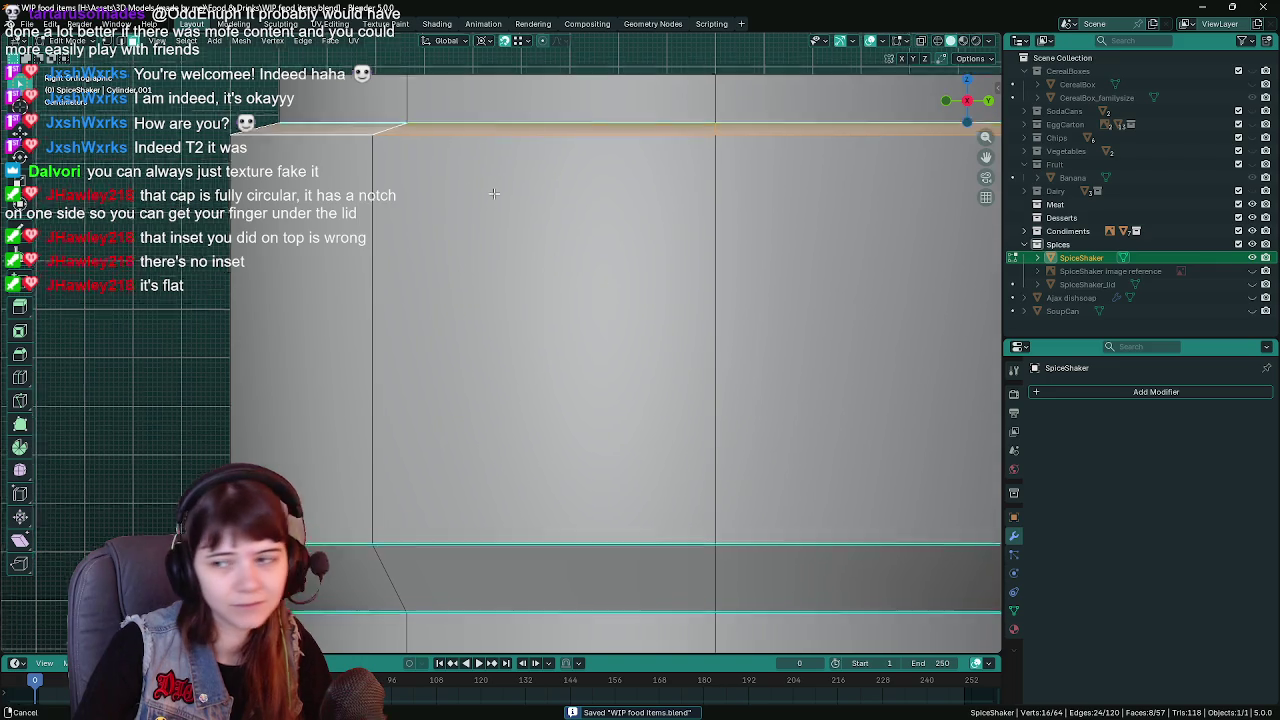
shift+middle_drag(493, 193, 531, 269)
scroll(531, 269, up, 1)
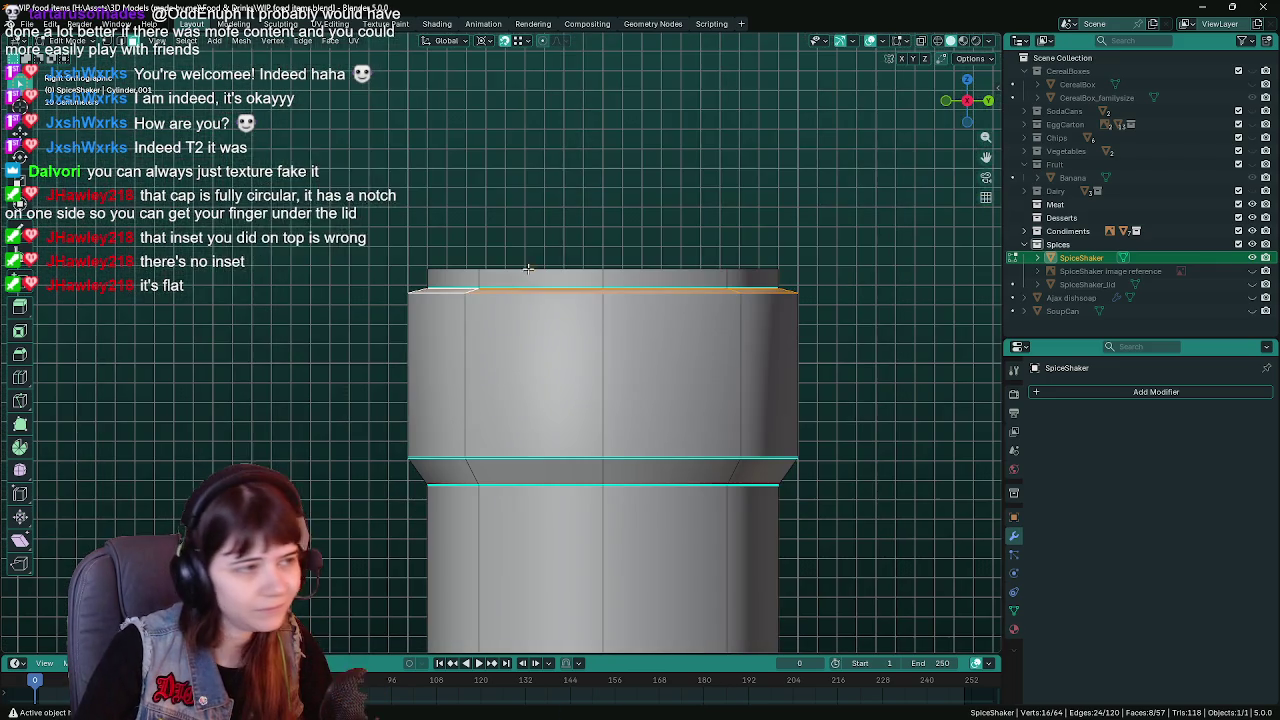
scroll(345, 385, down, 4)
click(345, 385)
key(ctrl+s)
mouse_move(345, 385)
shift+middle_down()
mouse_move(483, 323)
mouse_move(586, 316)
shift+middle_up()
scroll(472, 292, up, 2)
scroll(472, 292, up, 3)
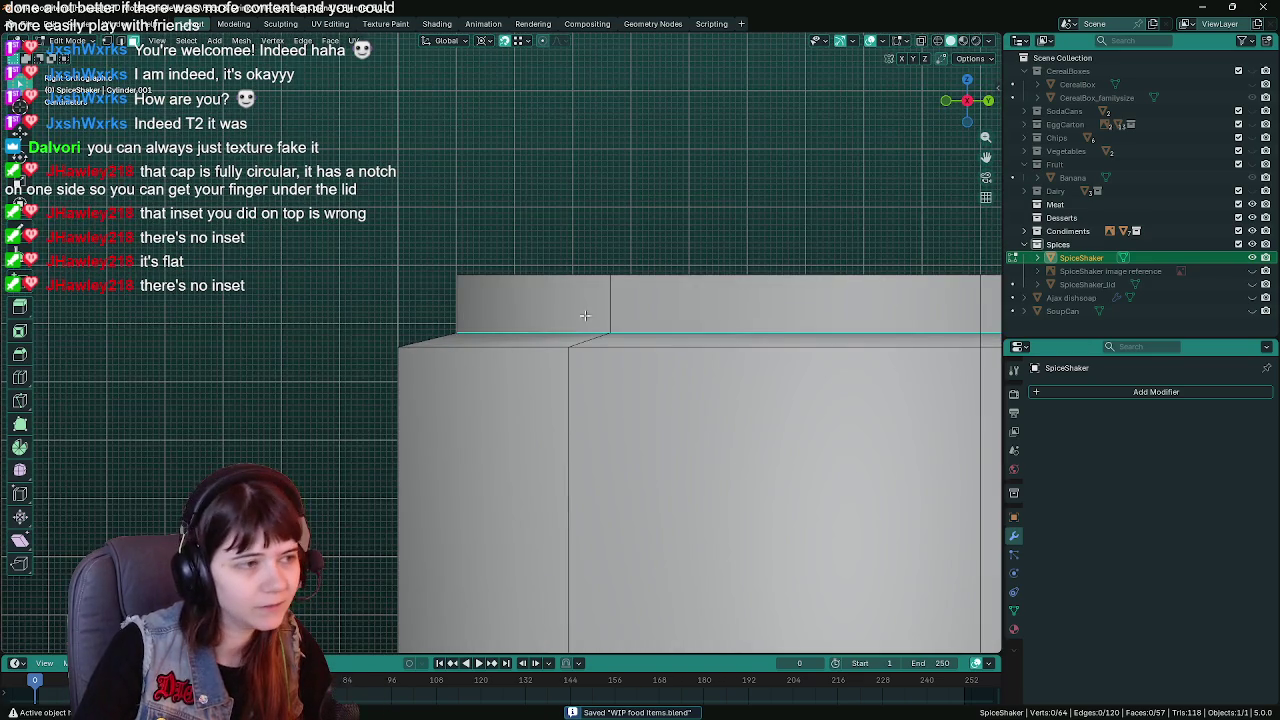
scroll(513, 293, up, 1)
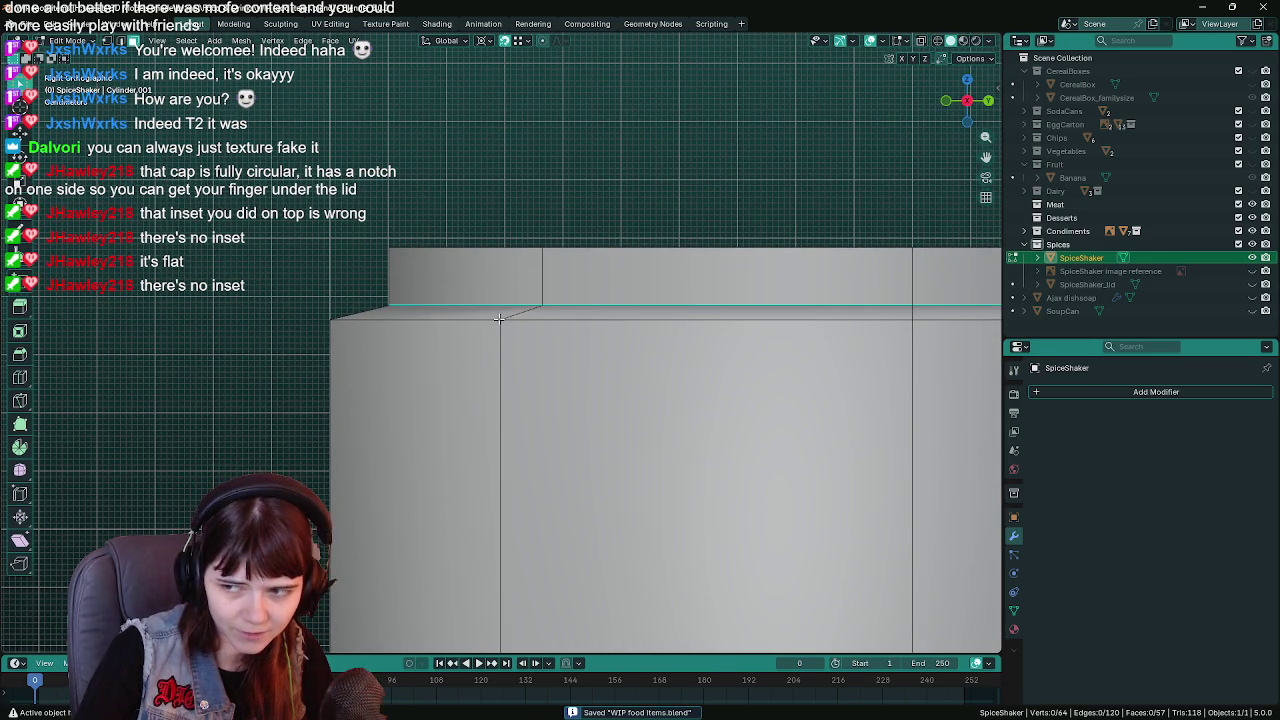
middle_drag(500, 319, 538, 418)
middle_drag(541, 424, 549, 338)
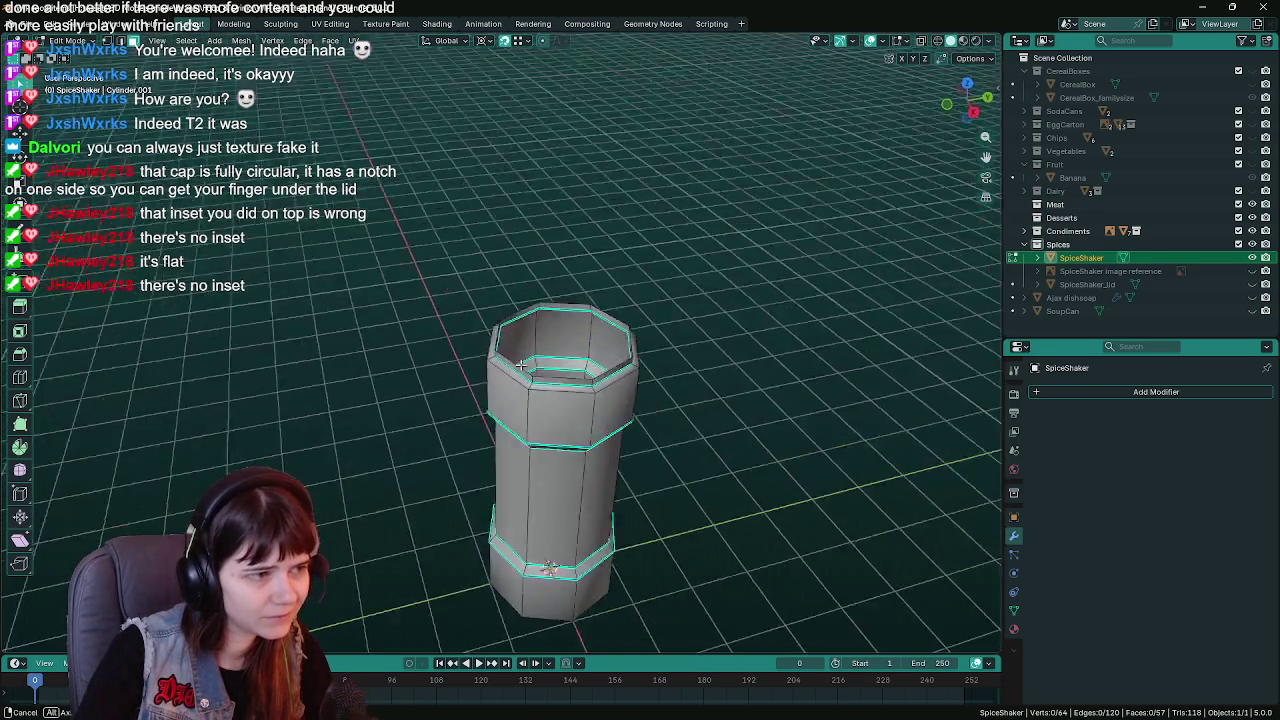
key(ctrl+s)
scroll(549, 338, up, 2)
scroll(549, 338, up, 2)
scroll(549, 338, down, 2)
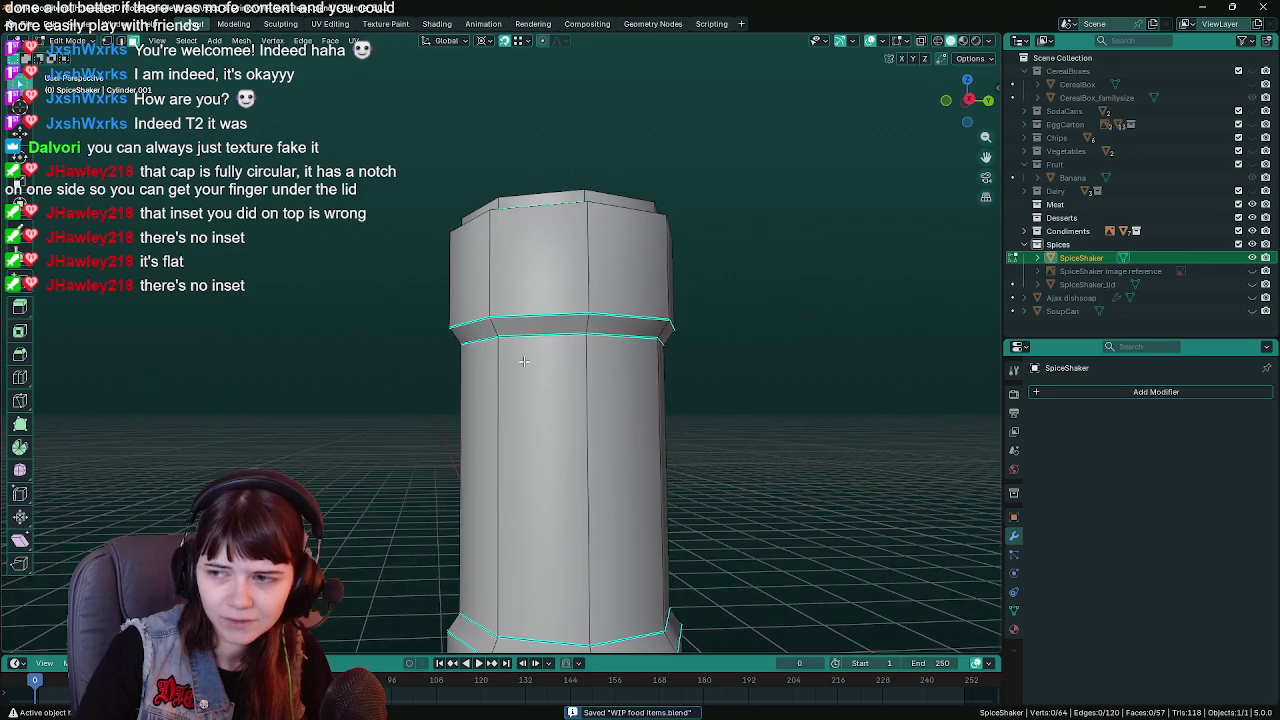
key(Tab)
scroll(502, 331, up, 2)
scroll(517, 383, up, 2)
scroll(540, 317, down, 2)
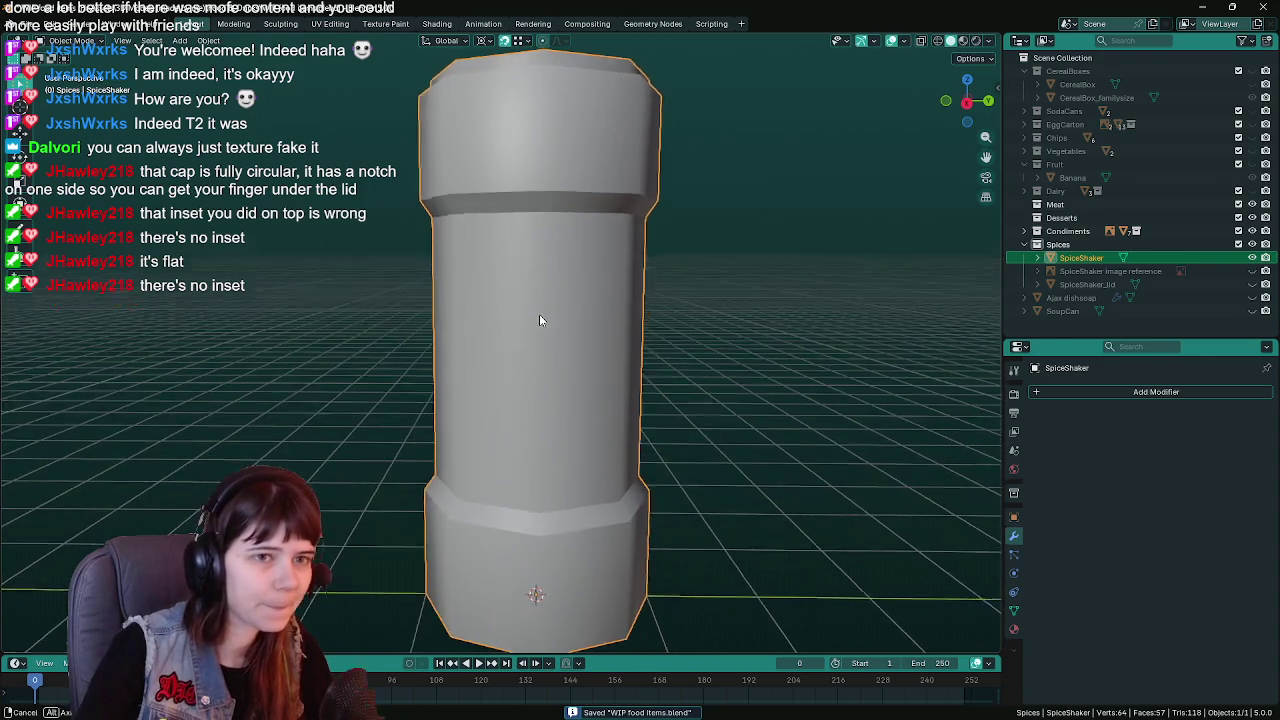
key(ctrl+KP_3)
key(KP_Decimal)
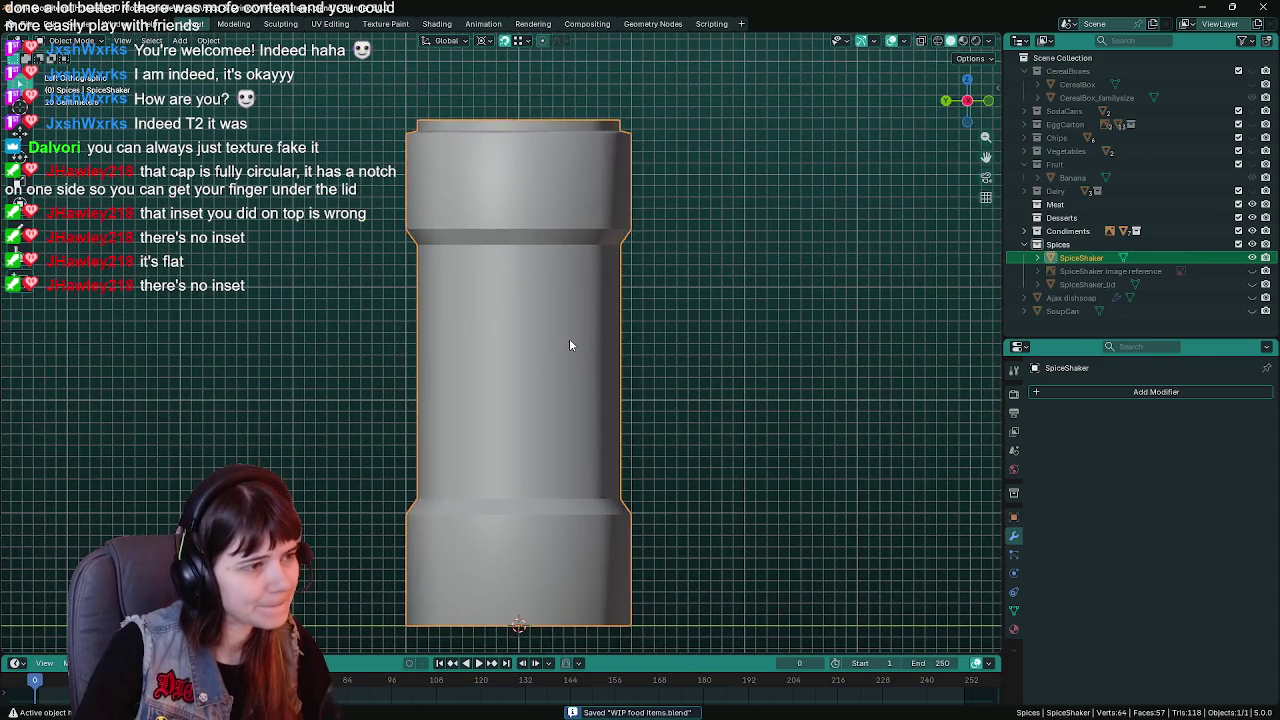
key(Tab)
key(z)
click(426, 352)
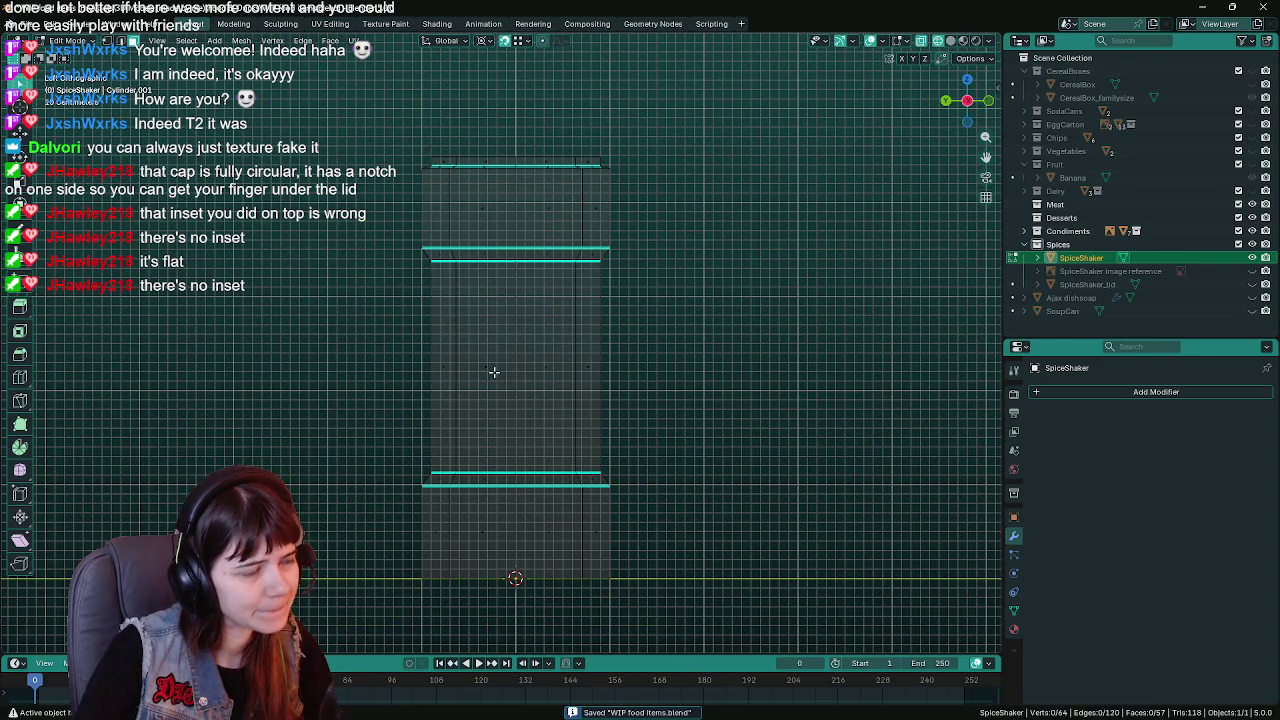
shift+middle_drag(491, 371, 567, 394)
key(alt+z)
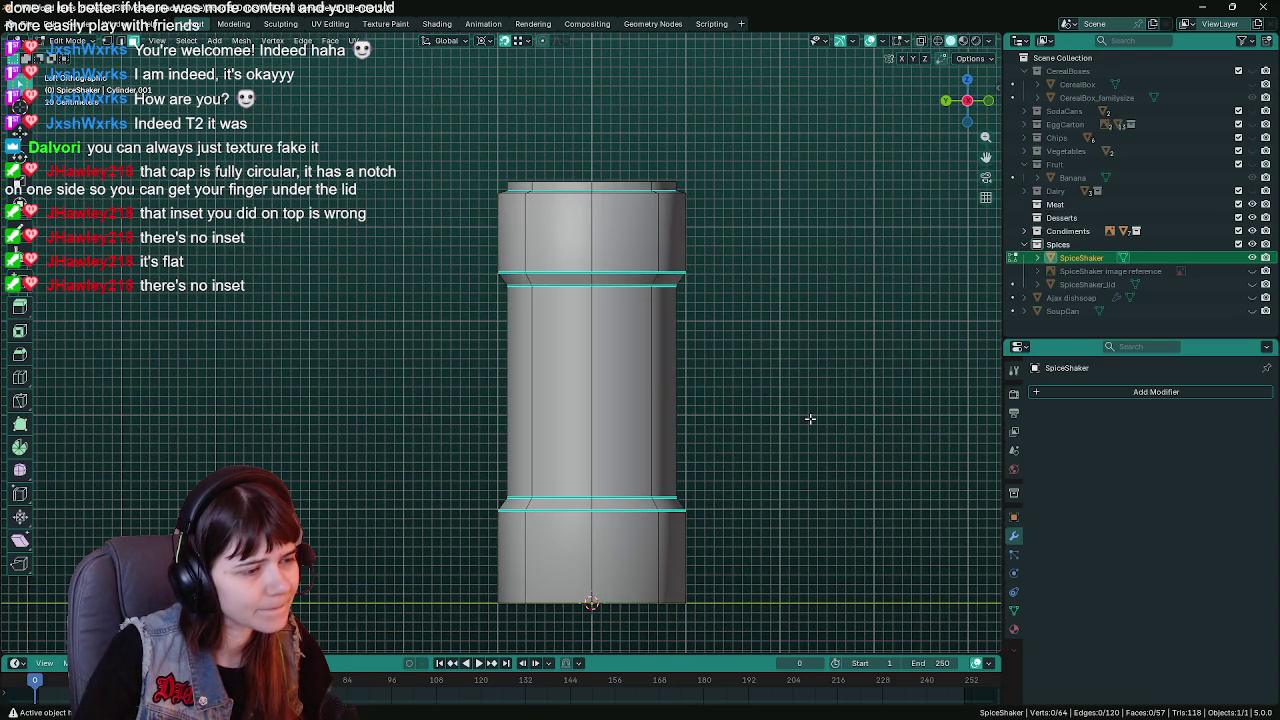
shift+middle_drag(760, 449, 718, 431)
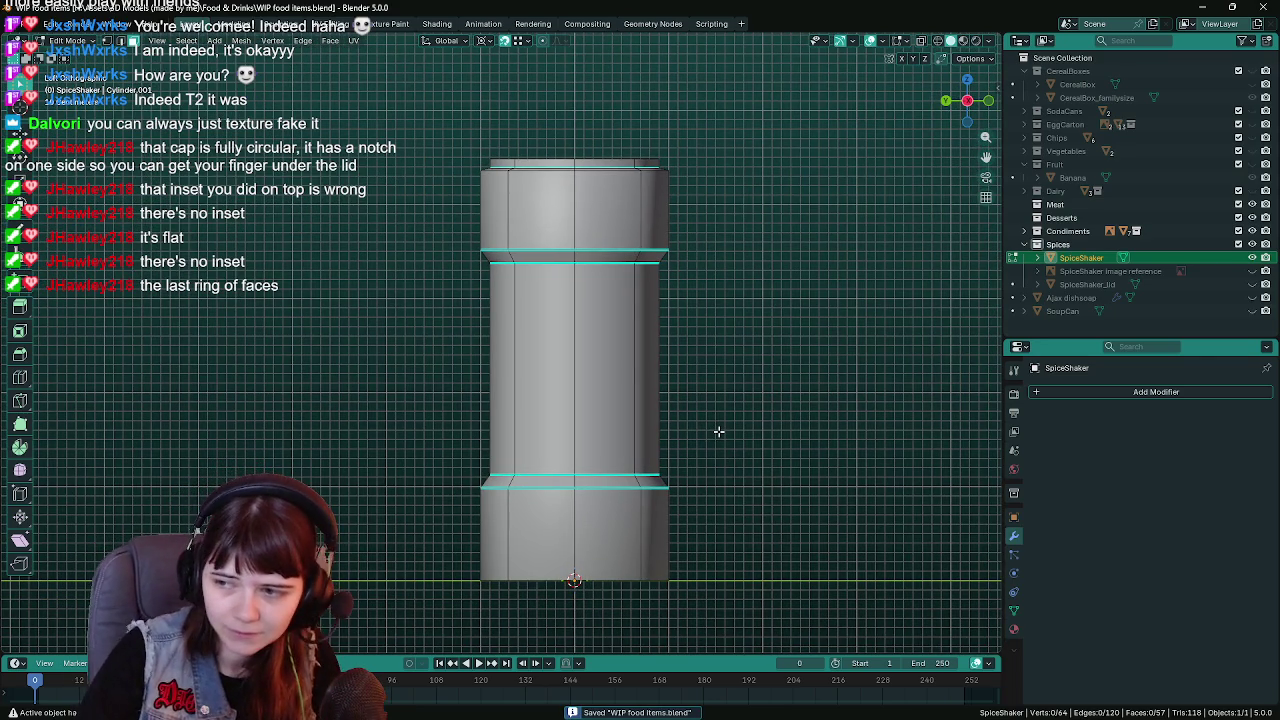
shift+middle_drag(669, 417, 640, 600)
scroll(522, 288, up, 4)
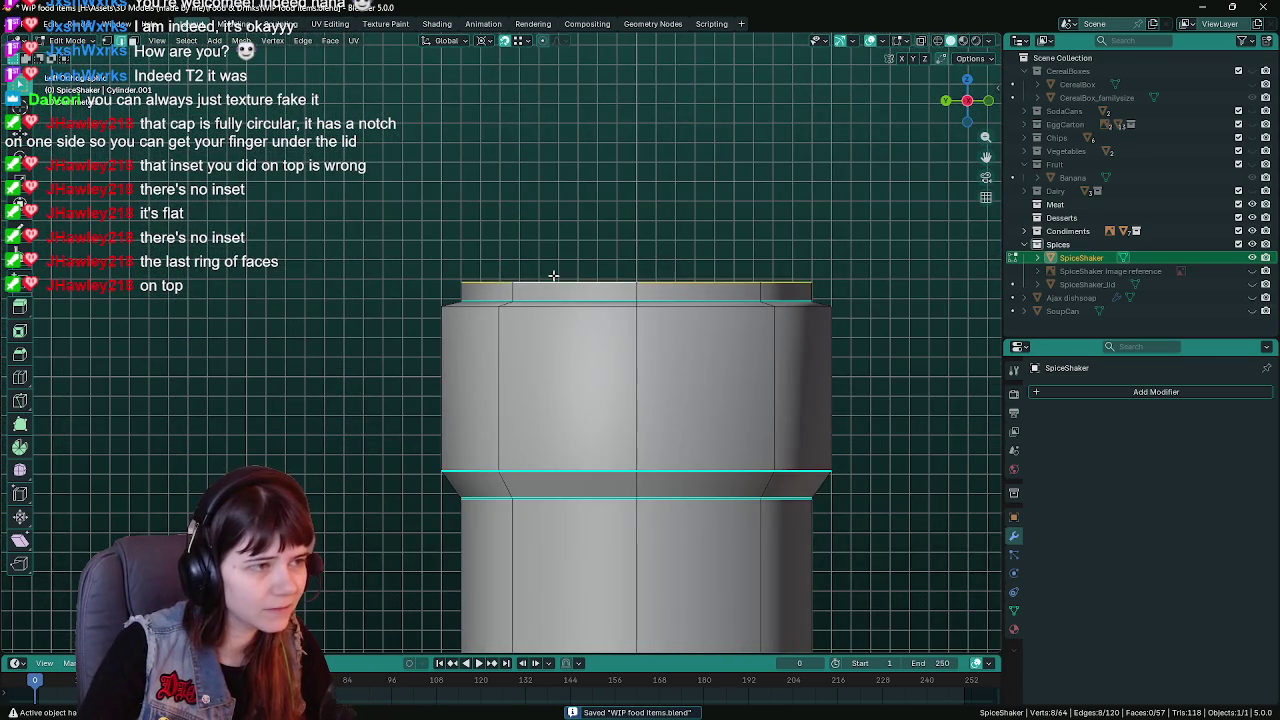
alt+shift+click(524, 285)
scroll(550, 285, up, 2)
scroll(547, 333, up, 2)
mouse_move(547, 333)
middle_down()
mouse_move(534, 417)
mouse_move(580, 318)
mouse_move(537, 285)
middle_up()
scroll(580, 318, down, 4)
key(KP_1)
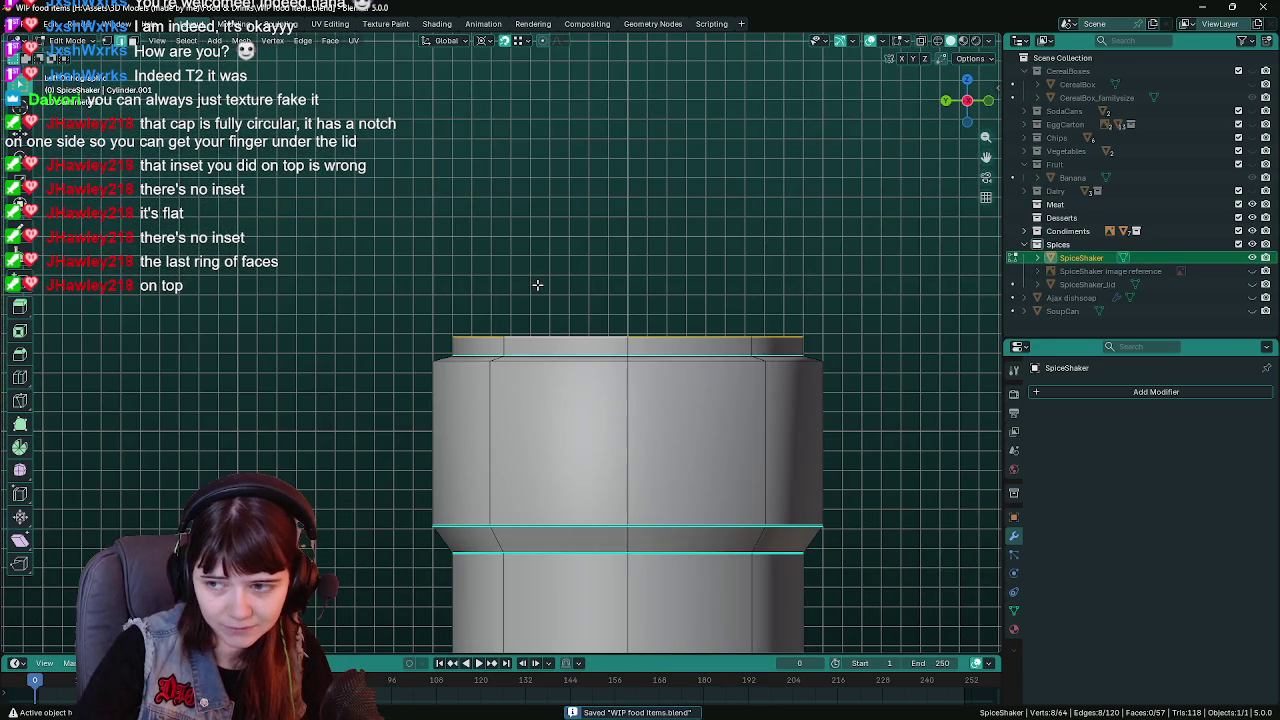